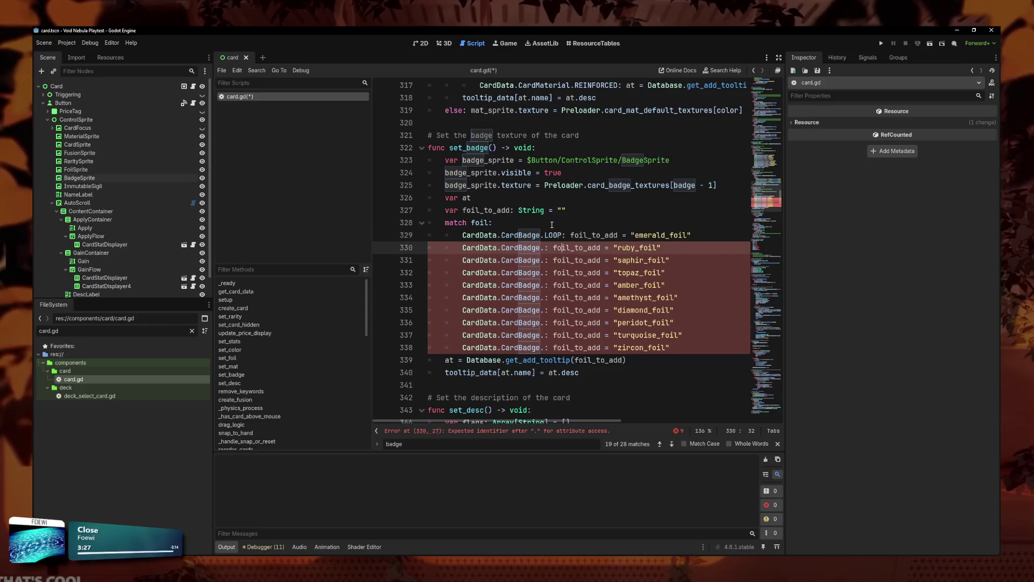
# Step: Fill lines 330–332 with CardBadge.RECURSIVE, EXPONENTIAL and FUNCTION from autocomplete
pyautogui.hotkey('ctrl', 'space')
pyautogui.press('Down')
pyautogui.press('Return')
pyautogui.press('Down')
pyautogui.press('Left')
pyautogui.press('Left')
pyautogui.press('Left')
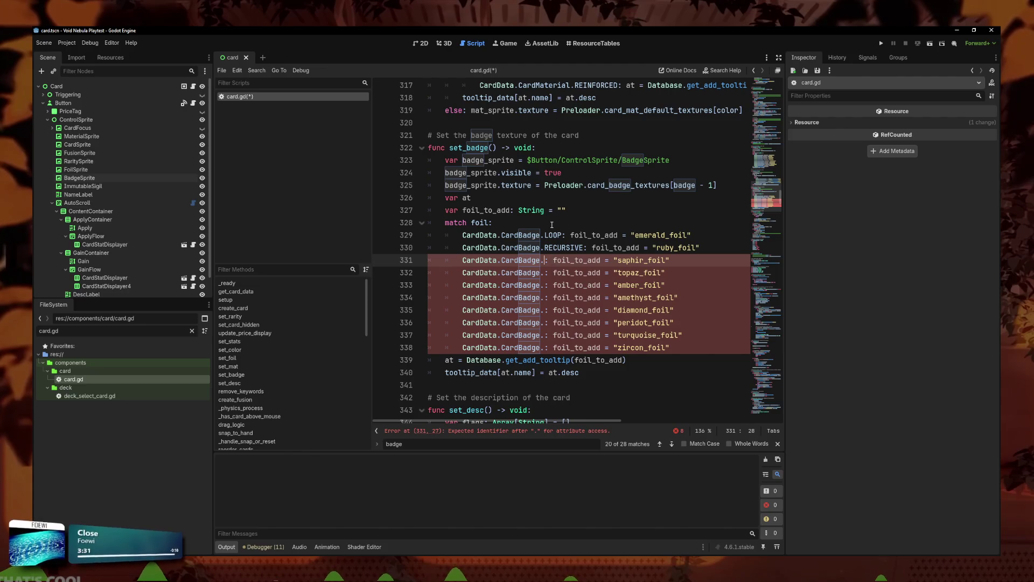
pyautogui.hotkey('ctrl', 'space')
pyautogui.press('Down')
pyautogui.press('Down')
pyautogui.press('Return')
pyautogui.press('Down')
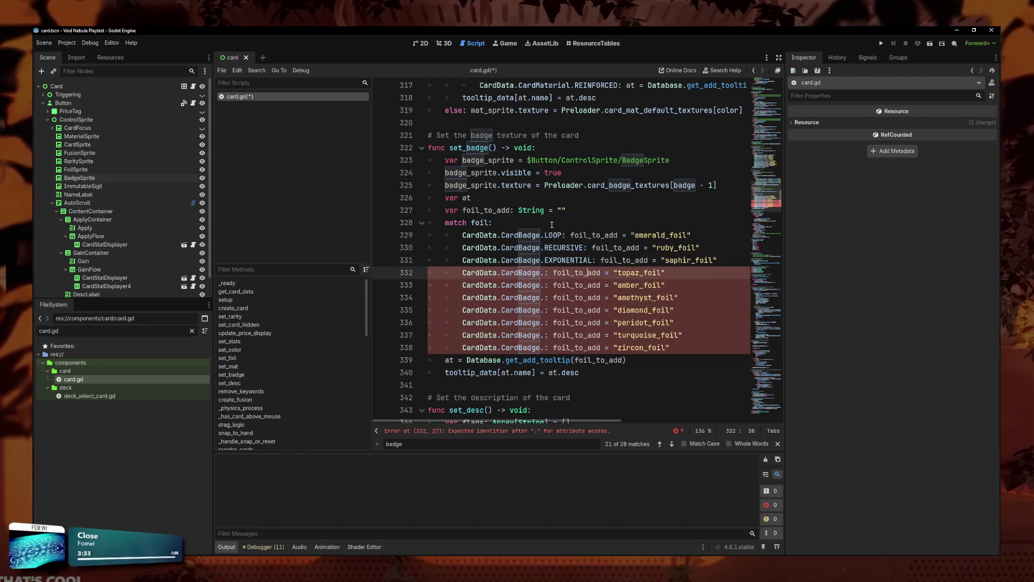
pyautogui.hotkey('ctrl', 'space')
pyautogui.press('Down')
pyautogui.press('Down')
pyautogui.press('Down')
pyautogui.press('Return')
pyautogui.press('Down')
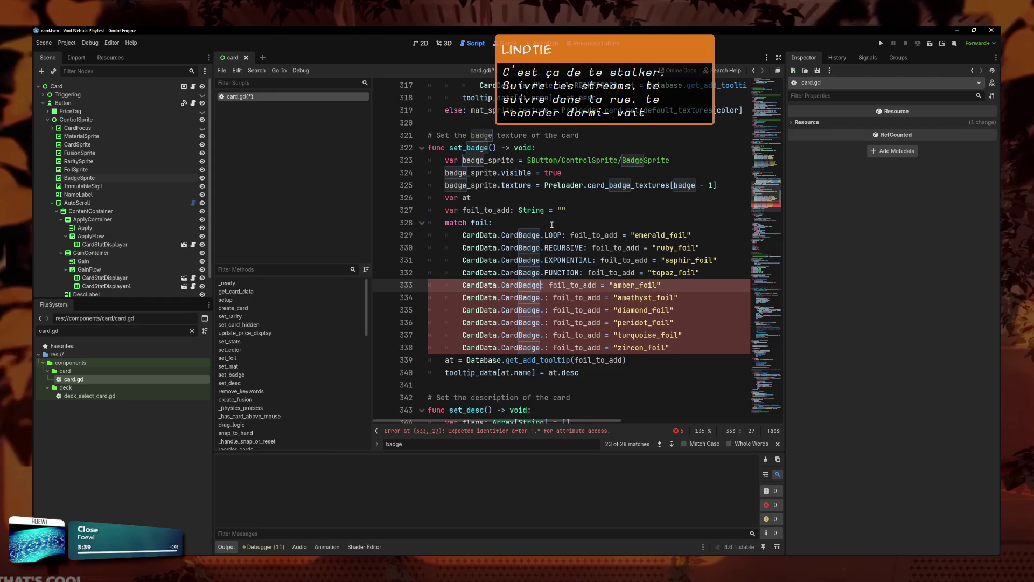
# Step: Fill lines 333–335 with CardBadge.BUFFER, COPY and EXPLOIT from autocomplete
pyautogui.hotkey('ctrl', 'space')
pyautogui.press('Down')
pyautogui.press('Down')
pyautogui.press('Down')
pyautogui.press('Return')
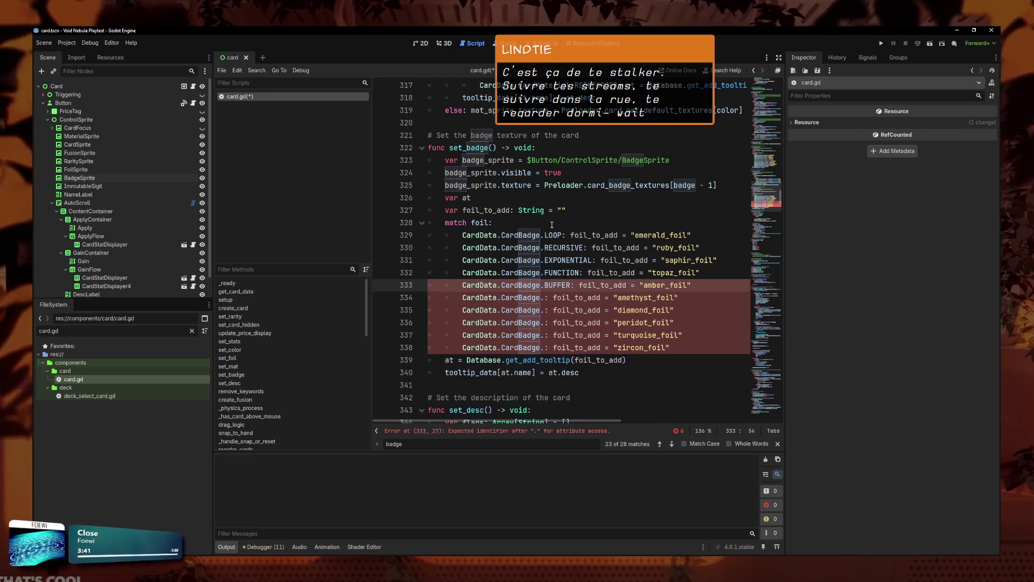
pyautogui.press('Down')
pyautogui.hotkey('ctrl', 'space')
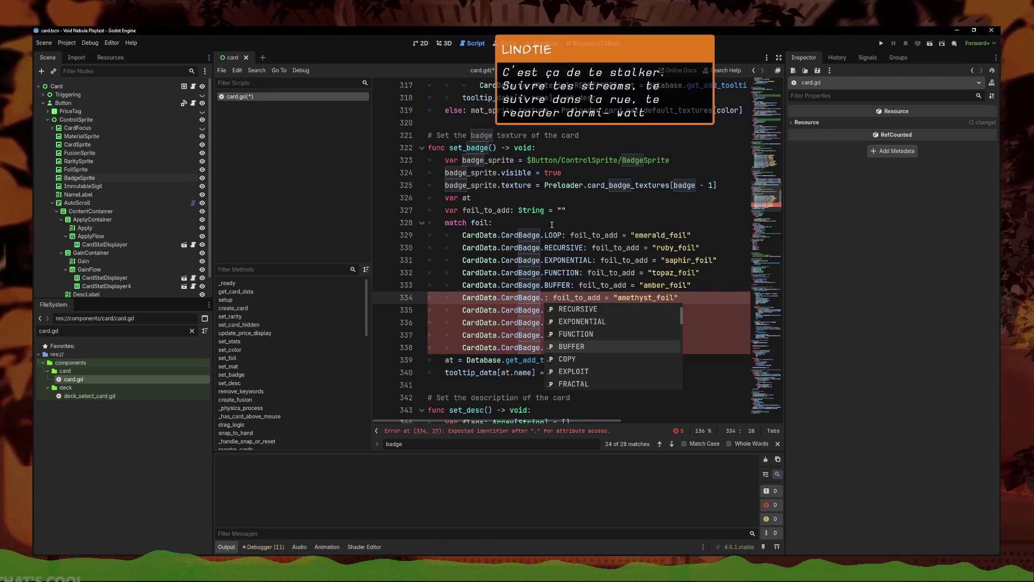
pyautogui.press('Down')
pyautogui.press('Down')
pyautogui.press('Down')
pyautogui.press('Return')
pyautogui.press('Down')
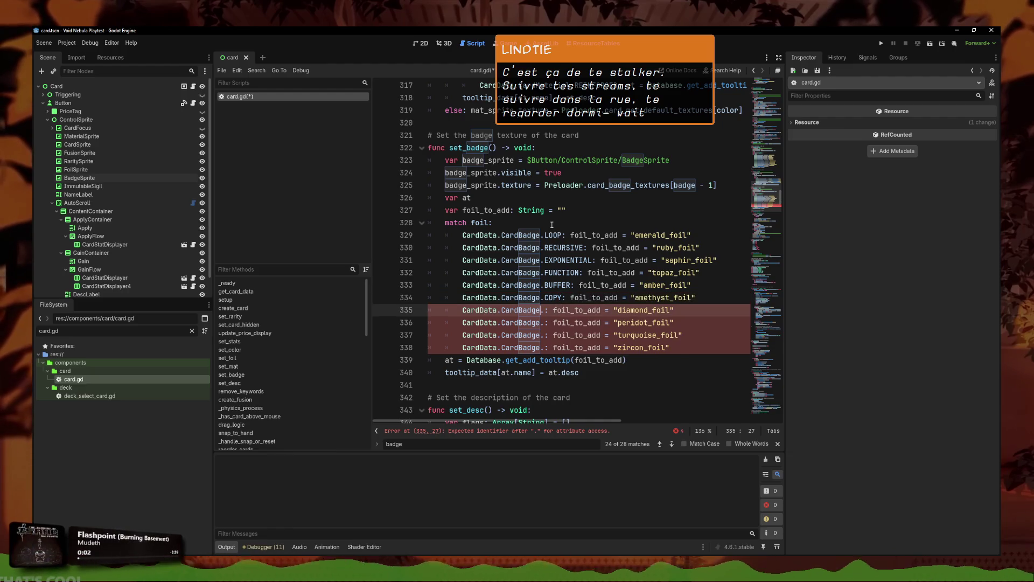
pyautogui.write('.')
pyautogui.hotkey('ctrl', 'space')
pyautogui.press('Down')
pyautogui.press('Down')
pyautogui.press('Down')
pyautogui.press('Return')
pyautogui.press('Down')
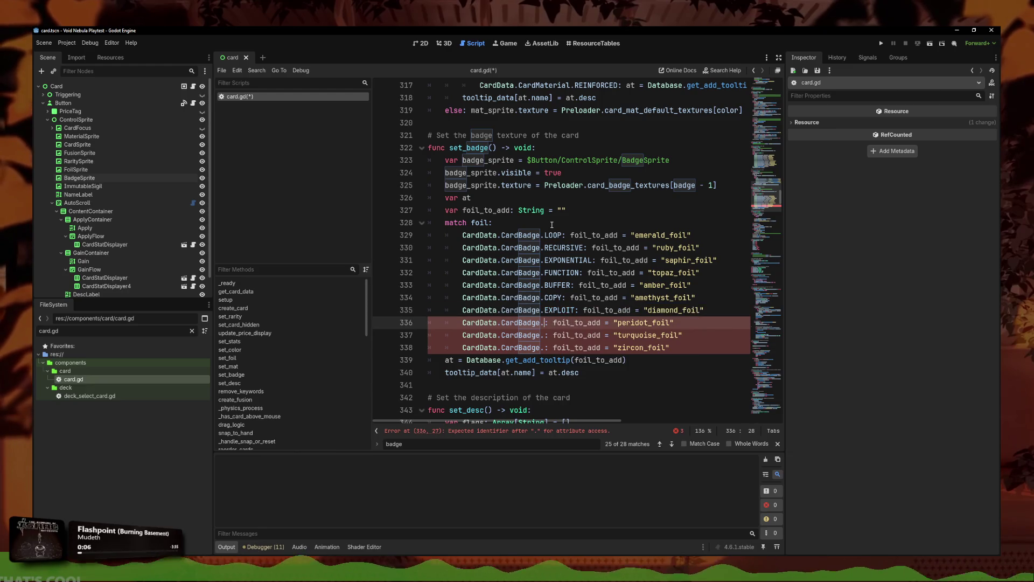
# Step: Complete lines 336–338 with CardBadge.FRACTAL, HYPERBOLIC and POOL
pyautogui.hotkey('ctrl', 'space')
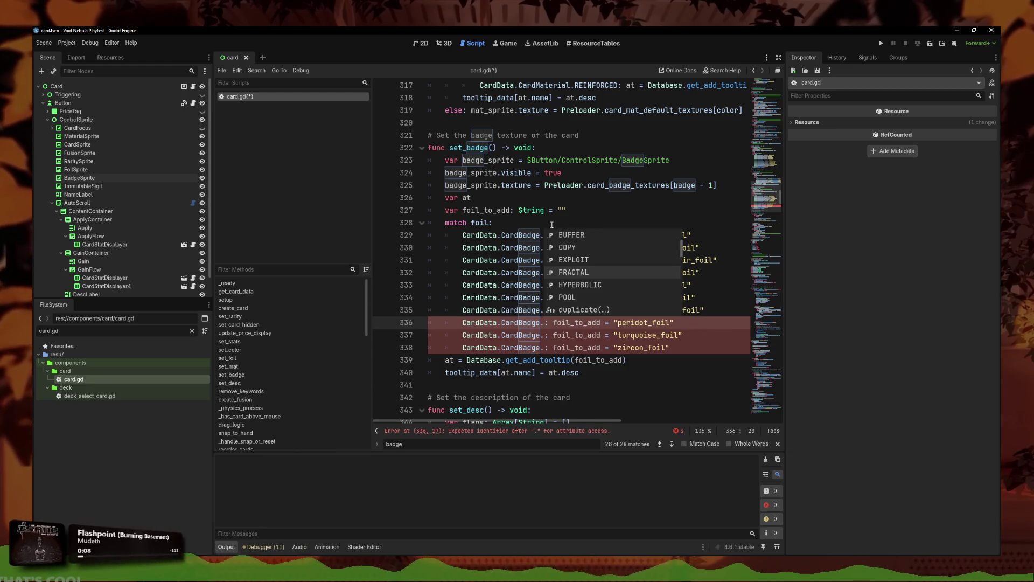
pyautogui.press('Return')
pyautogui.press('Down')
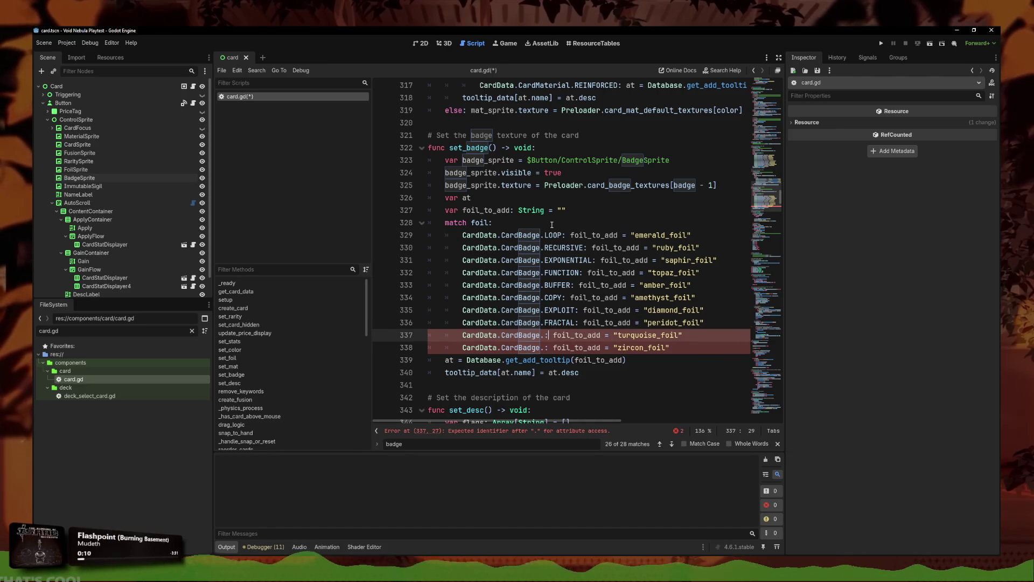
pyautogui.hotkey('ctrl', 'space')
pyautogui.press('Down')
pyautogui.press('Down')
pyautogui.press('Return')
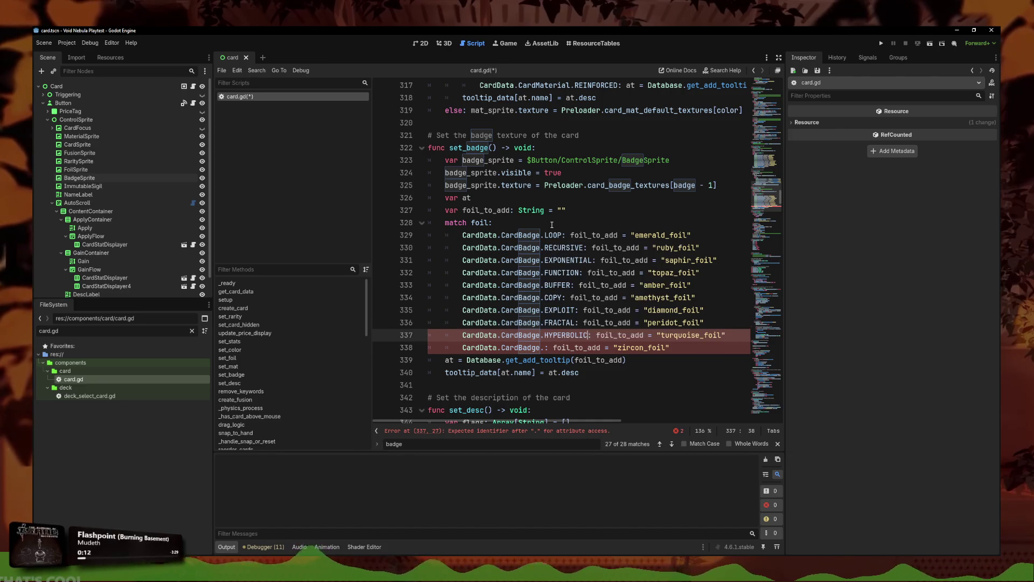
pyautogui.press('Down')
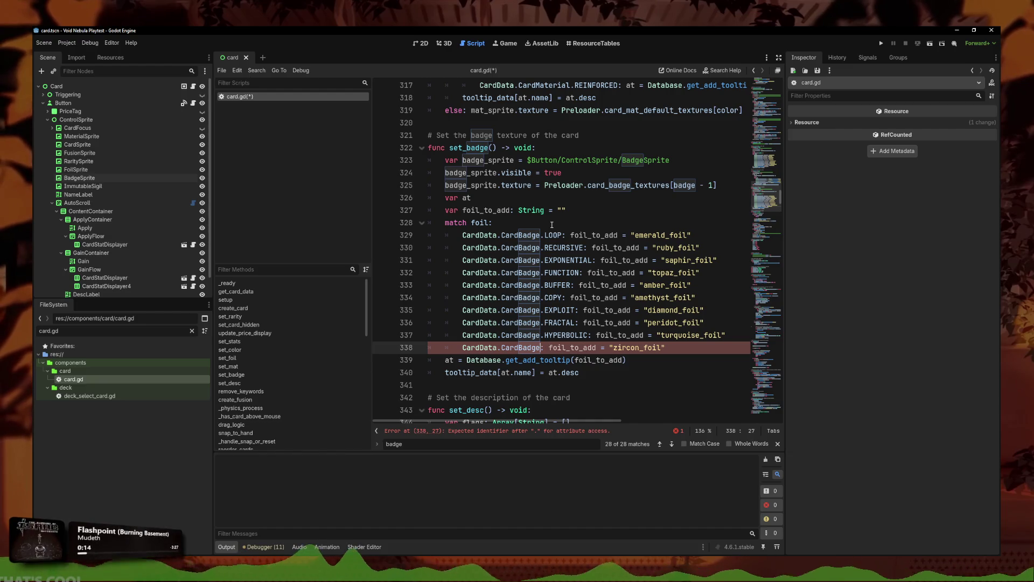
pyautogui.write('.')
pyautogui.press('Down')
pyautogui.press('Return')
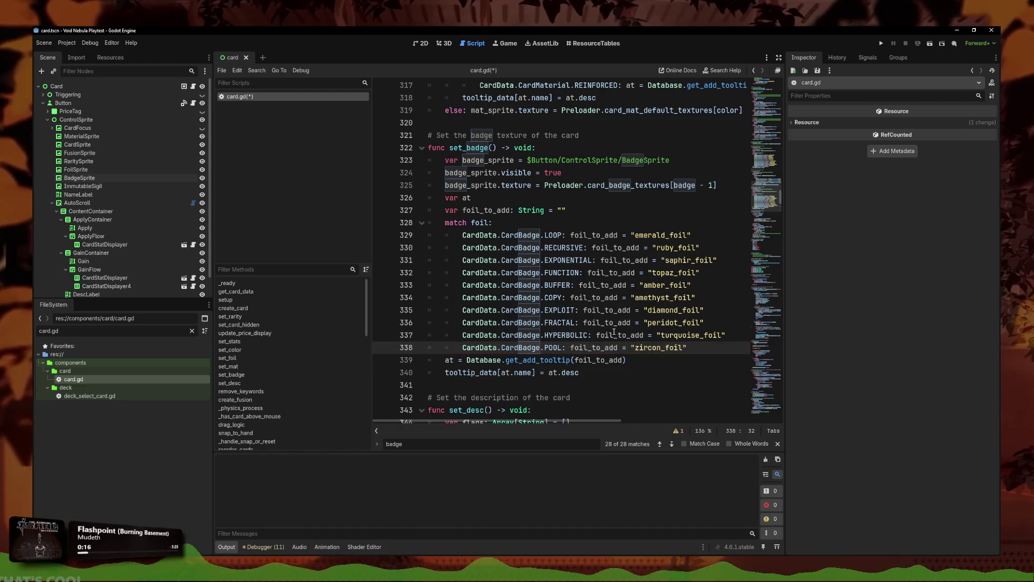
pyautogui.click(668, 247)
pyautogui.click(666, 235)
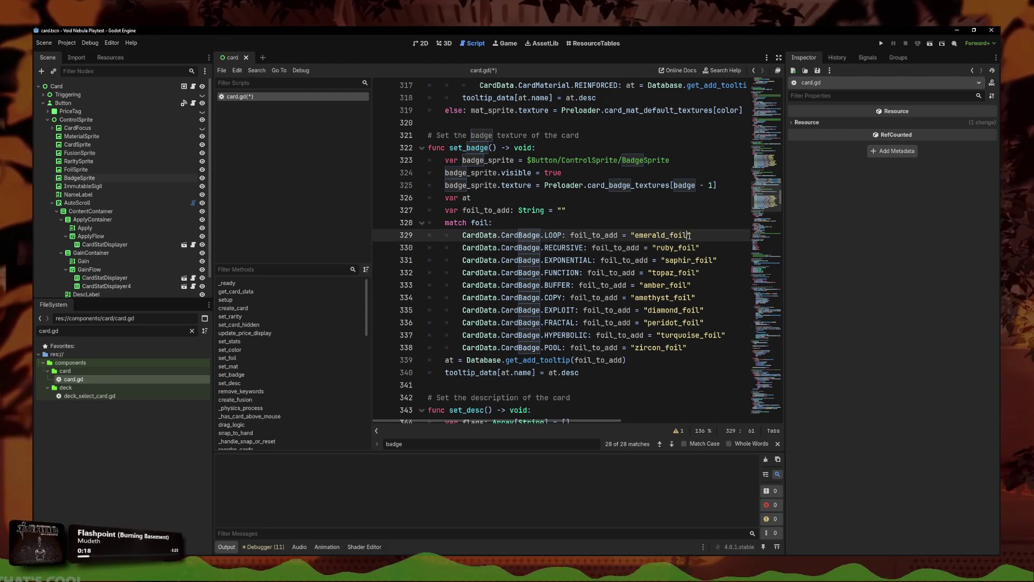
# Step: Delete the zircon, turquoise, peridot and diamond foil strings, undoing an accidental line join
pyautogui.moveTo(687, 347)
pyautogui.mouseDown()
pyautogui.moveTo(624, 349)
pyautogui.moveTo(726, 335)
pyautogui.mouseUp()
pyautogui.press('BackSpace')
pyautogui.press('BackSpace')
pyautogui.moveTo(645, 322); pyautogui.dragTo(713, 318)
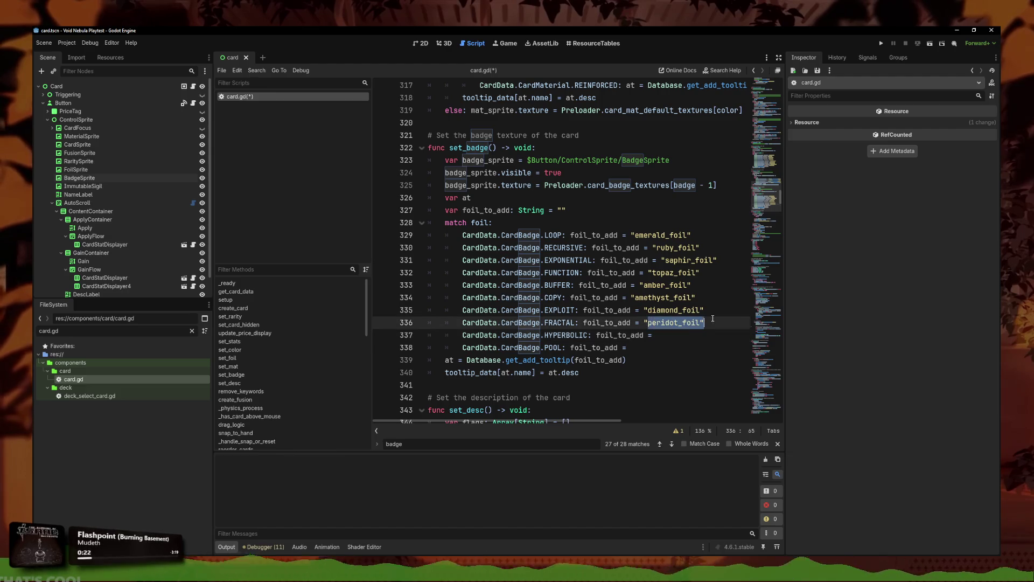
pyautogui.press('BackSpace')
pyautogui.press('BackSpace')
pyautogui.moveTo(644, 310)
pyautogui.mouseDown()
pyautogui.moveTo(704, 310)
pyautogui.moveTo(691, 285)
pyautogui.moveTo(694, 298)
pyautogui.moveTo(718, 260)
pyautogui.mouseUp()
# Step: Delete the remaining foil strings, ending with emerald_foil on line 329
pyautogui.press('BackSpace')
pyautogui.hotkey('ctrl', 'z')
pyautogui.press('BackSpace')
pyautogui.press('BackSpace')
pyautogui.press('BackSpace')
pyautogui.press('BackSpace')
pyautogui.moveTo(652, 247); pyautogui.dragTo(699, 247)
pyautogui.press('BackSpace')
pyautogui.moveTo(631, 234); pyautogui.dragTo(691, 235)
pyautogui.press('BackSpace')
pyautogui.click(682, 345)
pyautogui.click(657, 236)
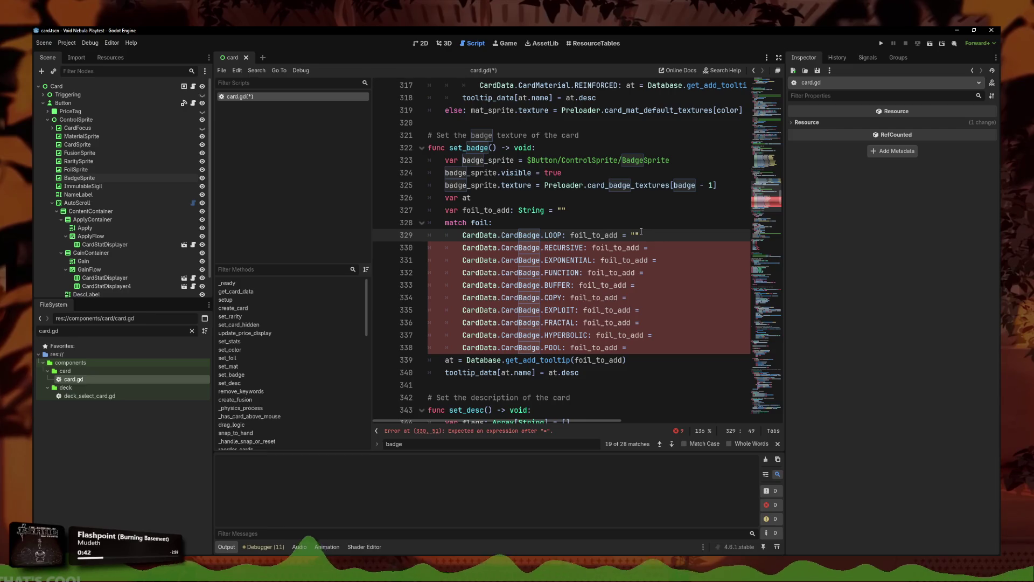
pyautogui.scroll(4, 618, 236)
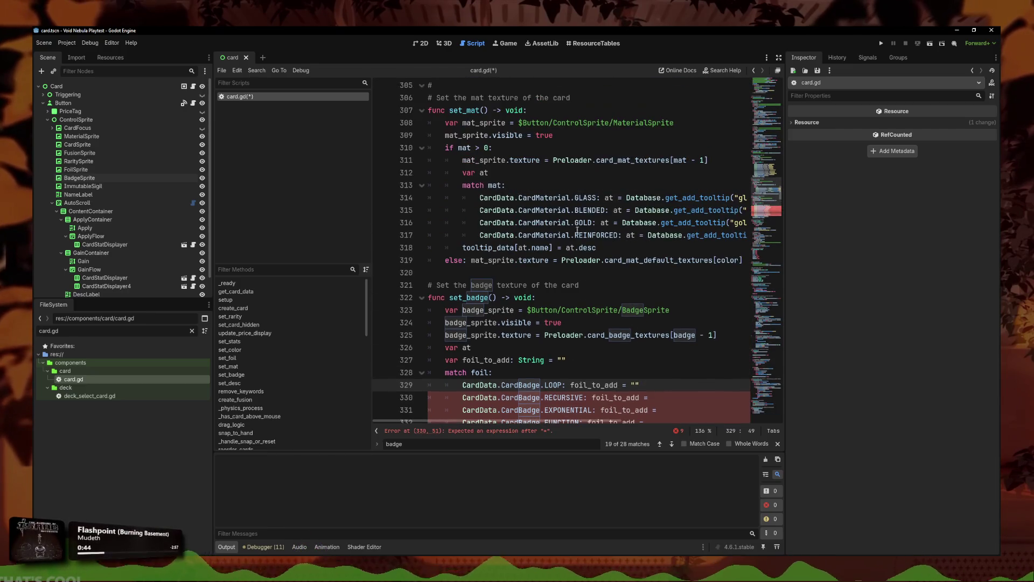
# Step: Filter the FileSystem for loop, open loop.tres, and set its ID to badge_loop
pyautogui.scroll(-3, 652, 337)
pyautogui.tripleClick(108, 330)
pyautogui.write('badge')
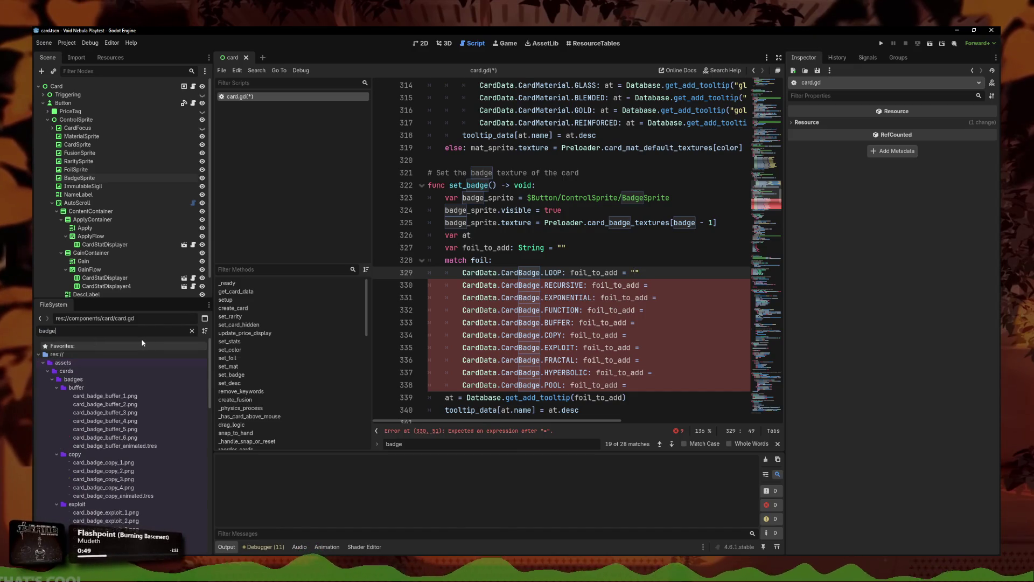
pyautogui.scroll(-10, 118, 420)
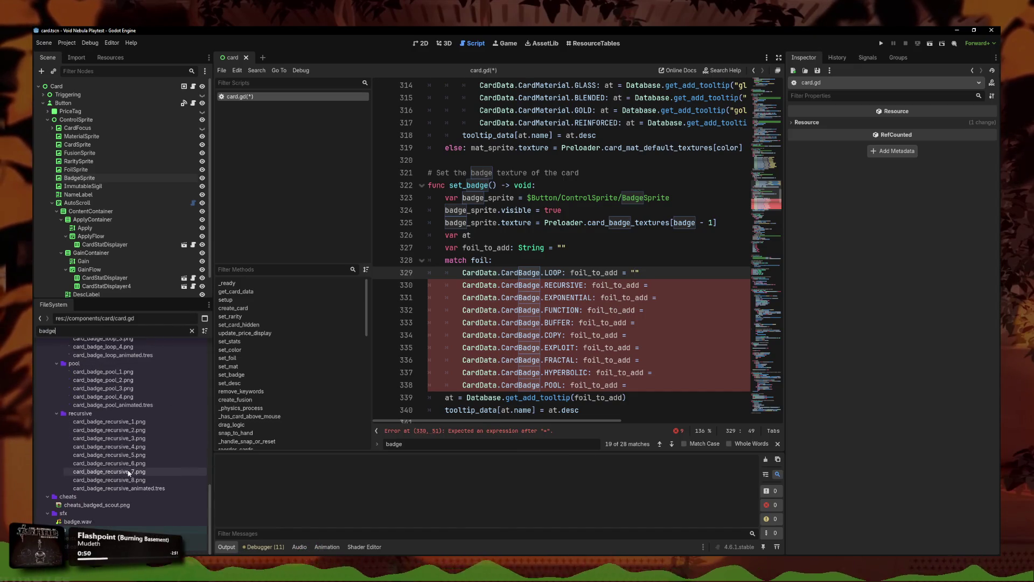
pyautogui.hotkey('ctrl', 'a')
pyautogui.write('loop')
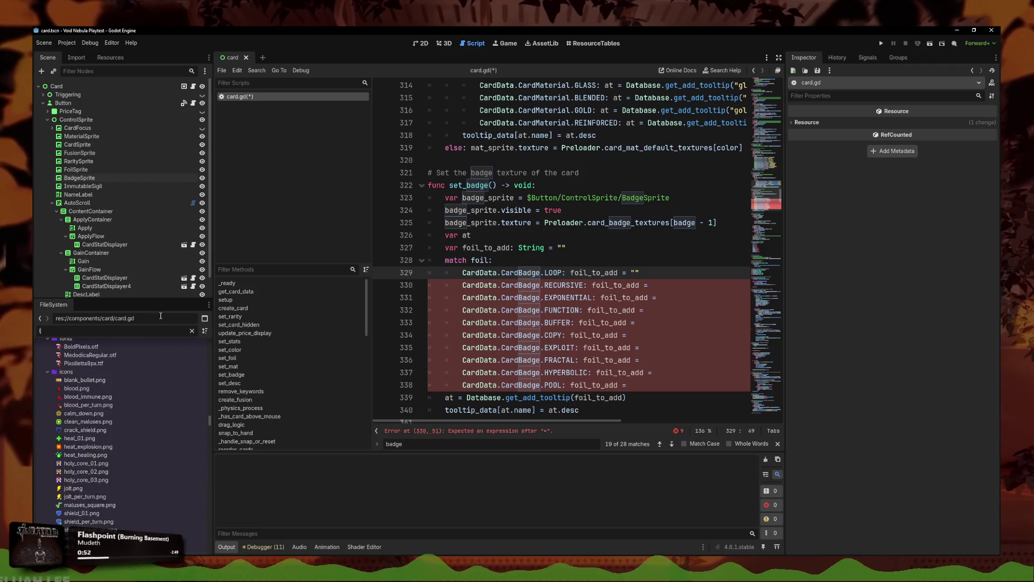
pyautogui.click(97, 471)
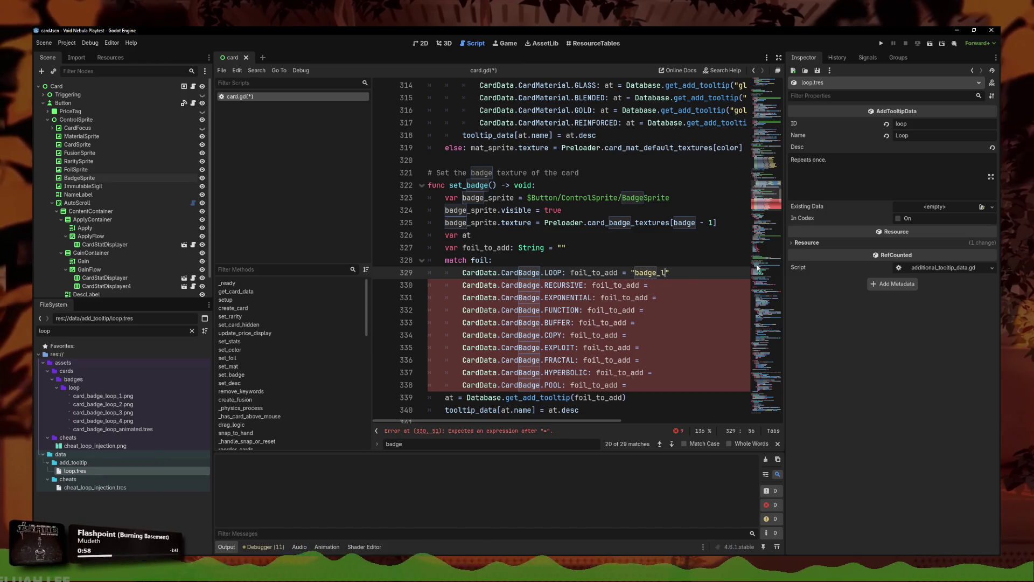
pyautogui.write('oop')
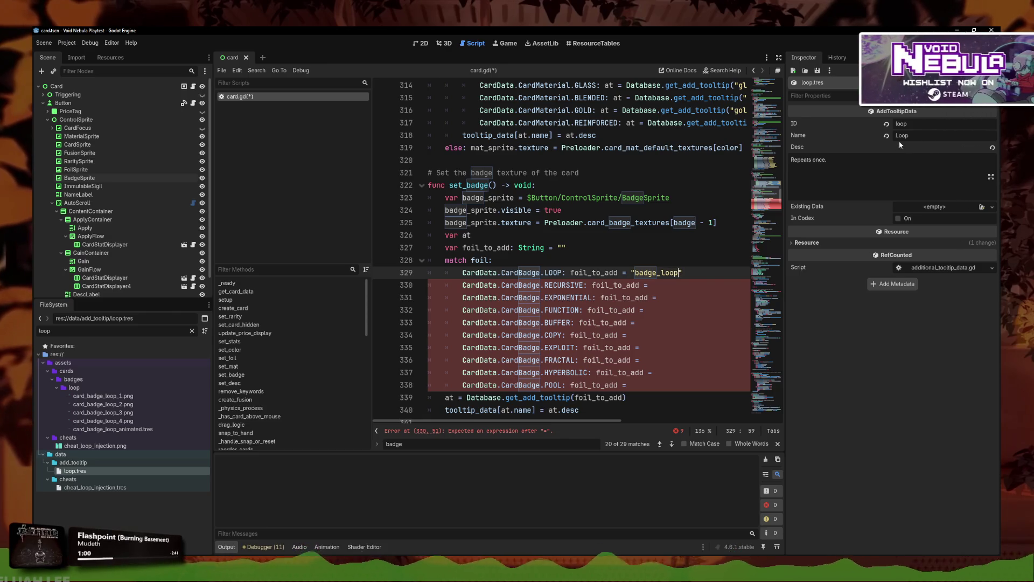
pyautogui.click(854, 125)
pyautogui.write('badge_')
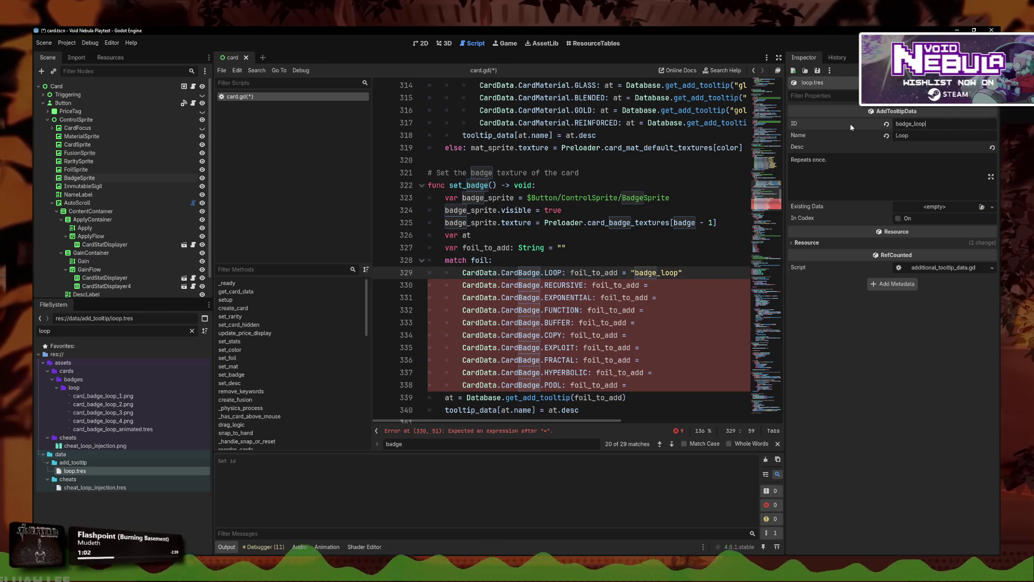
# Step: Set the RECURSIVE case to "badge_recursive" and open recursive.tres via a 'recu' filter
pyautogui.click(653, 287)
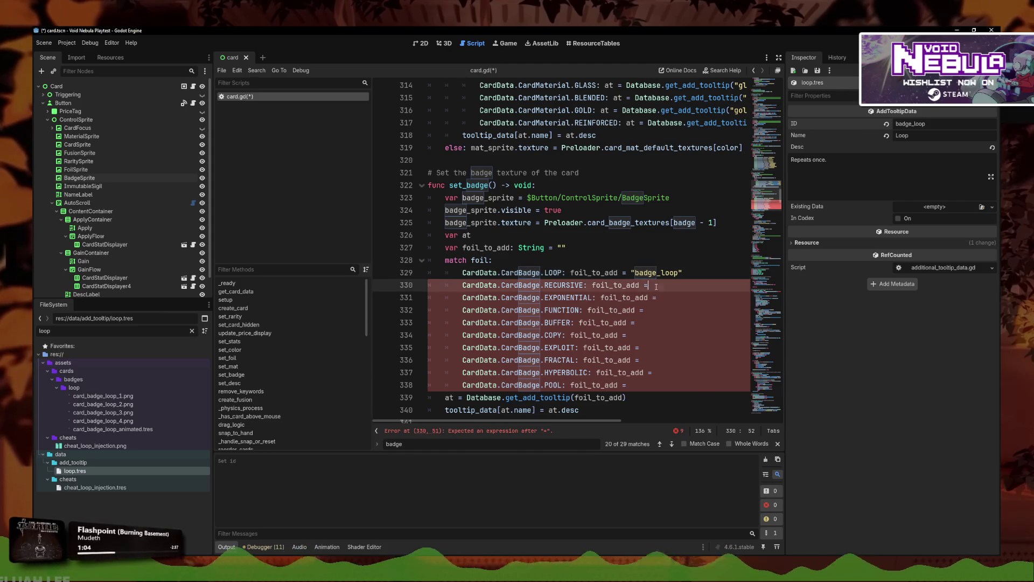
pyautogui.write('"badge_recursive"')
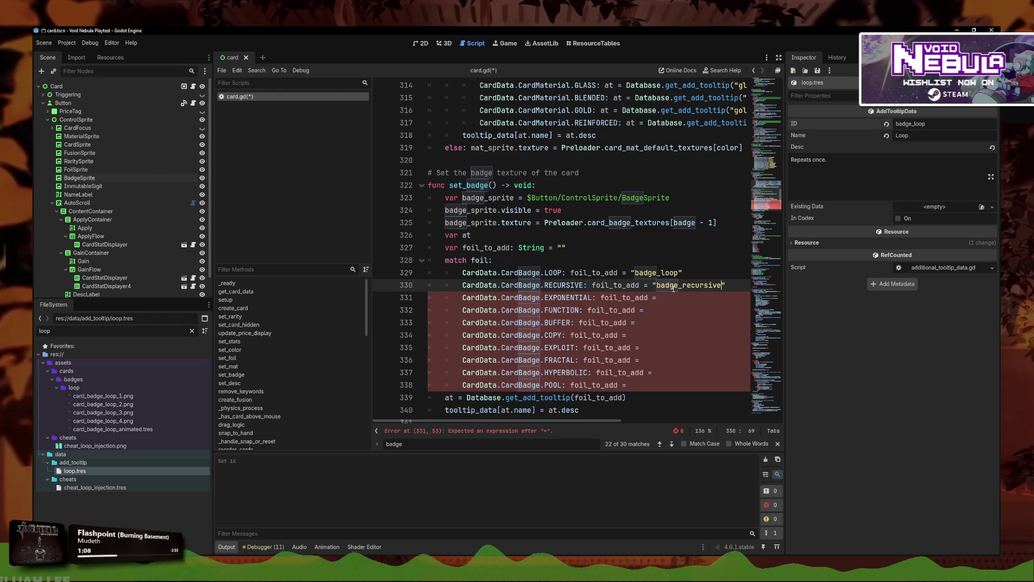
pyautogui.doubleClick(79, 331)
pyautogui.write('recu')
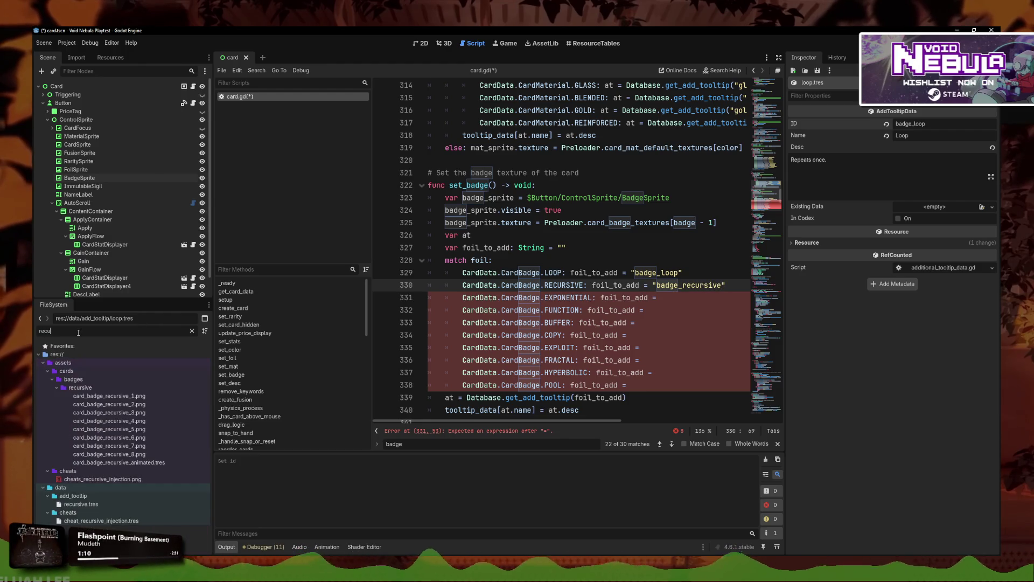
pyautogui.moveTo(81, 504); pyautogui.dragTo(57, 354)
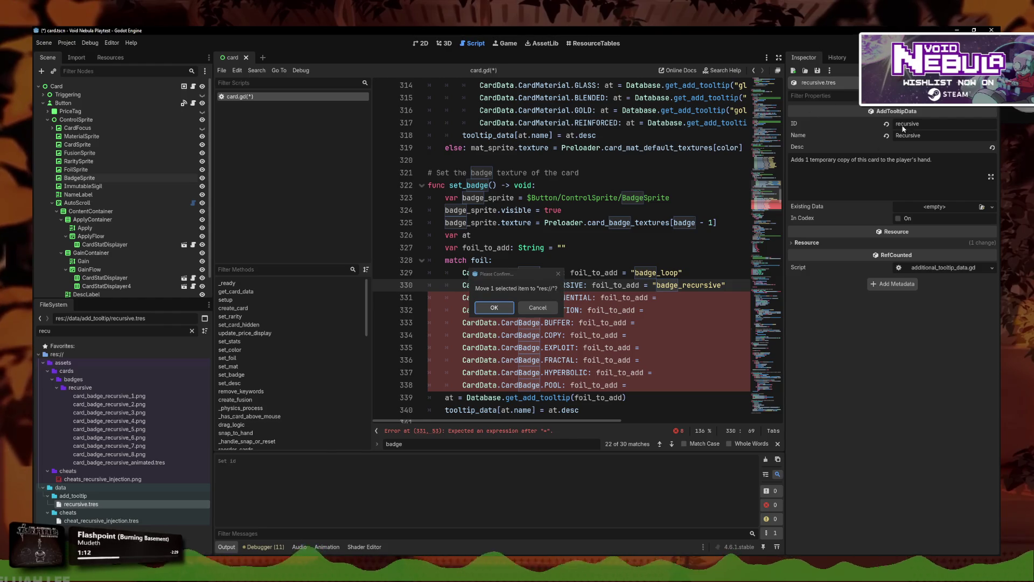
# Step: Prefix recursive.tres's ID with badge_ and type "badge_exponential" for the EXPONENTIAL case
pyautogui.press('Escape')
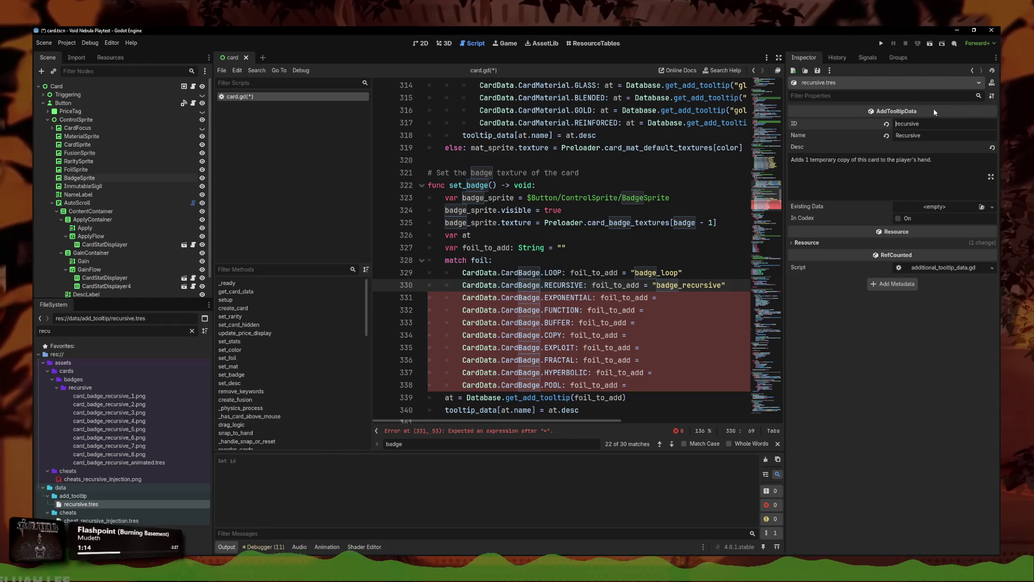
pyautogui.write('badge_')
pyautogui.press('Return')
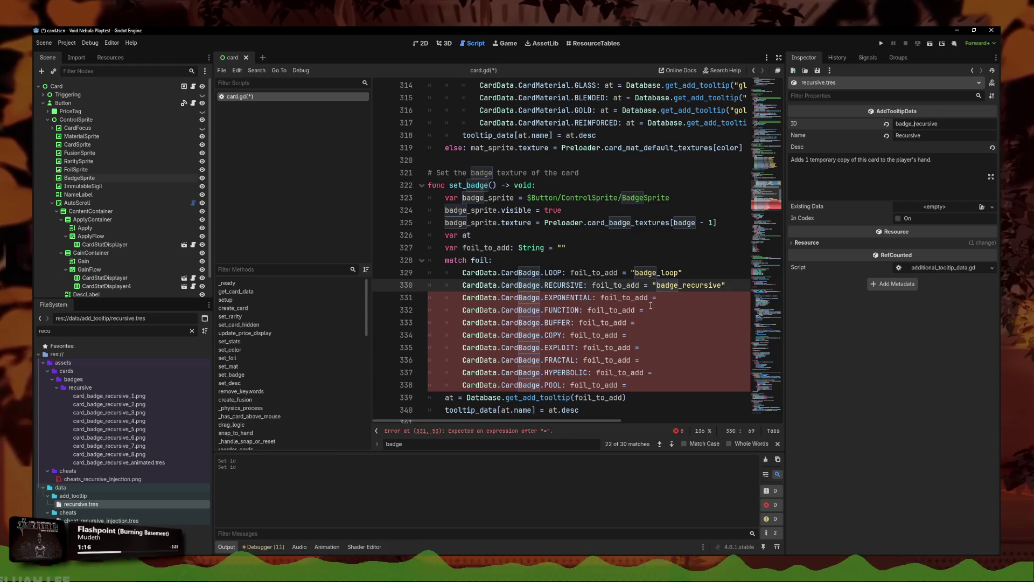
pyautogui.press('Down')
pyautogui.write('"badge_e')
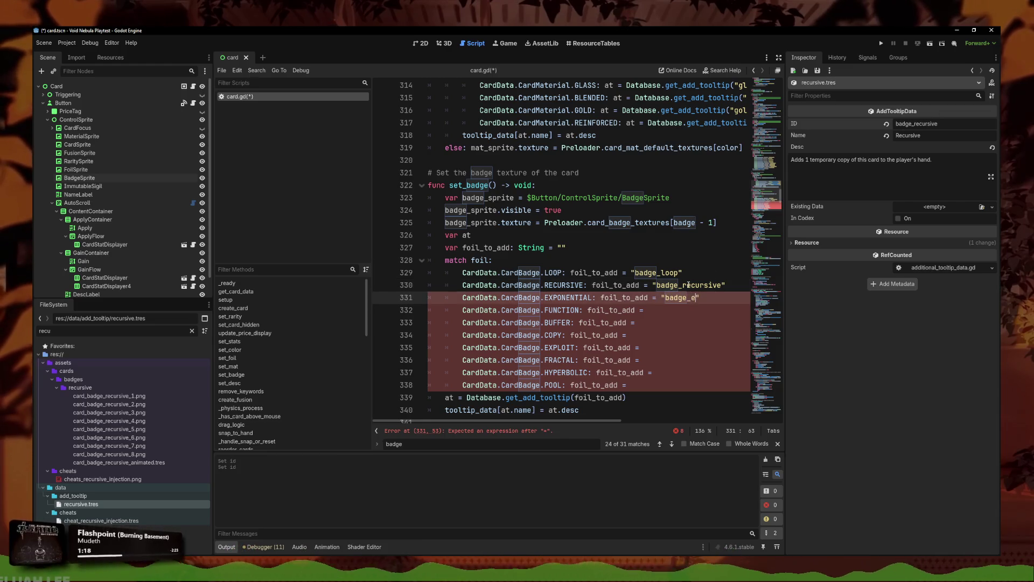
pyautogui.write('xponential')
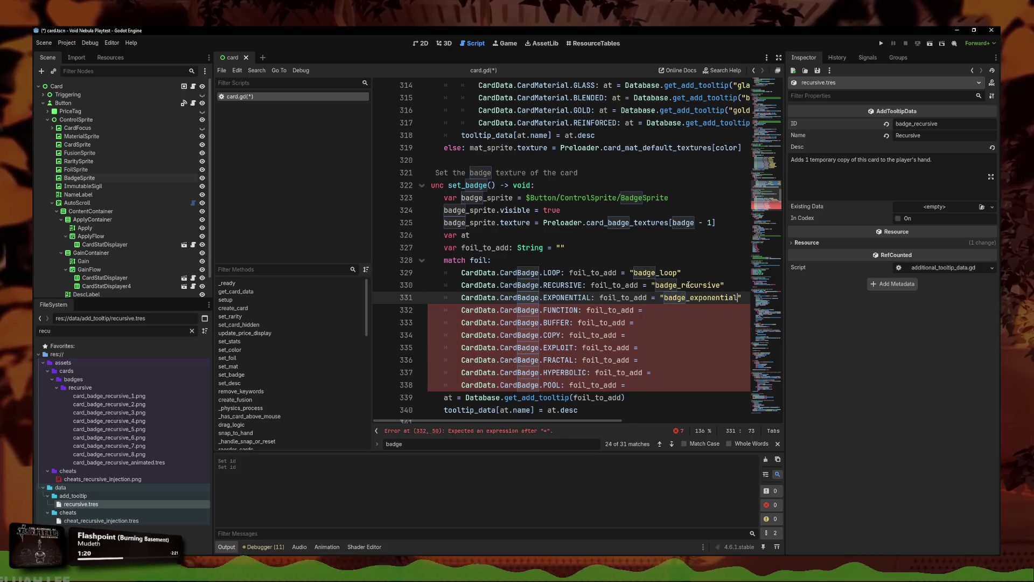
# Step: Filter for expo and prefix the exponential tooltip resource's ID with badge_
pyautogui.doubleClick(45, 330)
pyautogui.write('ba')
pyautogui.press('BackSpace')
pyautogui.press('BackSpace')
pyautogui.write('expo')
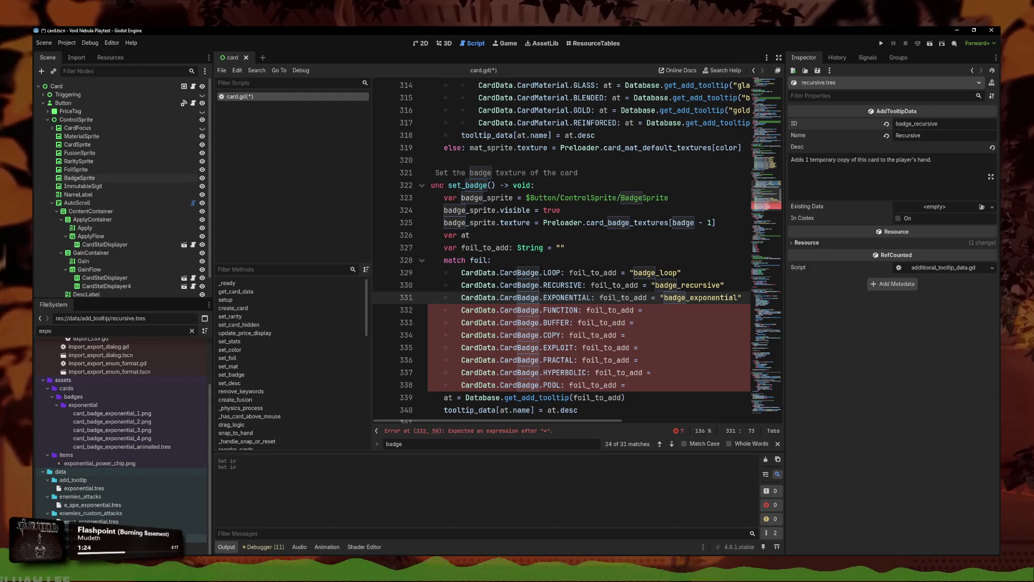
pyautogui.doubleClick(84, 488)
pyautogui.click(895, 123)
pyautogui.write('badge_')
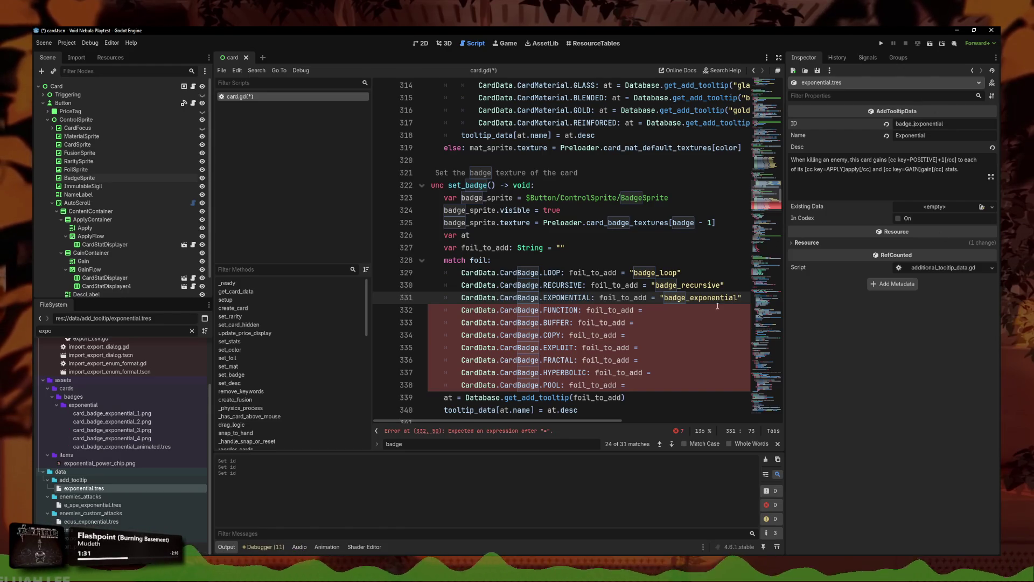
pyautogui.hotkey('ctrl', 'shift', 'Left')
pyautogui.press('Right')
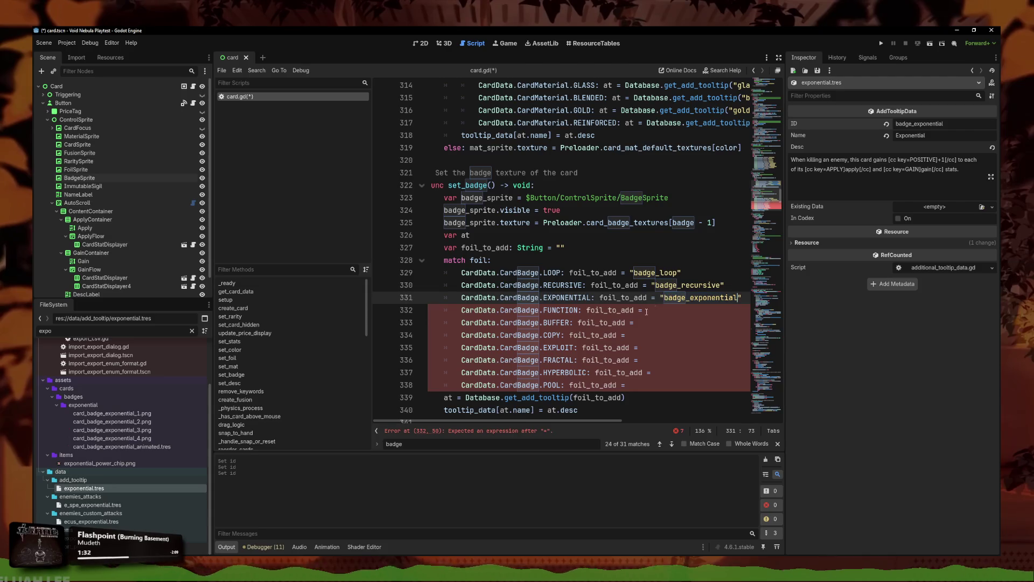
# Step: Type "badge_functional" for the FUNCTION case and prefix functional.tres's ID with badge_
pyautogui.click(650, 310)
pyautogui.write('"badge_function')
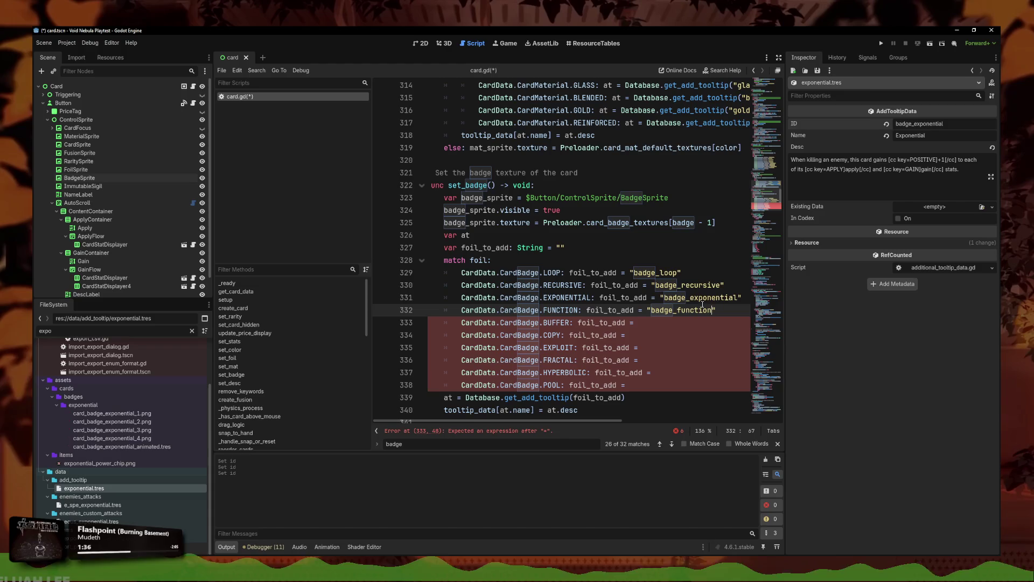
pyautogui.doubleClick(72, 330)
pyautogui.write('func')
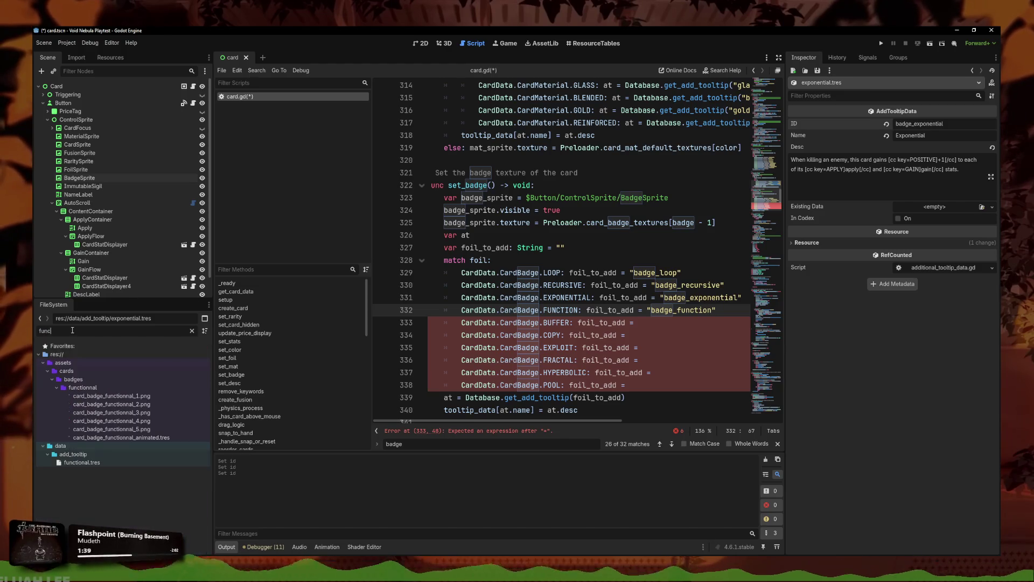
pyautogui.write('ti')
pyautogui.click(96, 464)
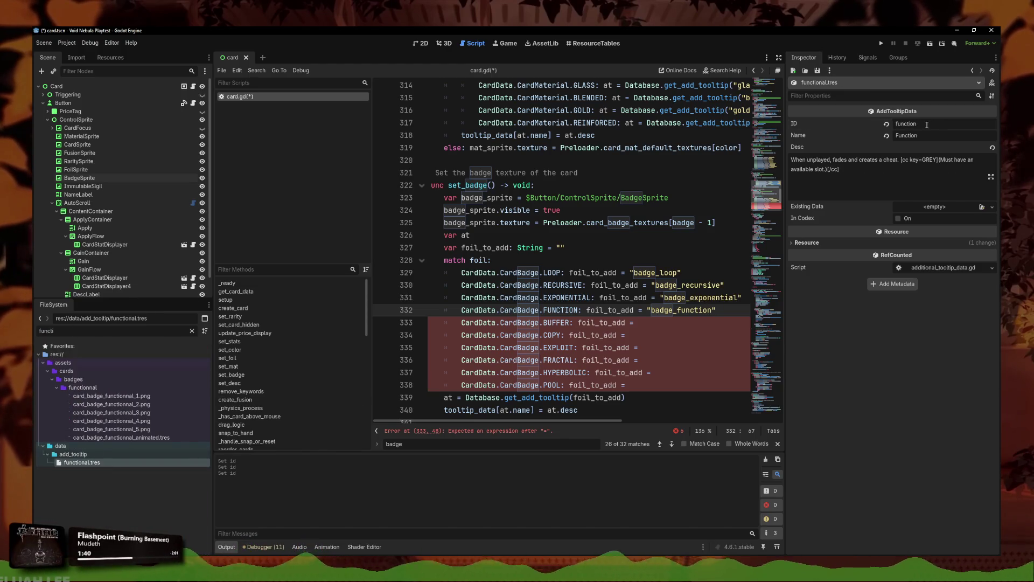
pyautogui.click(898, 123)
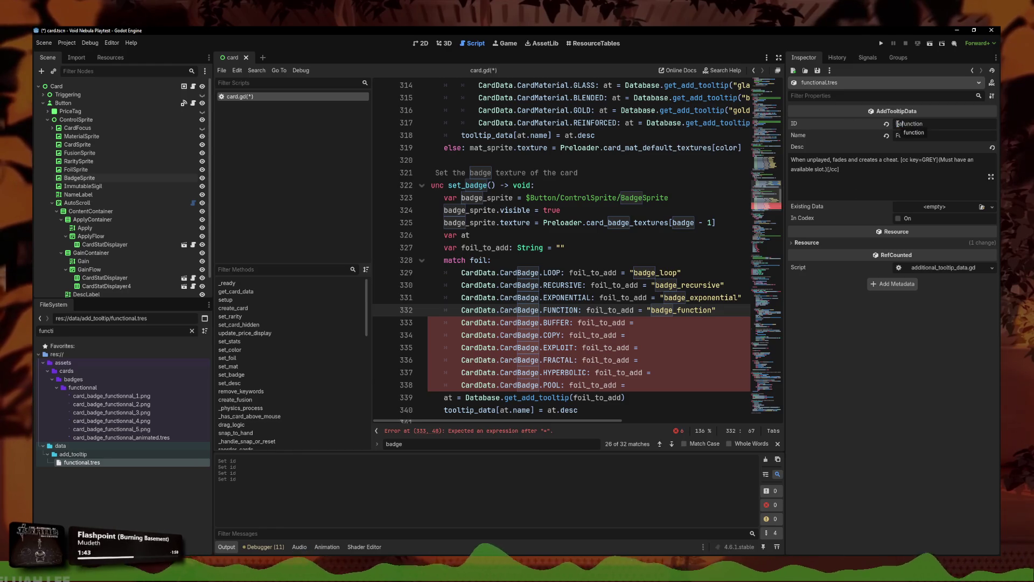
pyautogui.write('badge_')
pyautogui.click(651, 324)
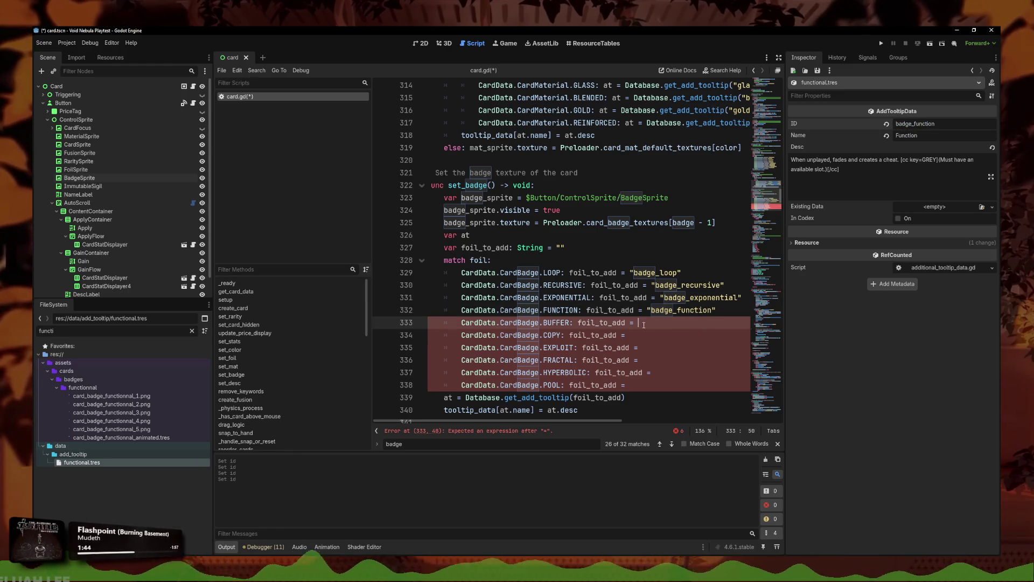
# Step: Add closing quotes and a badge_ prefix to the remaining case values using multiple cursors
pyautogui.write('"')
pyautogui.click(668, 335)
pyautogui.write('"')
pyautogui.click(670, 347)
pyautogui.write('"')
pyautogui.click(673, 360)
pyautogui.write('"')
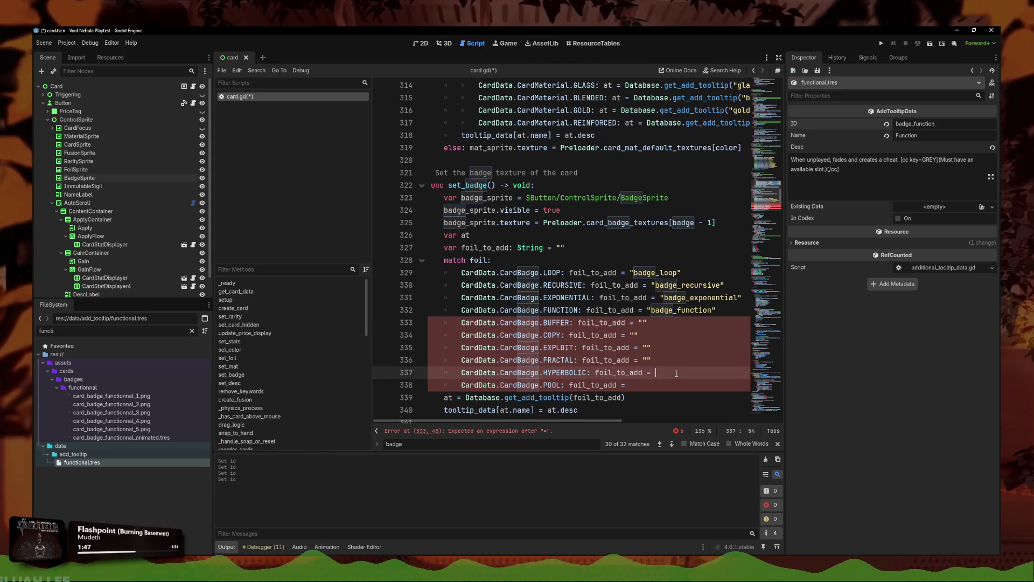
pyautogui.click(675, 373)
pyautogui.write('"')
pyautogui.click(662, 385)
pyautogui.write('"')
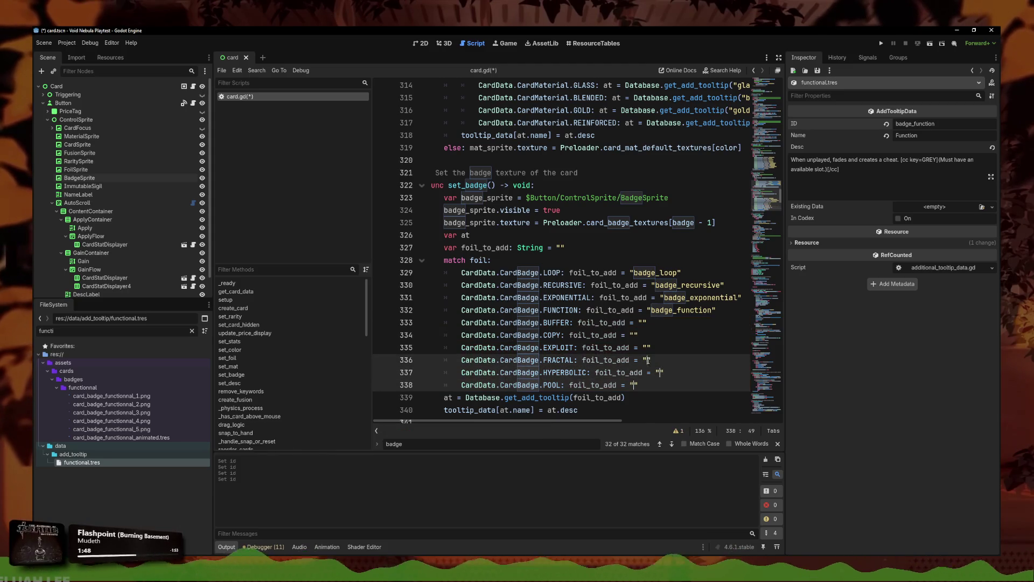
pyautogui.keyDown('alt'); pyautogui.click(647, 348); pyautogui.keyUp('alt')
pyautogui.keyDown('alt'); pyautogui.click(634, 335); pyautogui.keyUp('alt')
pyautogui.keyDown('alt'); pyautogui.click(642, 322); pyautogui.keyUp('alt')
pyautogui.write('badge_')
# Step: Enter "badge_buffer" and complete the COPY, EXPLOIT and FRACTAL badge values
pyautogui.click(678, 322)
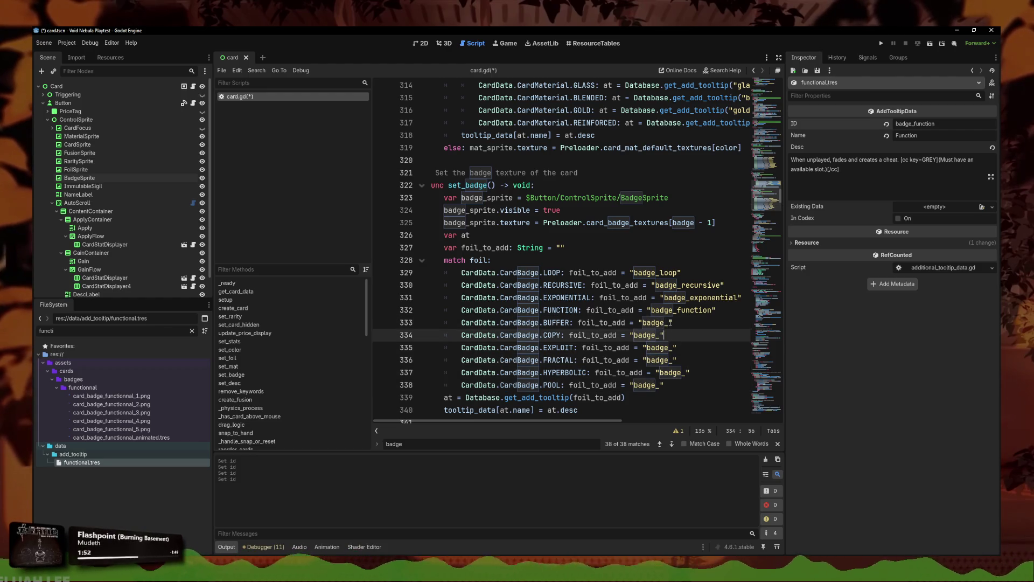
pyautogui.write('buffer')
pyautogui.press('Down')
pyautogui.press('Left')
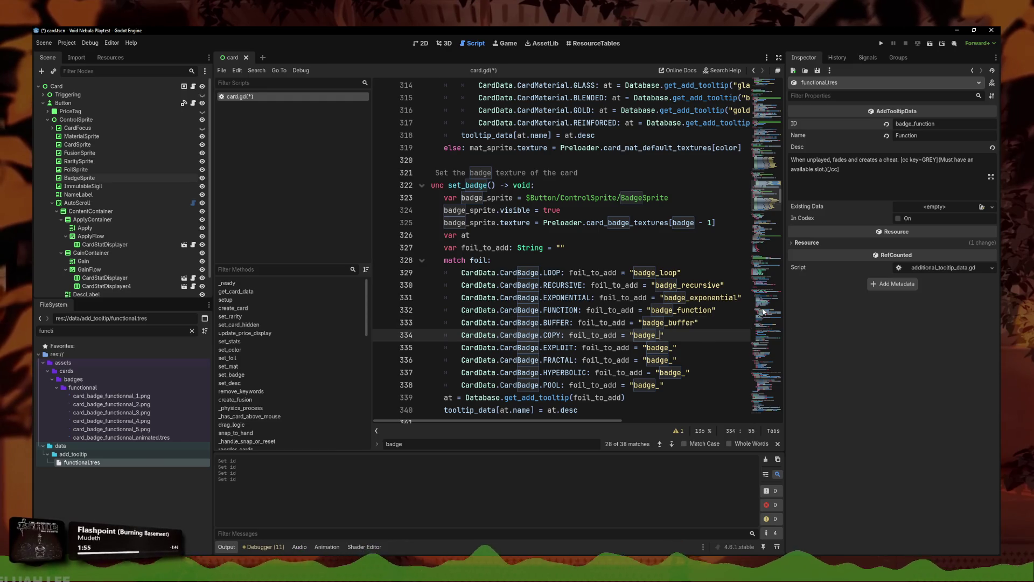
pyautogui.press('Down')
pyautogui.press('Left')
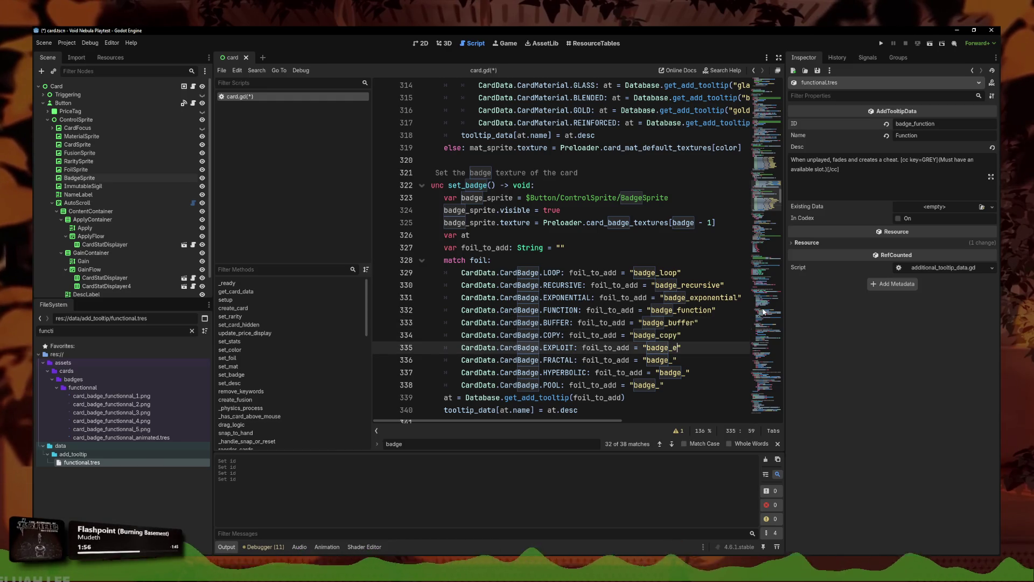
pyautogui.press('Down')
pyautogui.press('Left')
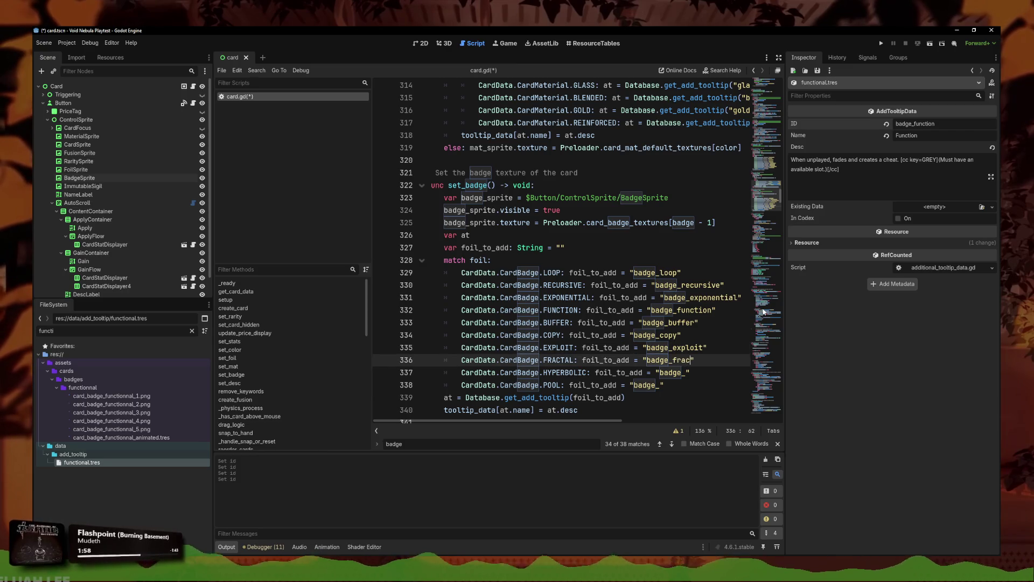
# Step: Complete the HYPERBOLIC and POOL badge values and save card.gd
pyautogui.press('Down')
pyautogui.press('Left')
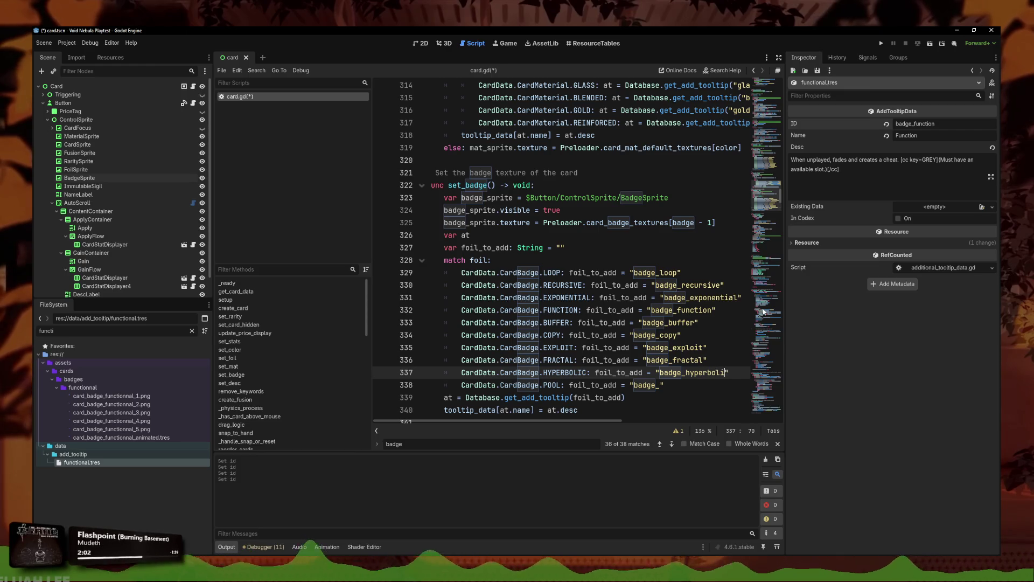
pyautogui.write('c')
pyautogui.press('Down')
pyautogui.press('Left')
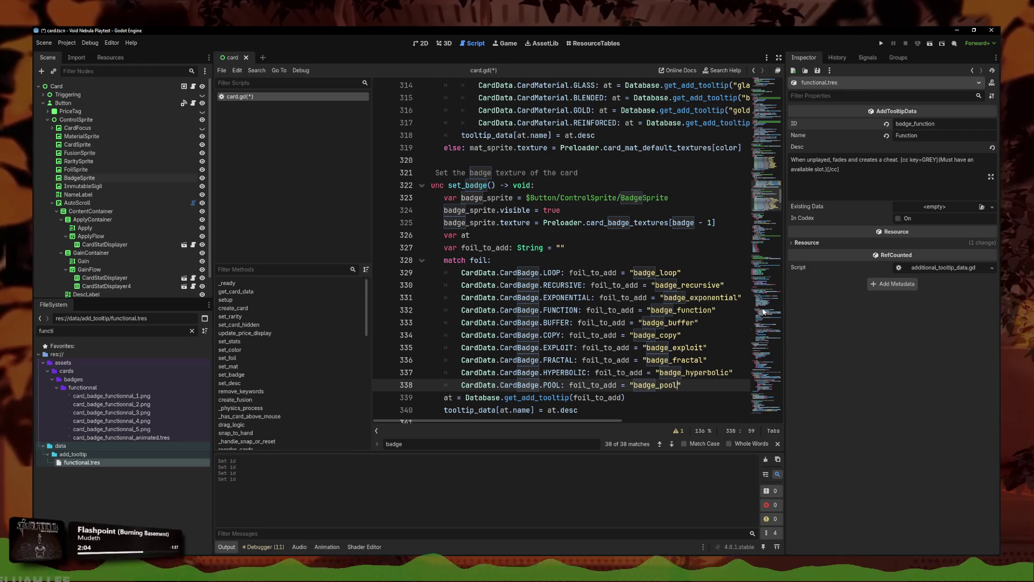
pyautogui.scroll(-2, 592, 324)
pyautogui.press('Down')
pyautogui.hotkey('ctrl', 's')
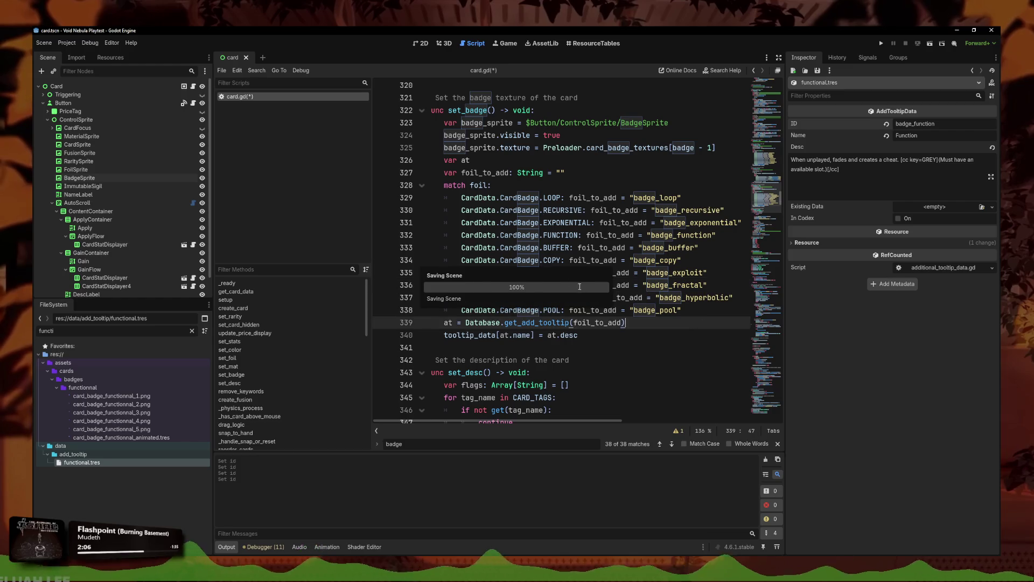
# Step: Duplicate the functional.tres tooltip resource as badge_pool.tres
pyautogui.press('Up')
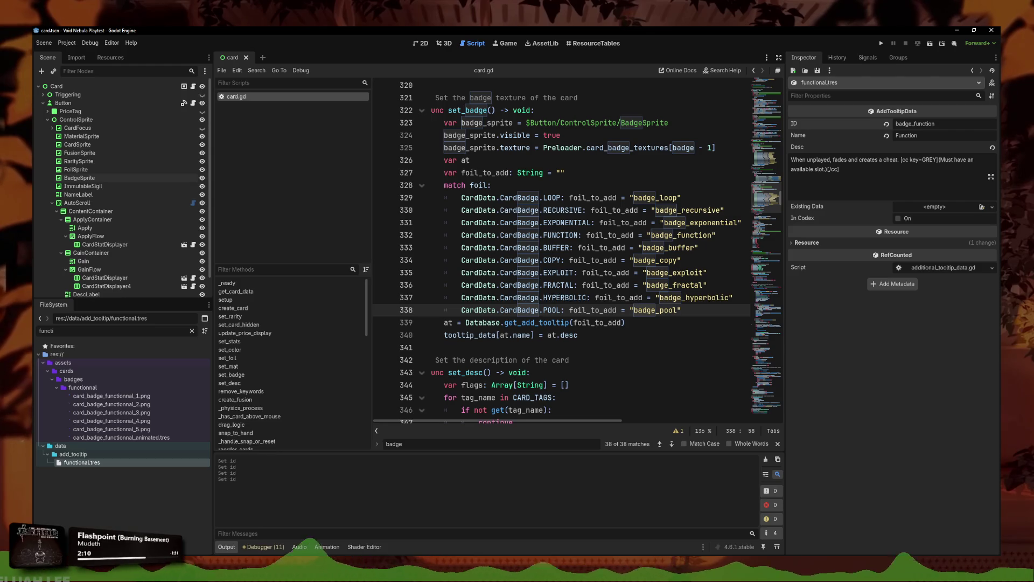
pyautogui.rightClick(80, 462)
pyautogui.click(108, 487)
pyautogui.write('badge_pool.tres')
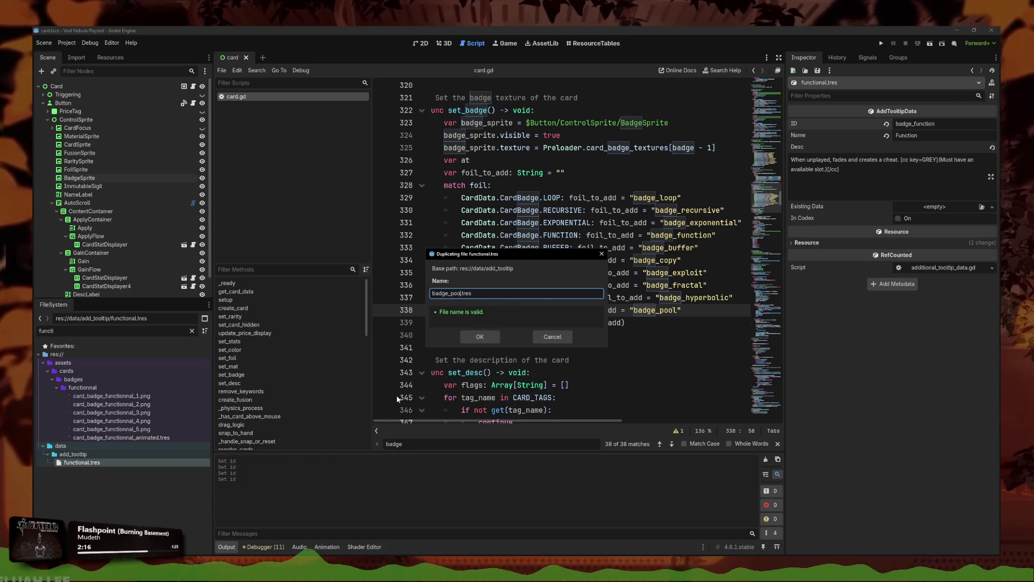
pyautogui.press('Return')
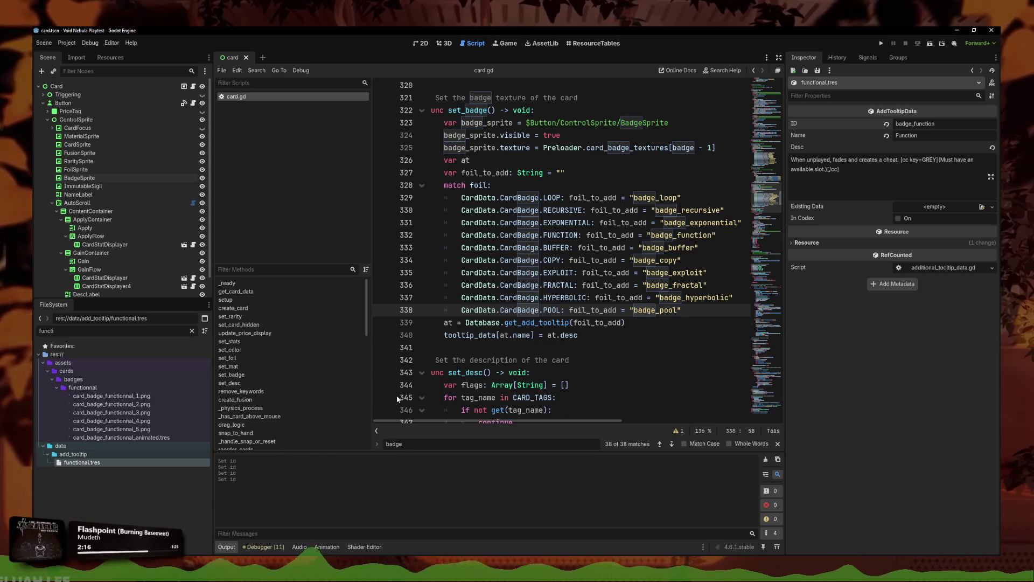
# Step: Give badge_pool.tres the ID badge_pool and the name Pool
pyautogui.doubleClick(85, 333)
pyautogui.write('badge_')
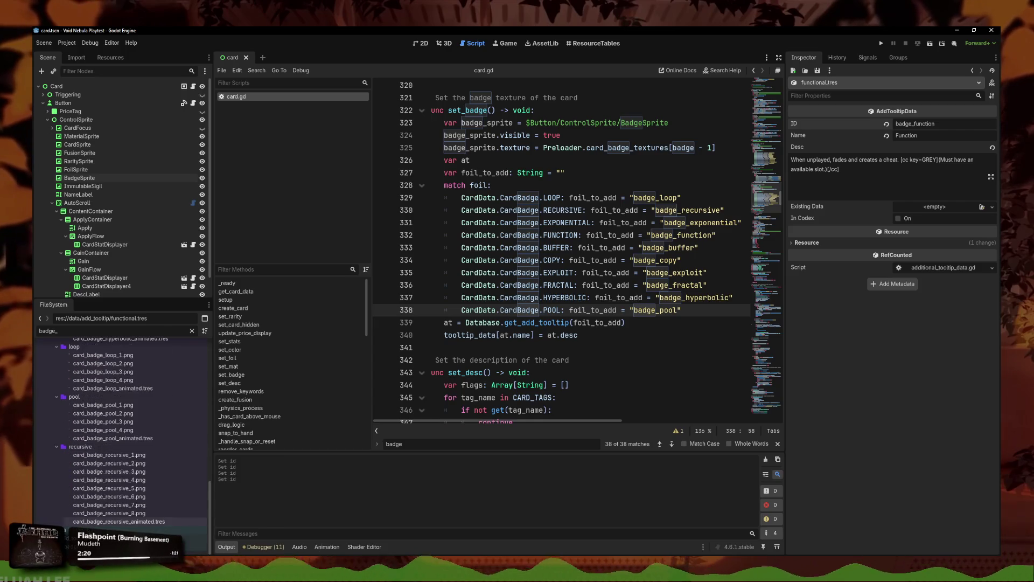
pyautogui.moveTo(113, 438); pyautogui.dragTo(80, 447)
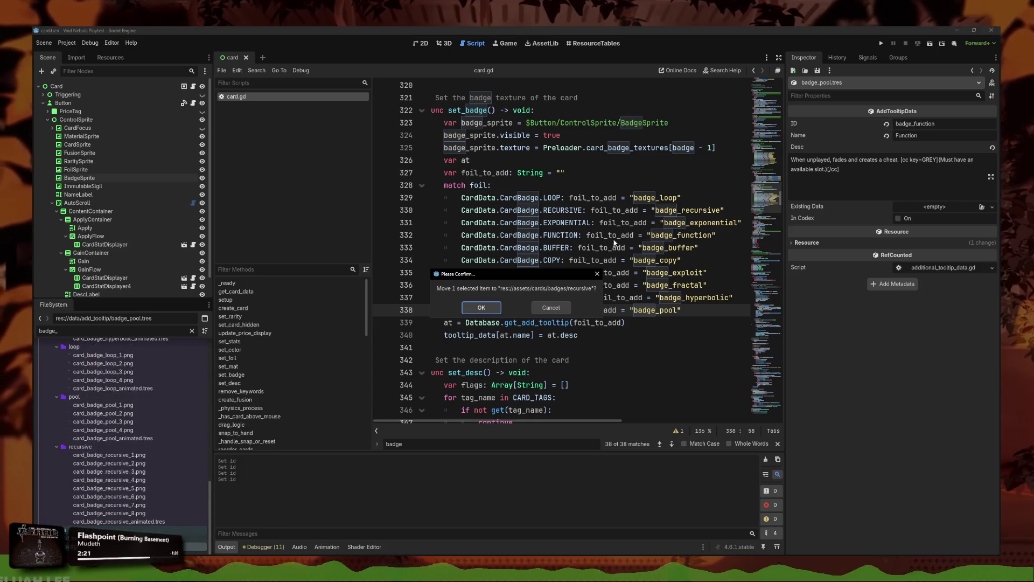
pyautogui.click(597, 274)
pyautogui.doubleClick(943, 124)
pyautogui.write('badge_')
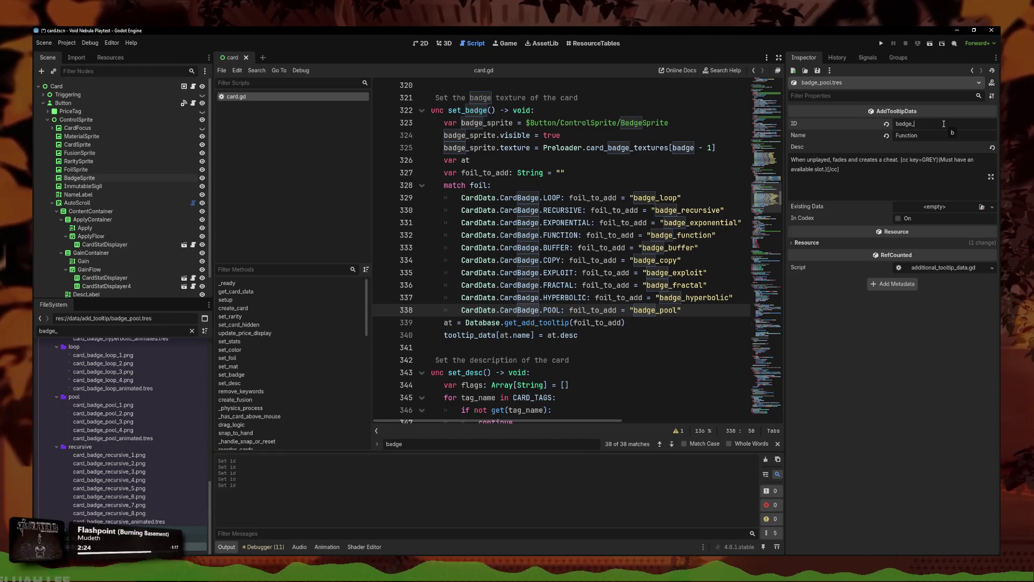
pyautogui.press('Tab')
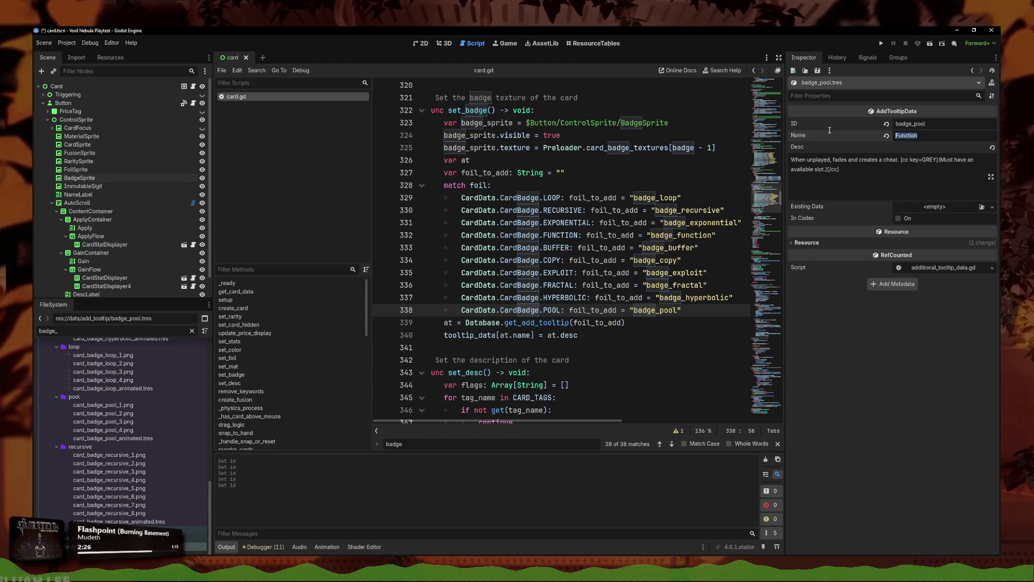
pyautogui.write('Pool')
pyautogui.press('Return')
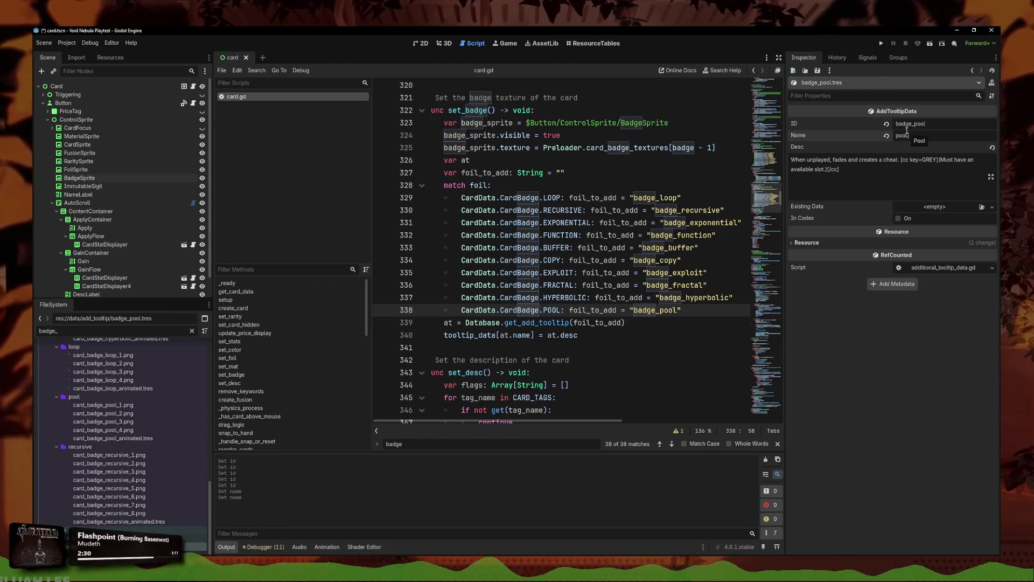
pyautogui.press('Tab')
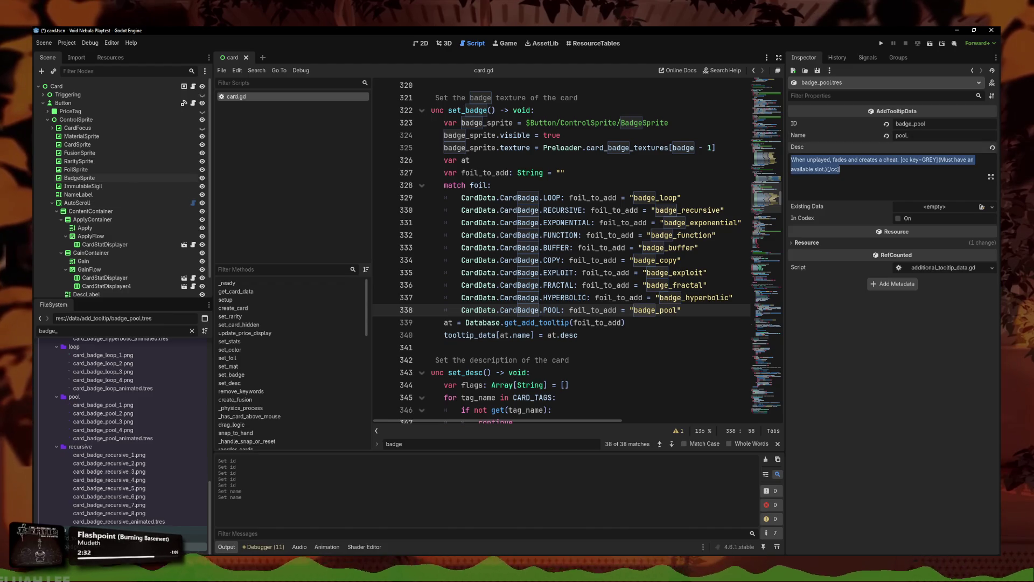
pyautogui.write('R')
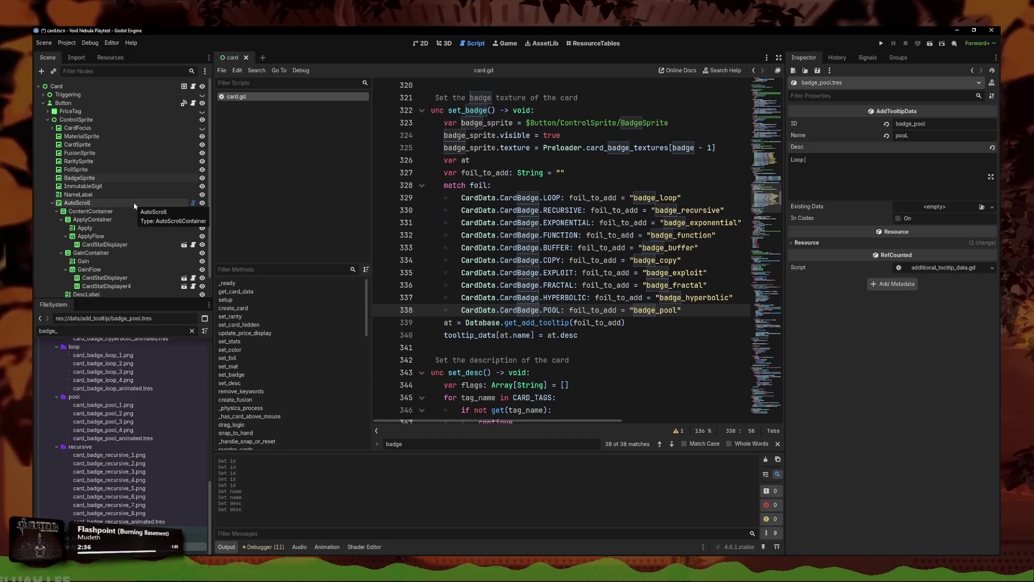
pyautogui.write('.')
pyautogui.click(119, 339)
# Step: Check the loop tooltip's 'Repeats once' description, then reopen badge_pool.tres
pyautogui.doubleClick(81, 331)
pyautogui.write('loop')
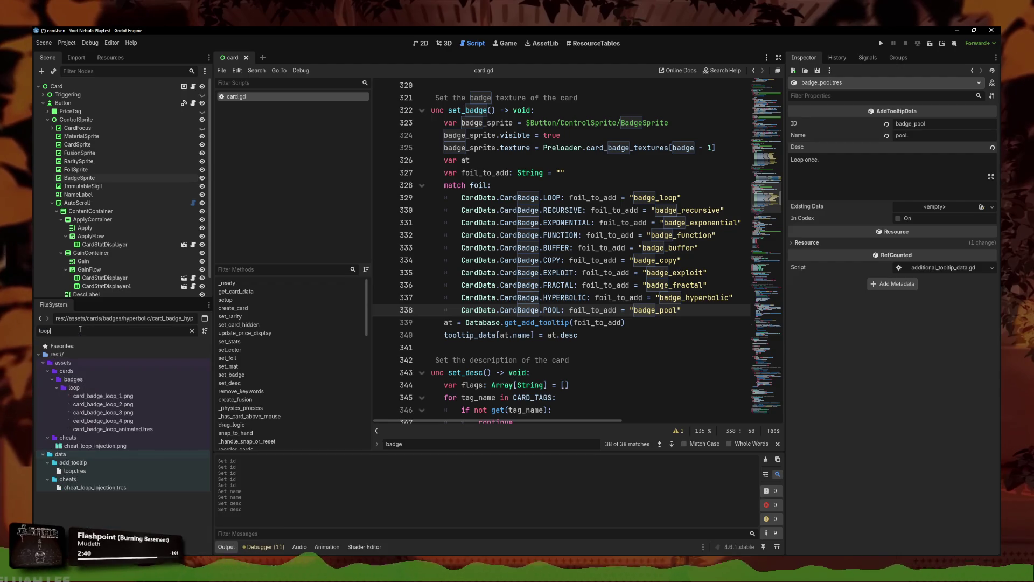
pyautogui.click(74, 471)
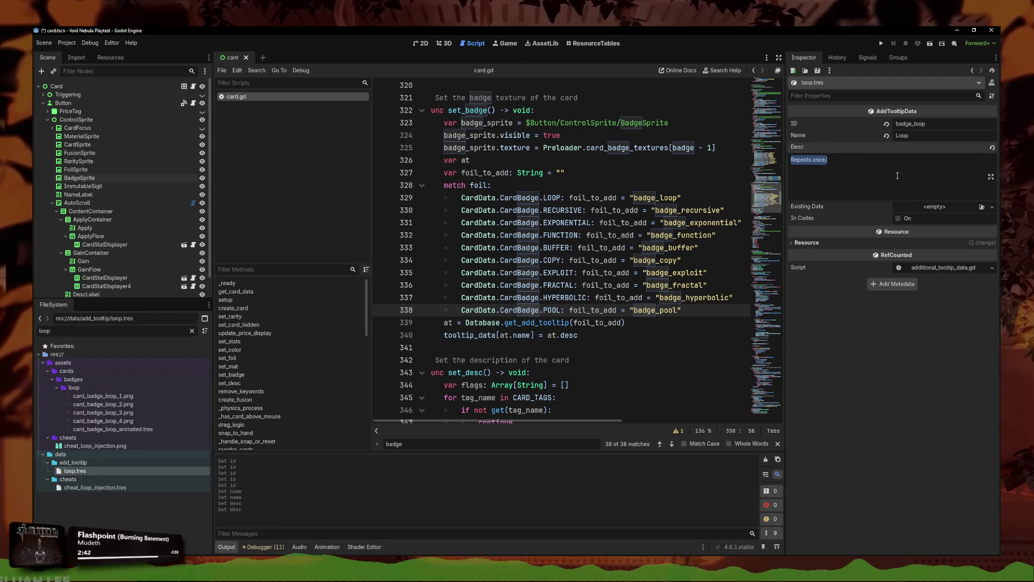
pyautogui.click(99, 331)
pyautogui.hotkey('ctrl', 'a')
pyautogui.press('BackSpace')
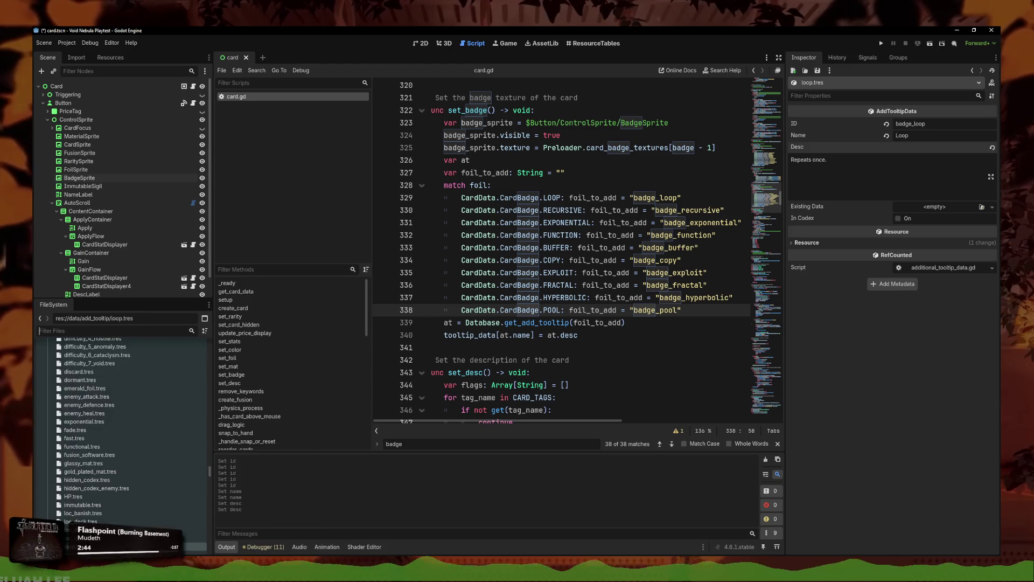
pyautogui.write('pool')
pyautogui.click(83, 454)
# Step: Set the description to 'Repeats once but from bottom to top.', tick In Codex, and save
pyautogui.click(871, 164)
pyautogui.hotkey('ctrl', 'a')
pyautogui.write('Repeats once.')
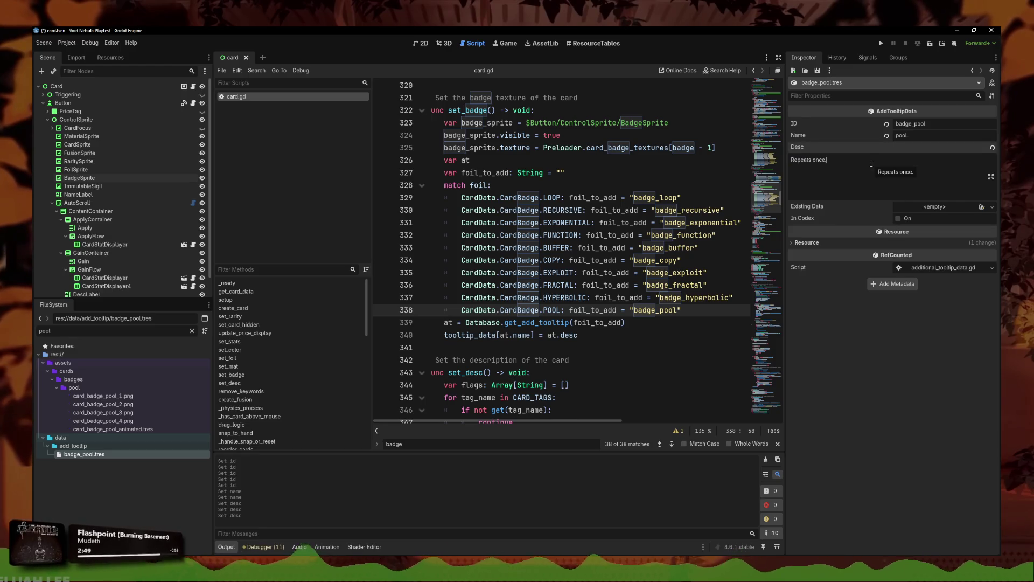
pyautogui.write('but in rev')
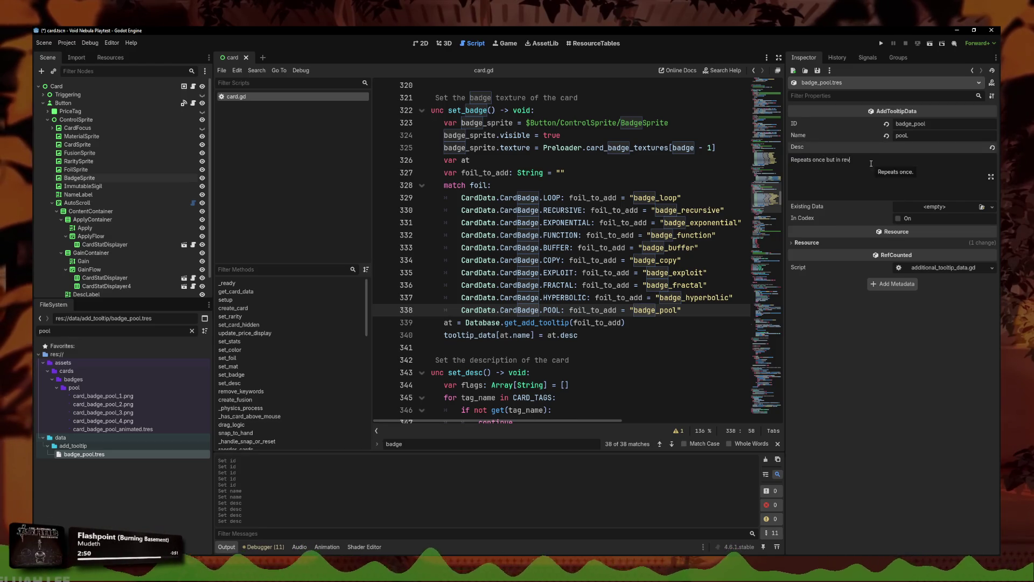
pyautogui.write('.')
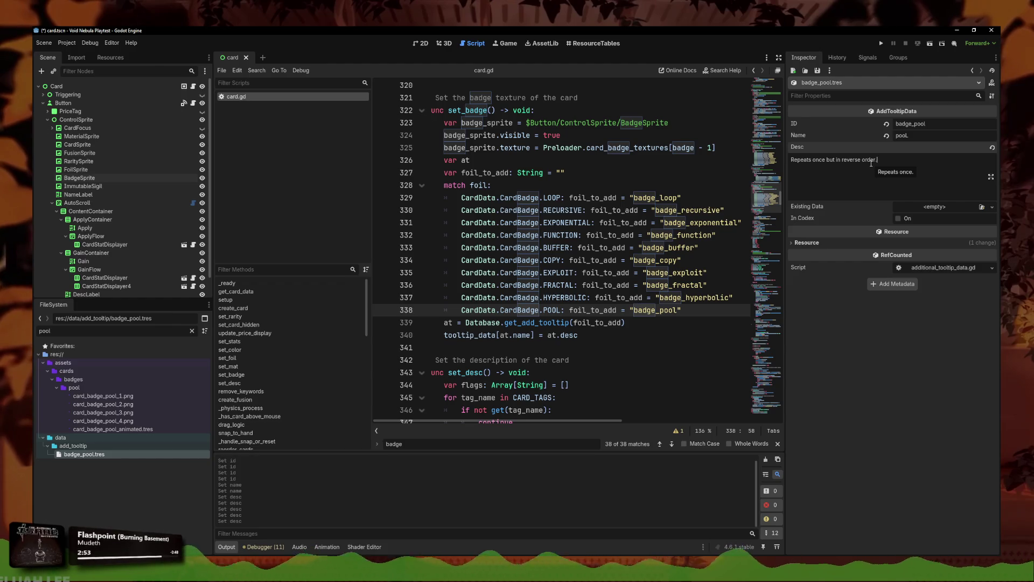
pyautogui.press('BackSpace')
pyautogui.write('of triggering')
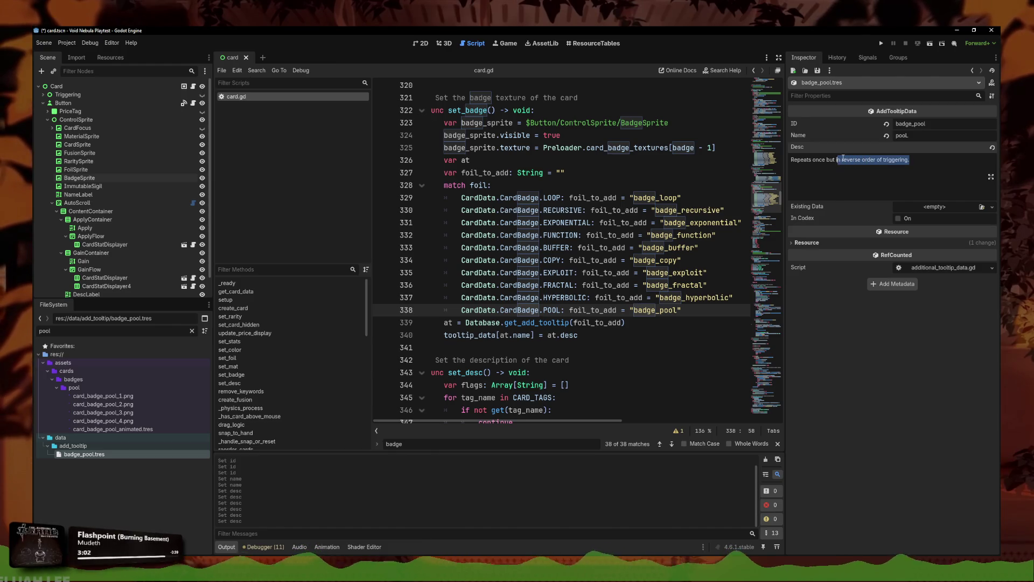
pyautogui.press('BackSpace')
pyautogui.write('bottom to top.')
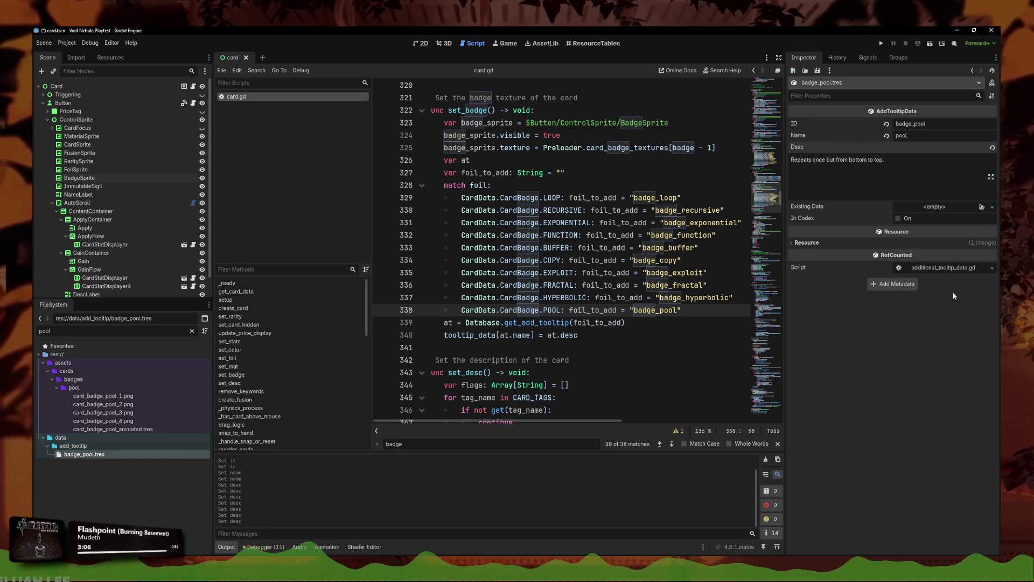
pyautogui.click(898, 219)
pyautogui.hotkey('ctrl', 's')
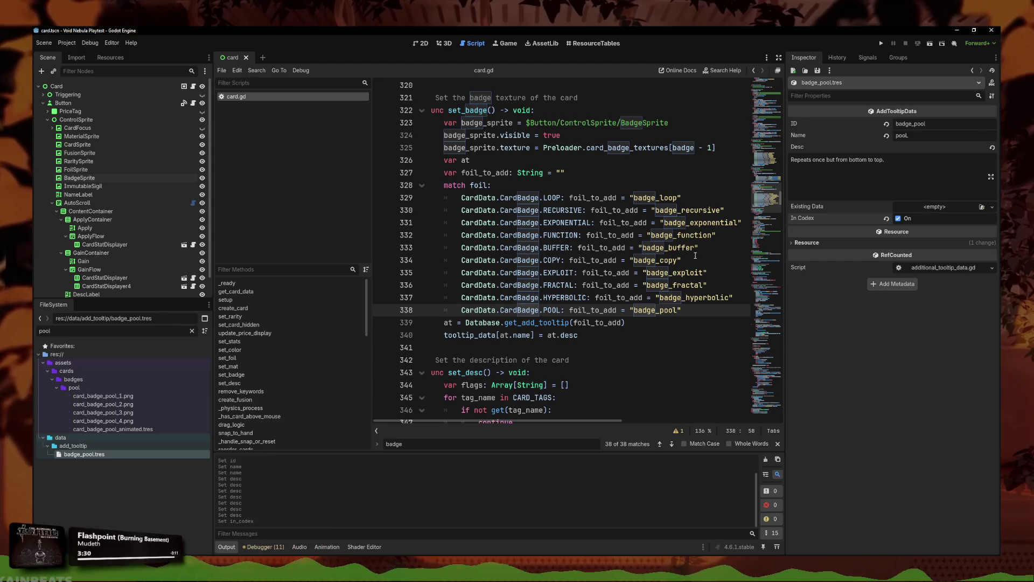
pyautogui.press('End')
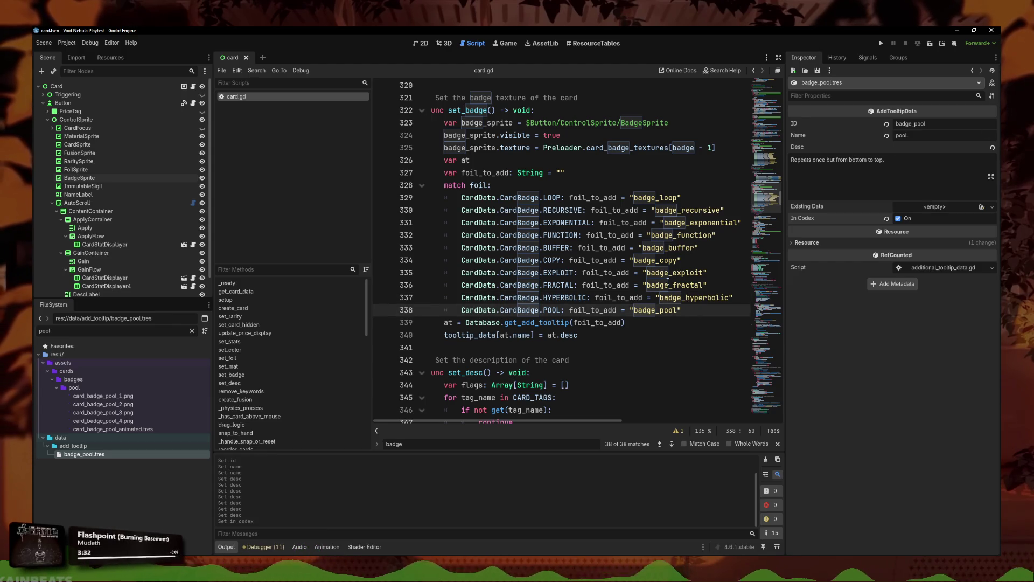
# Step: Duplicate the pool badge resource as badge_hyperbolic.tres and open it
pyautogui.rightClick(106, 454)
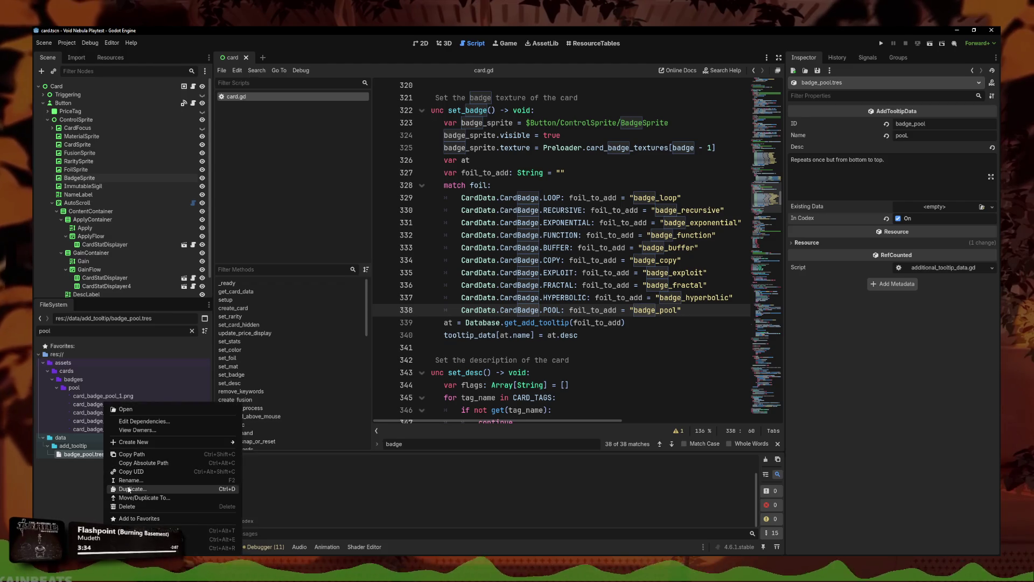
pyautogui.click(129, 490)
pyautogui.write('badge_')
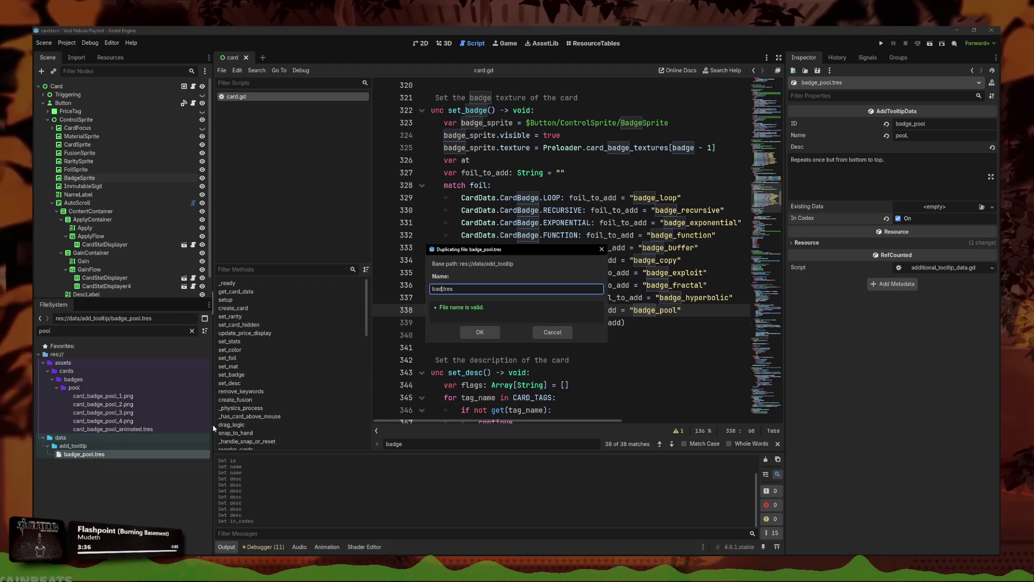
pyautogui.write('hy')
pyautogui.write('perbolic')
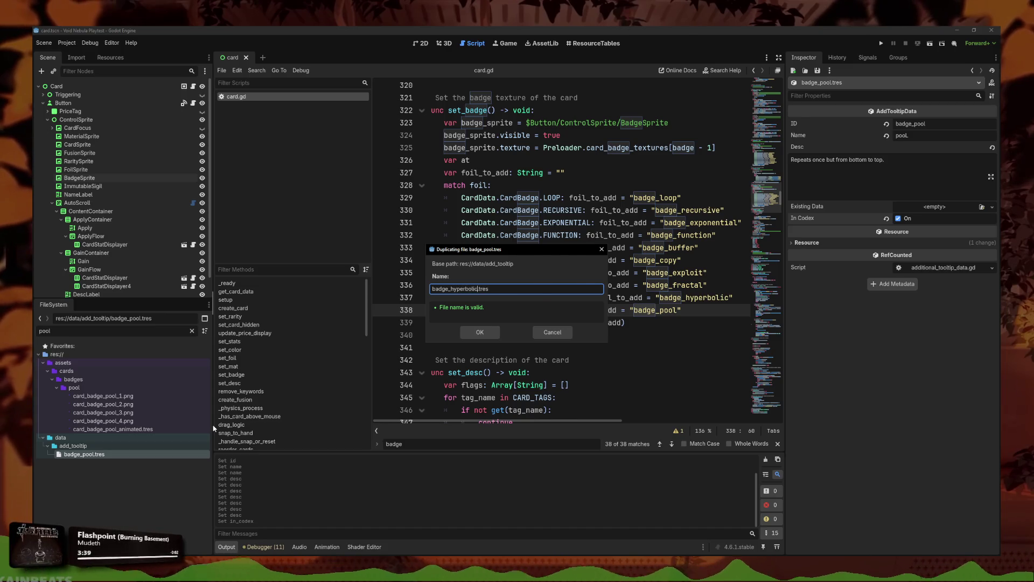
pyautogui.press('Return')
pyautogui.doubleClick(93, 331)
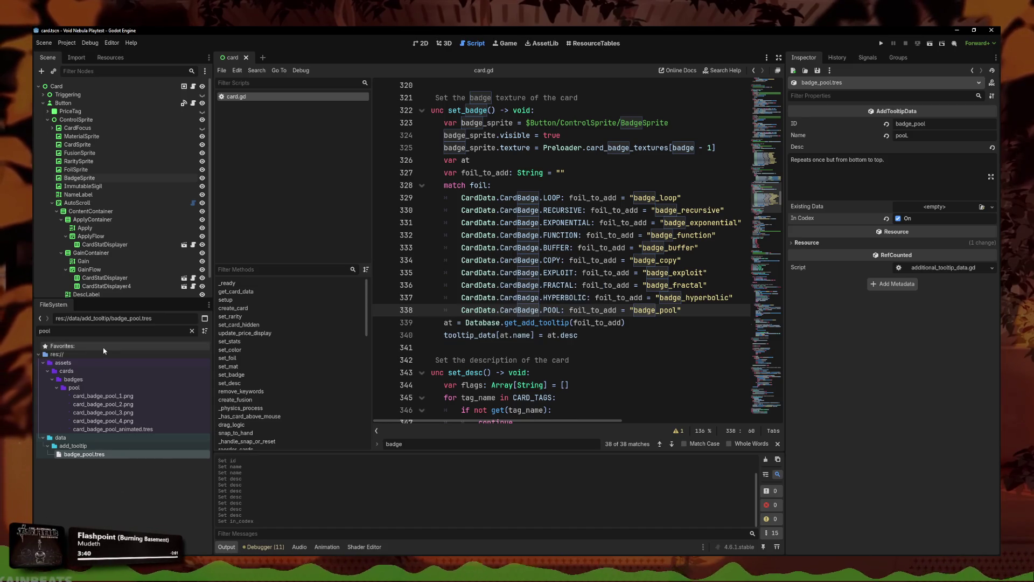
pyautogui.write('badge_')
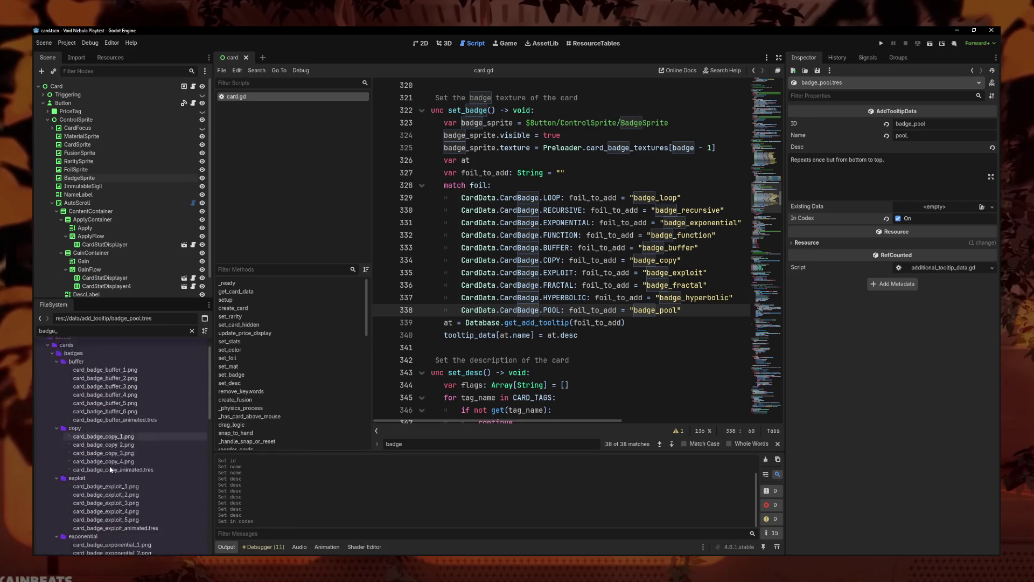
pyautogui.scroll(-5, 108, 474)
pyautogui.click(107, 537)
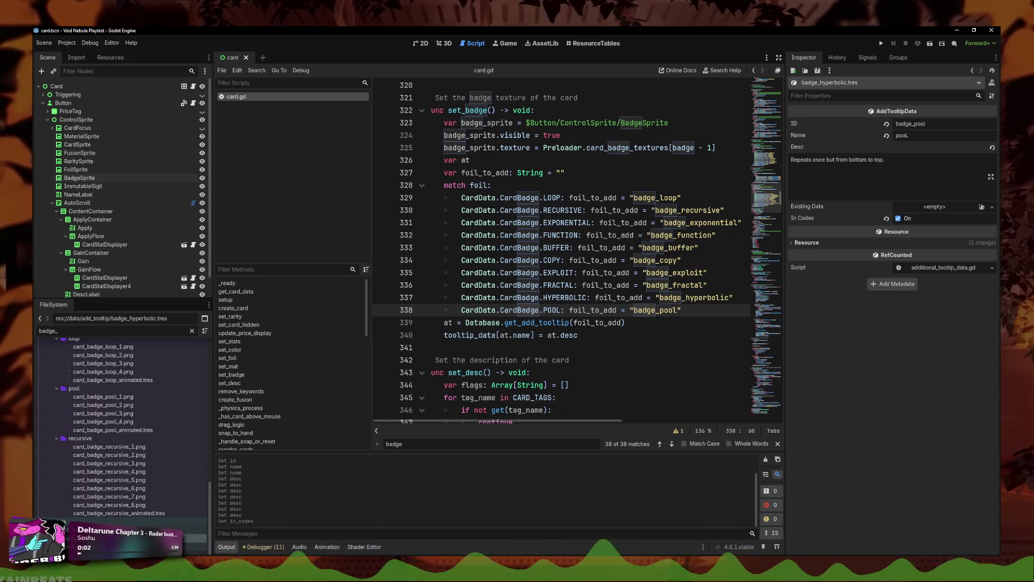
# Step: Set the ID to badge_hyperbolic and the name to Hyperbolic, and start a new description
pyautogui.click(946, 125)
pyautogui.write('hyperbolic')
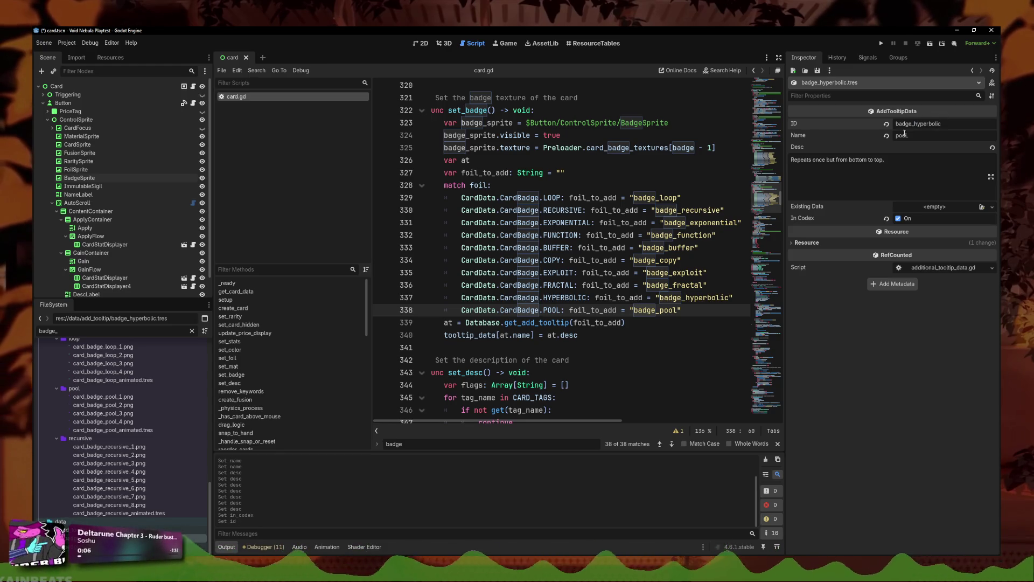
pyautogui.doubleClick(901, 132)
pyautogui.write('hy')
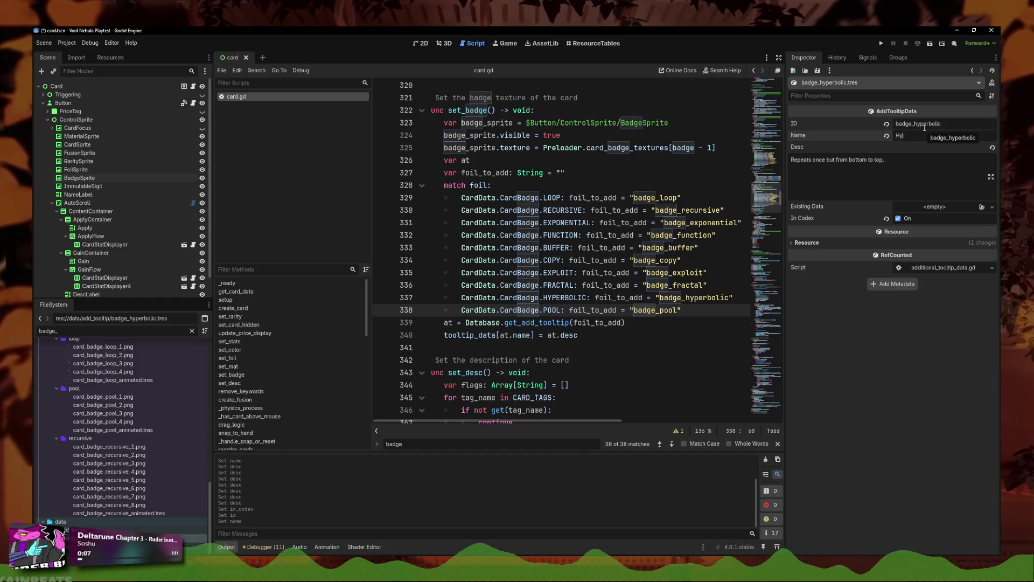
pyautogui.write('perbolic')
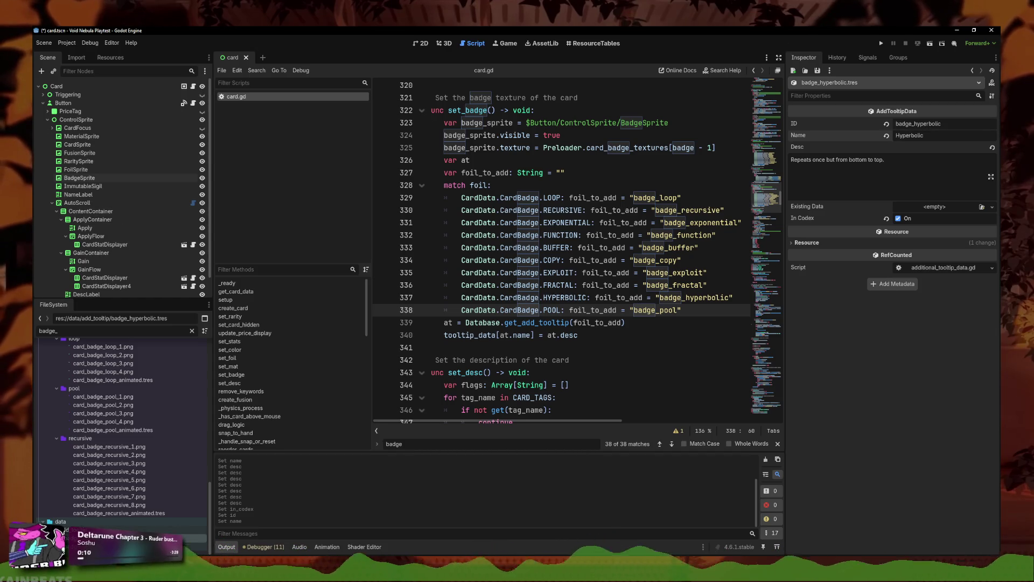
pyautogui.hotkey('alt', 'Tab')
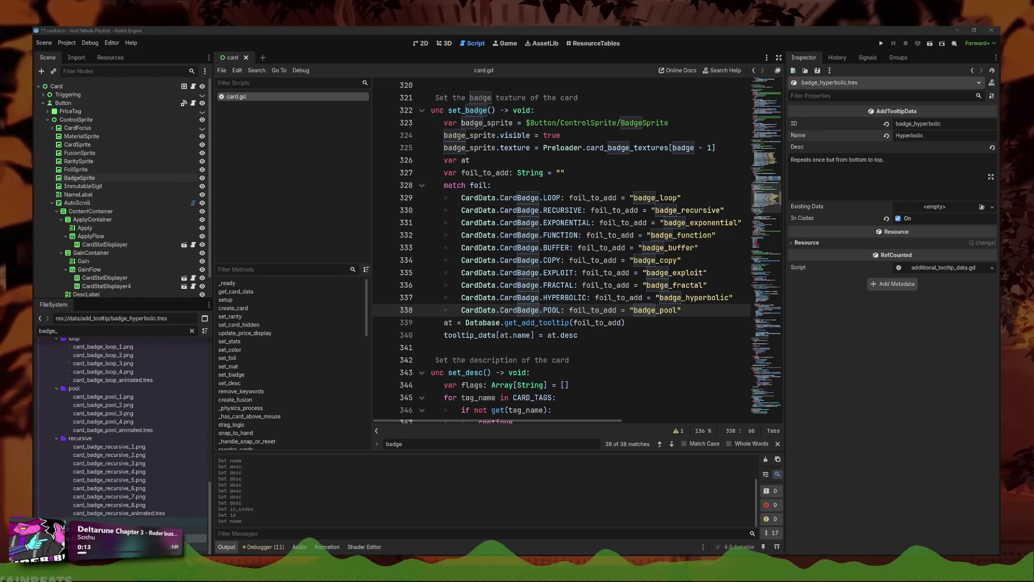
pyautogui.click(918, 154)
pyautogui.hotkey('ctrl', 'a')
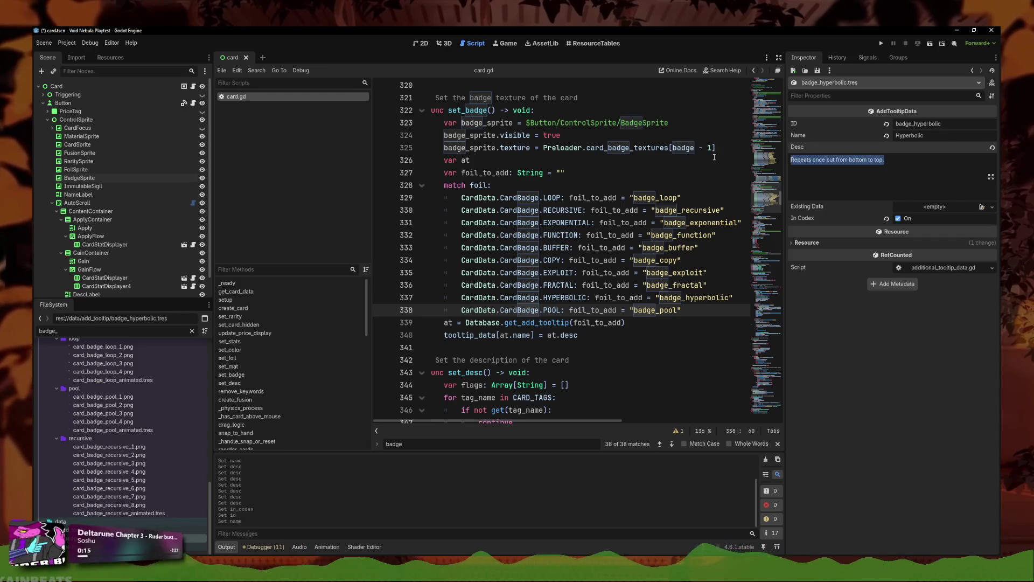
pyautogui.write('This card is banish when played,')
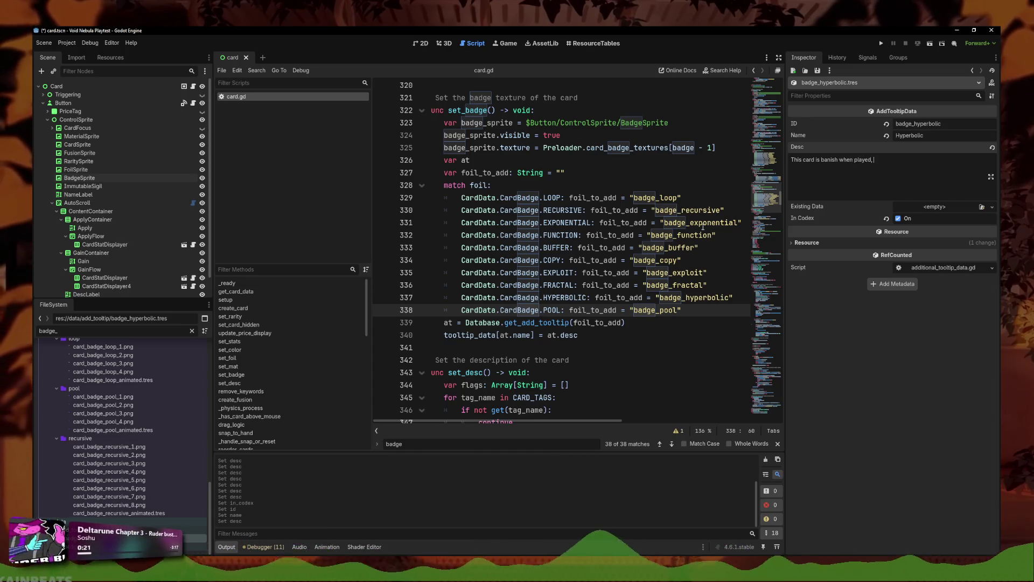
pyautogui.write(' +3 (')
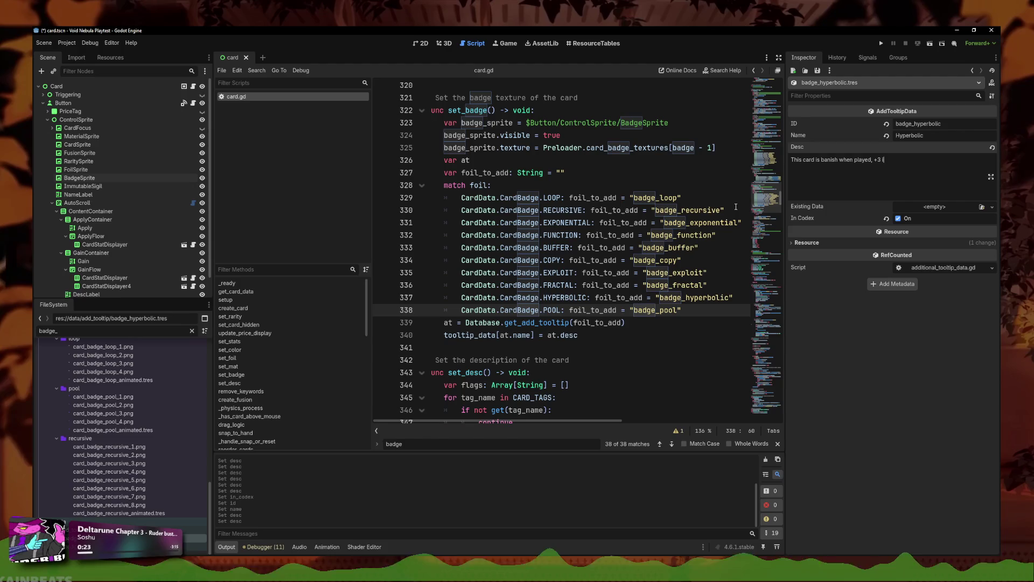
pyautogui.write('each ')
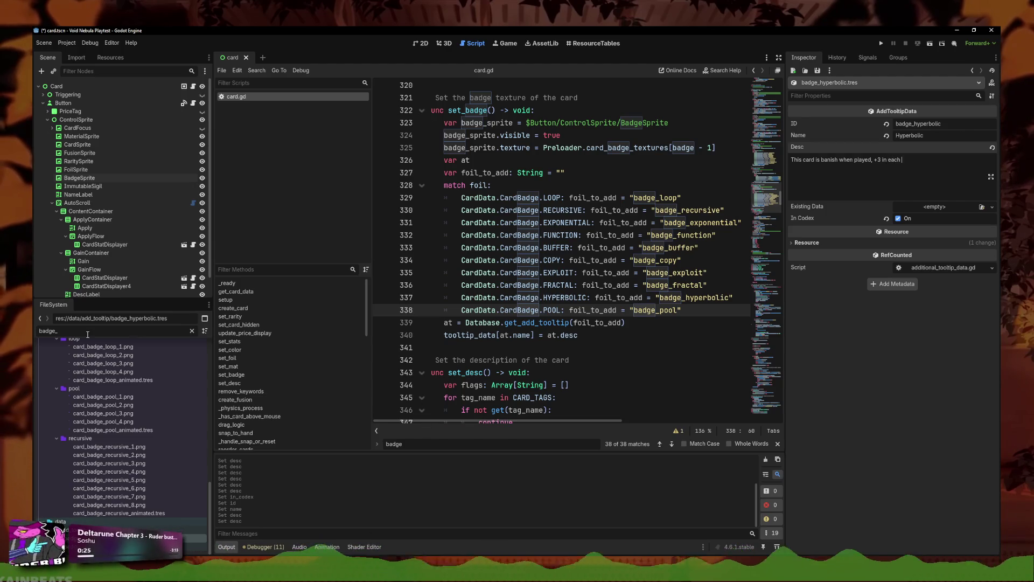
pyautogui.write('expo')
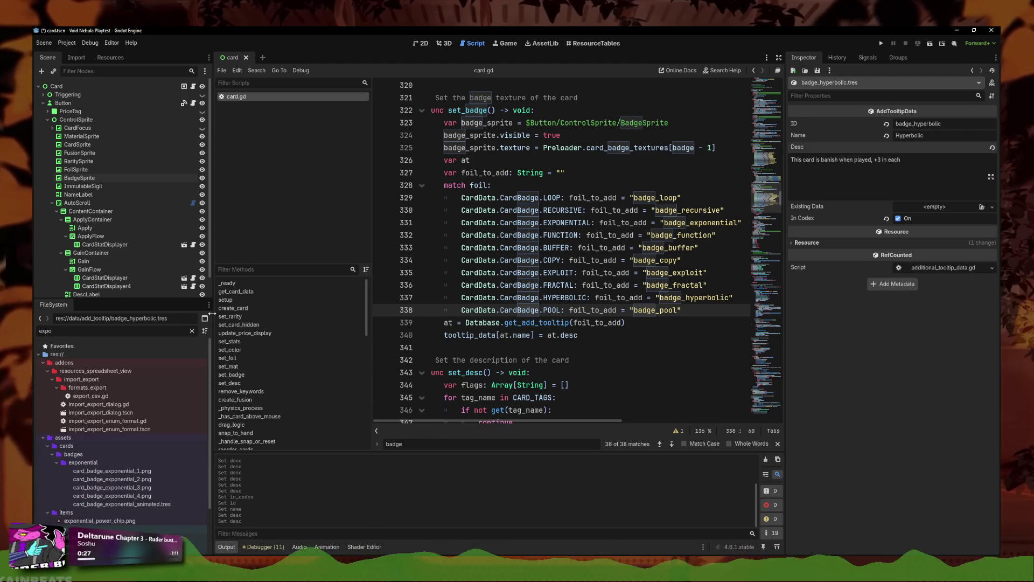
# Step: Copy the exponential tooltip's description and reopen badge_hyperbolic.tres
pyautogui.click(84, 493)
pyautogui.click(943, 178)
pyautogui.hotkey('ctrl', 'a')
pyautogui.hotkey('ctrl', 'c')
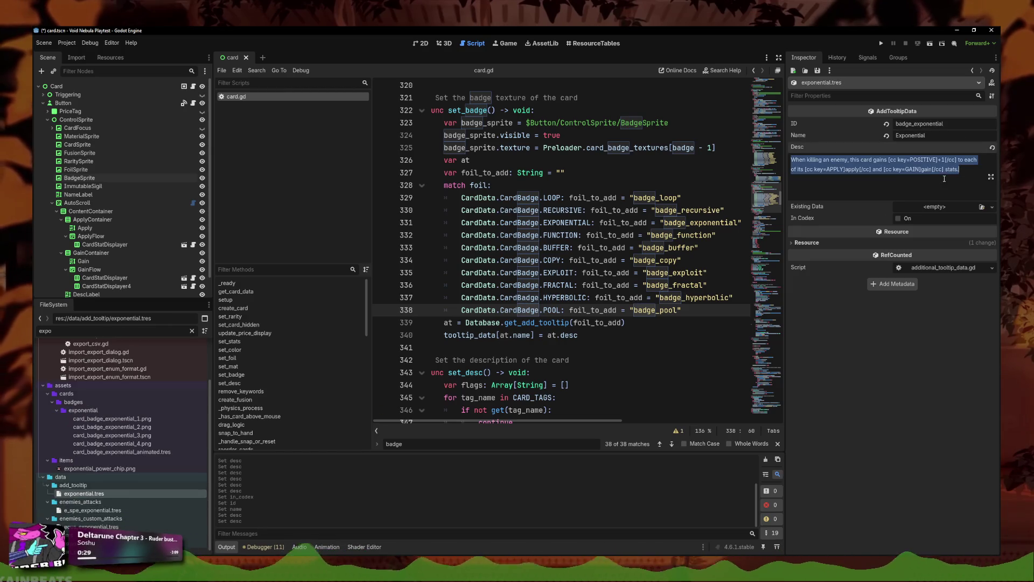
pyautogui.click(121, 329)
pyautogui.press('BackSpace')
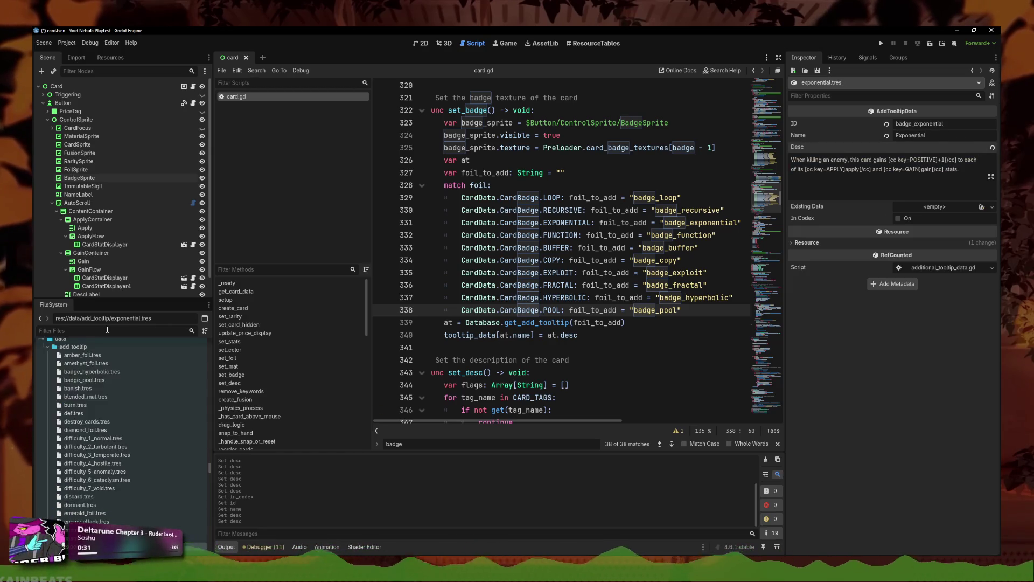
pyautogui.write('hyper')
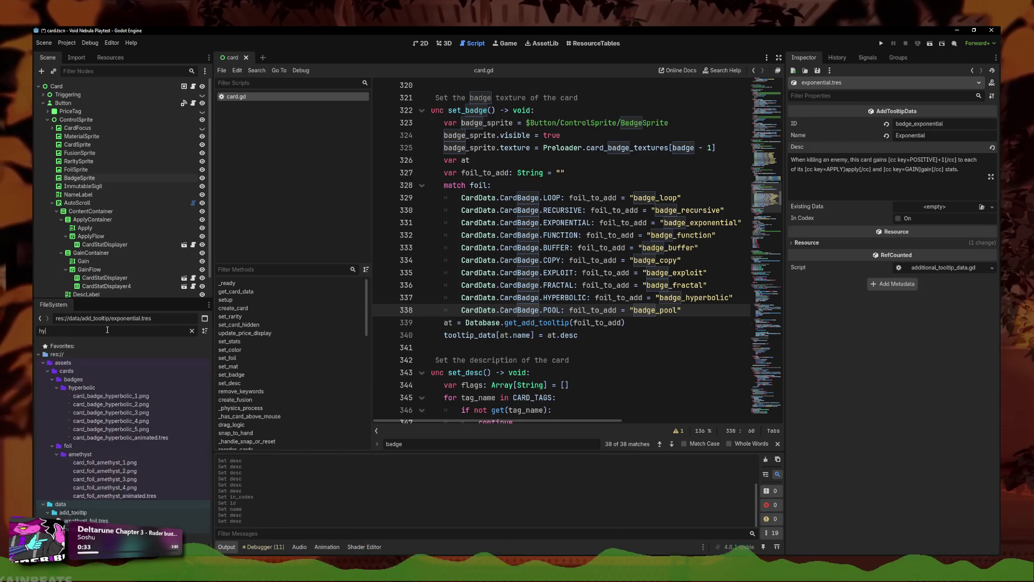
pyautogui.click(124, 463)
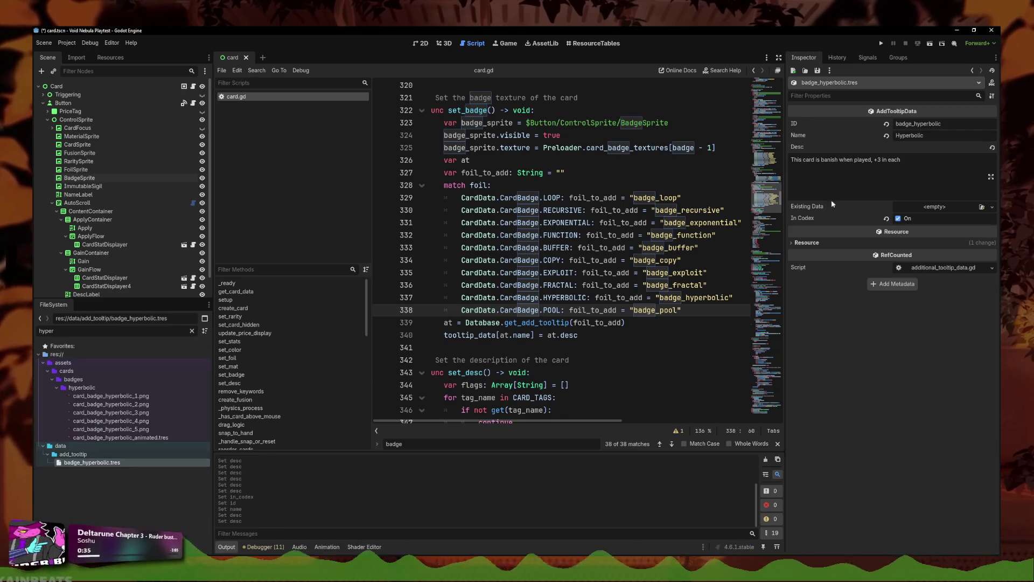
# Step: Paste the exponential description, add 'This card is banish when played.' and change the gain to 3
pyautogui.click(879, 194)
pyautogui.hotkey('ctrl', 'a')
pyautogui.hotkey('ctrl', 'v')
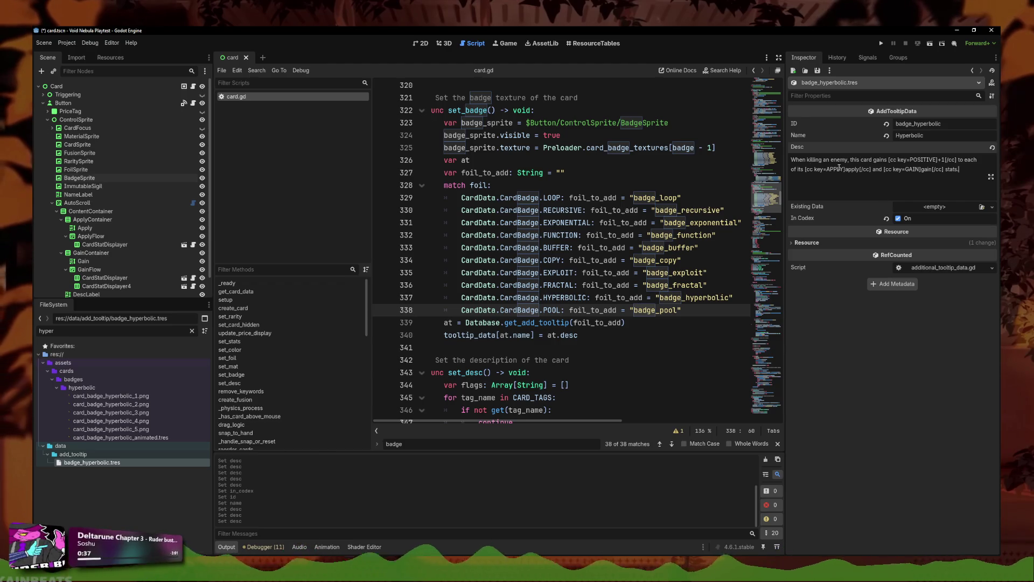
pyautogui.click(965, 167)
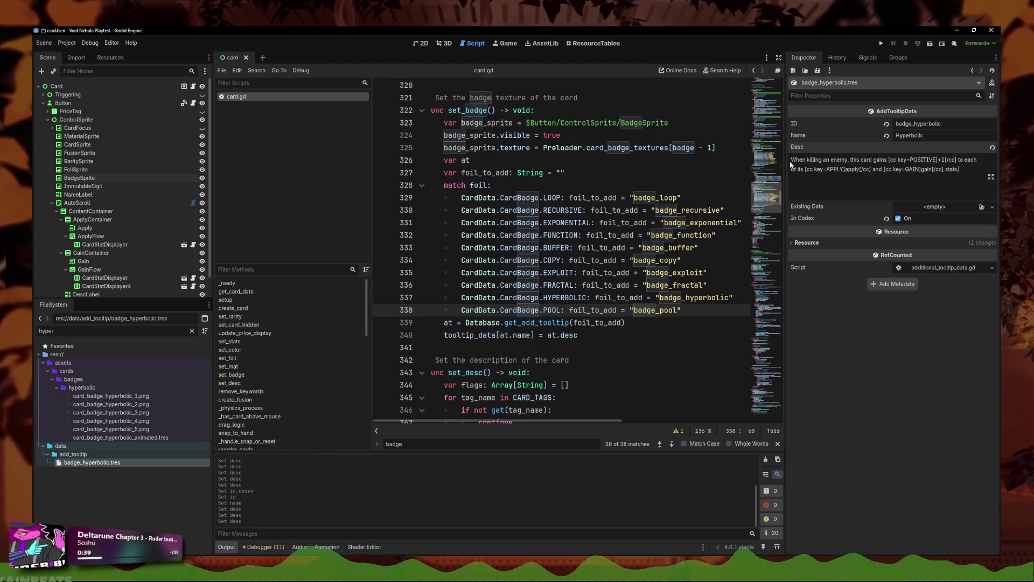
pyautogui.write('This card is b')
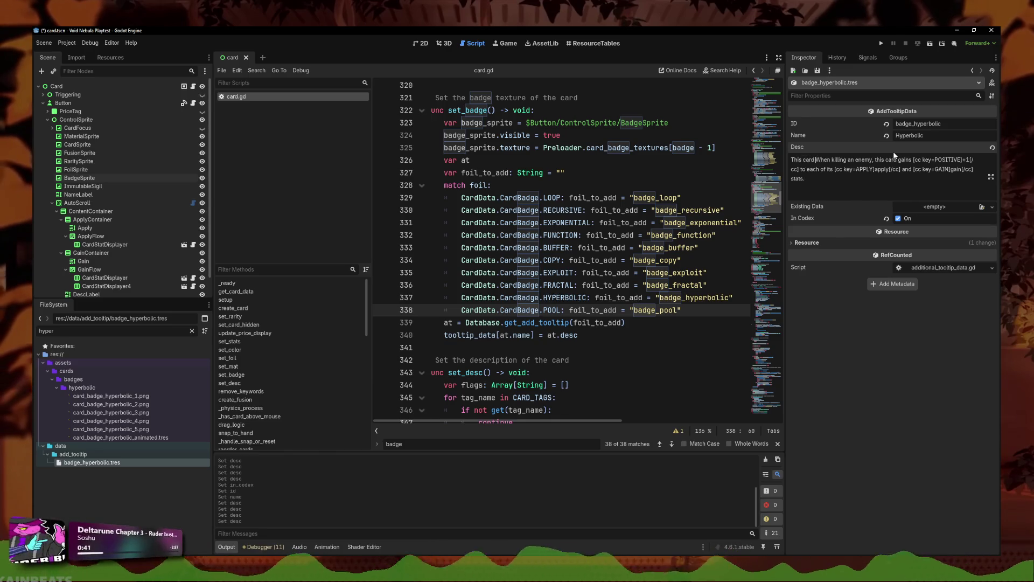
pyautogui.write('anish whe')
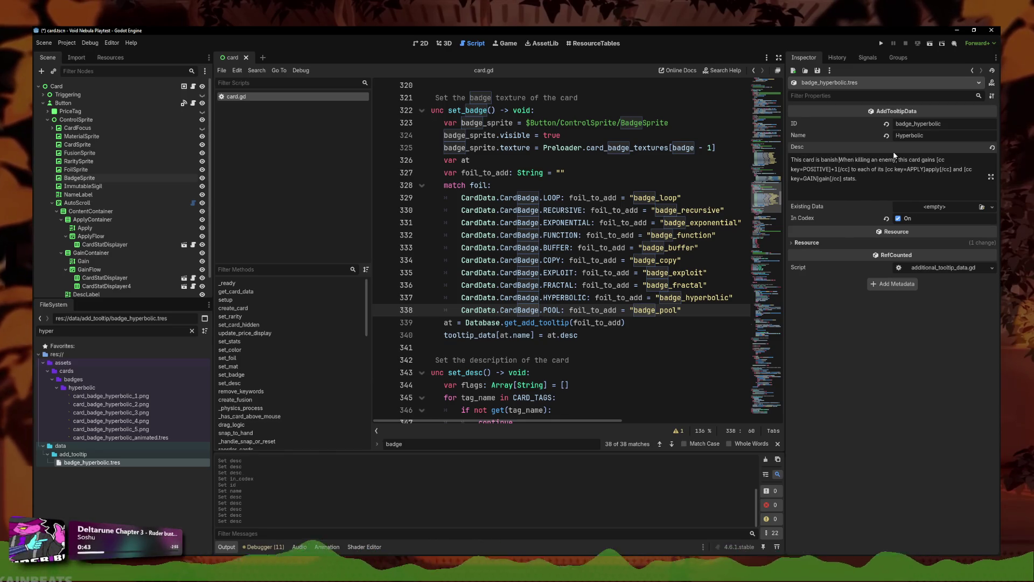
pyautogui.write('n played.')
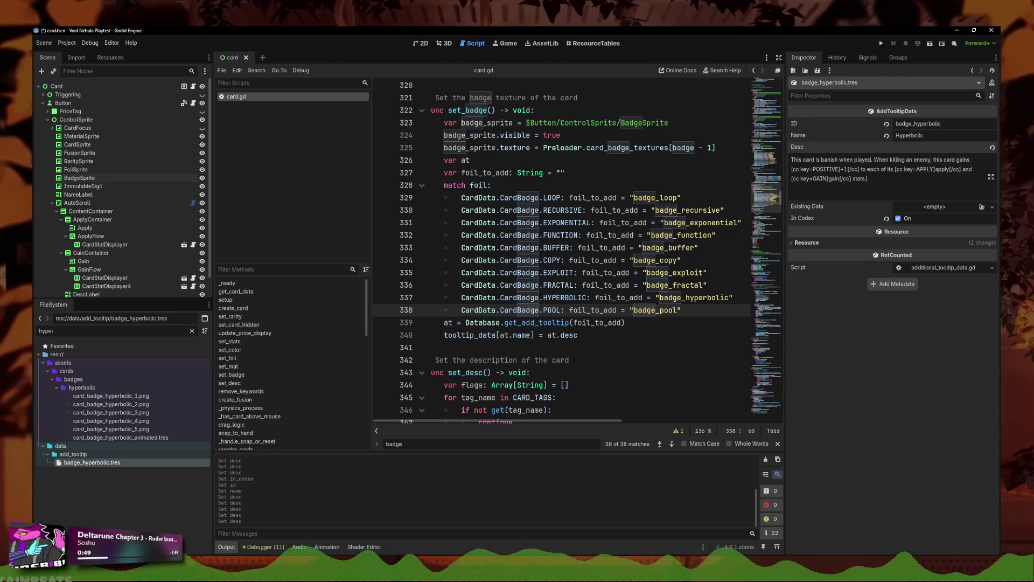
pyautogui.press('Delete')
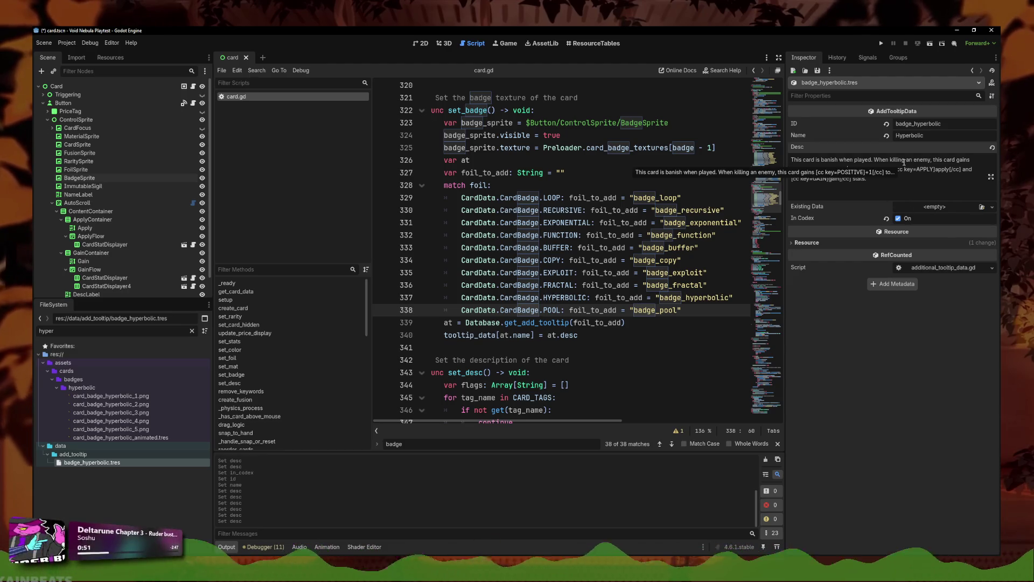
pyautogui.write('3')
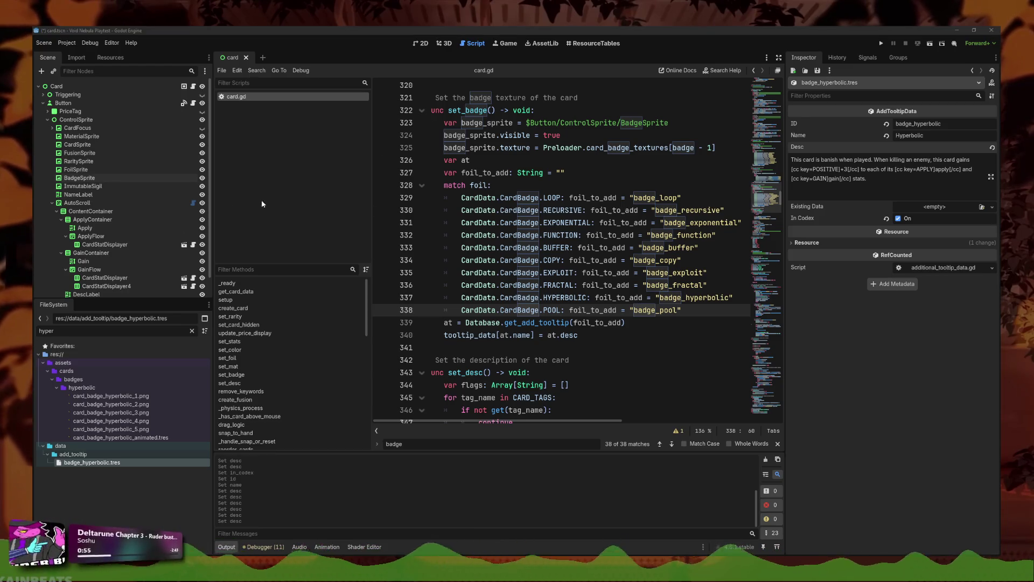
pyautogui.click(918, 170)
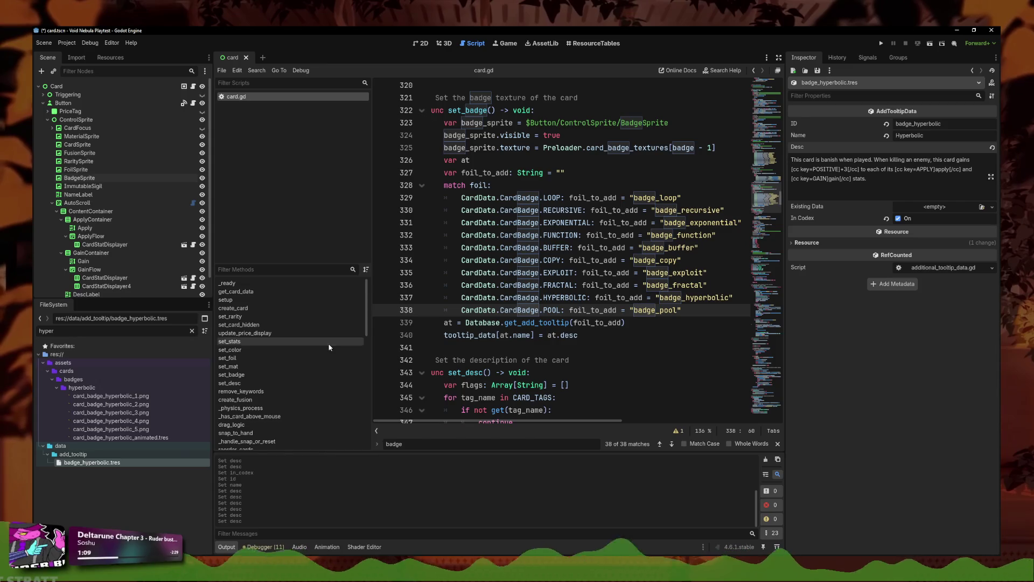
pyautogui.rightClick(106, 462)
# Step: Duplicate badge_hyperbolic.tres as badge_fractal.tres and open it
pyautogui.click(121, 489)
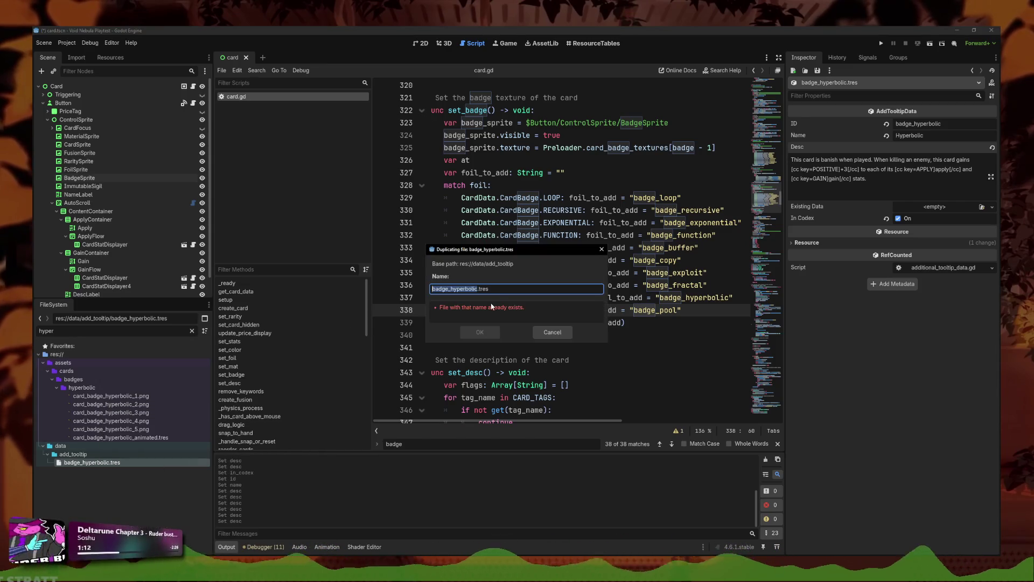
pyautogui.rightClick(488, 292)
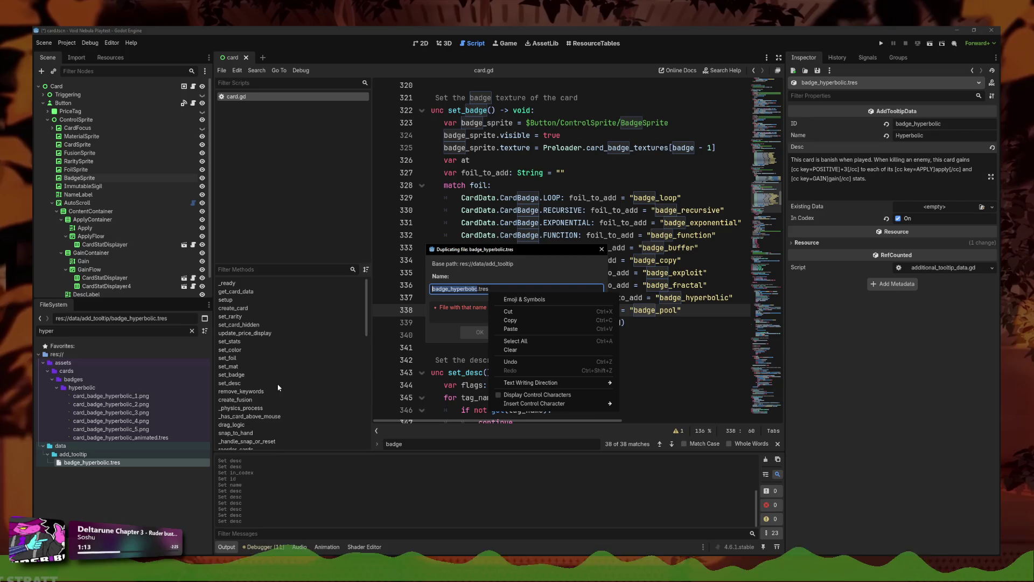
pyautogui.press('Escape')
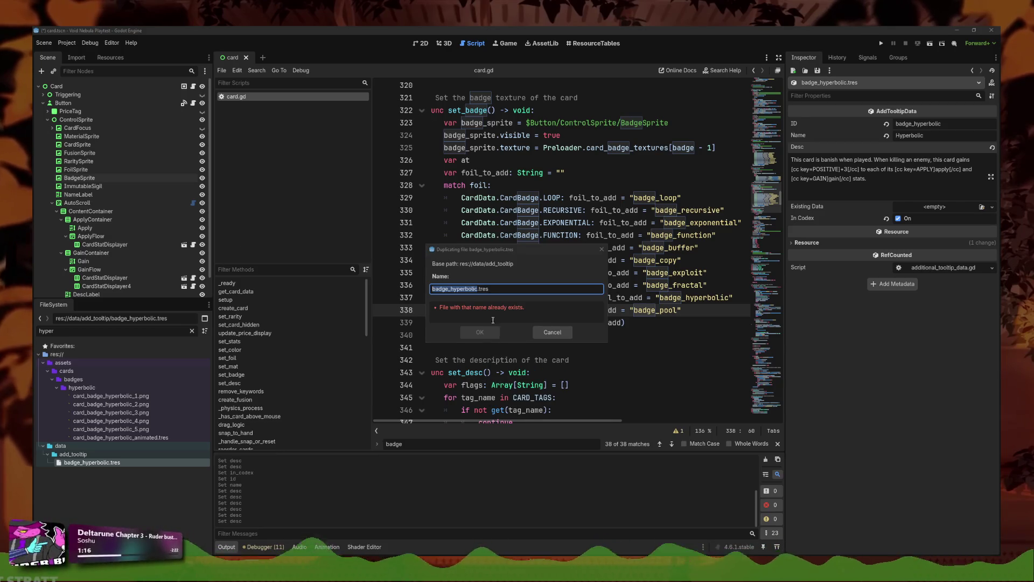
pyautogui.click(545, 333)
pyautogui.rightClick(122, 462)
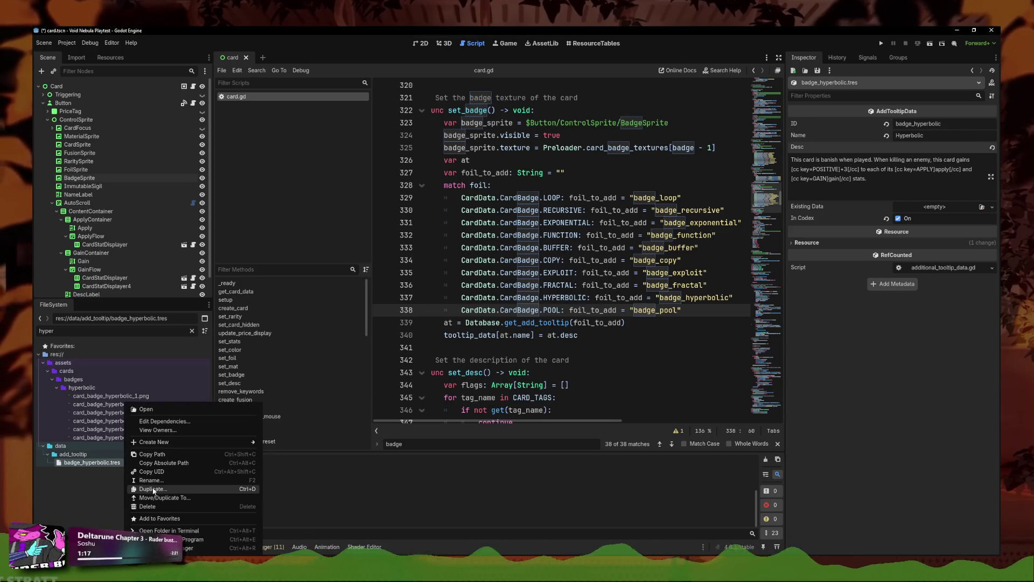
pyautogui.click(154, 489)
pyautogui.write('badge_.tres')
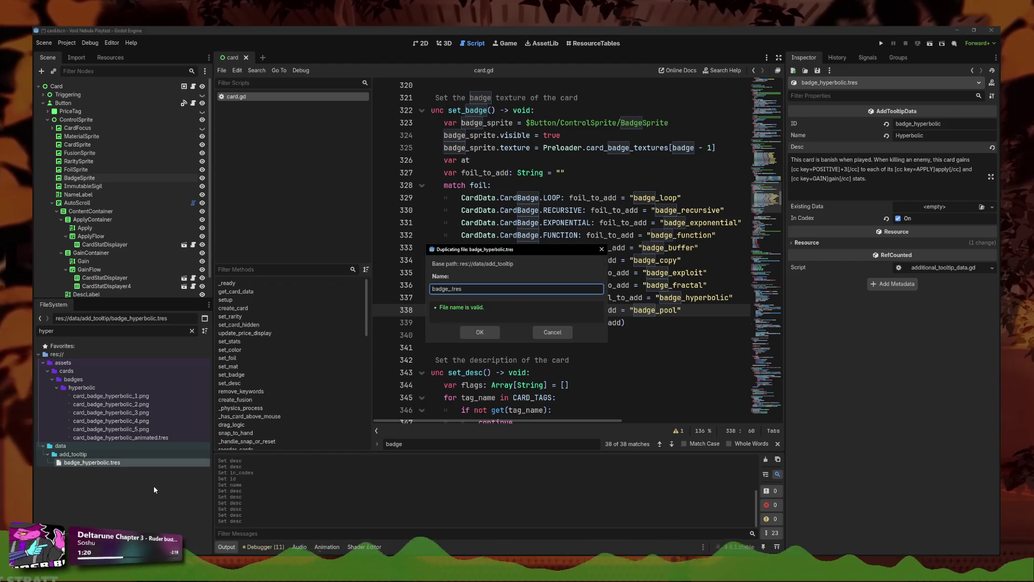
pyautogui.write('dge_fractal')
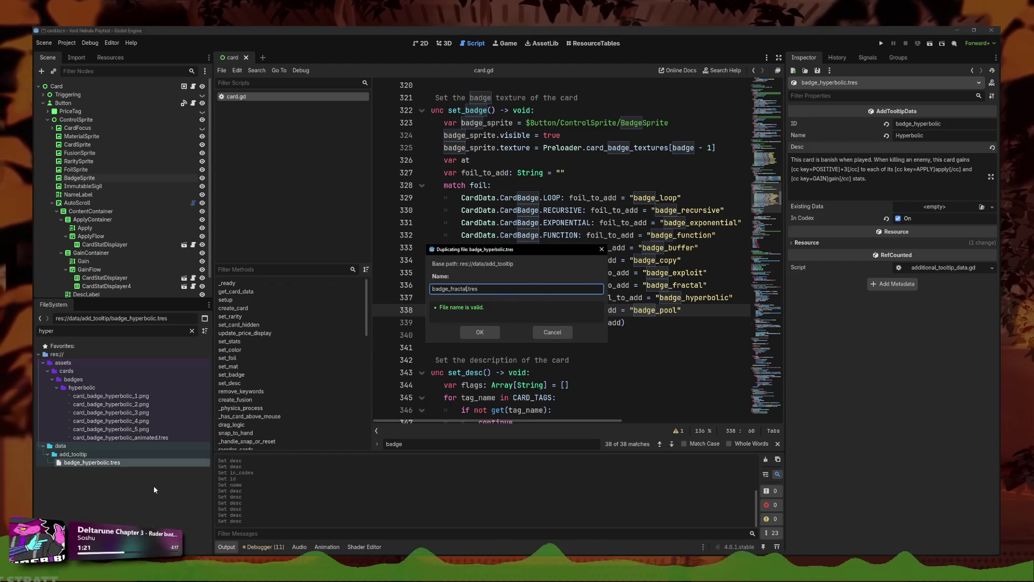
pyautogui.press('Escape')
pyautogui.doubleClick(60, 334)
pyautogui.write('badge_frac')
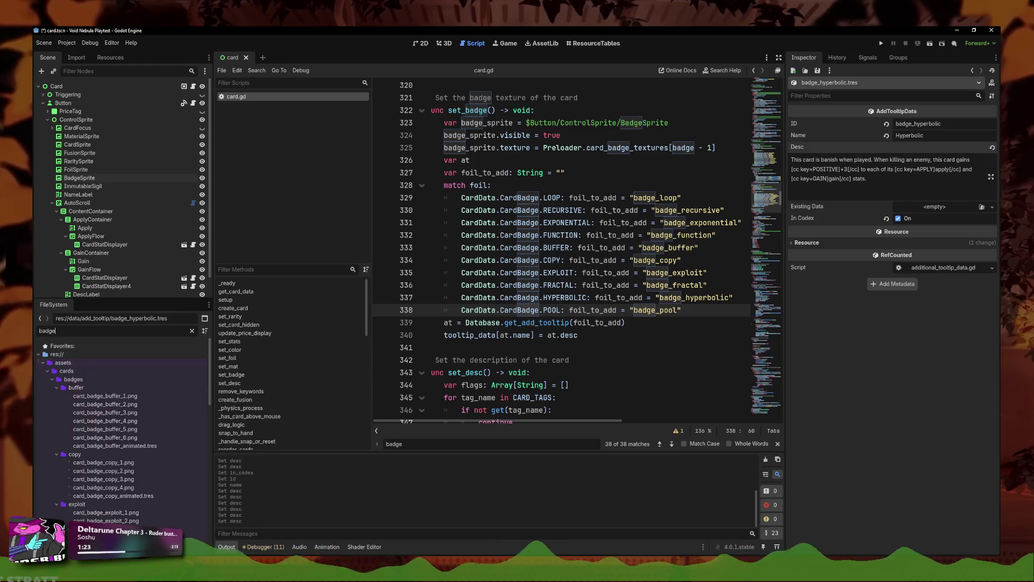
pyautogui.click(86, 455)
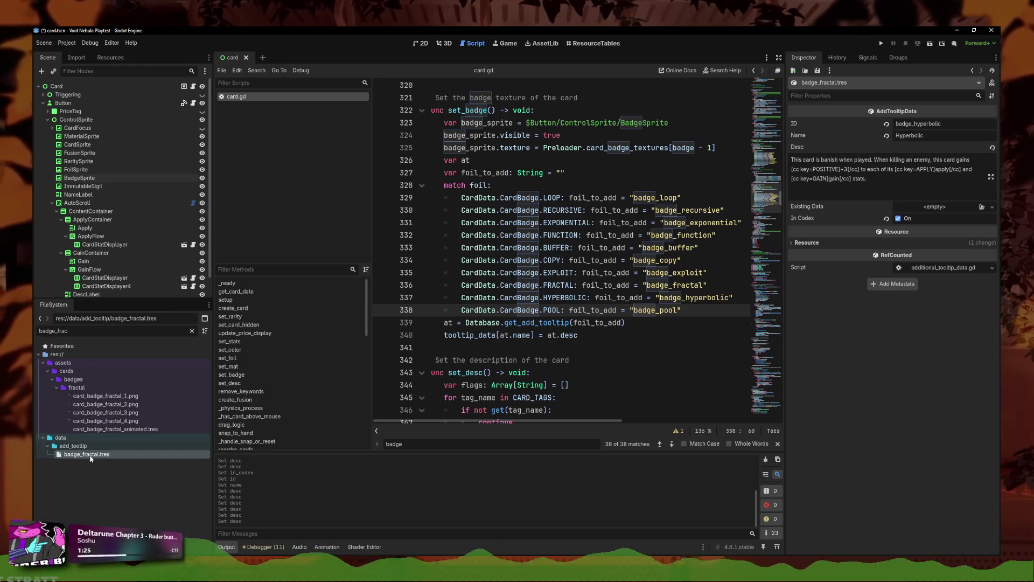
# Step: Set the ID to badge_fractal and the name to Fractal
pyautogui.moveTo(942, 124); pyautogui.dragTo(921, 124)
pyautogui.press('BackSpace')
pyautogui.press('BackSpace')
pyautogui.press('BackSpace')
pyautogui.write('fractal')
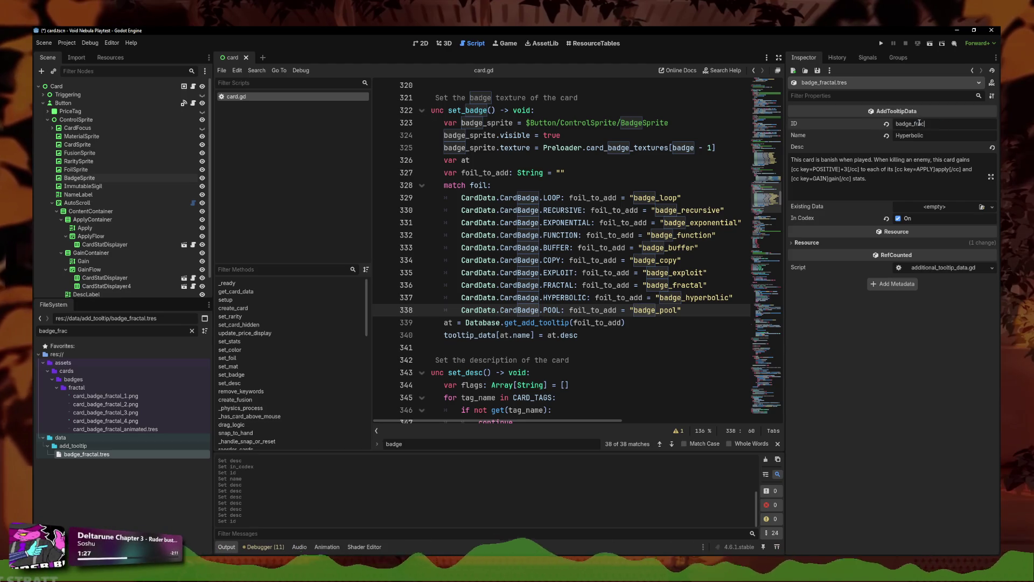
pyautogui.press('Return')
pyautogui.rightClick(926, 135)
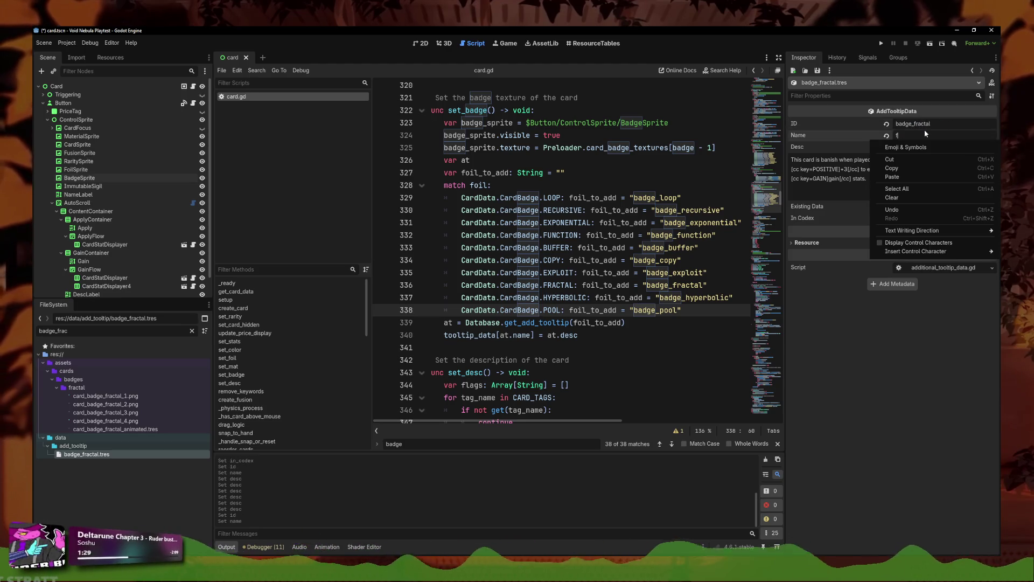
pyautogui.click(905, 188)
pyautogui.write('f')
pyautogui.press('BackSpace')
pyautogui.write('Fractal')
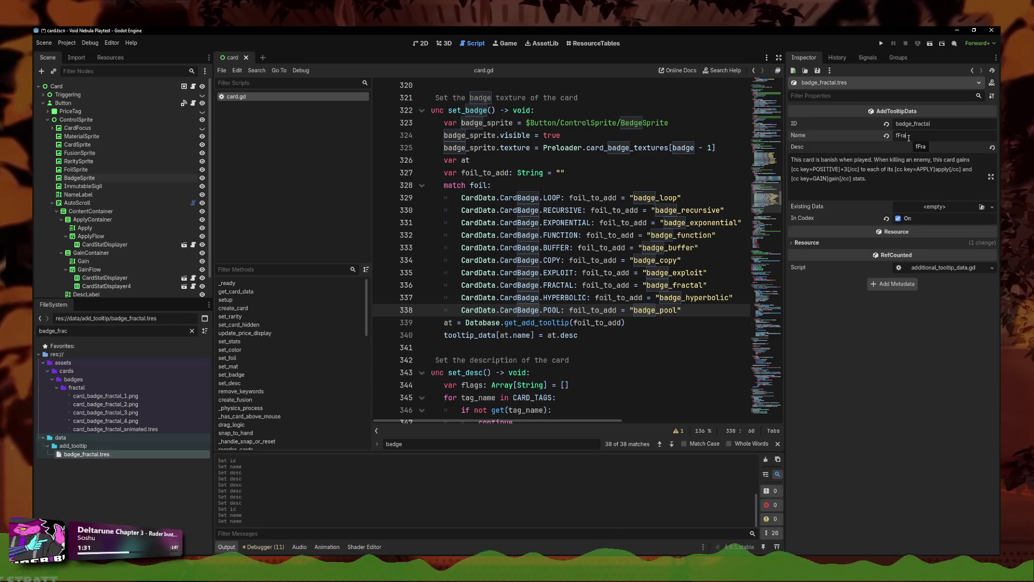
# Step: Replace the description with text about a temporary recursive copy of this card
pyautogui.click(851, 180)
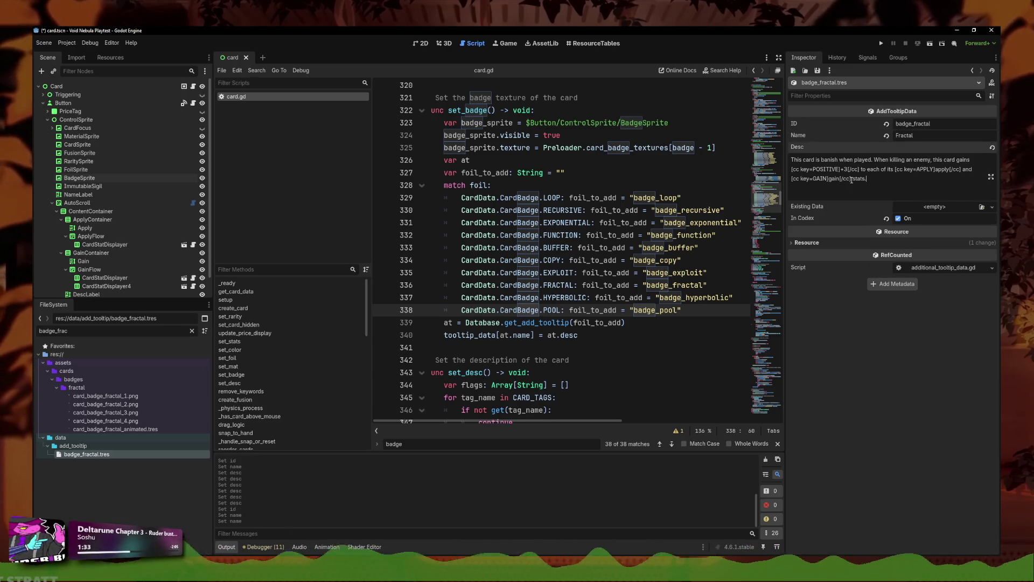
pyautogui.hotkey('ctrl', 'a')
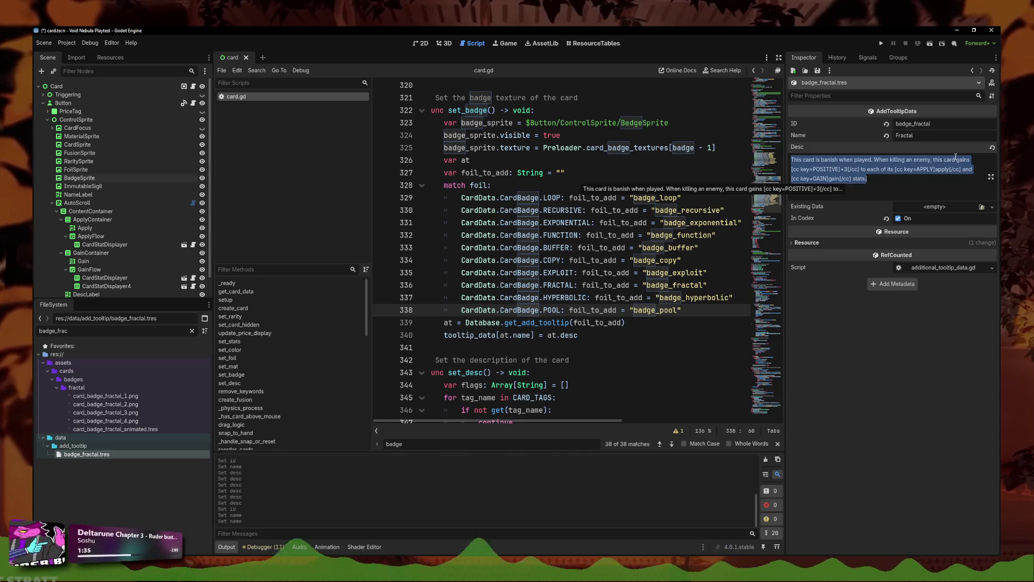
pyautogui.write('When played, ')
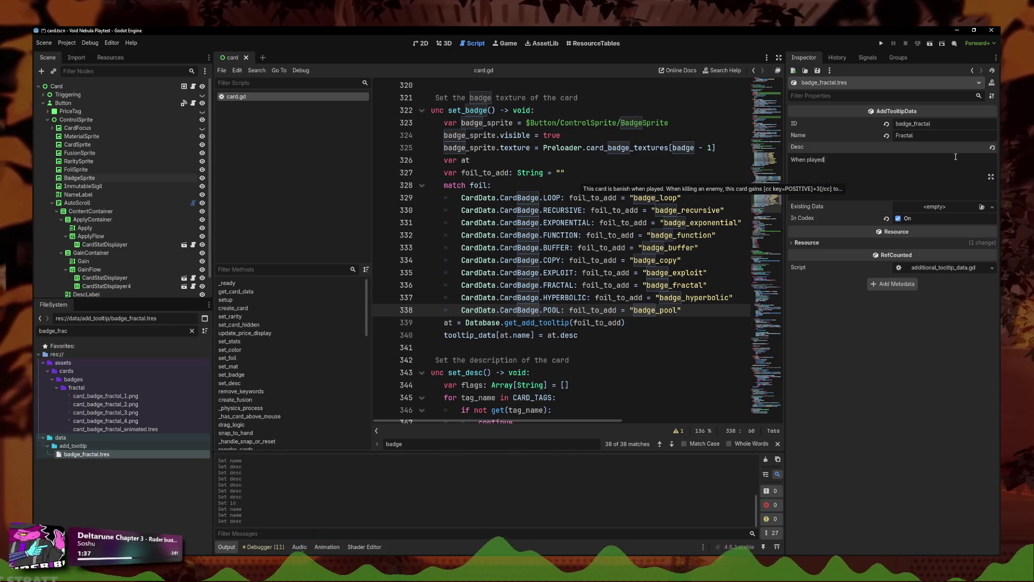
pyautogui.write('give a temporary recursive copy')
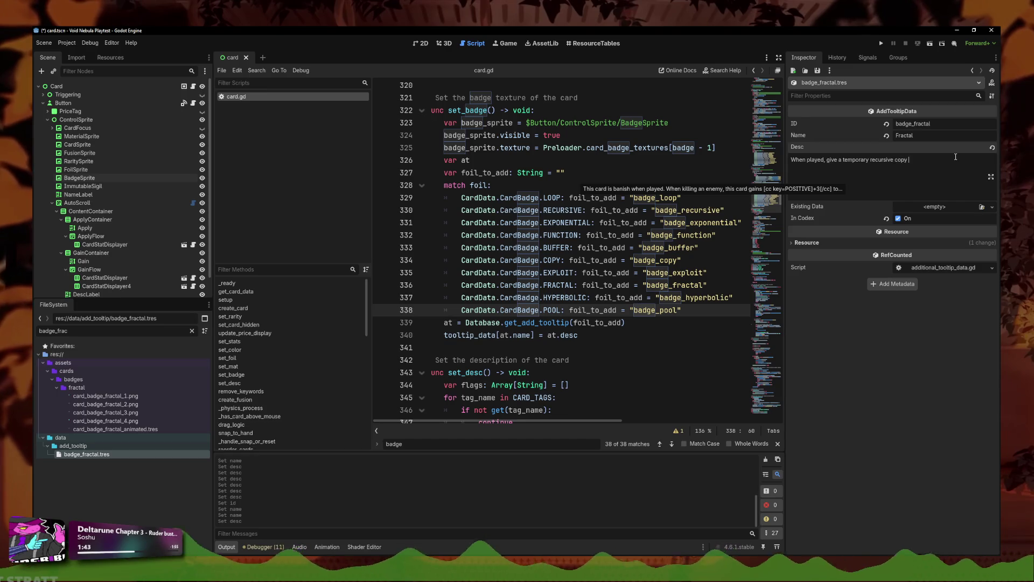
pyautogui.write('is card.')
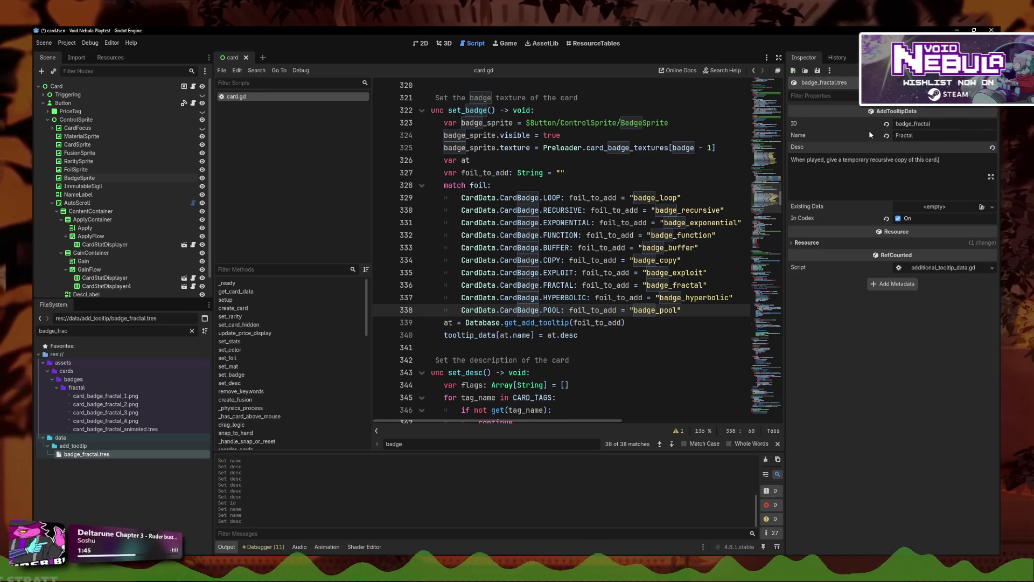
pyautogui.doubleClick(54, 331)
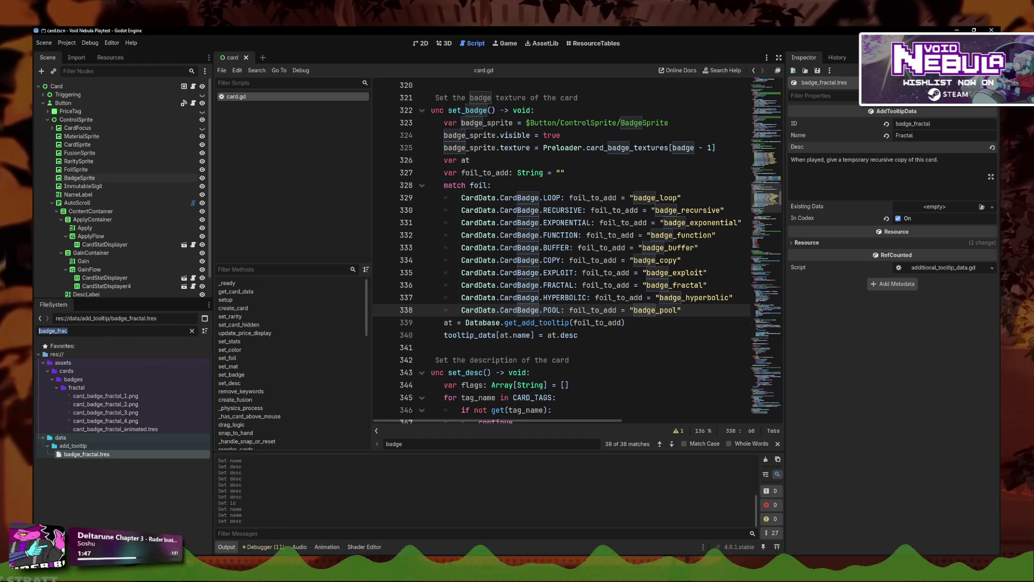
# Step: Copy the description from the recursive.tres tooltip
pyautogui.write('recurs')
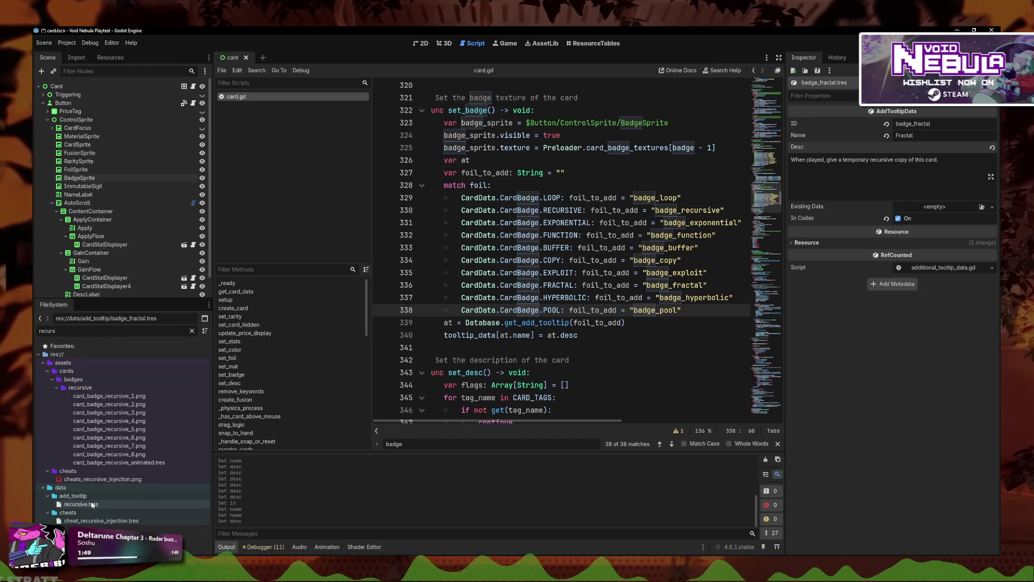
pyautogui.click(93, 505)
pyautogui.click(901, 181)
pyautogui.hotkey('ctrl', 'a')
pyautogui.hotkey('ctrl', 'c')
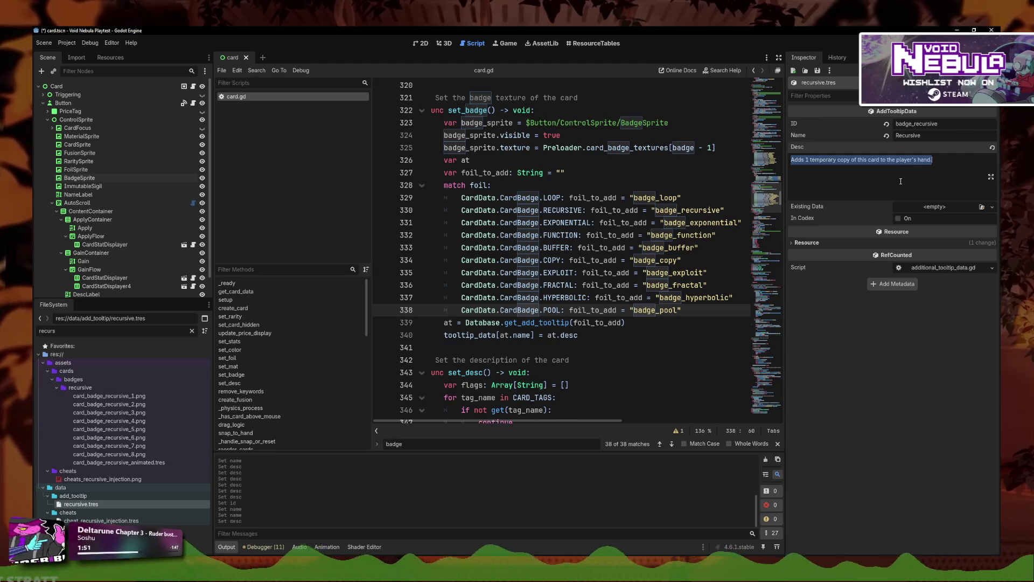
# Step: Paste it into badge_fractal's description, insert 'recursive' before 'temporary', and save
pyautogui.click(180, 331)
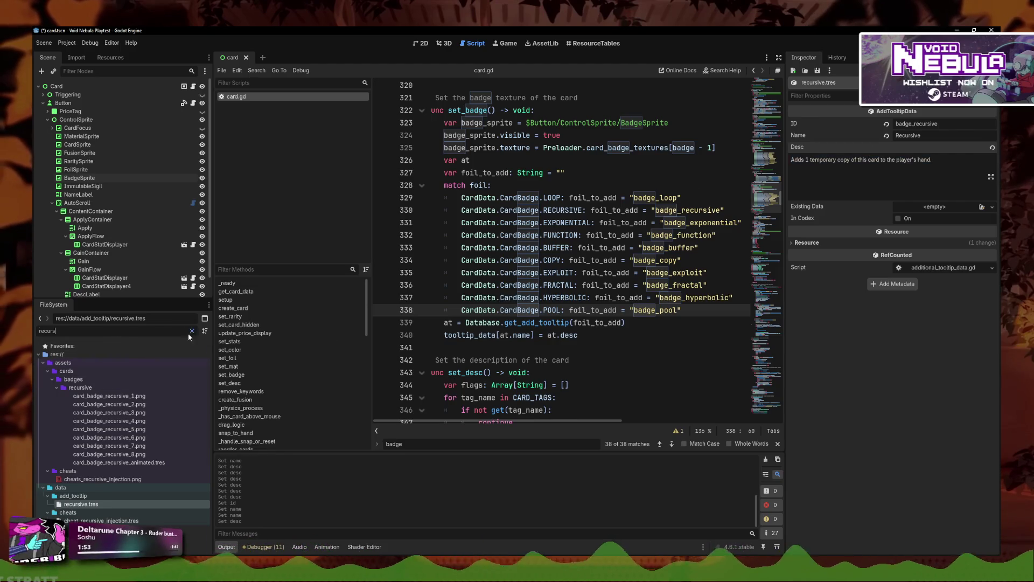
pyautogui.click(191, 331)
pyautogui.write('fract')
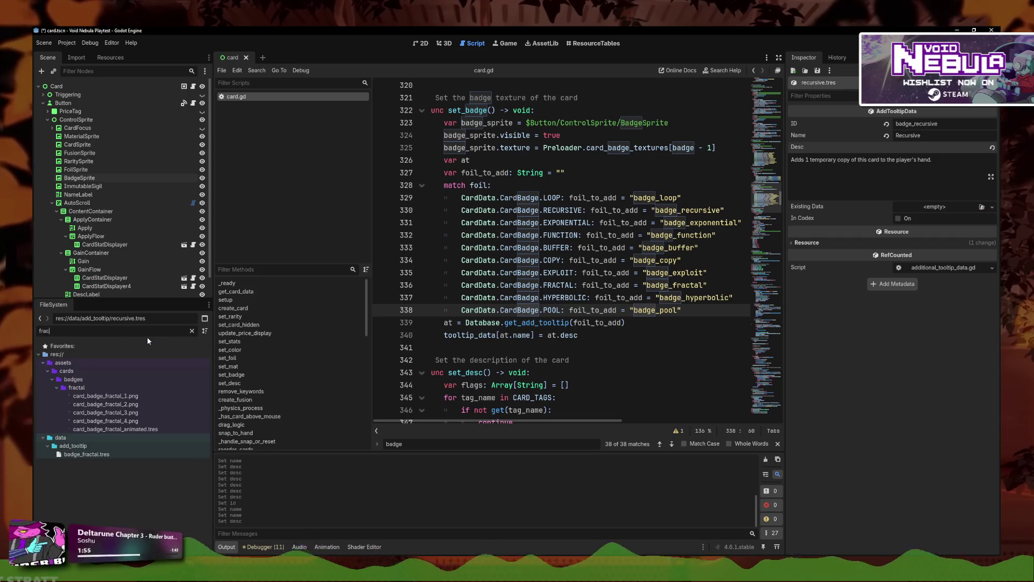
pyautogui.click(113, 456)
pyautogui.click(888, 171)
pyautogui.hotkey('ctrl', 'a')
pyautogui.hotkey('ctrl', 'v')
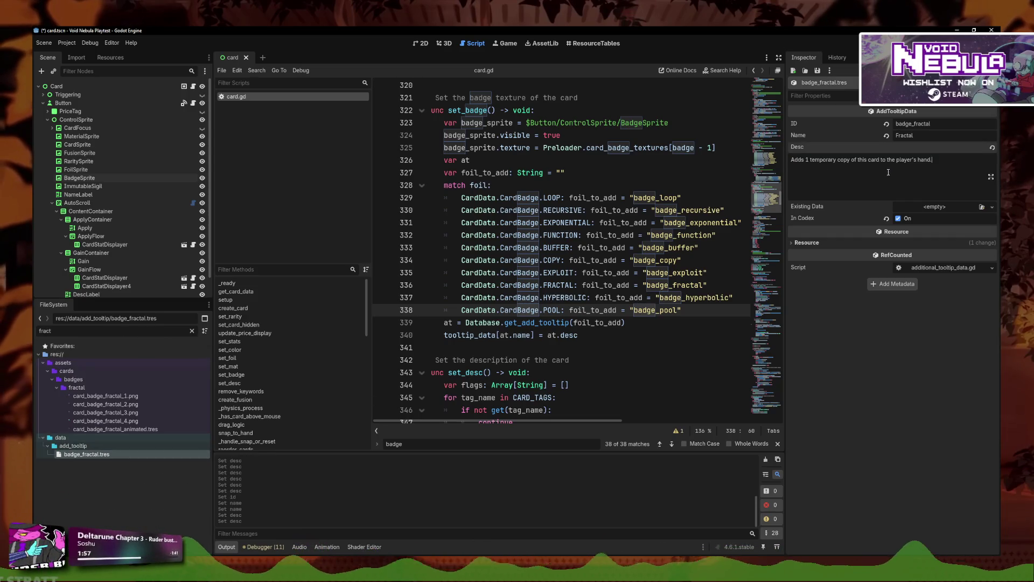
pyautogui.click(807, 160)
pyautogui.write('recurs')
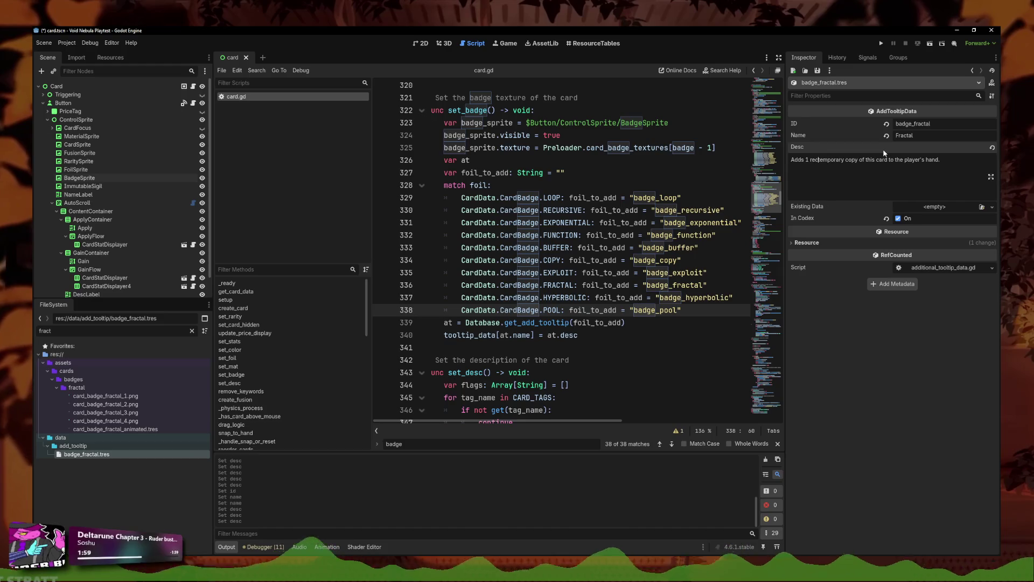
pyautogui.write('ive')
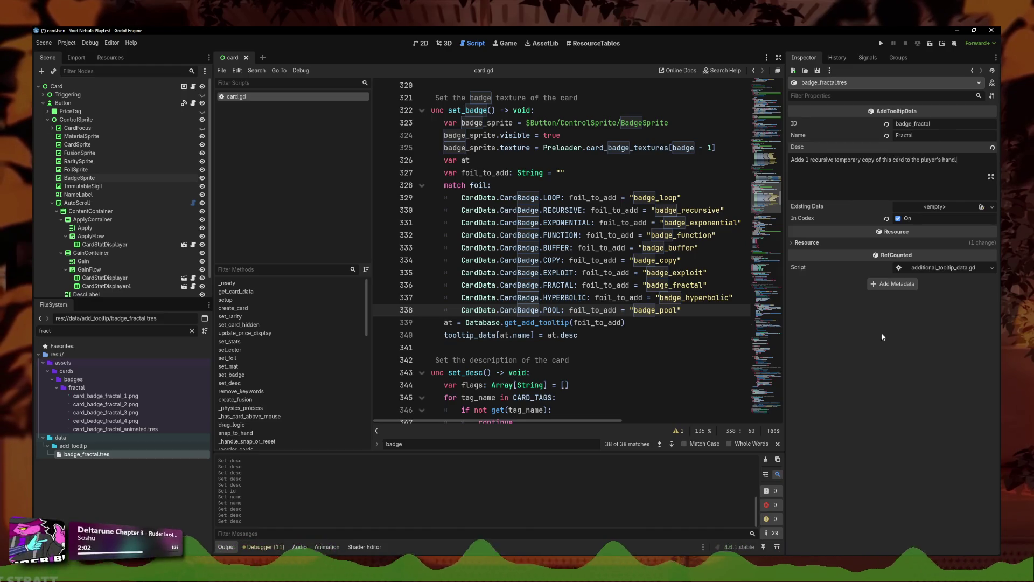
pyautogui.hotkey('ctrl', 's')
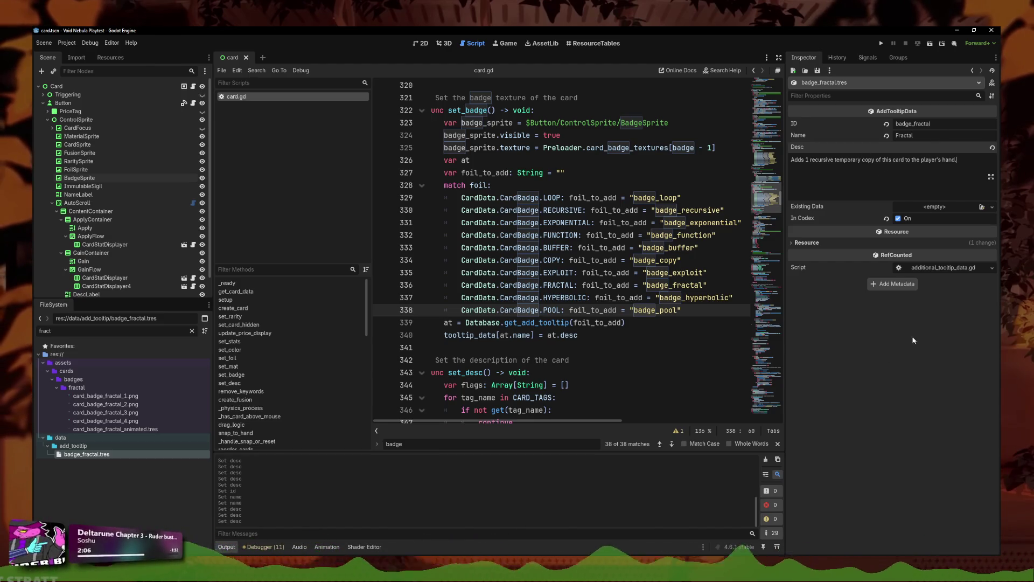
pyautogui.rightClick(100, 454)
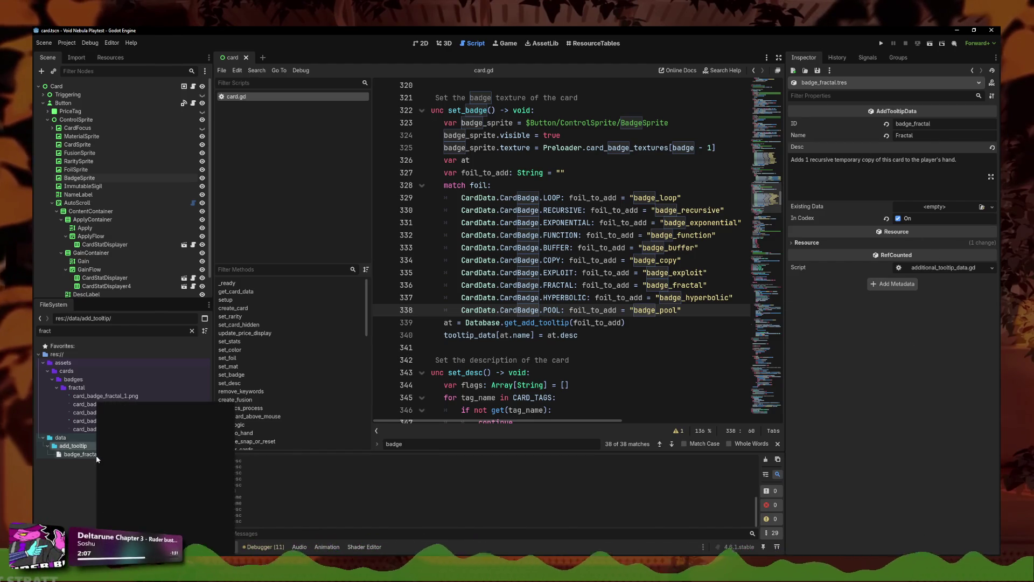
# Step: Duplicate the fractal tooltip as badge_copy.tres and open it
pyautogui.click(124, 489)
pyautogui.write('badge_')
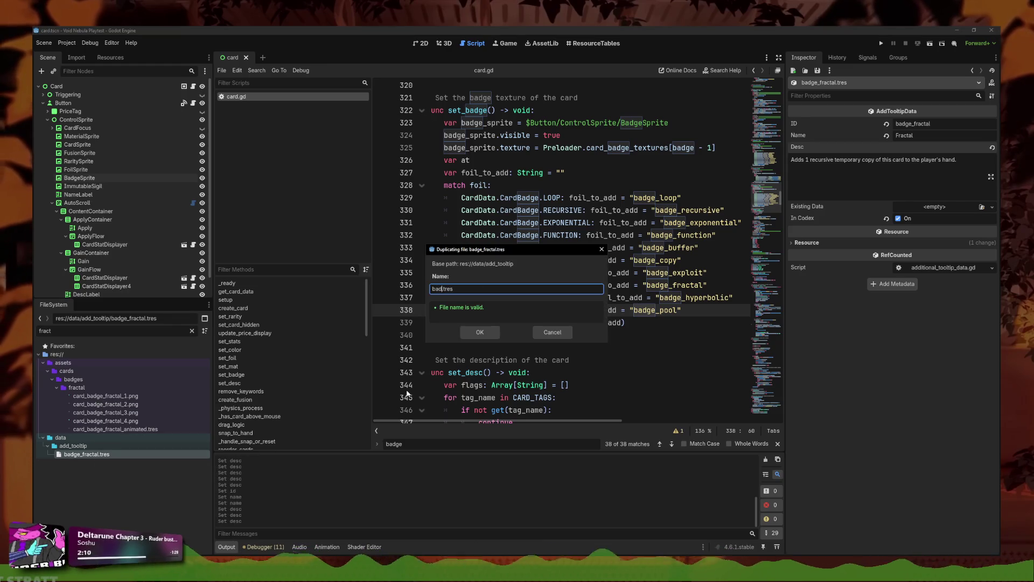
pyautogui.write('cop')
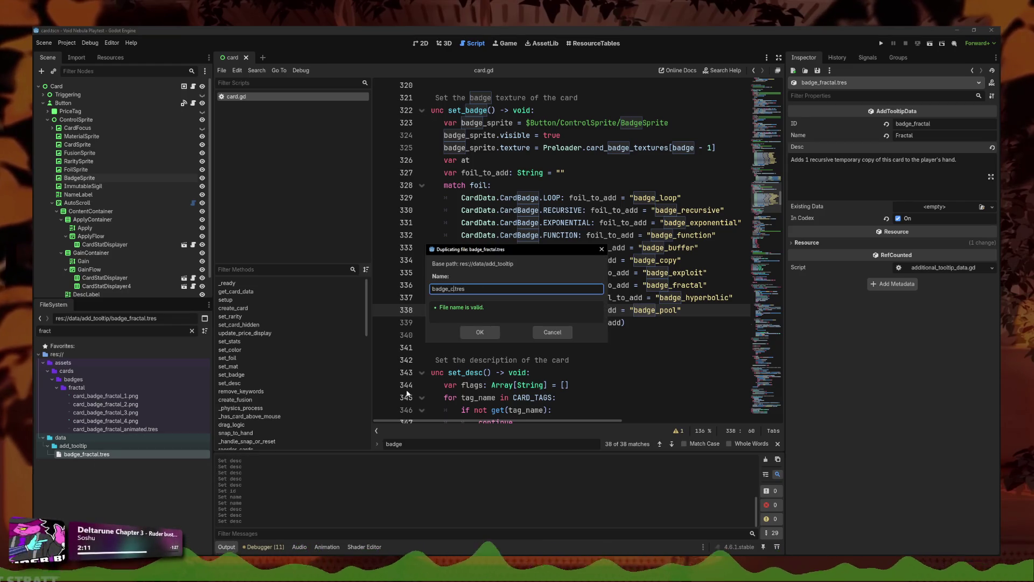
pyautogui.write('y')
pyautogui.press('Return')
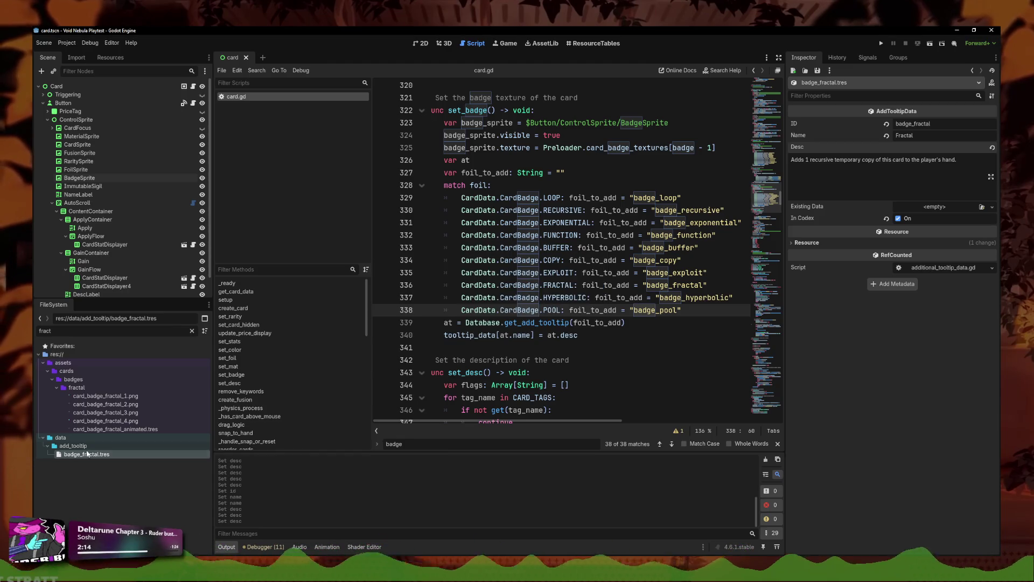
pyautogui.hotkey('ctrl', 'a')
pyautogui.write('copy_')
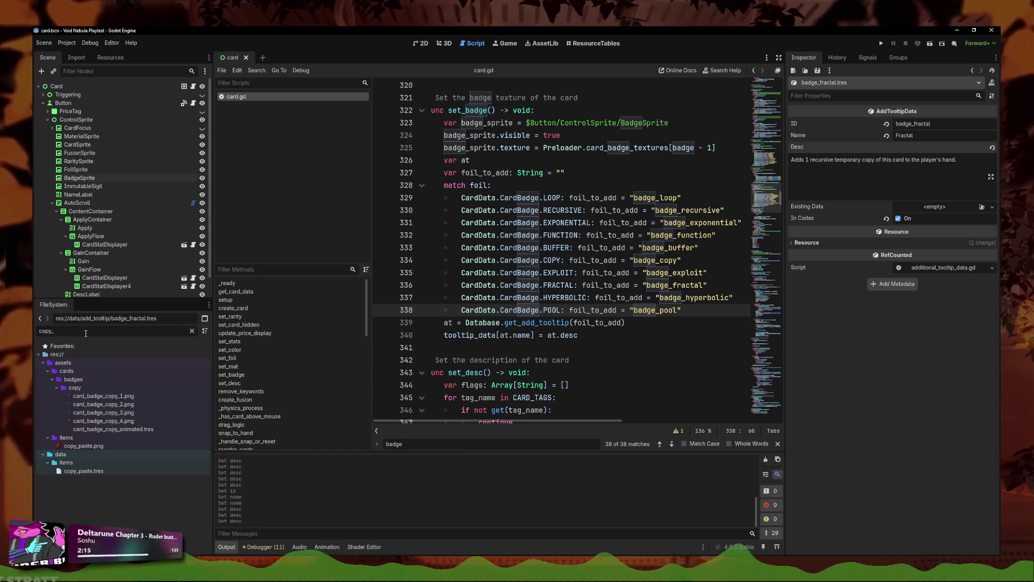
pyautogui.hotkey('ctrl', 'a')
pyautogui.write('badge_cop')
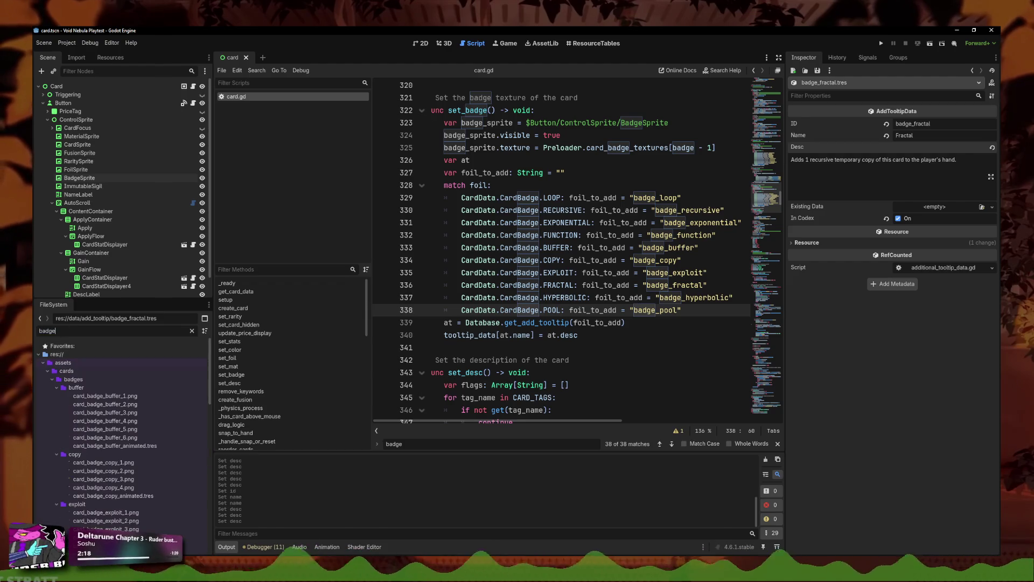
pyautogui.click(85, 454)
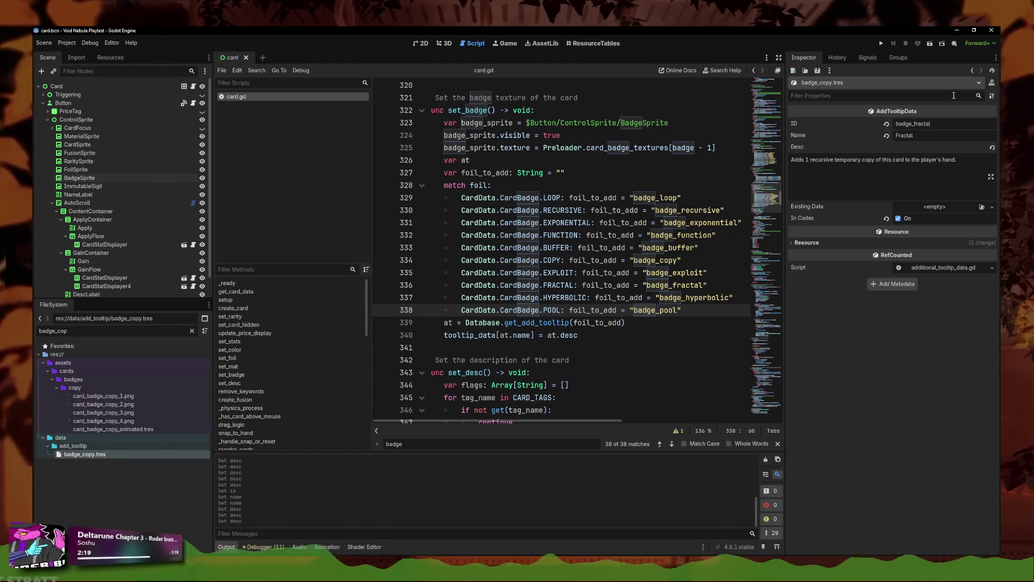
# Step: Set ID badge_copy, name Copy, and description 'When unplayed, fades and create a copy'
pyautogui.doubleClick(933, 123)
pyautogui.write('badge_copy')
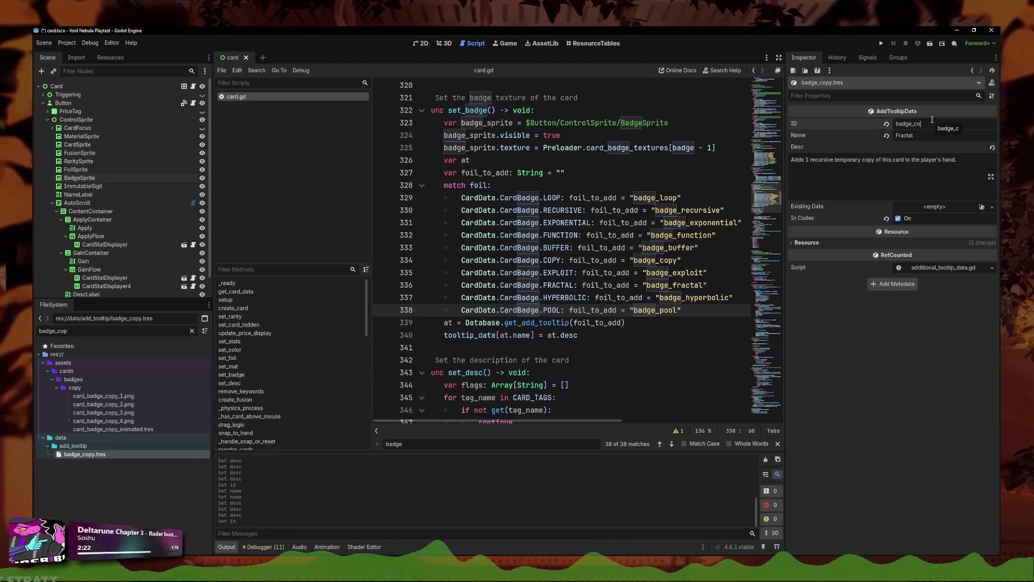
pyautogui.doubleClick(935, 134)
pyautogui.write('Copy')
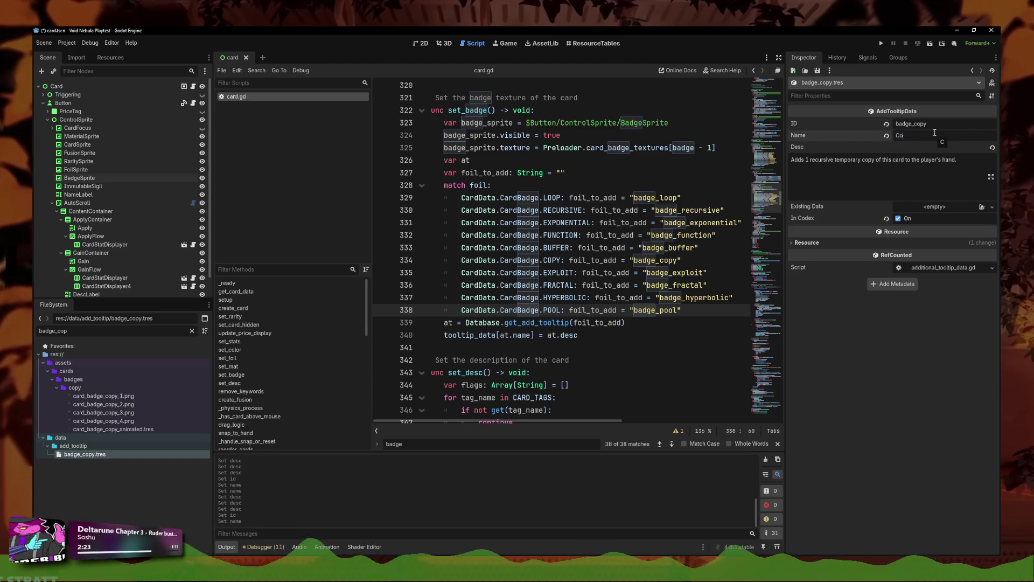
pyautogui.tripleClick(895, 185)
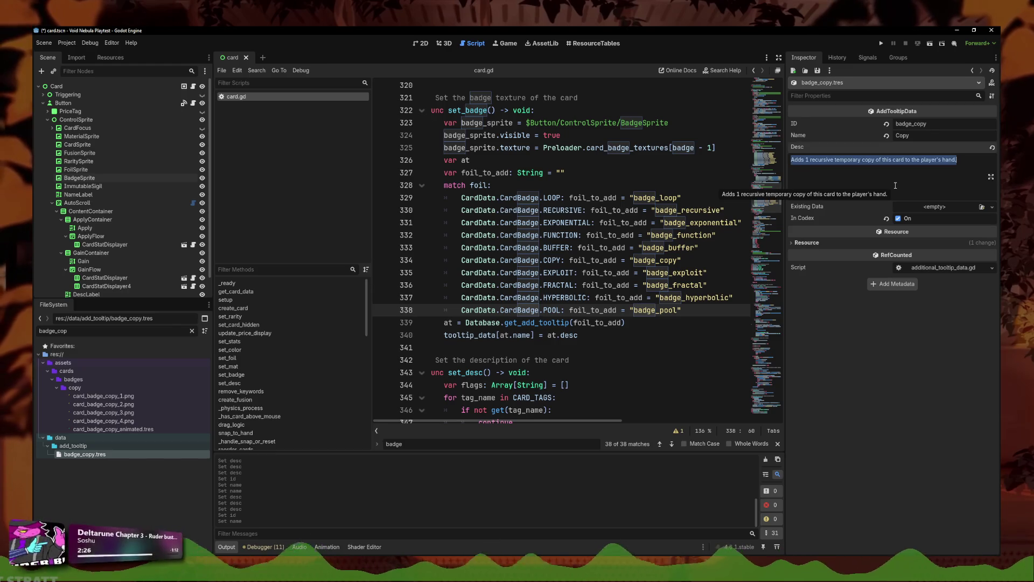
pyautogui.write('When un')
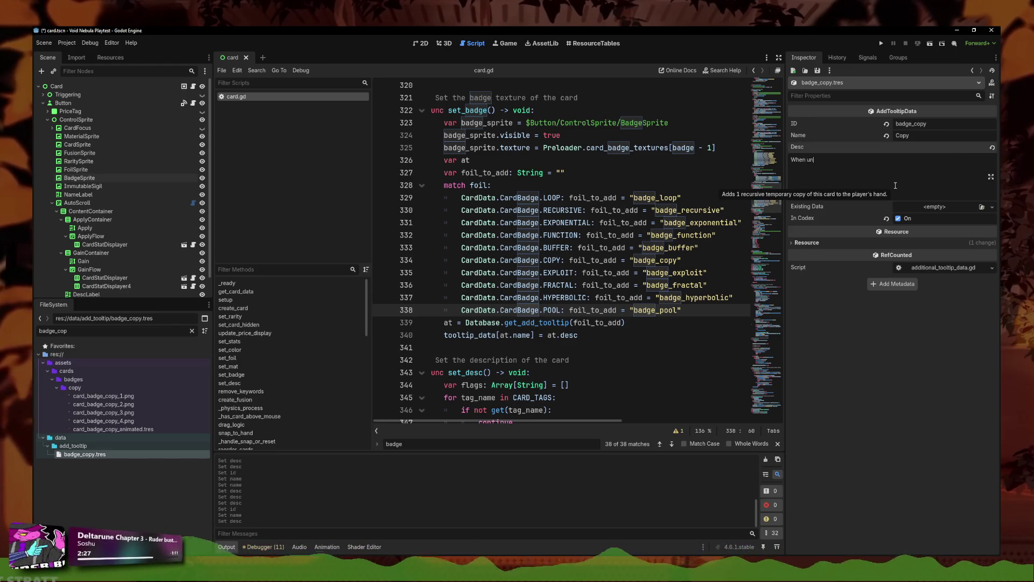
pyautogui.write('played, fad')
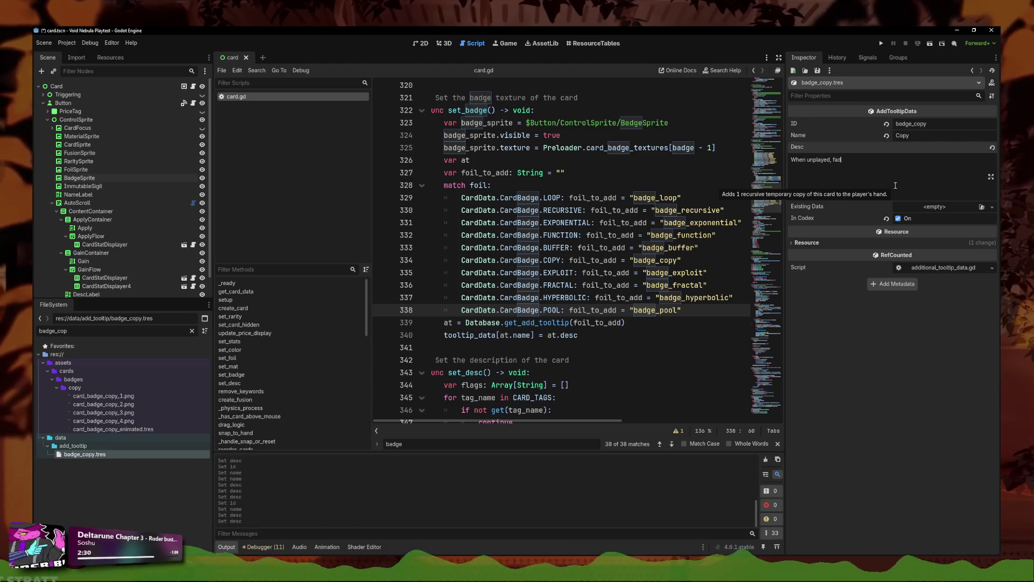
pyautogui.write('es and create a copy')
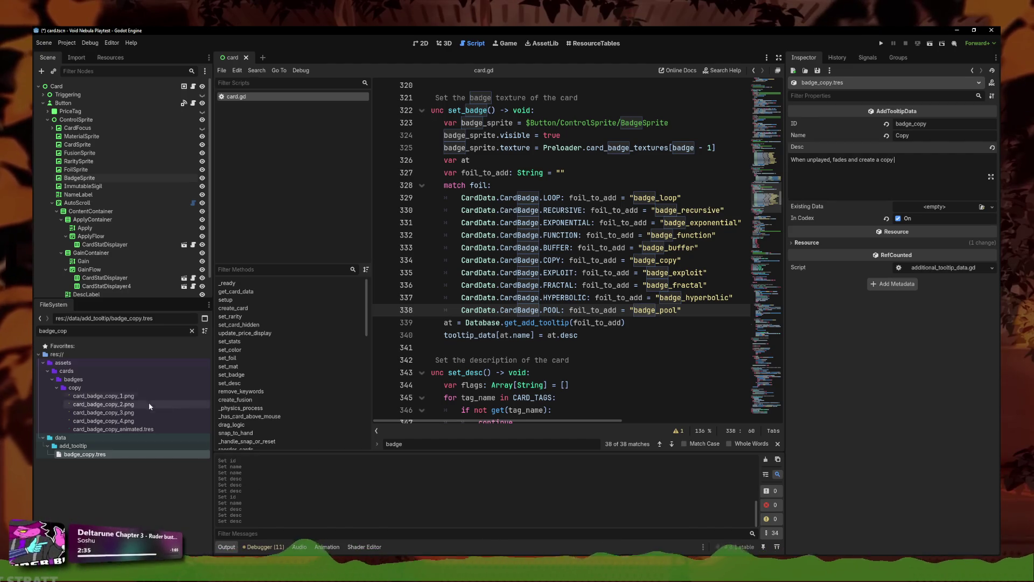
pyautogui.click(76, 330)
pyautogui.press('BackSpace')
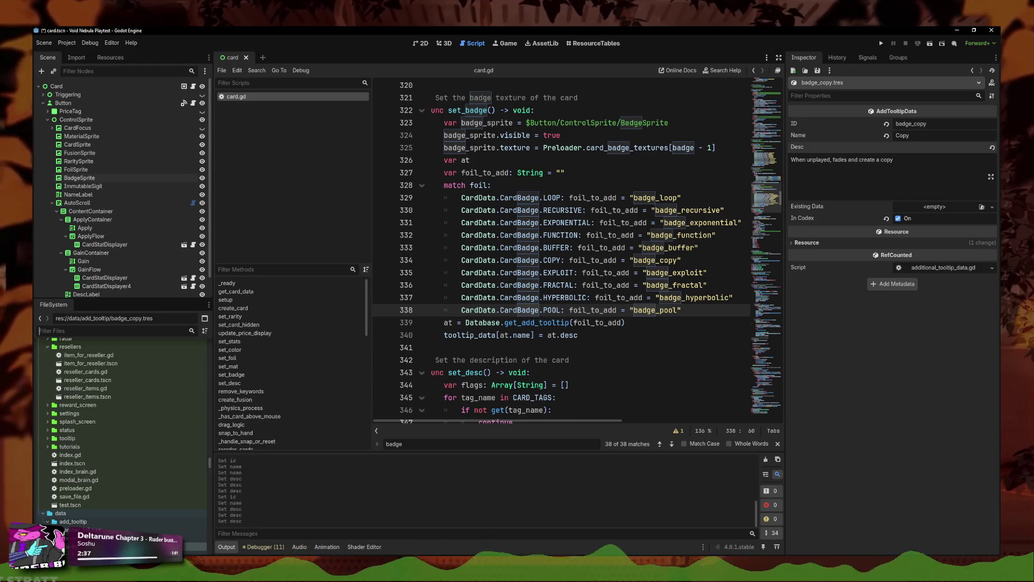
# Step: Copy the description from functional.tres and reopen badge_copy.tres
pyautogui.write('functi')
pyautogui.click(81, 462)
pyautogui.doubleClick(89, 463)
pyautogui.tripleClick(910, 173)
pyautogui.hotkey('ctrl', 'c')
pyautogui.doubleClick(72, 332)
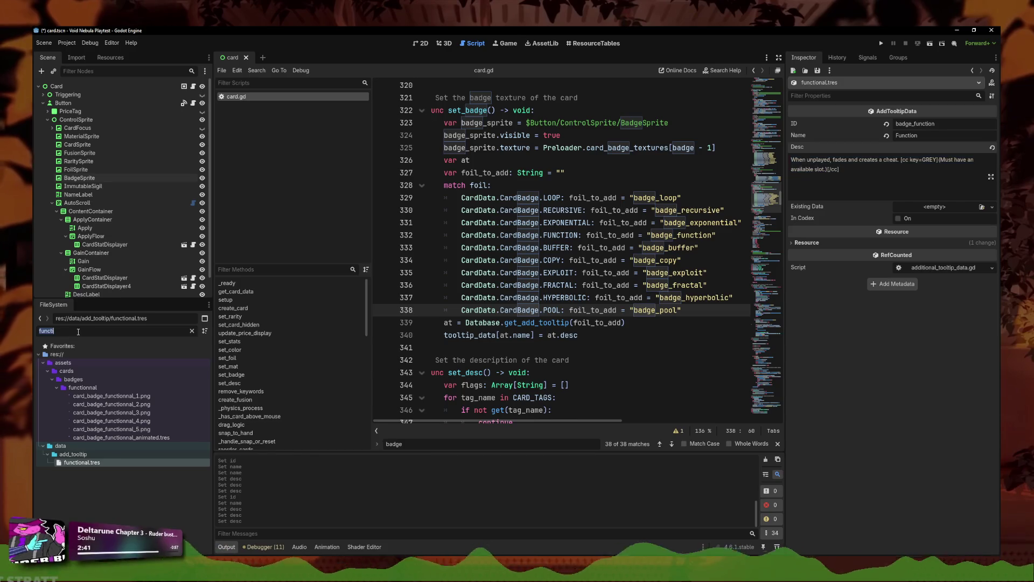
pyautogui.write('copy')
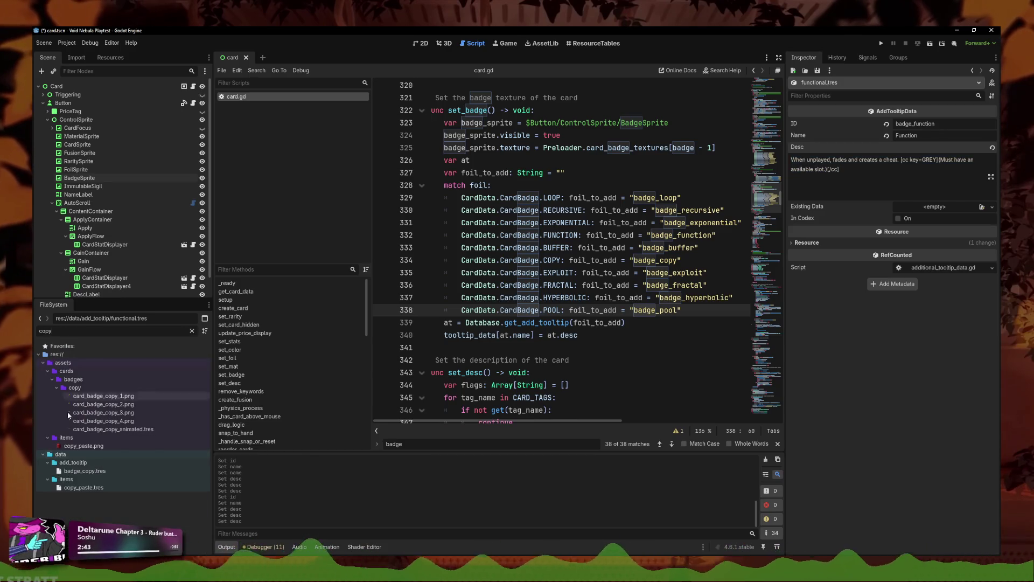
pyautogui.click(85, 470)
# Step: Paste it as the Copy description, add 'copy of a random' and 'in the player's possession', then save
pyautogui.click(893, 173)
pyautogui.hotkey('ctrl', 'a')
pyautogui.hotkey('ctrl', 'v')
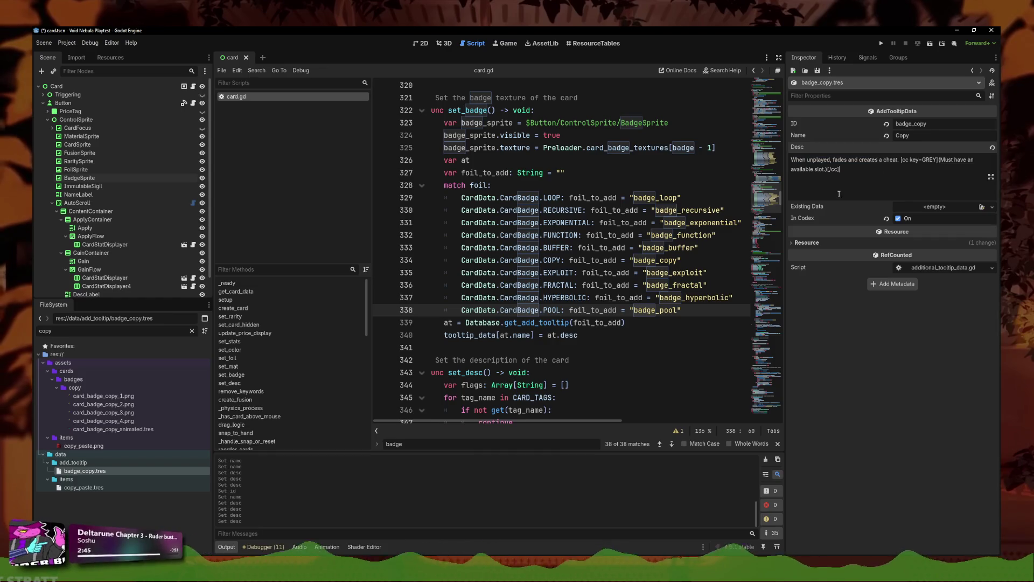
pyautogui.click(897, 160)
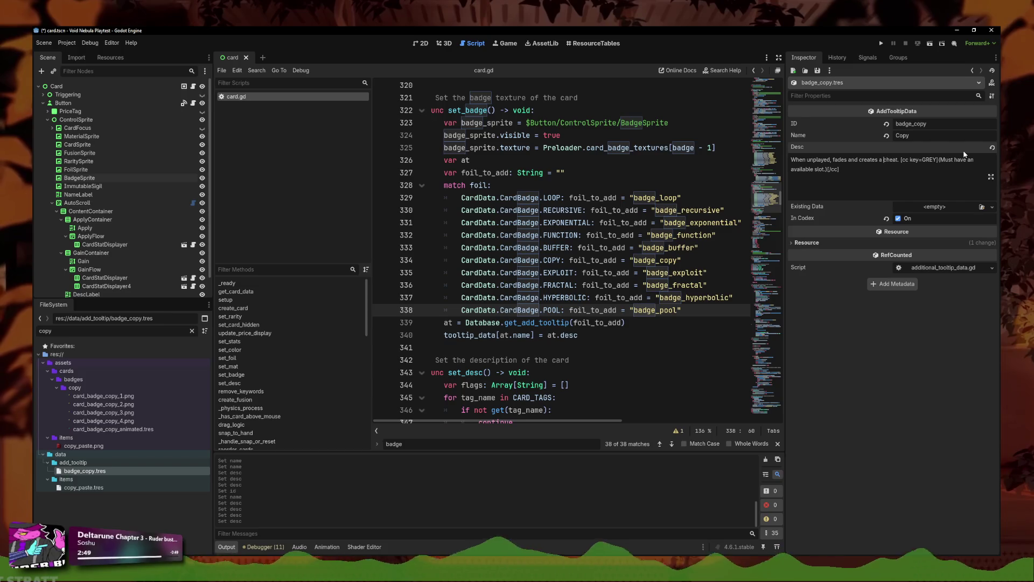
pyautogui.write('copy of a random')
pyautogui.press('Right')
pyautogui.press('Right')
pyautogui.press('Right')
pyautogui.write('in')
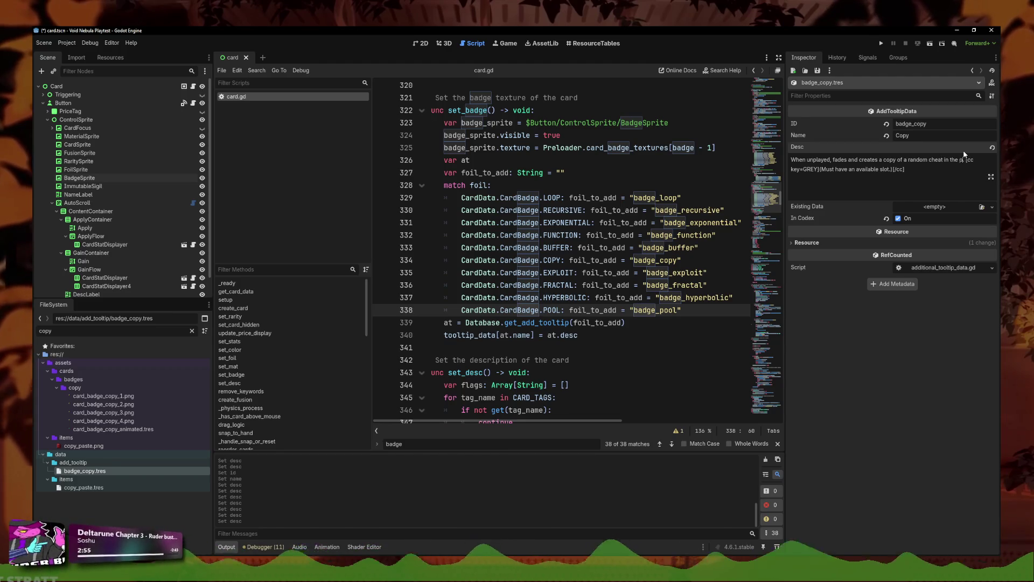
pyautogui.write(" the player's posses")
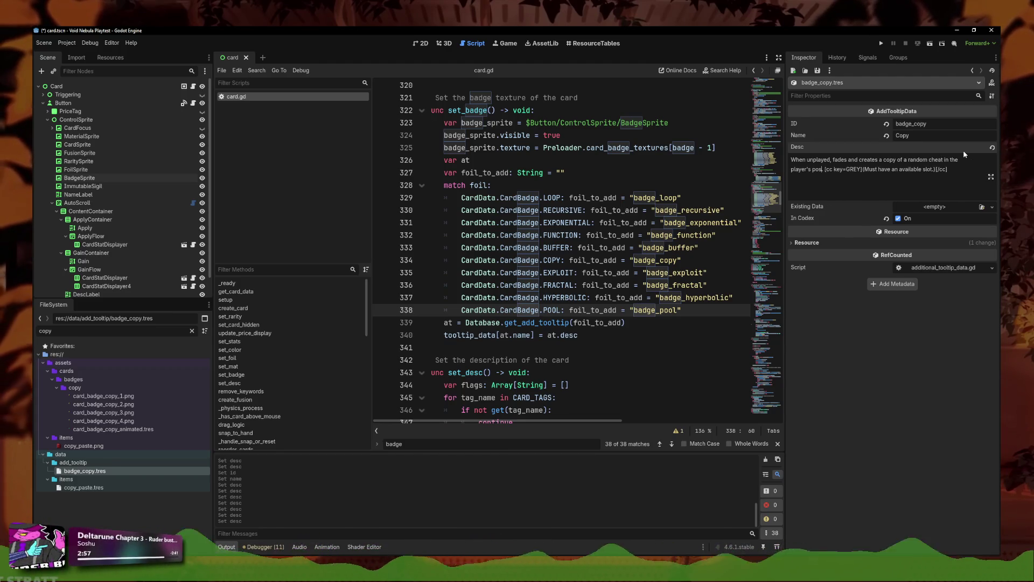
pyautogui.write('sion.')
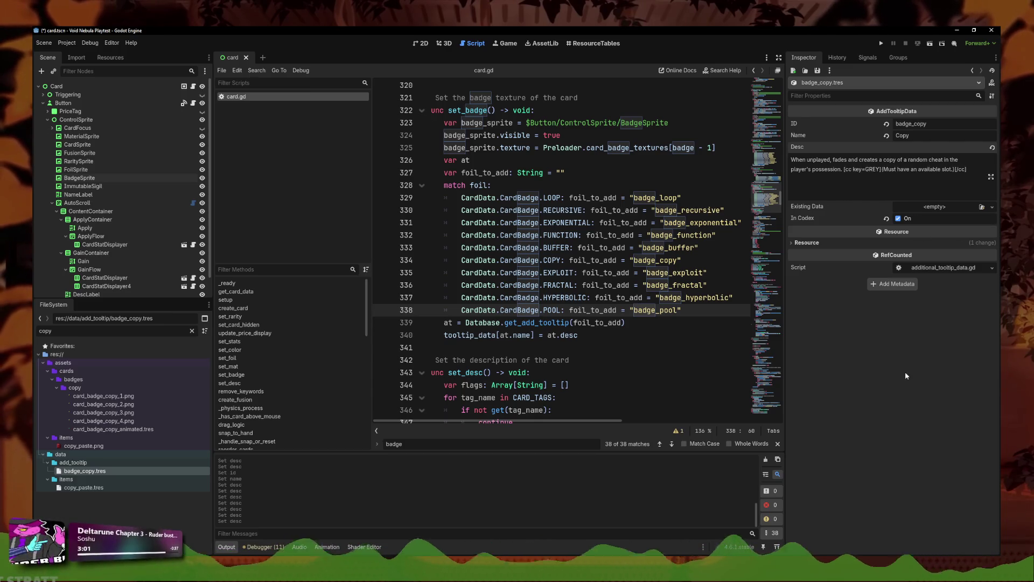
pyautogui.hotkey('ctrl', 's')
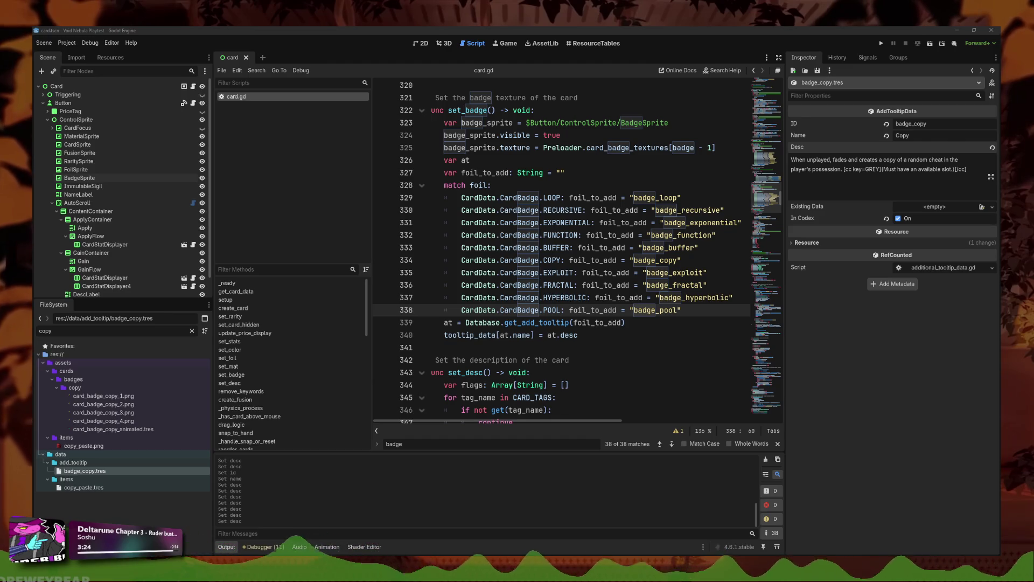
# Step: Duplicate badge_copy.tres as badge_buffer.tres, then filter for 'buffer' and open it
pyautogui.rightClick(81, 470)
pyautogui.click(108, 495)
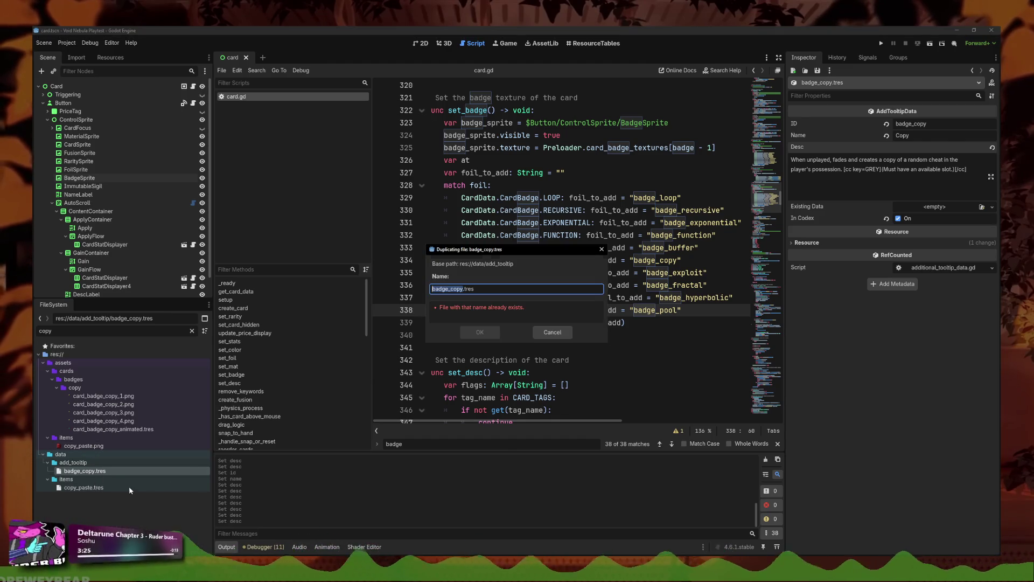
pyautogui.write('badge_c')
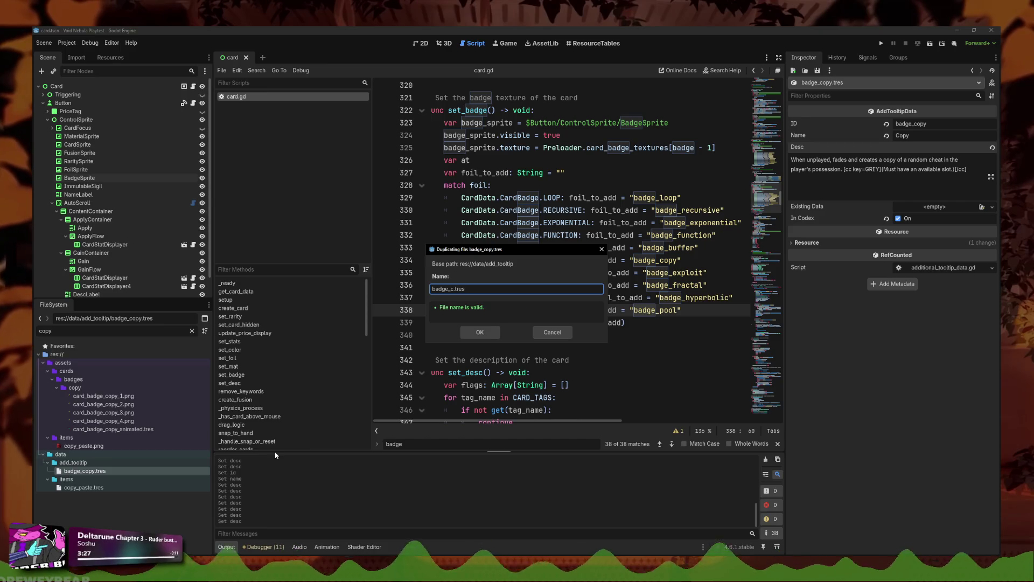
pyautogui.press('Return')
pyautogui.click(78, 331)
pyautogui.write('buffer')
pyautogui.click(79, 488)
# Step: Set ID badge_buffer, name Buffer, and a same-rarity description, then save
pyautogui.moveTo(933, 124); pyautogui.dragTo(916, 125)
pyautogui.write('buffer')
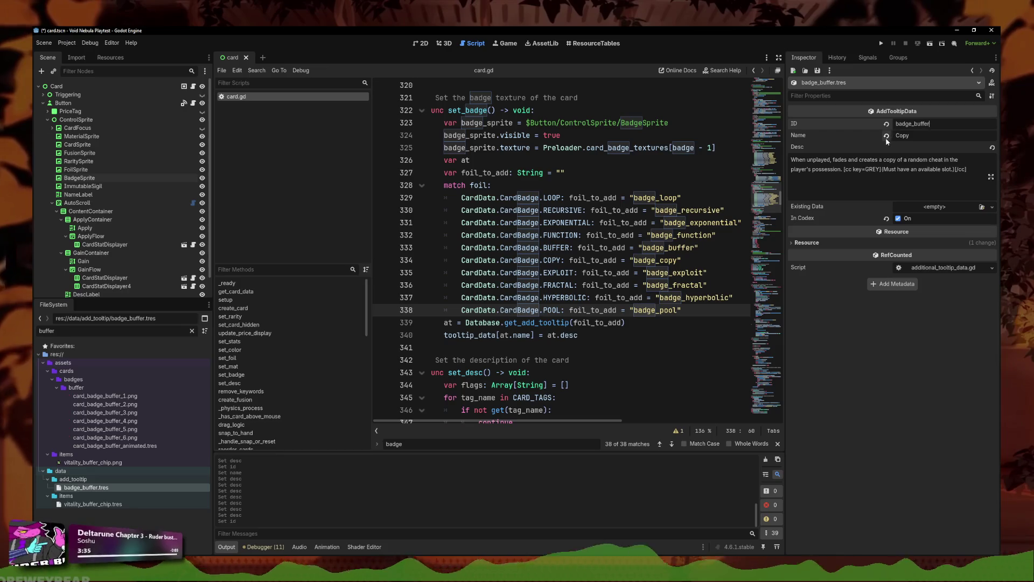
pyautogui.doubleClick(911, 136)
pyautogui.write('Buffer')
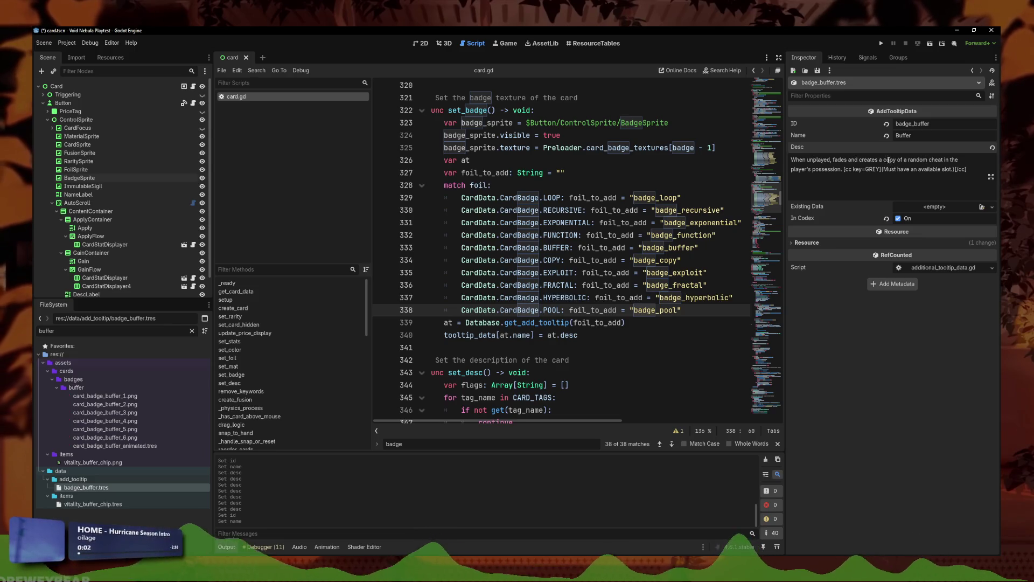
pyautogui.moveTo(880, 159); pyautogui.dragTo(929, 159)
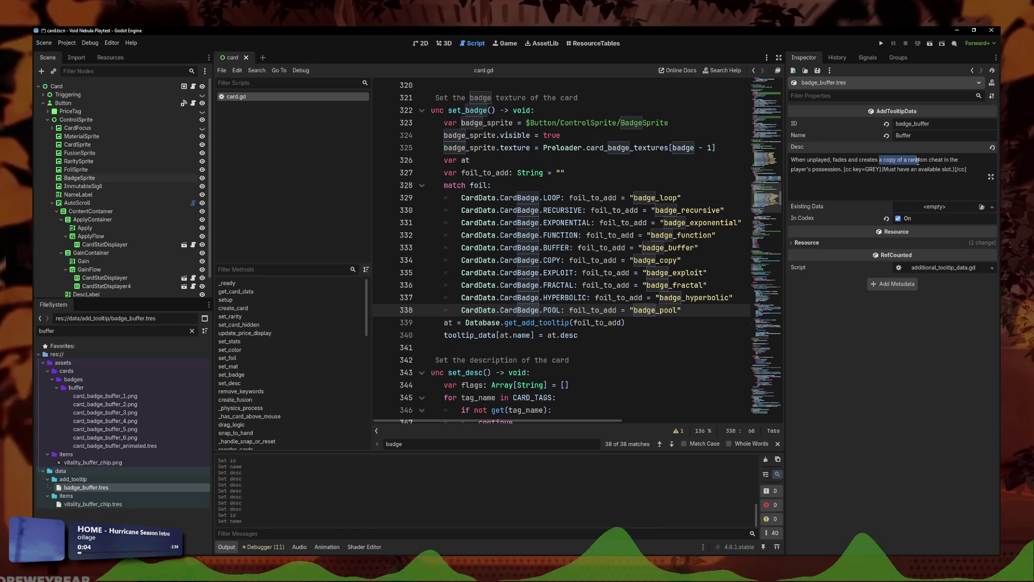
pyautogui.press('BackSpace')
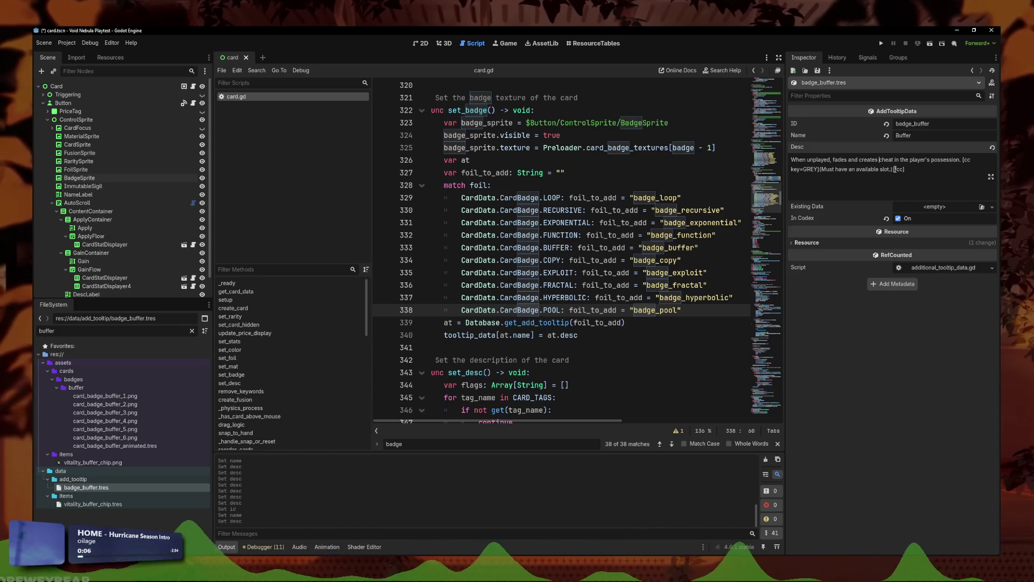
pyautogui.write('a')
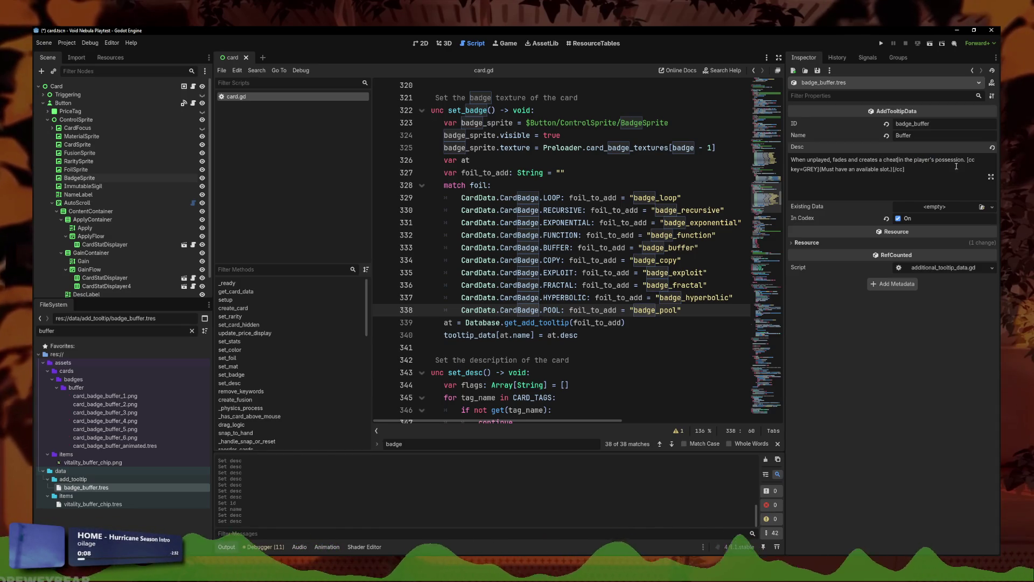
pyautogui.moveTo(963, 161); pyautogui.dragTo(897, 160)
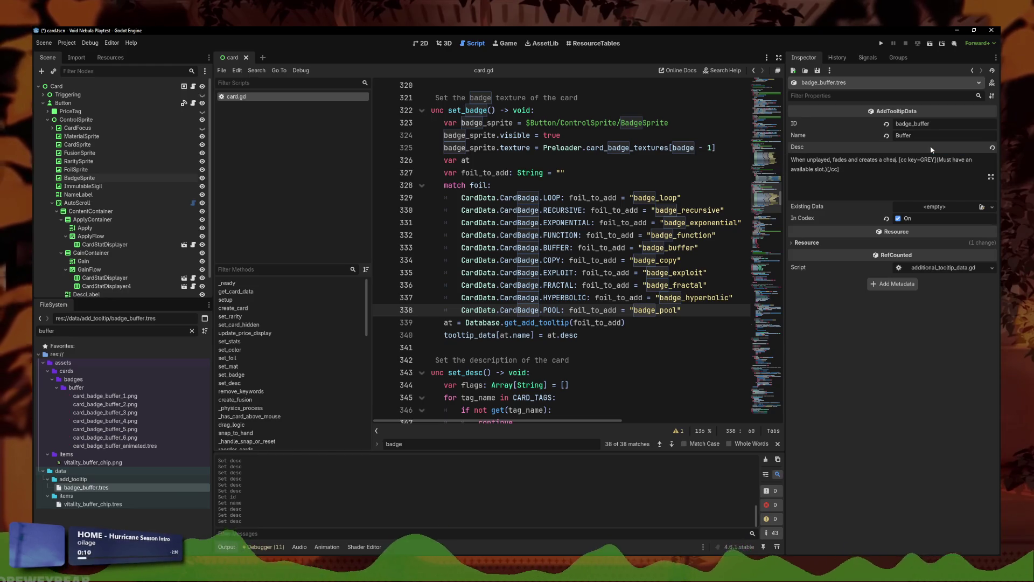
pyautogui.write('t of ')
pyautogui.write('the same r')
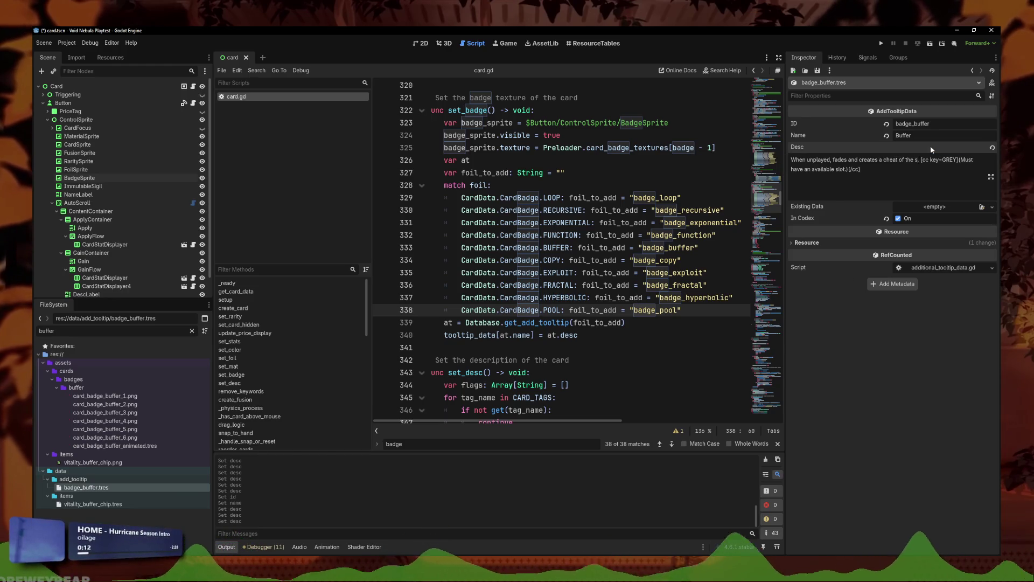
pyautogui.write('arity ')
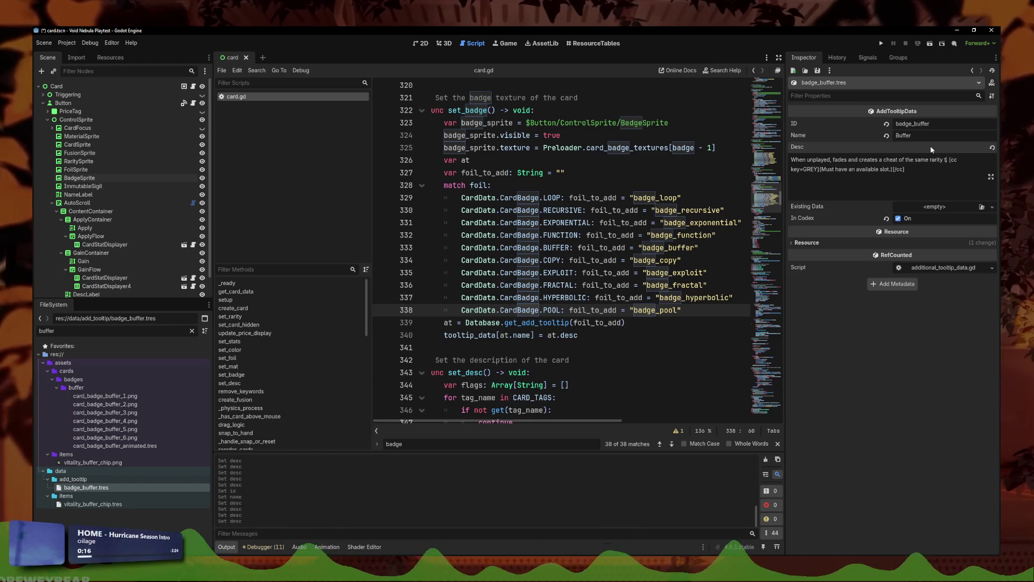
pyautogui.write('than this card')
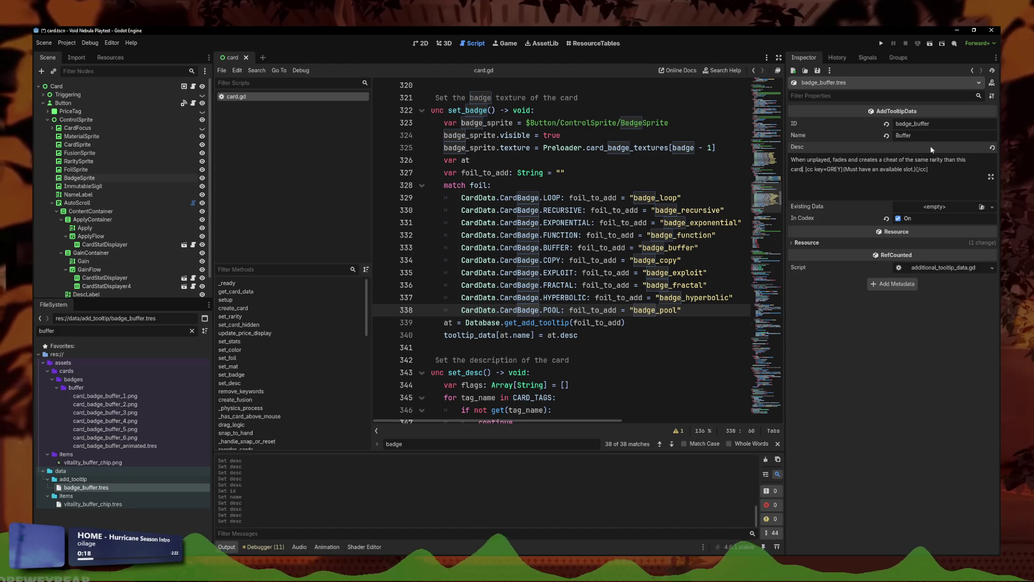
pyautogui.write('.')
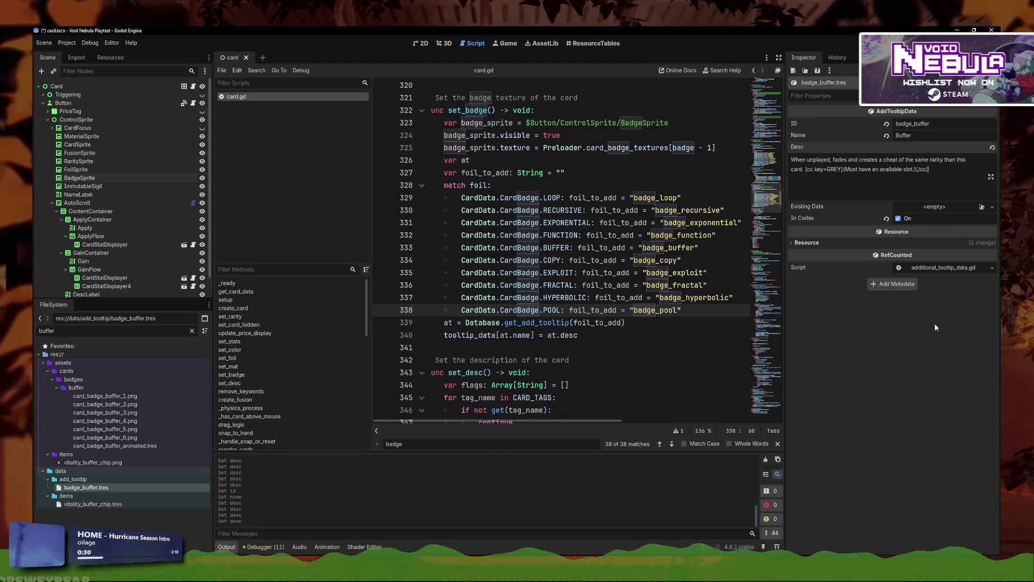
pyautogui.hotkey('ctrl', 's')
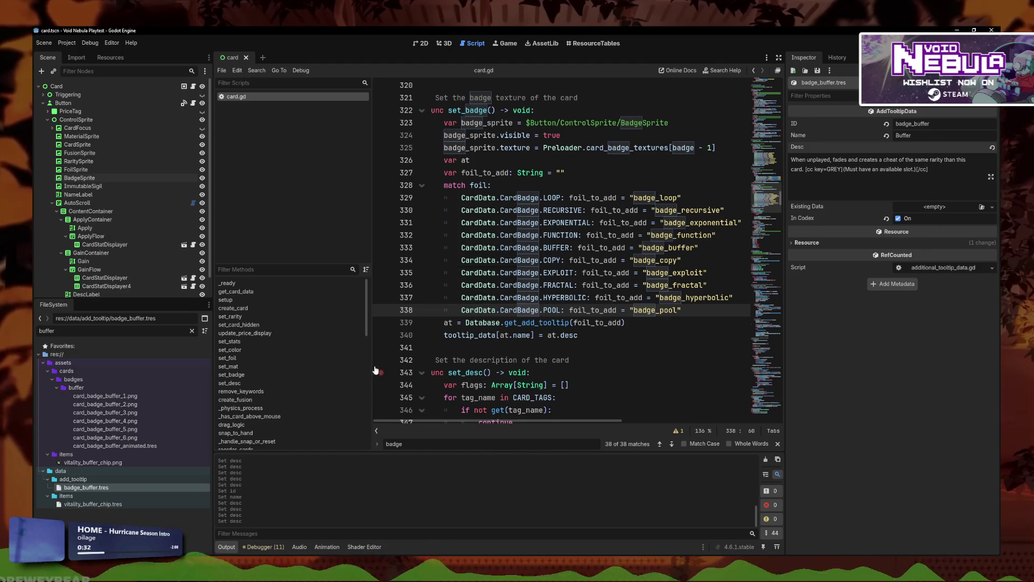
pyautogui.doubleClick(80, 330)
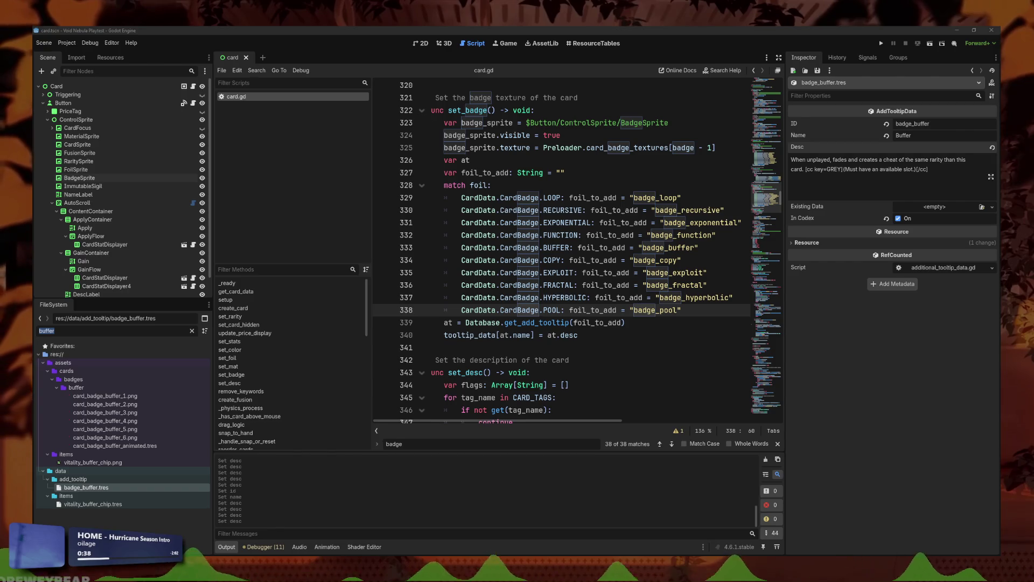
# Step: Abandon a duplicate of badge_buffer.tres and change the file filter to 'poo'
pyautogui.rightClick(94, 489)
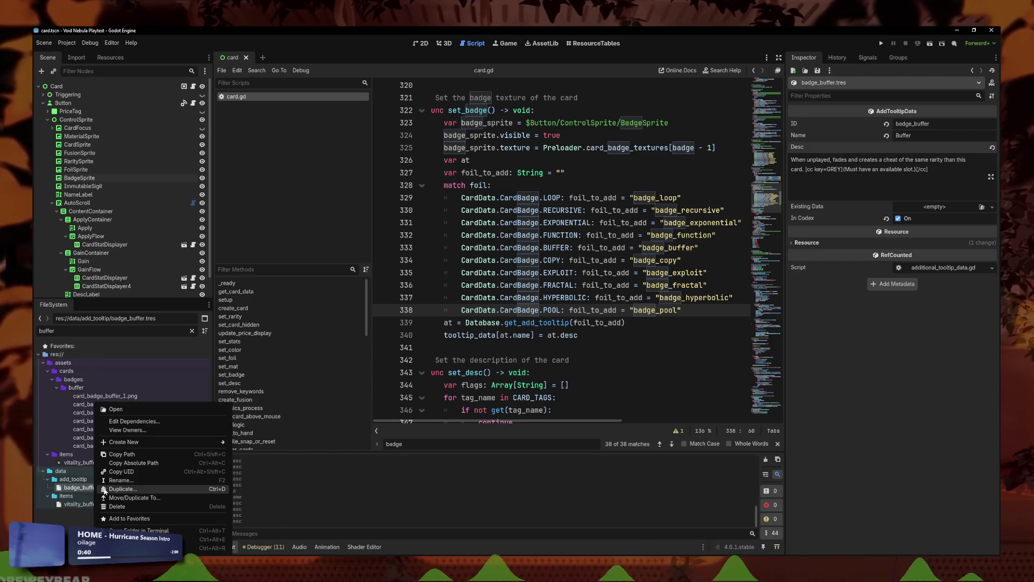
pyautogui.click(105, 489)
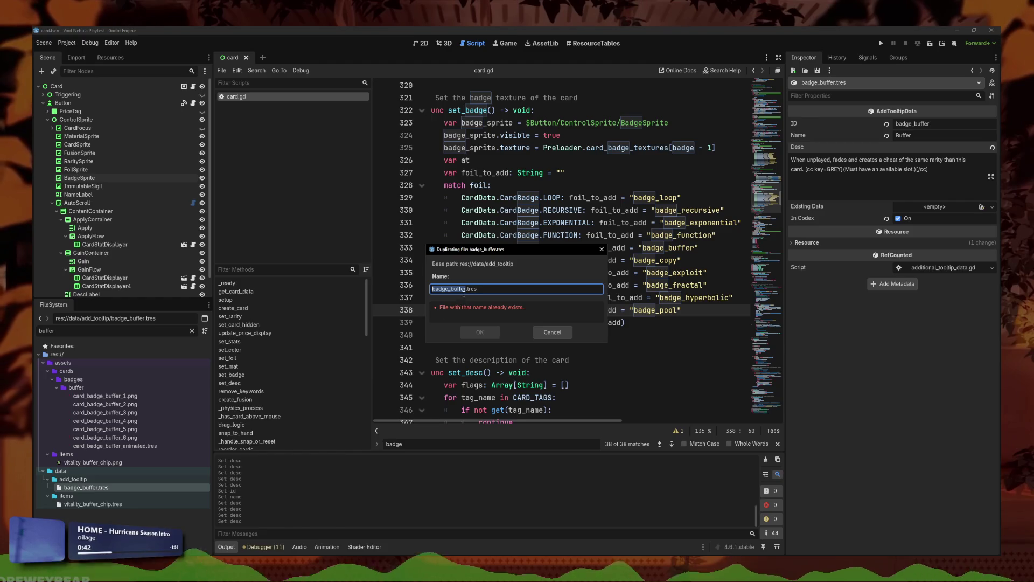
pyautogui.press('Escape')
pyautogui.hotkey('ctrl', 'a')
pyautogui.write('poo')
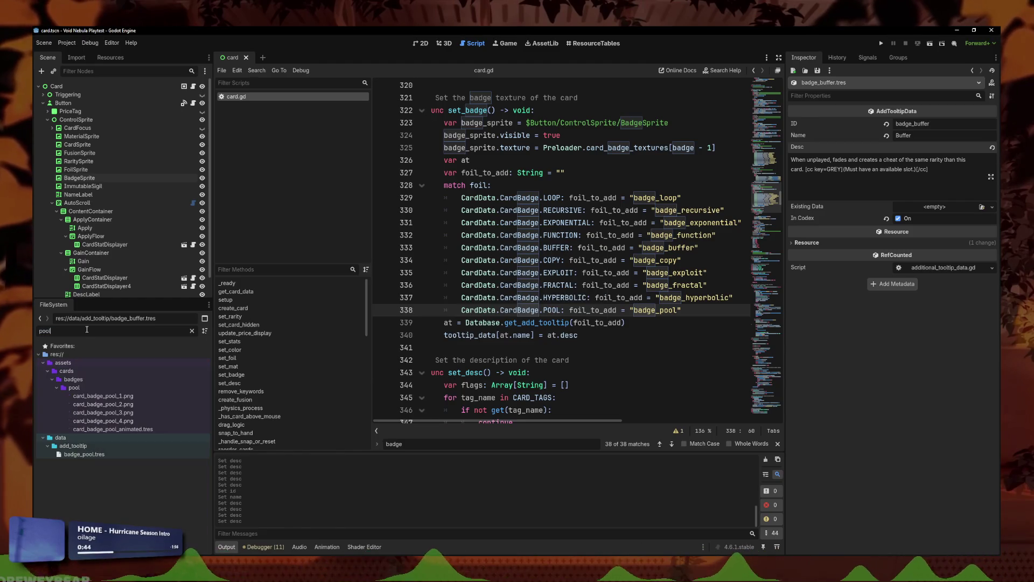
# Step: Duplicate badge_pool.tres as badge_exploit.tres, open it, and start erasing its old ID
pyautogui.rightClick(84, 454)
pyautogui.click(105, 489)
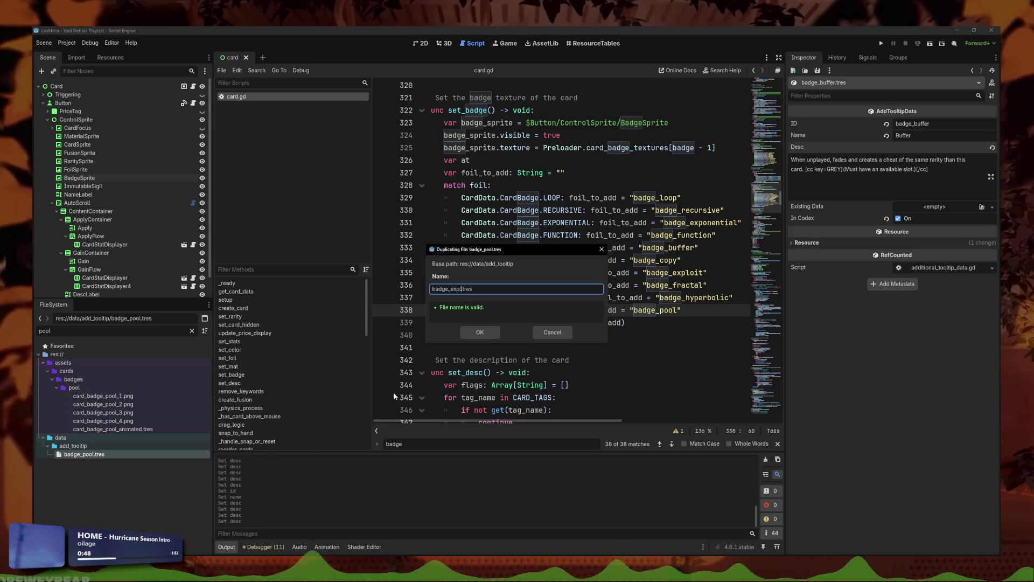
pyautogui.press('Escape')
pyautogui.doubleClick(62, 331)
pyautogui.write('ex')
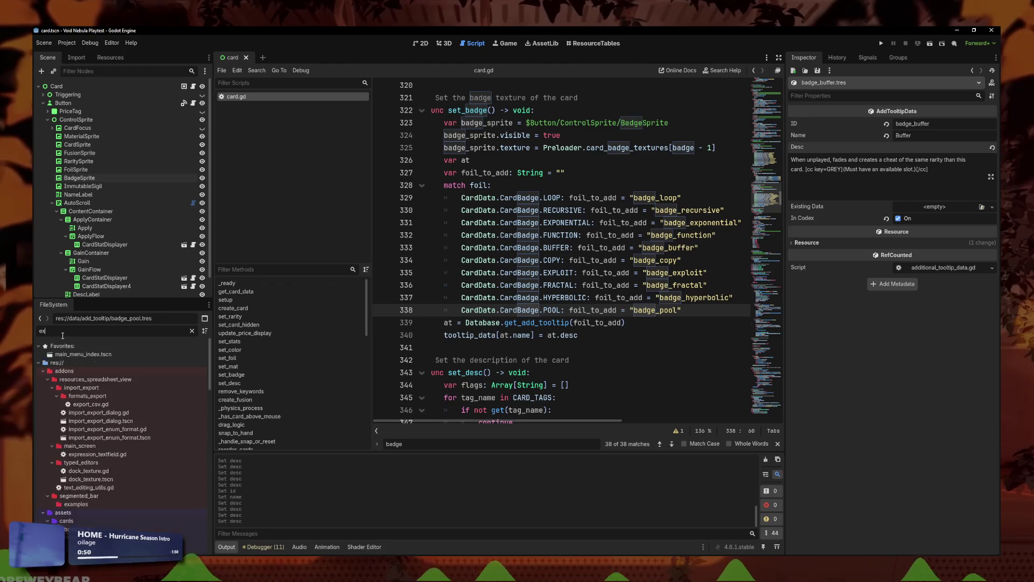
pyautogui.write('ploit')
pyautogui.click(87, 462)
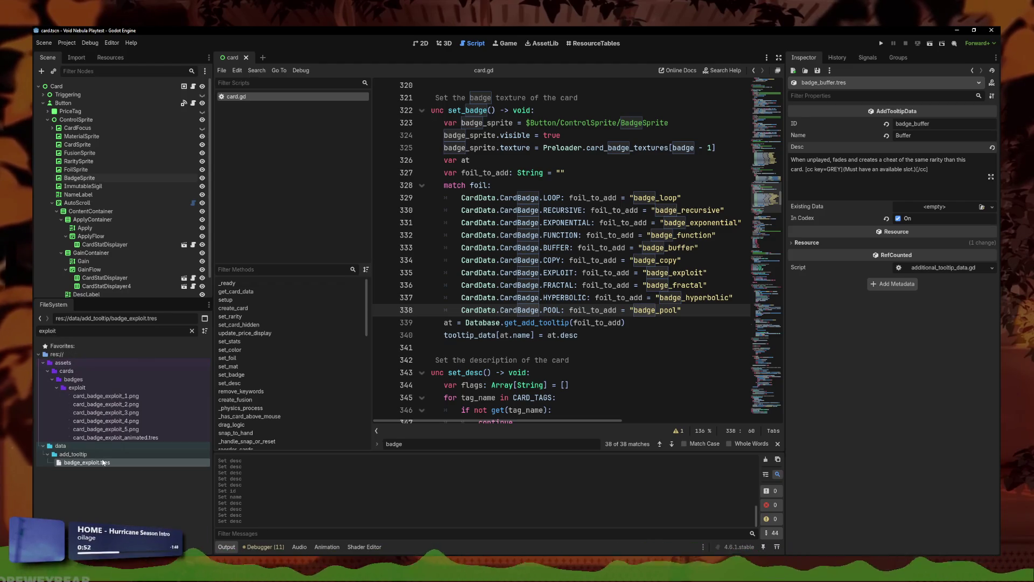
pyautogui.click(926, 124)
pyautogui.press('BackSpace')
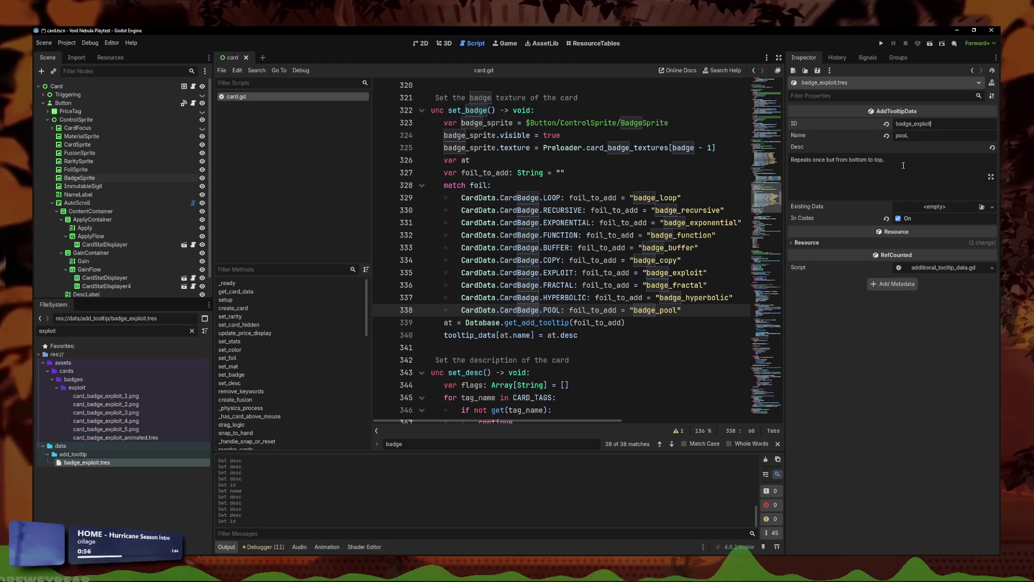
# Step: Set name Exploit and description 'Repeats a random card on another slot once.', then save
pyautogui.click(872, 136)
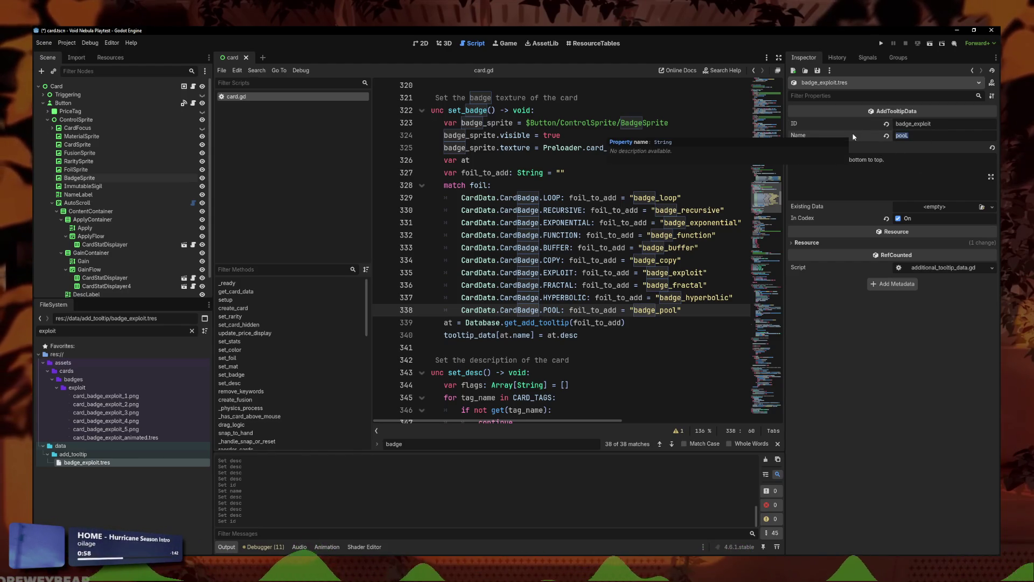
pyautogui.write('Exploit')
pyautogui.click(883, 158)
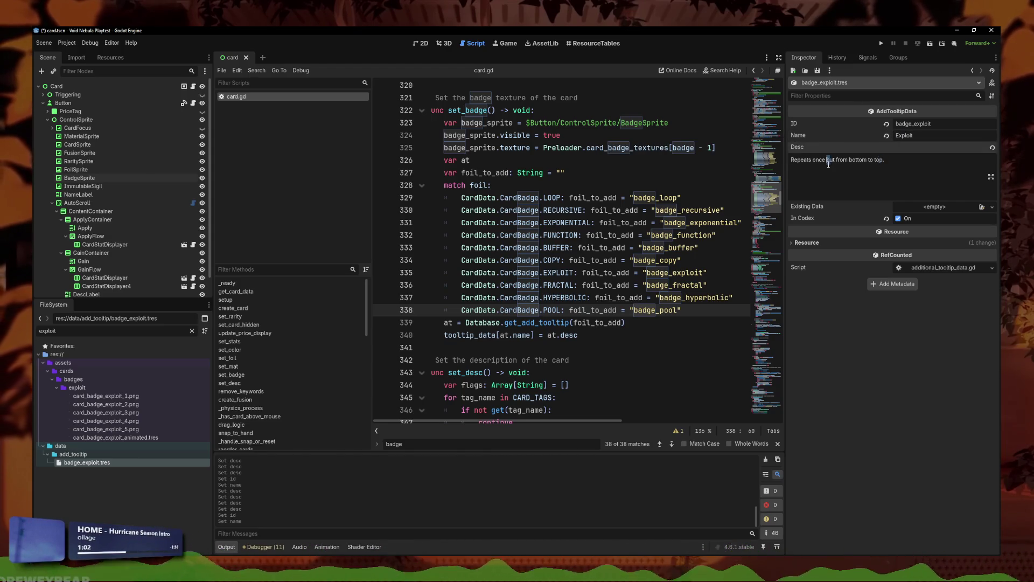
pyautogui.moveTo(884, 160); pyautogui.dragTo(827, 161)
pyautogui.press('BackSpace')
pyautogui.write('a random card on another slot once.')
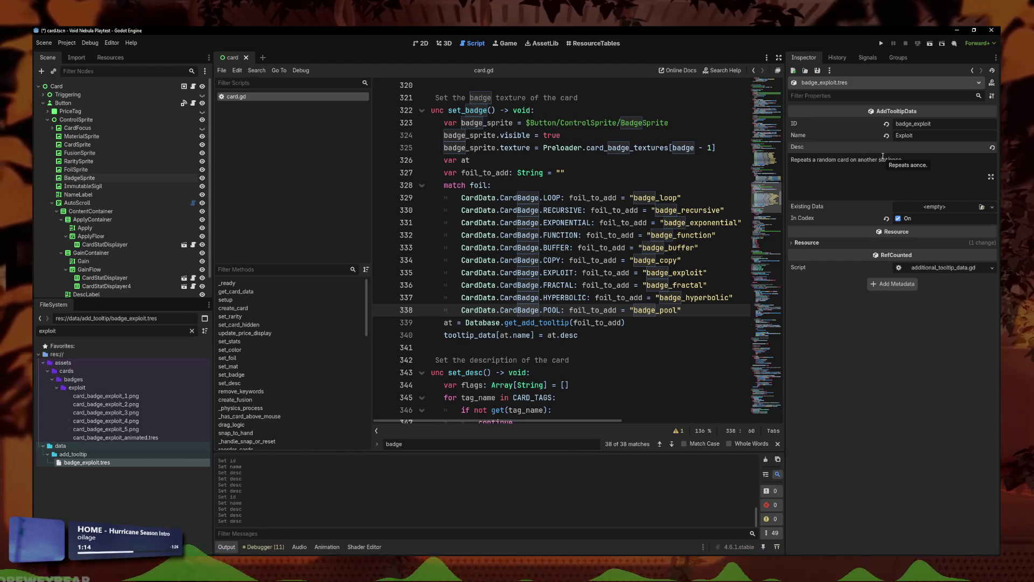
pyautogui.click(918, 160)
pyautogui.hotkey('ctrl', 's')
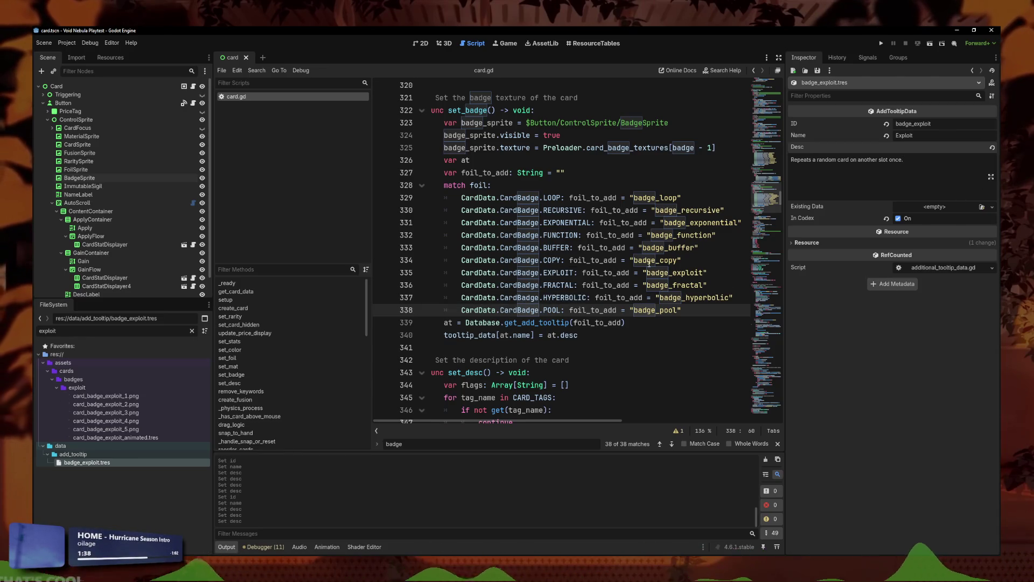
# Step: Review the BUFFER and COPY badge lines below set_badge in card.gd
pyautogui.click(653, 361)
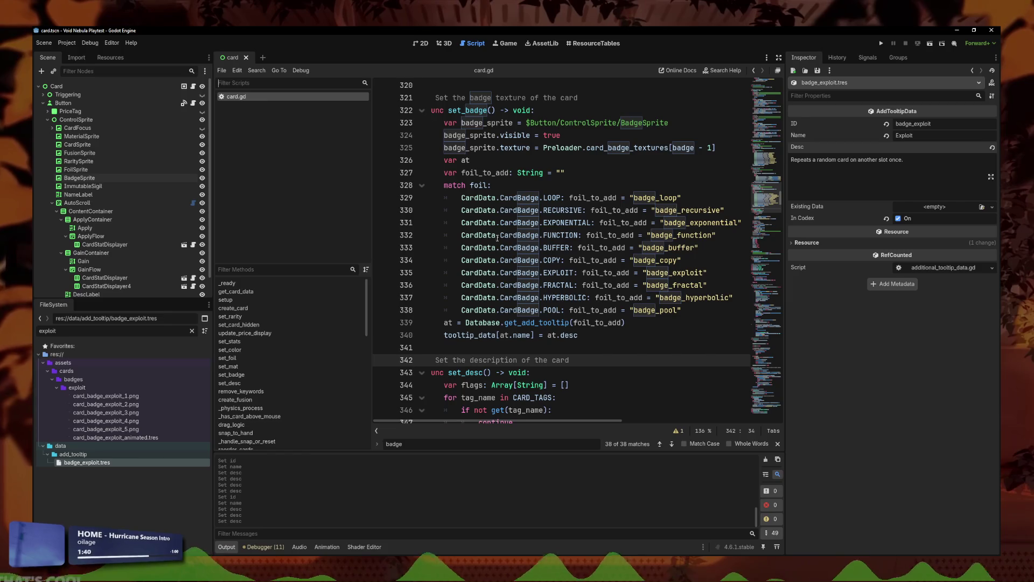
pyautogui.moveTo(550, 260); pyautogui.dragTo(558, 248)
pyautogui.click(560, 248)
pyautogui.scroll(-1, 559, 267)
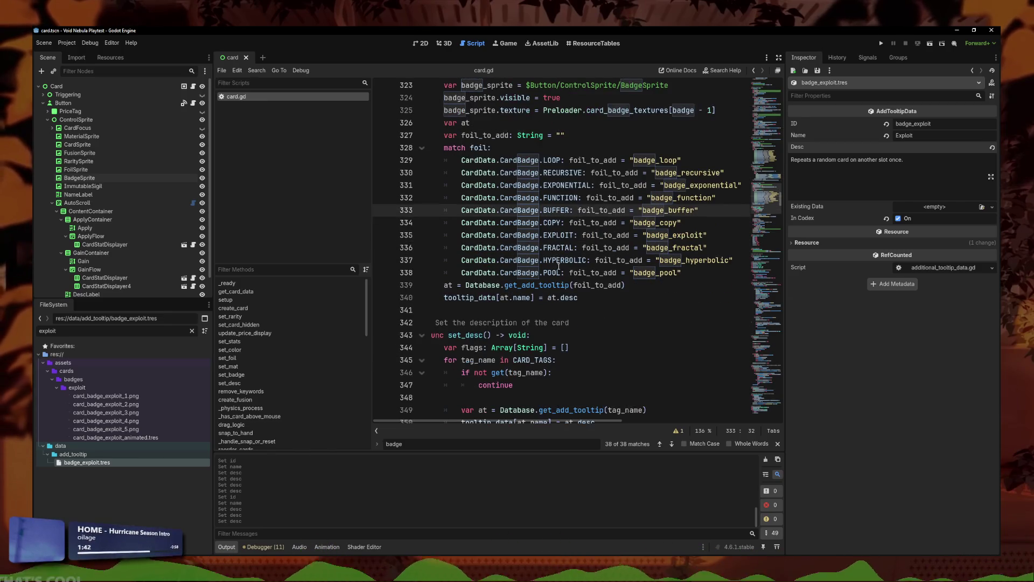
# Step: Scroll through card.gd's COPY badge line and mat texture comment
pyautogui.scroll(2, 564, 260)
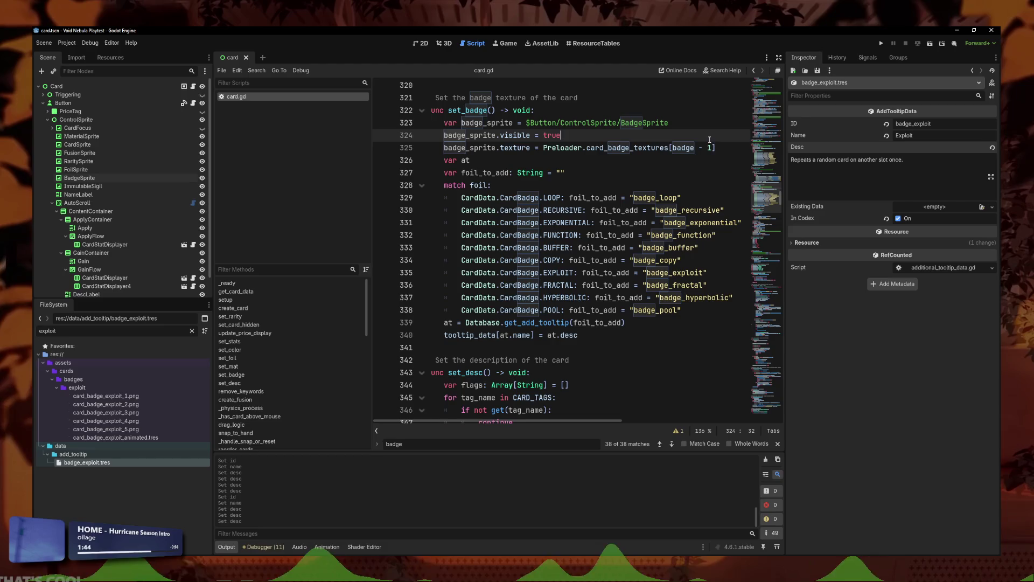
pyautogui.press('Down')
pyautogui.press('End')
pyautogui.scroll(10, 583, 290)
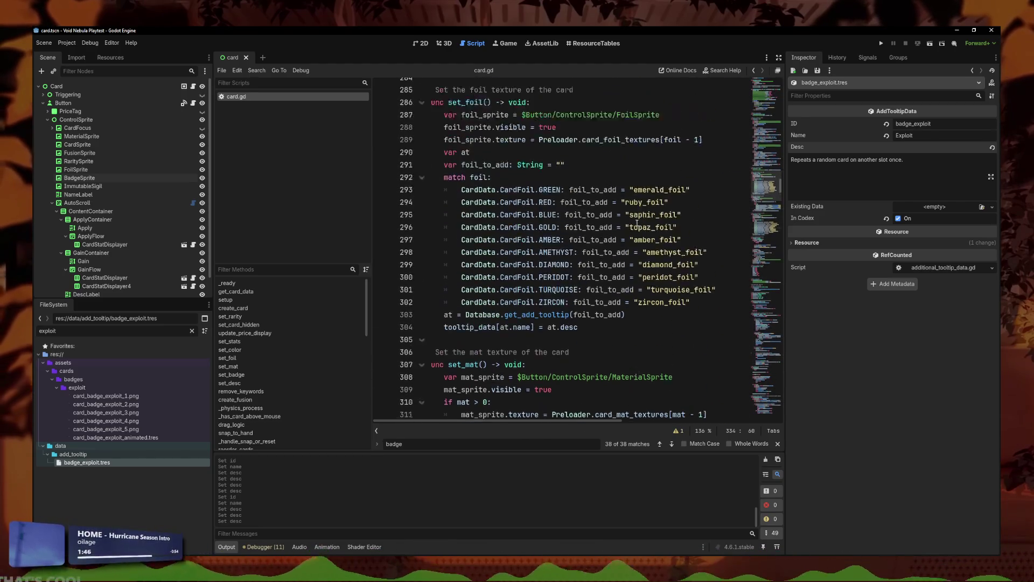
pyautogui.scroll(-9, 580, 239)
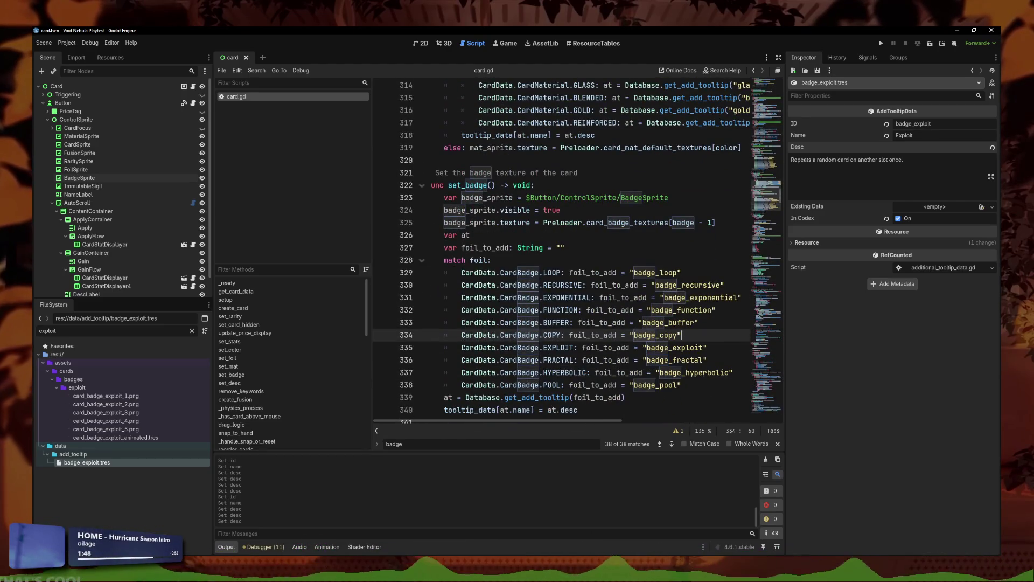
pyautogui.scroll(4, 495, 220)
pyautogui.click(572, 135)
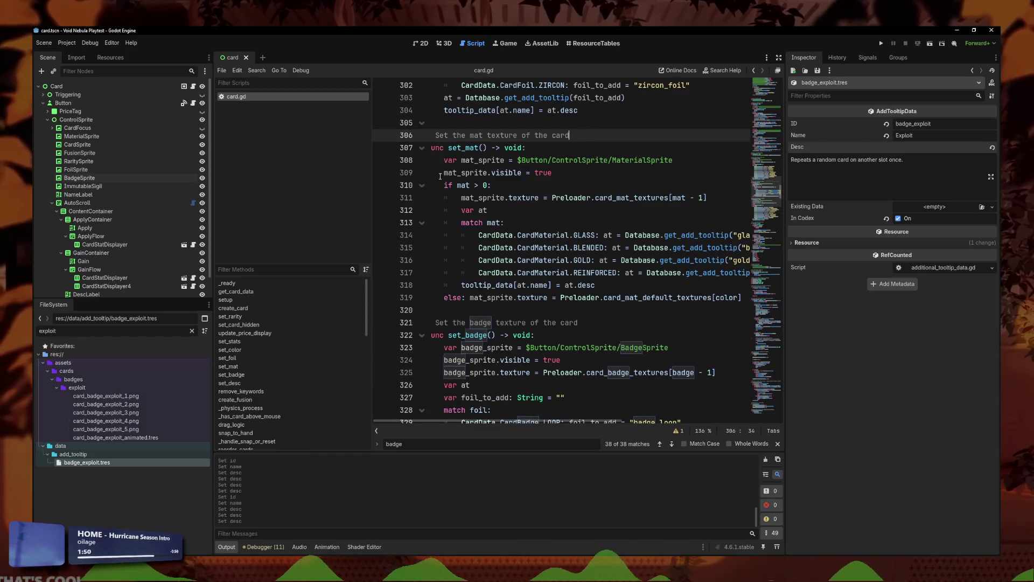
pyautogui.scroll(-2, 514, 171)
pyautogui.scroll(2, 514, 172)
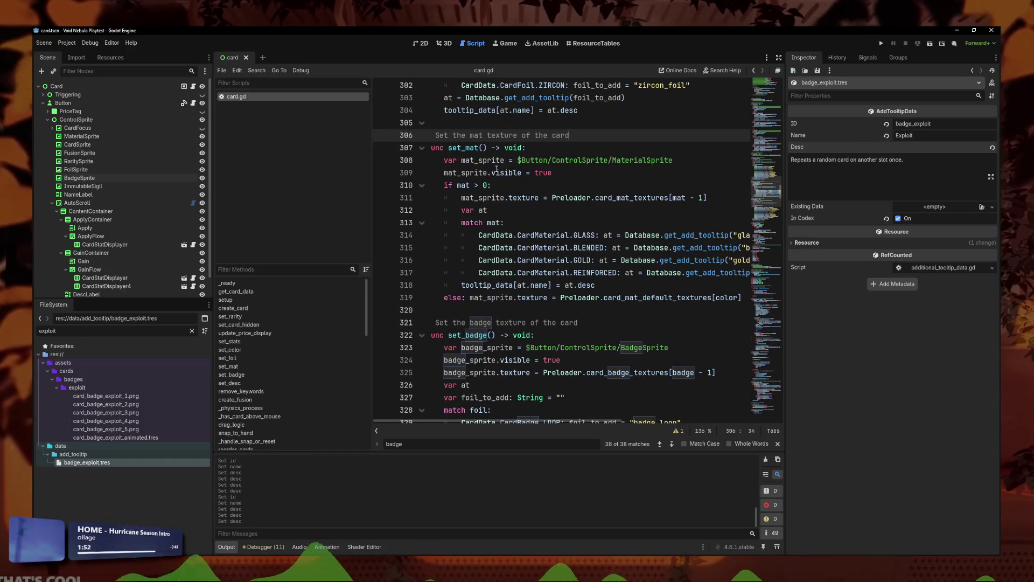
pyautogui.scroll(-1, 554, 194)
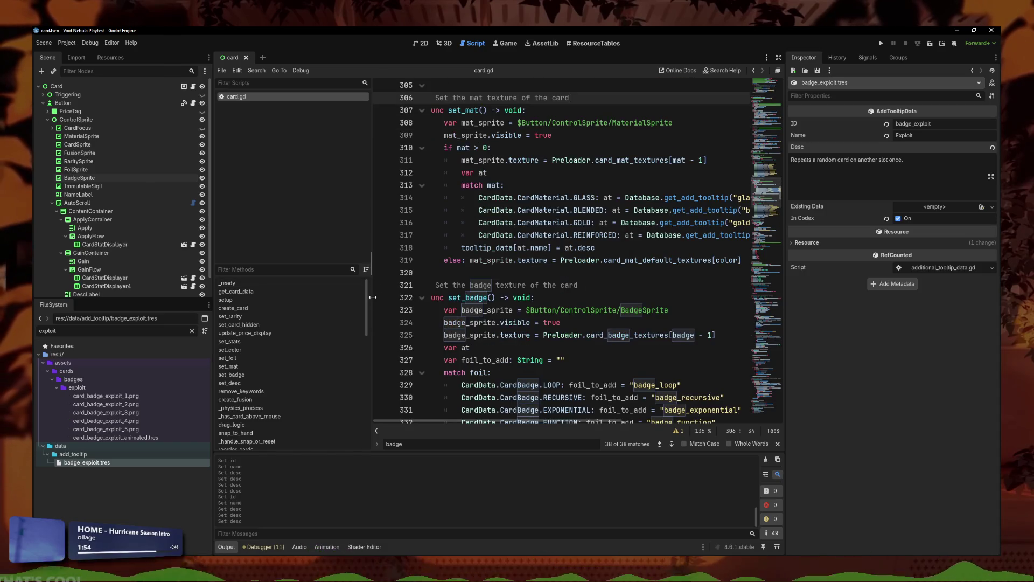
# Step: Widen the code editor and check set_mat and set_badge's match foil lines
pyautogui.moveTo(372, 284); pyautogui.dragTo(310, 284)
pyautogui.scroll(1, 455, 278)
pyautogui.scroll(1, 455, 278)
pyautogui.click(447, 199)
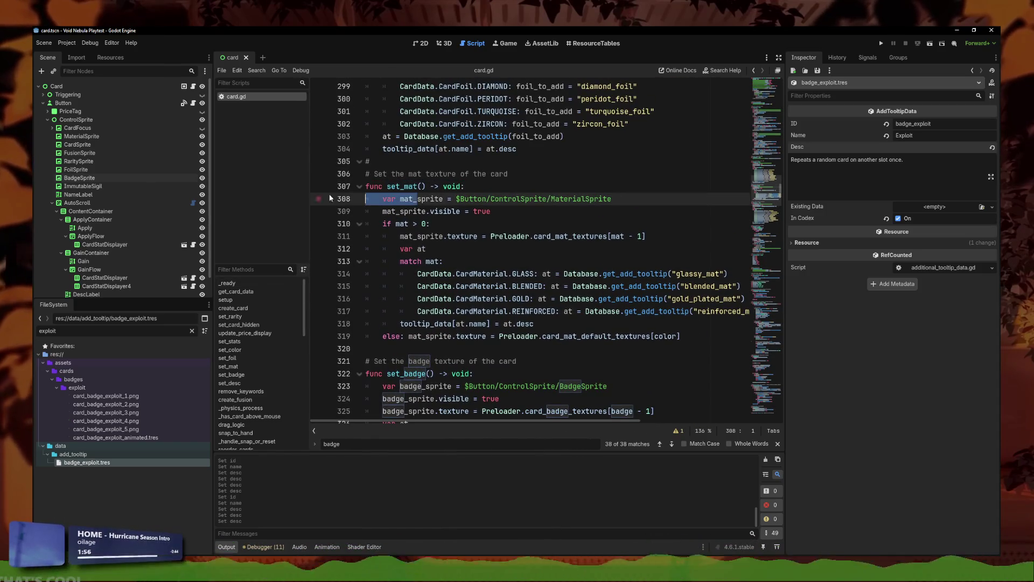
pyautogui.scroll(-3, 533, 321)
pyautogui.click(534, 321)
pyautogui.scroll(-5, 532, 301)
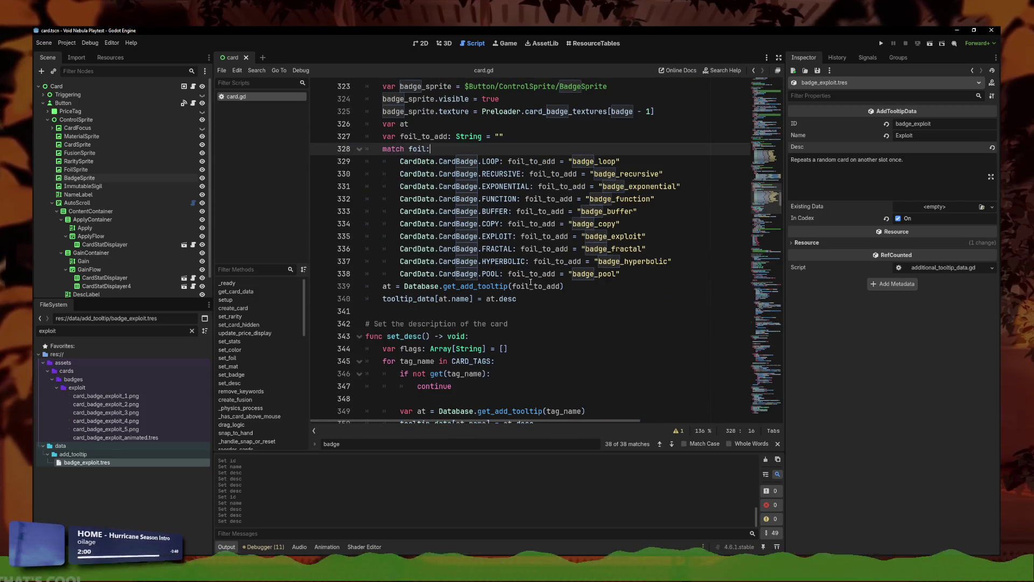
pyautogui.click(530, 282)
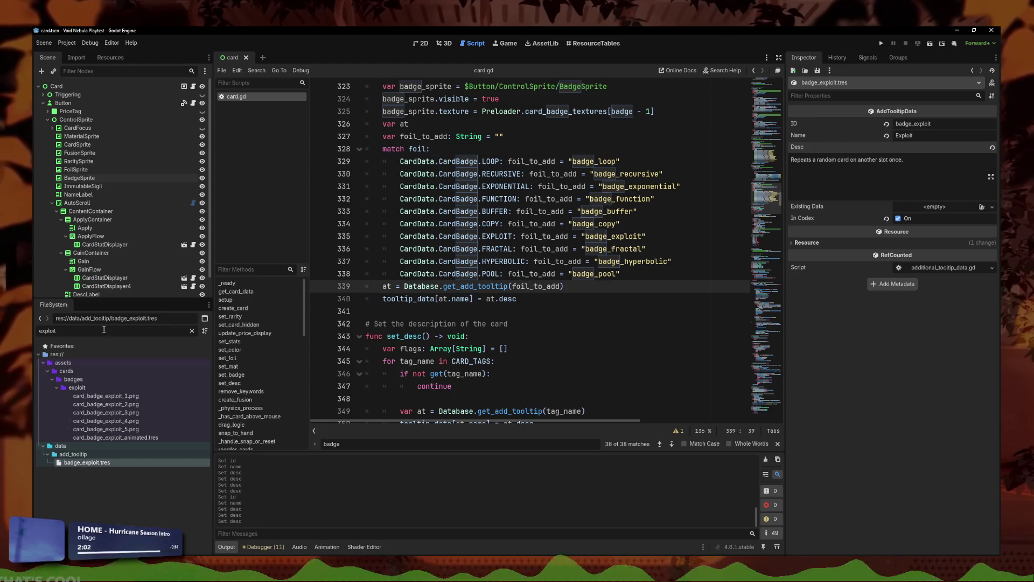
# Step: Replace the 'exploit' file filter with 'codex' and open codex.gd
pyautogui.doubleClick(73, 330)
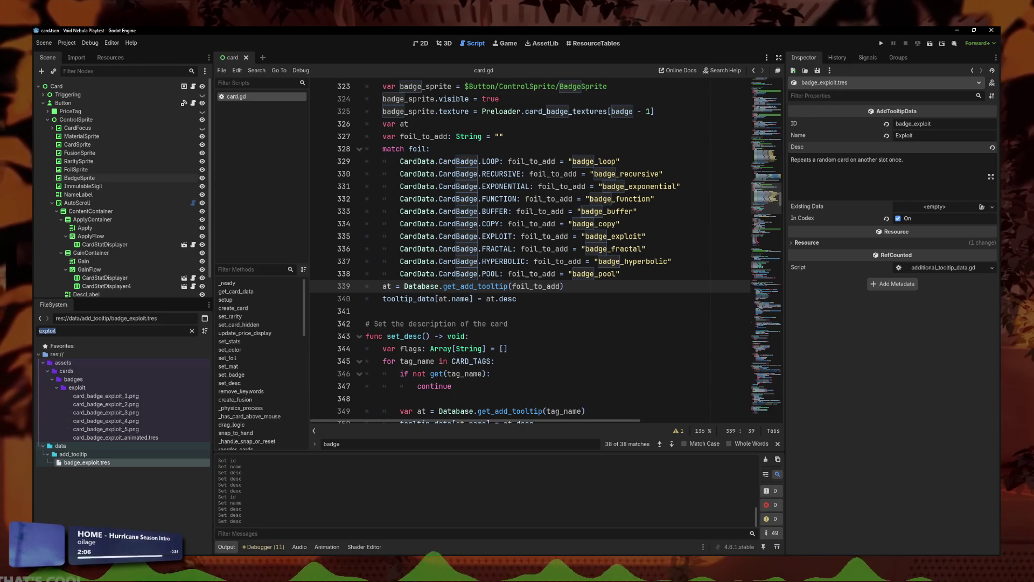
pyautogui.press('BackSpace')
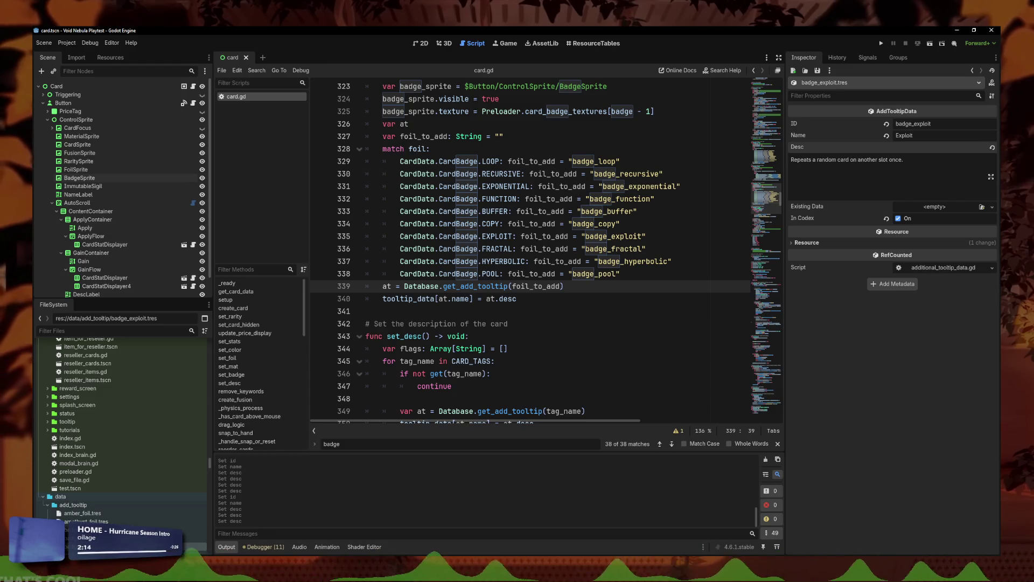
pyautogui.write('codex')
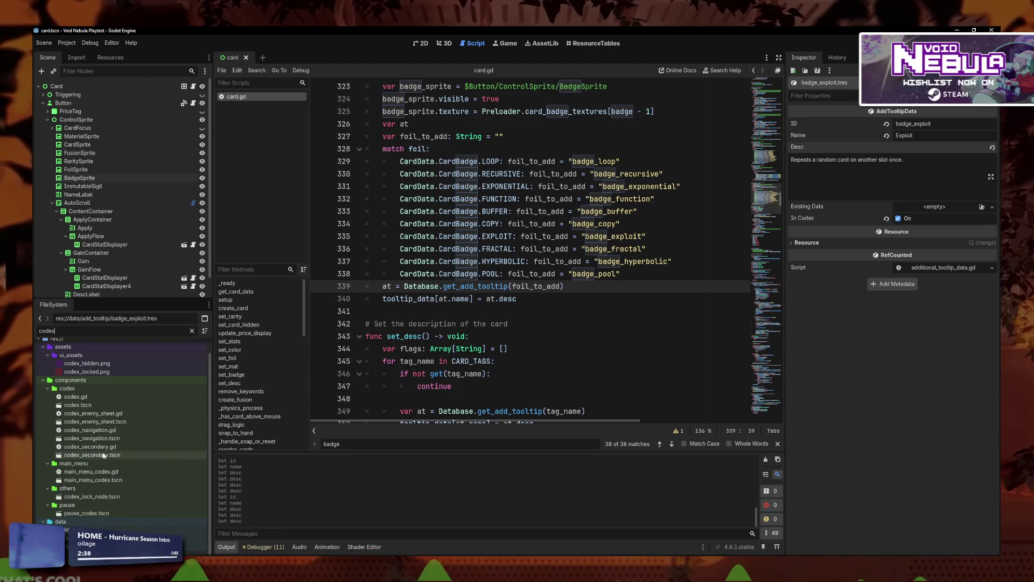
pyautogui.click(84, 397)
pyautogui.doubleClick(84, 397)
# Step: Read through codex.gd's populate_enemies unlock check and is_hidden line
pyautogui.scroll(-2, 517, 314)
pyautogui.scroll(-4, 517, 314)
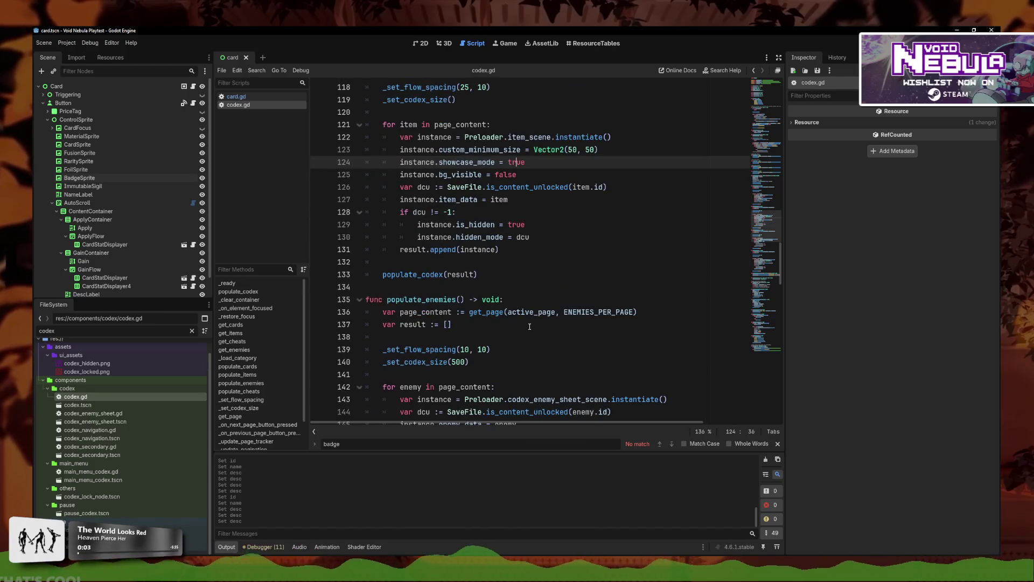
pyautogui.click(530, 326)
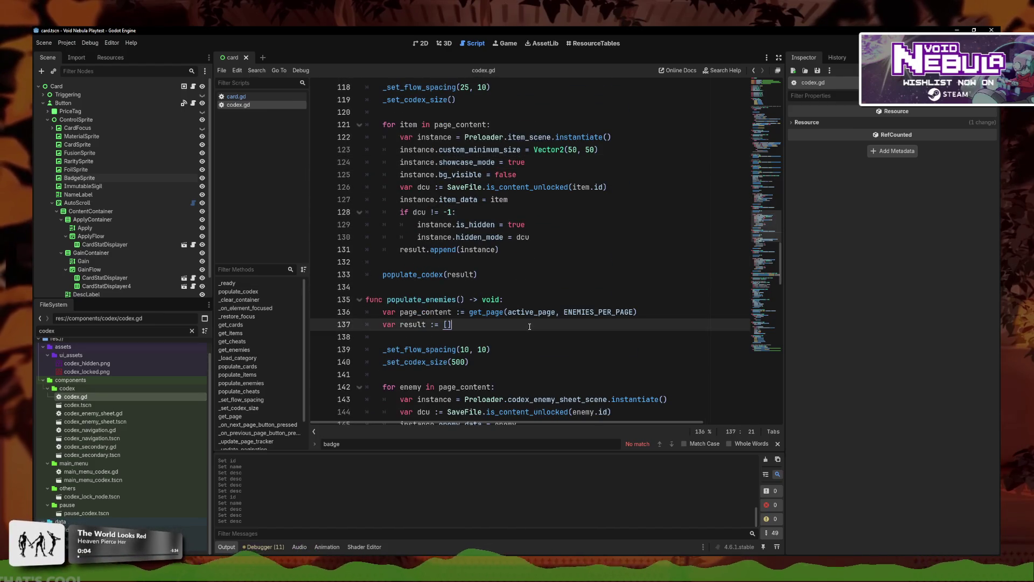
pyautogui.scroll(-4, 531, 312)
pyautogui.click(534, 263)
pyautogui.click(562, 295)
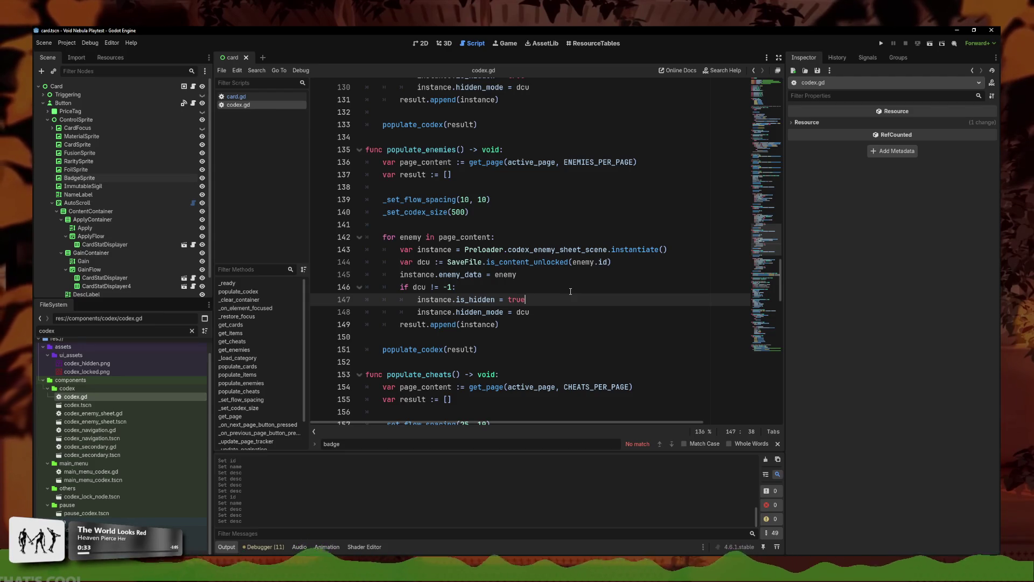
pyautogui.scroll(-2, 543, 285)
pyautogui.scroll(-20, 542, 282)
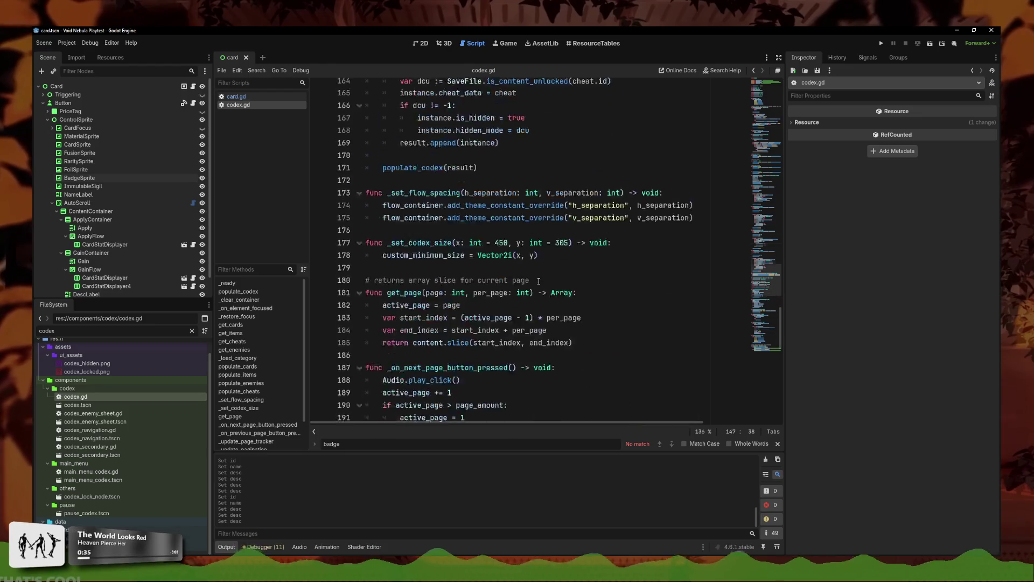
# Step: Filter files for '_sec' and open the codex_secondary scene
pyautogui.click(86, 334)
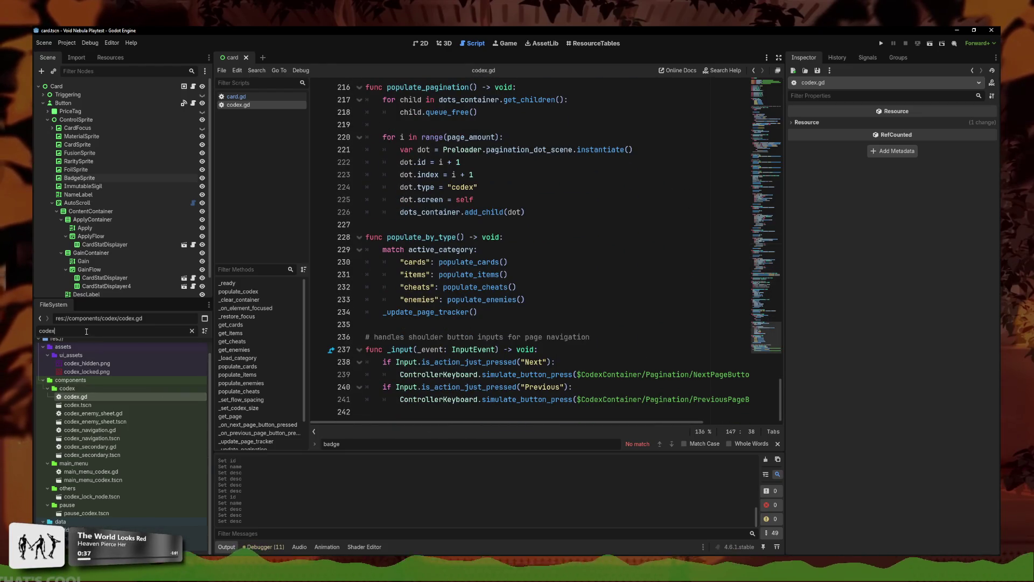
pyautogui.write('_sec')
pyautogui.doubleClick(84, 389)
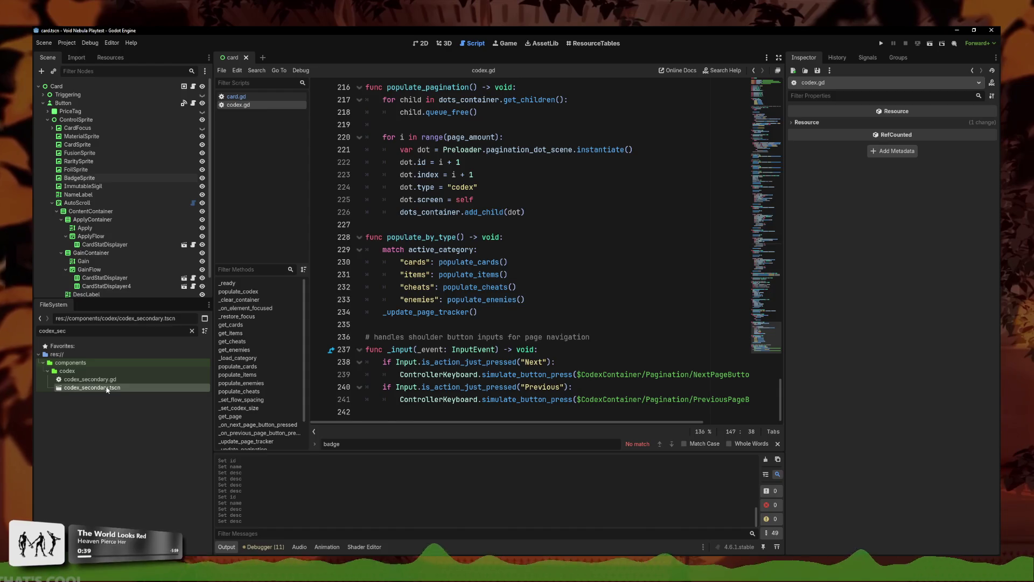
# Step: Open codex_secondary.gd and review get_cards' set_badge call and get_foils' unlock check
pyautogui.click(599, 353)
pyautogui.click(510, 287)
pyautogui.scroll(2, 496, 219)
pyautogui.moveTo(453, 198); pyautogui.dragTo(403, 200)
pyautogui.scroll(-8, 433, 226)
pyautogui.scroll(-2, 434, 233)
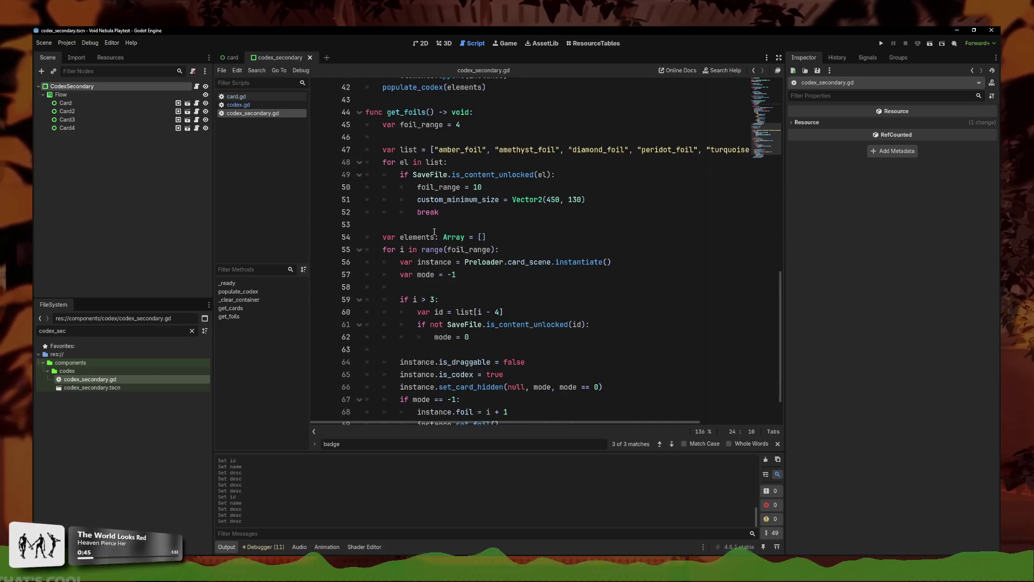
pyautogui.click(548, 287)
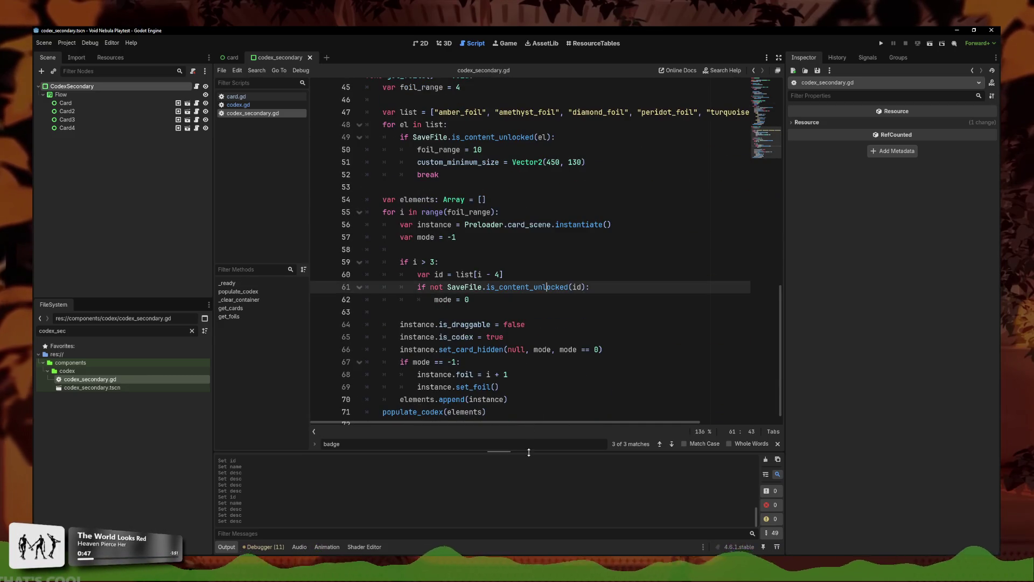
pyautogui.click(526, 386)
# Step: Check get_foils' foil index and names list, then add blank lines after it
pyautogui.scroll(-1, 526, 380)
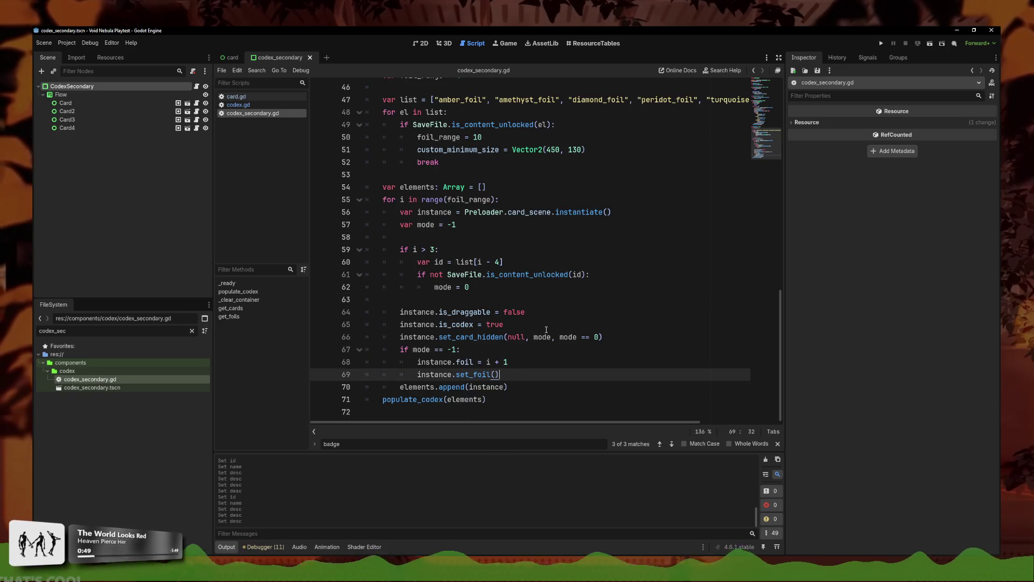
pyautogui.click(530, 362)
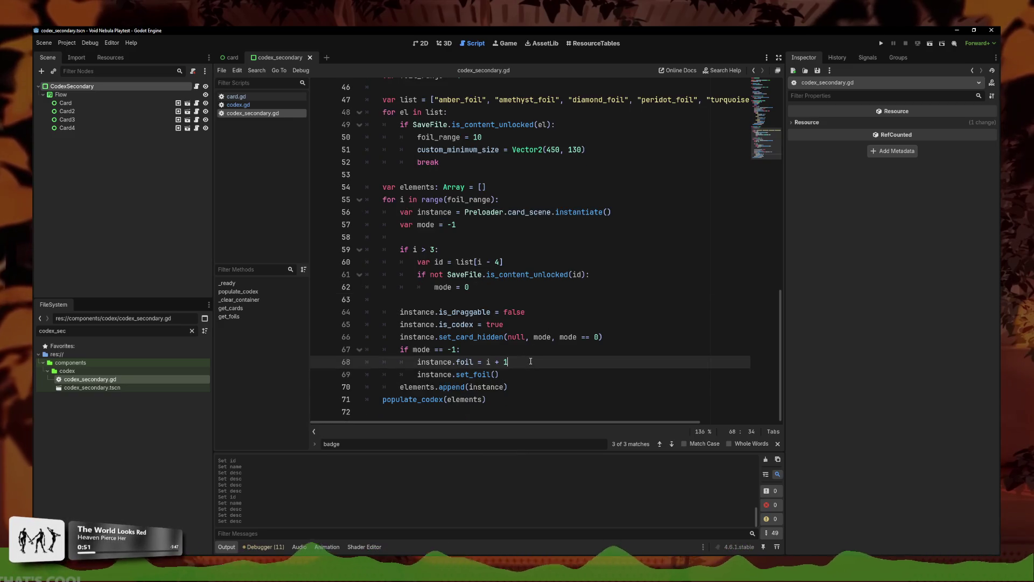
pyautogui.scroll(3, 543, 316)
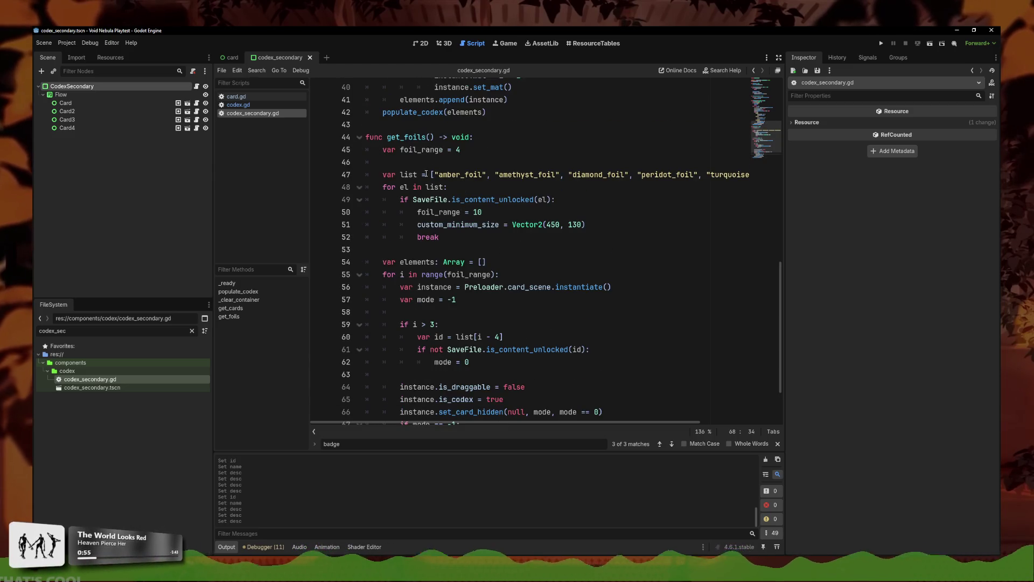
pyautogui.click(384, 174)
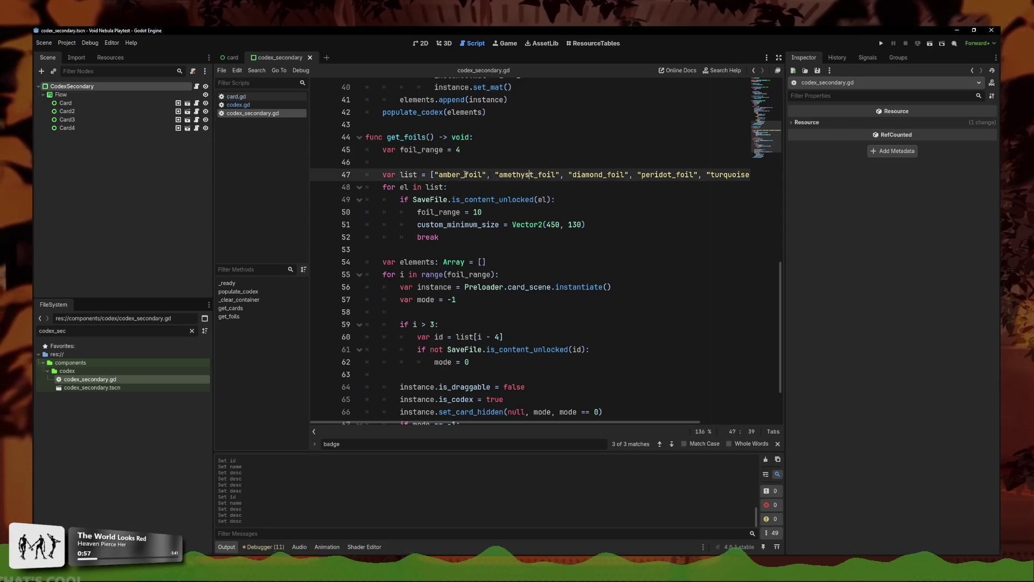
pyautogui.keyDown('ctrl'); pyautogui.scroll(-3, 519, 324); pyautogui.keyUp('ctrl')
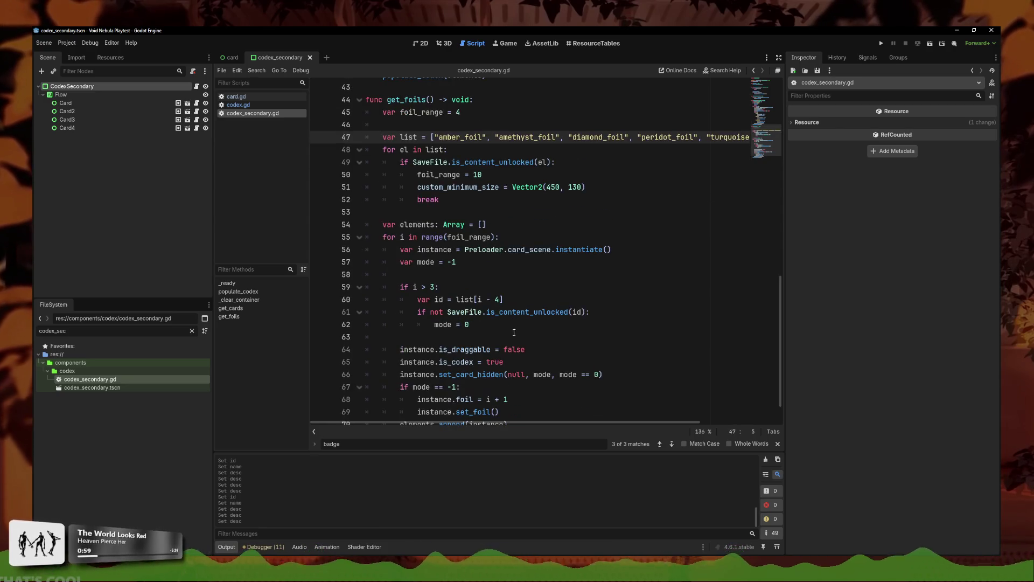
pyautogui.keyDown('ctrl'); pyautogui.scroll(-2, 519, 324); pyautogui.keyUp('ctrl')
pyautogui.click(474, 387)
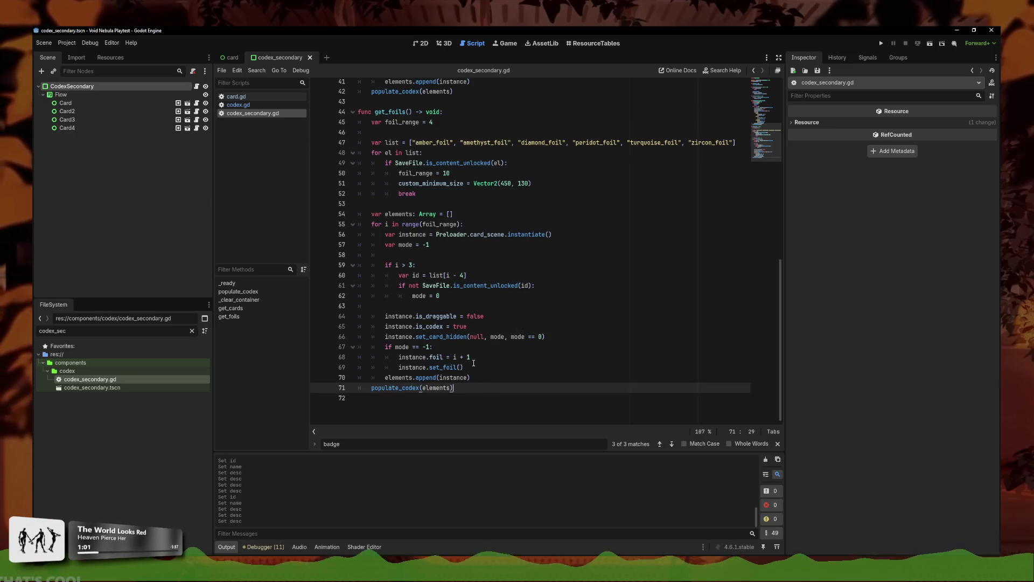
pyautogui.press('Down')
pyautogui.press('Return')
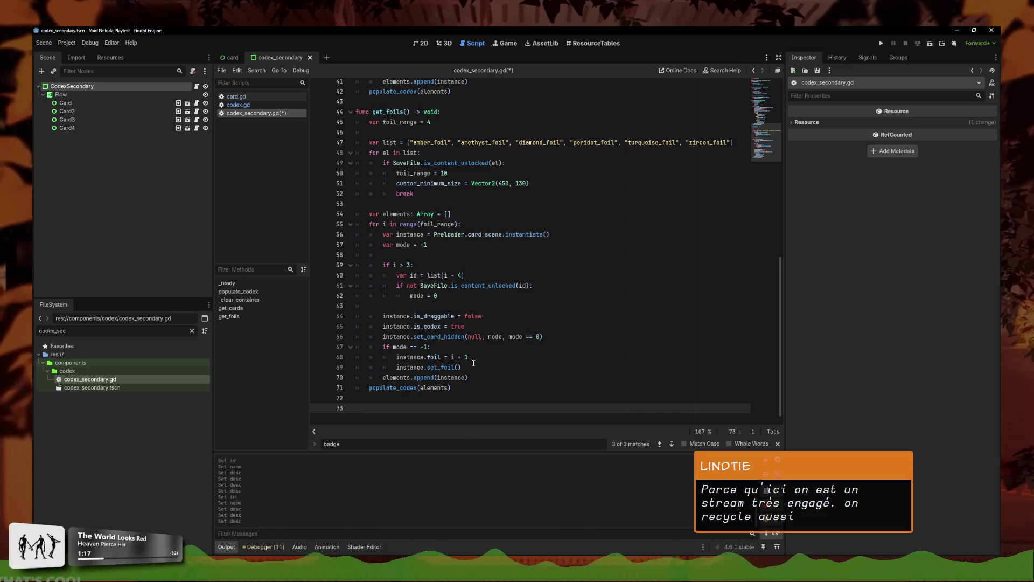
# Step: Write the get_modifiers header with a list parameter typed Array[String]
pyautogui.write('func ge')
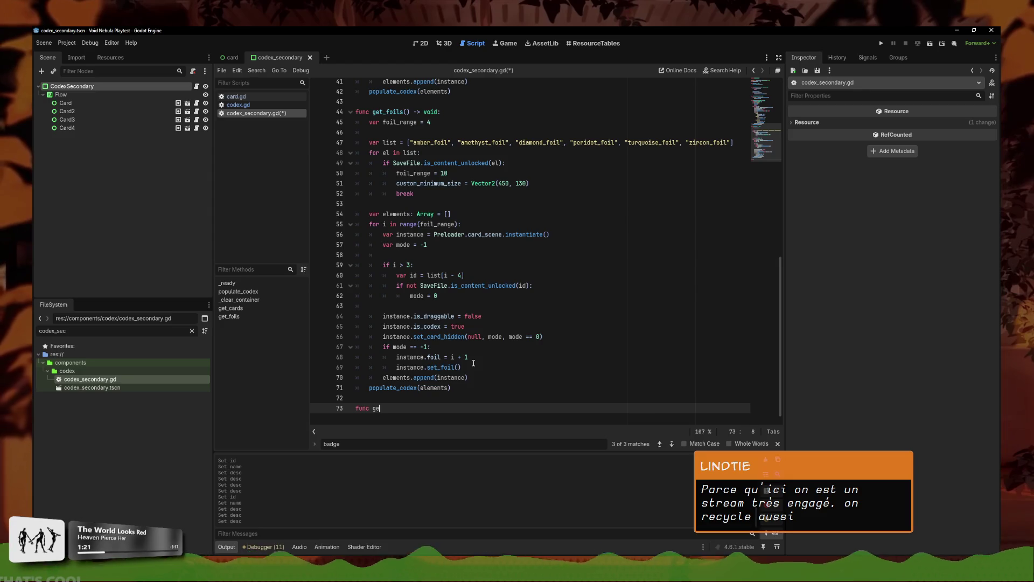
pyautogui.write('t_modifiers(l')
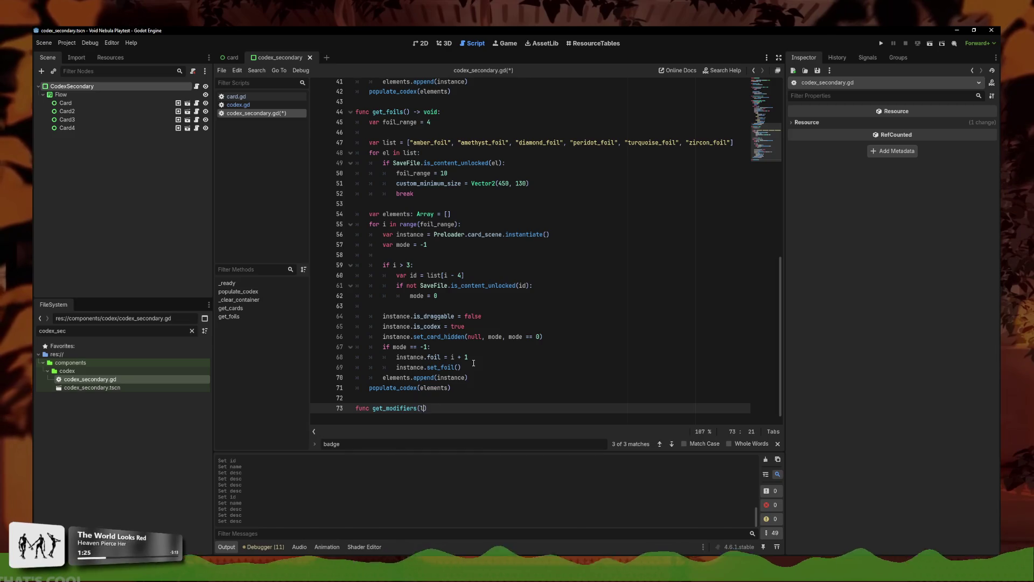
pyautogui.write('ist')
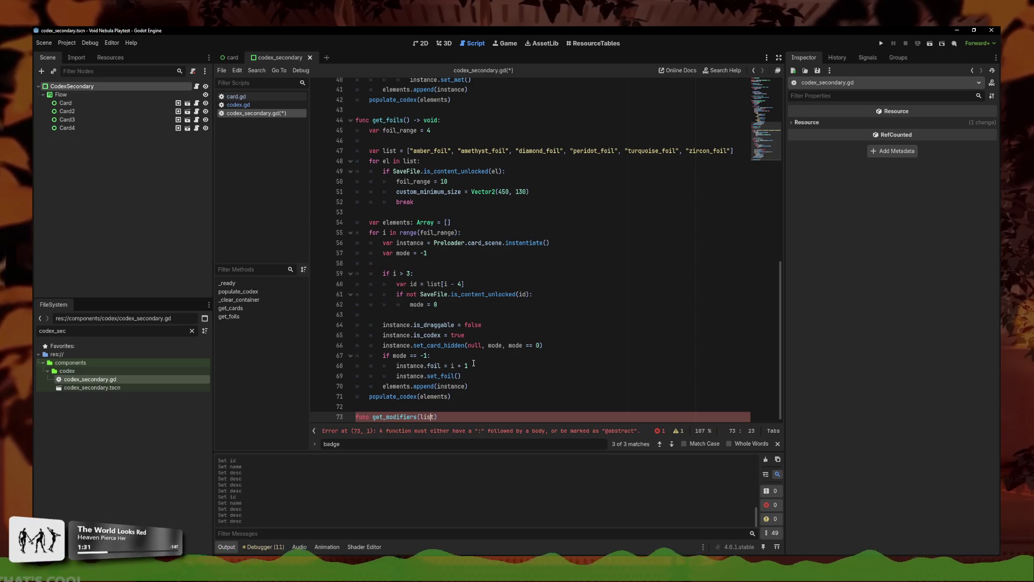
pyautogui.write('Array[')
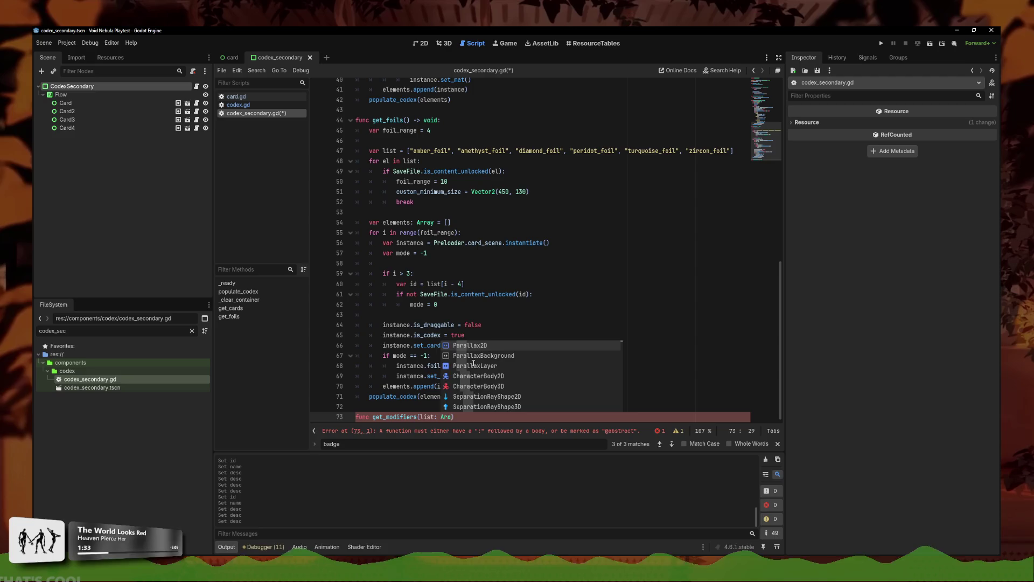
pyautogui.press('Escape')
pyautogui.write('"strings"]')
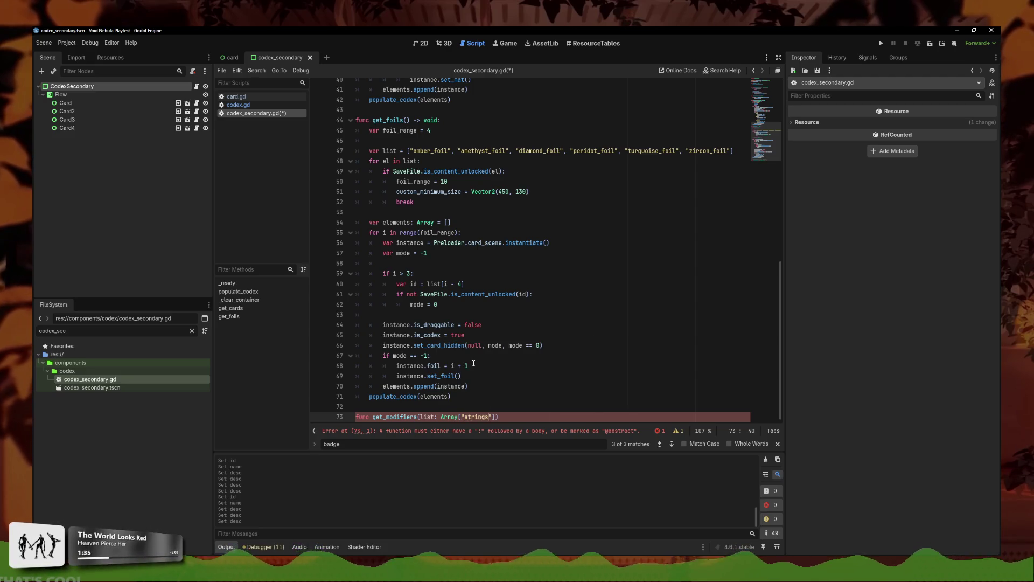
pyautogui.press('BackSpace')
pyautogui.press('BackSpace')
pyautogui.press('BackSpace')
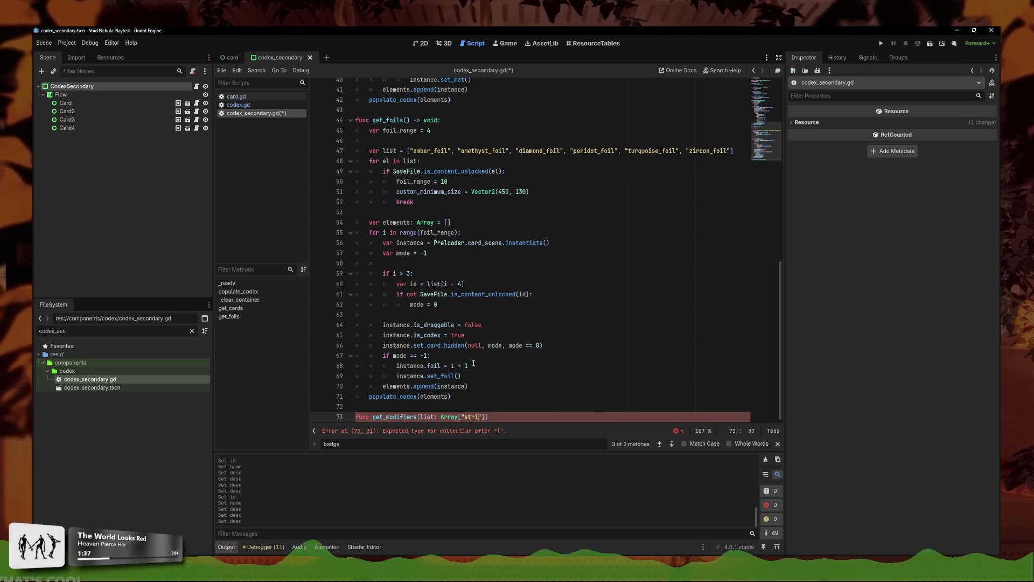
pyautogui.write('Stri,g')
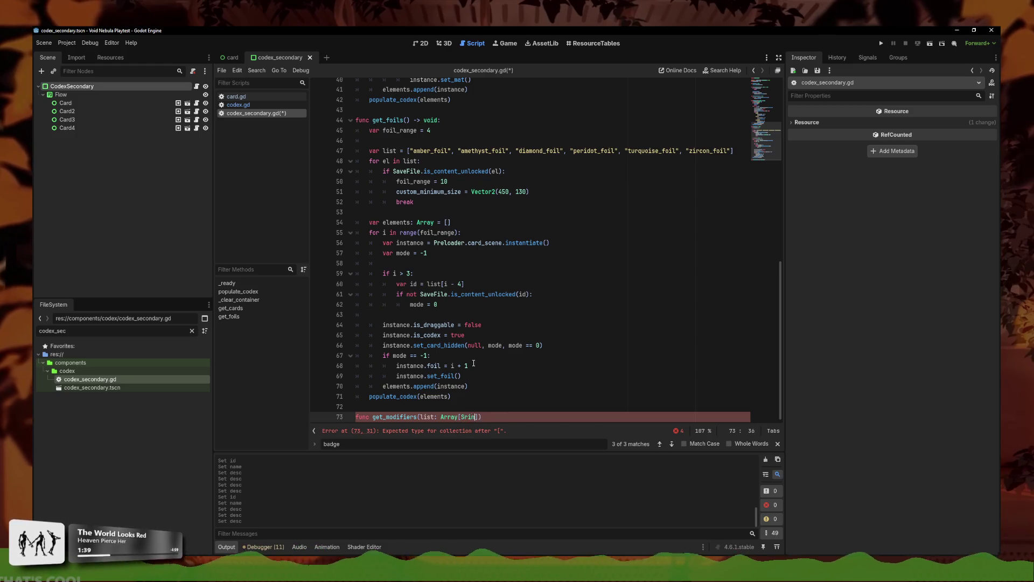
pyautogui.press('BackSpace')
pyautogui.press('BackSpace')
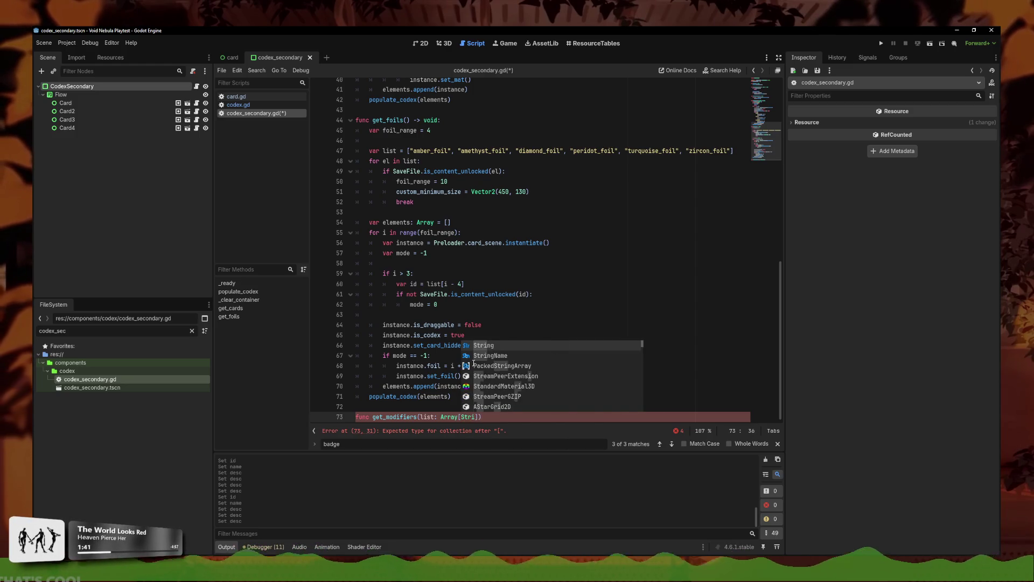
pyautogui.write('ng]')
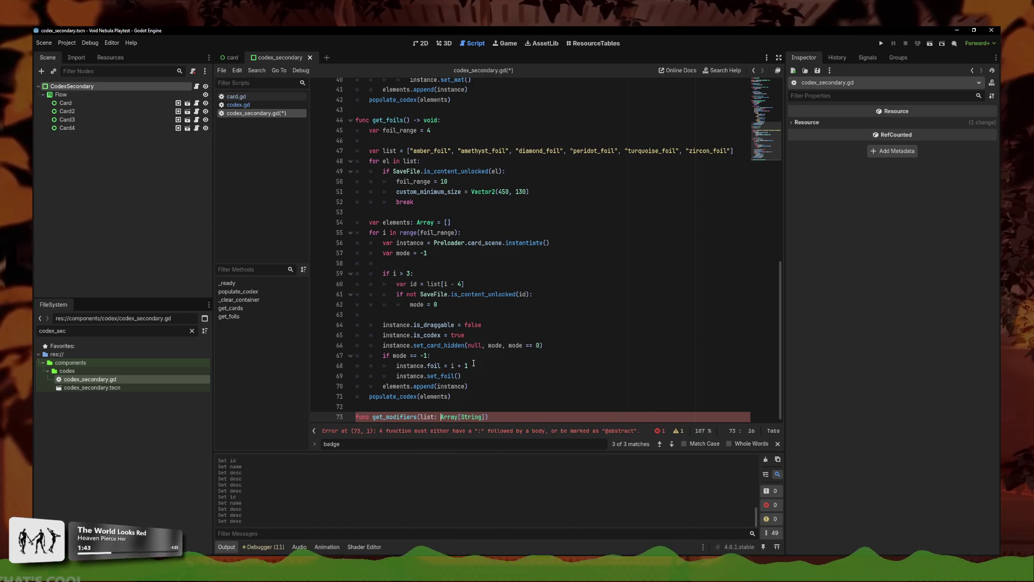
pyautogui.write(',')
pyautogui.press('Left')
pyautogui.press('Left')
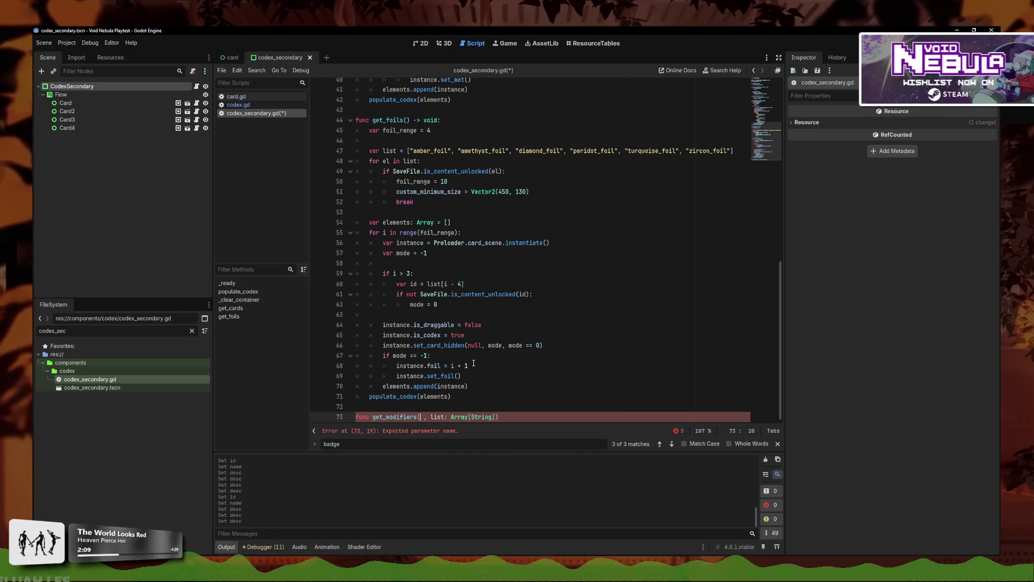
pyautogui.press('Right')
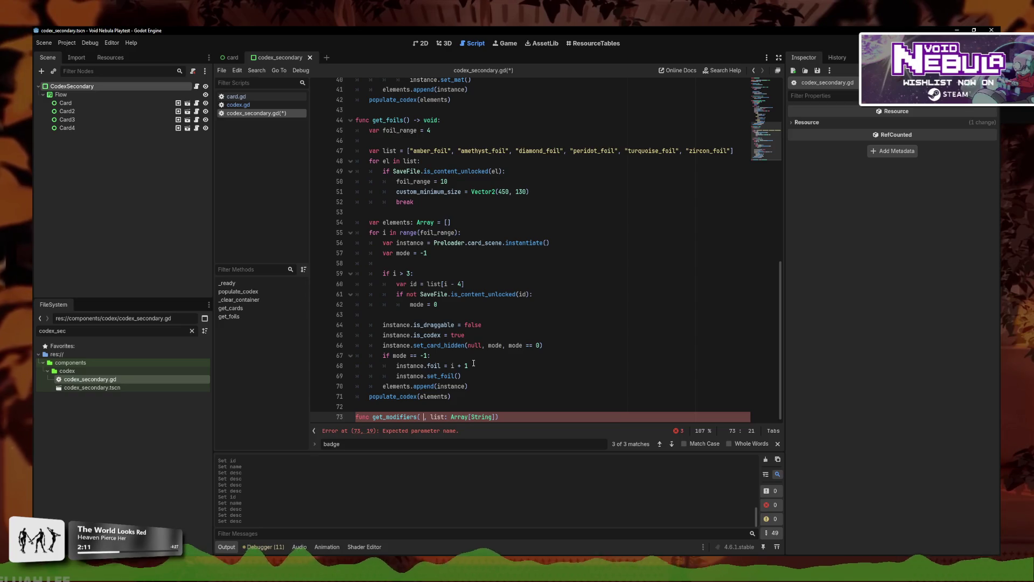
pyautogui.press('Left')
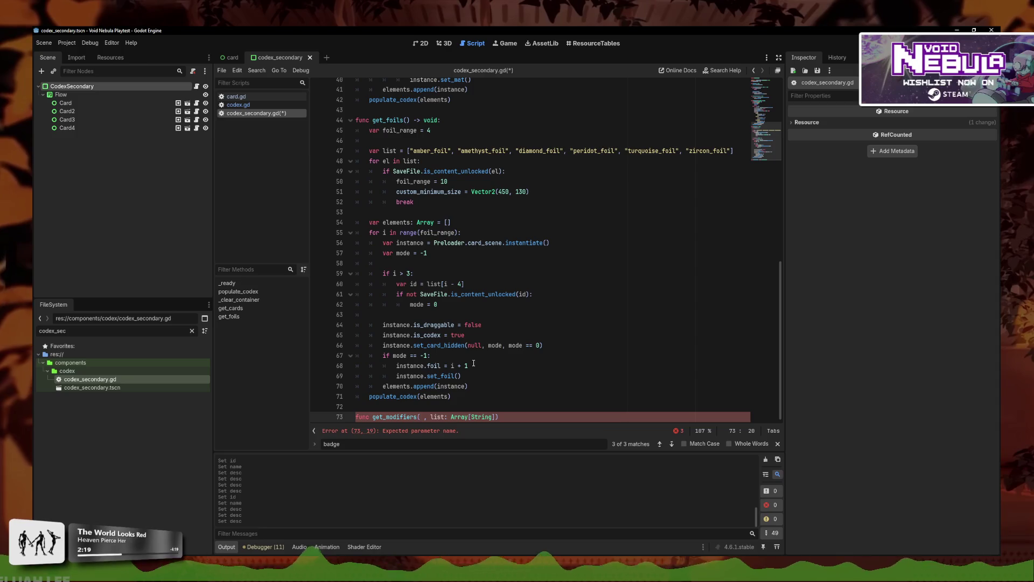
# Step: Insert a callable parameter before list, undoing a trial empty default for list
pyautogui.write('function')
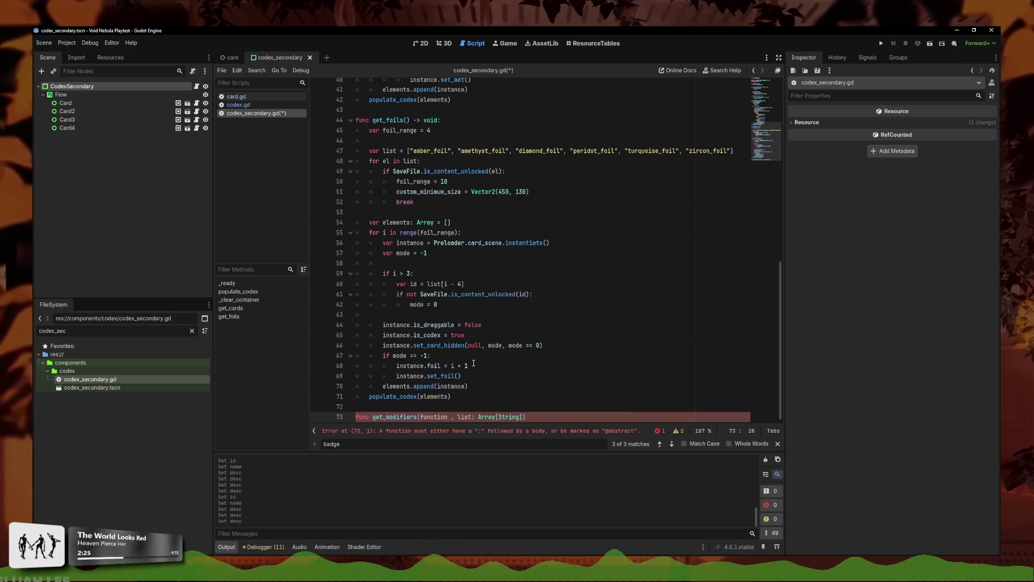
pyautogui.press('BackSpace')
pyautogui.press('BackSpace')
pyautogui.press('BackSpace')
pyautogui.press('BackSpace')
pyautogui.press('BackSpace')
pyautogui.press('BackSpace')
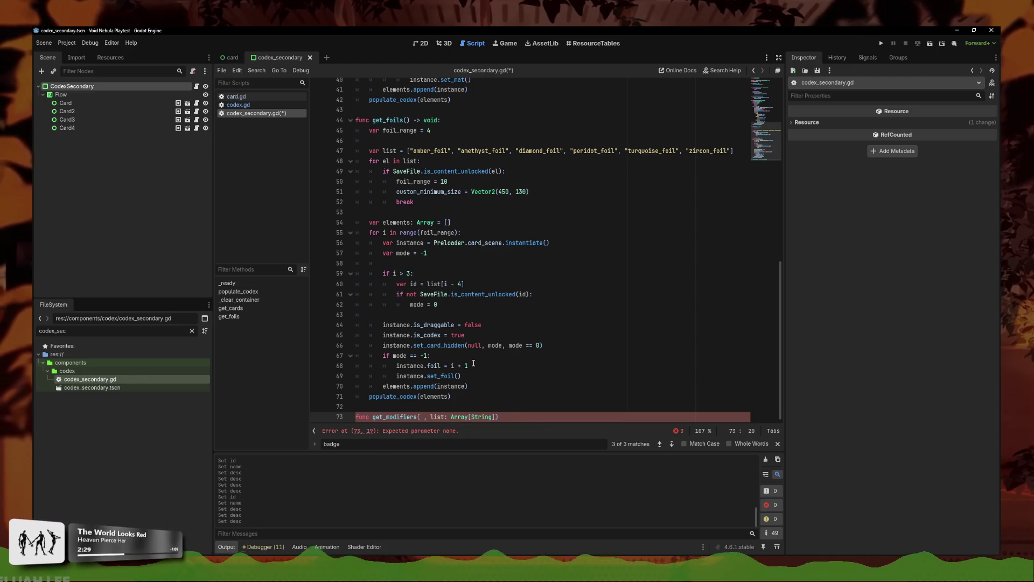
pyautogui.write('callable')
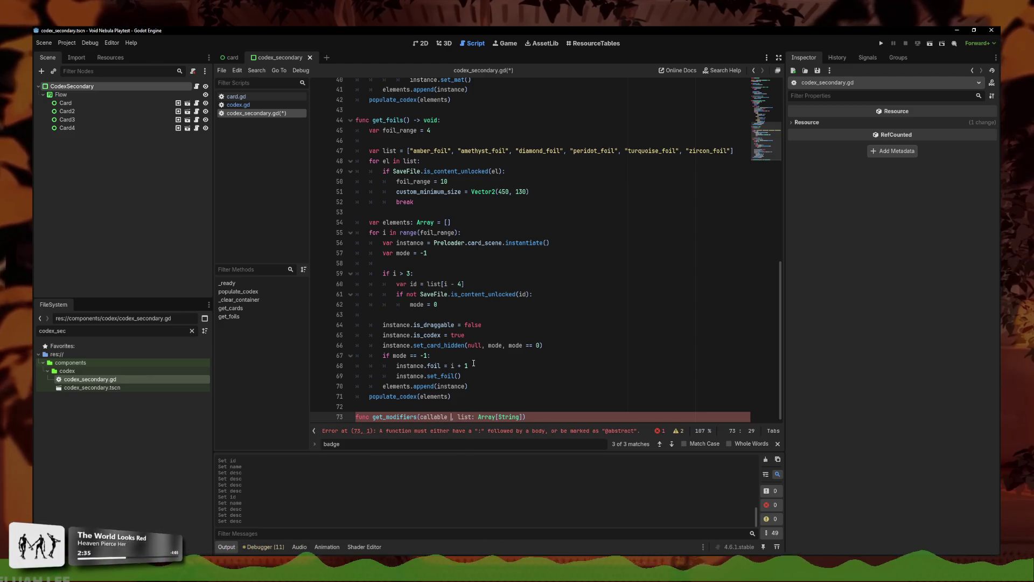
pyautogui.press('Delete')
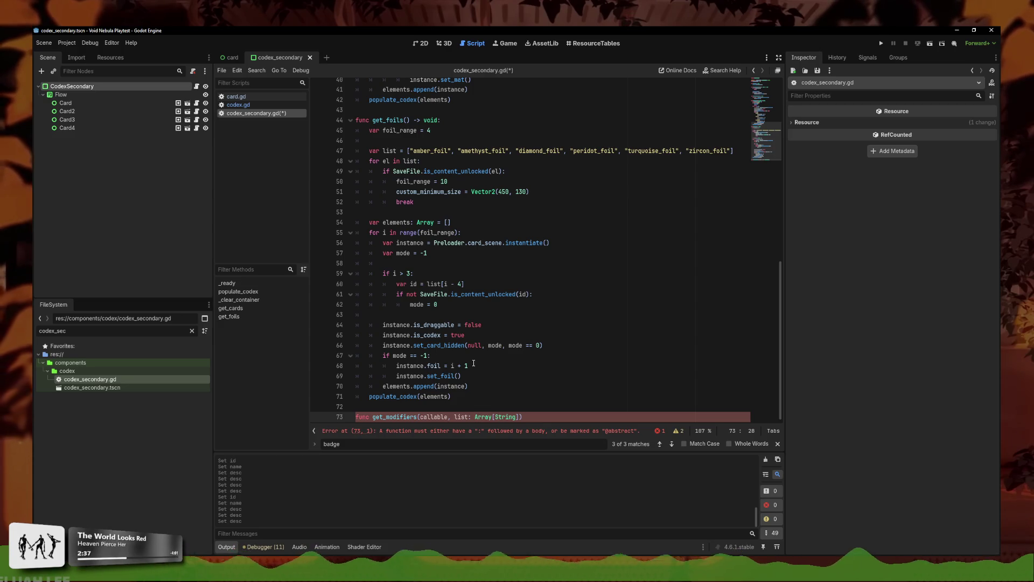
pyautogui.write(':')
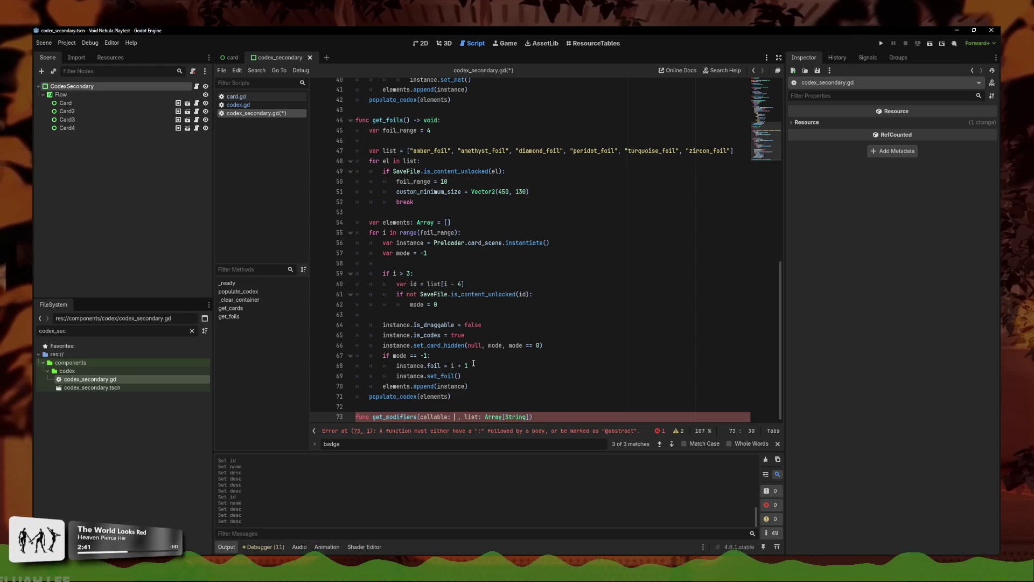
pyautogui.click(528, 418)
pyautogui.write('= [')
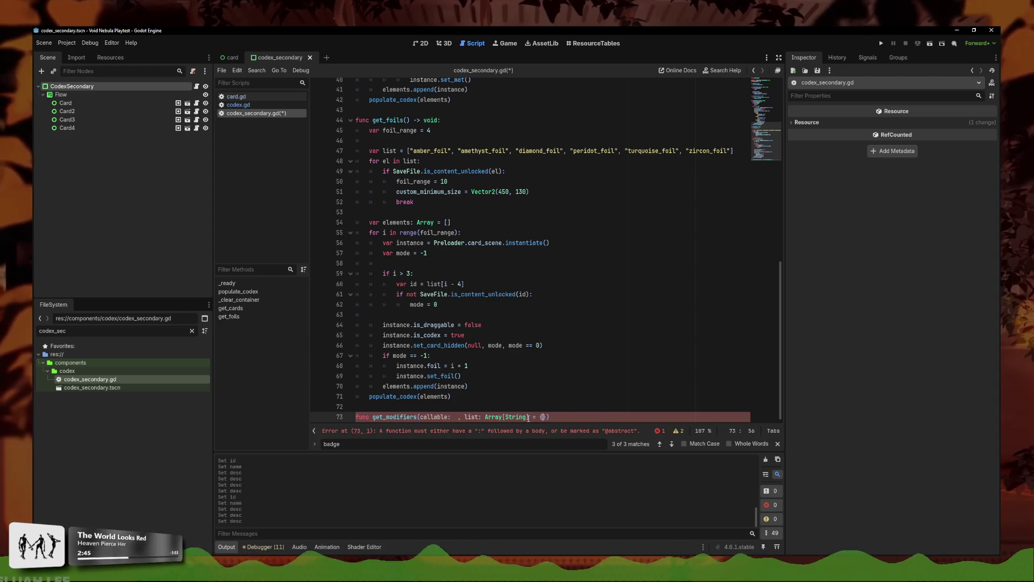
pyautogui.press('Left')
pyautogui.press('Left')
pyautogui.press('Left')
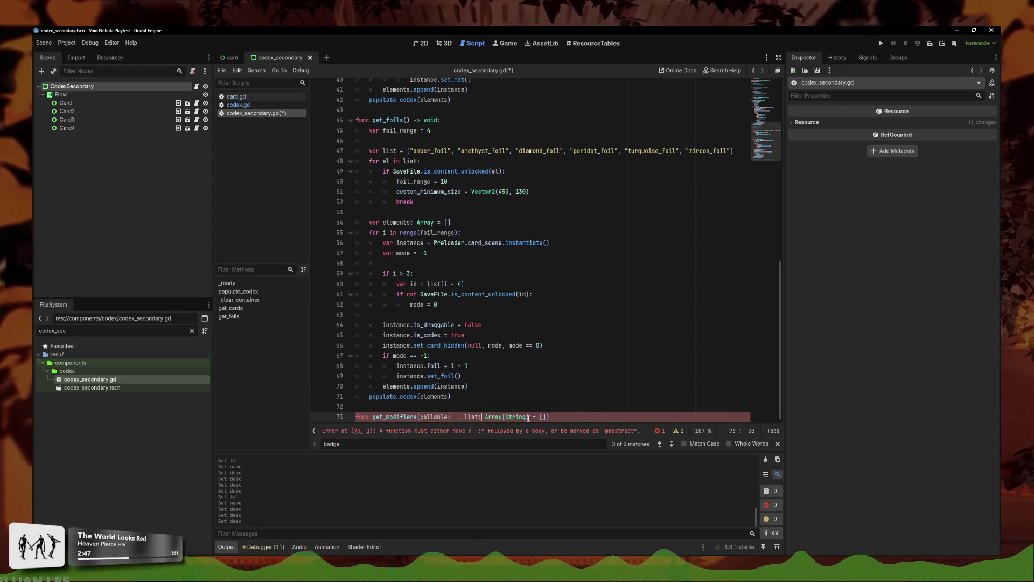
pyautogui.hotkey('ctrl', 'z')
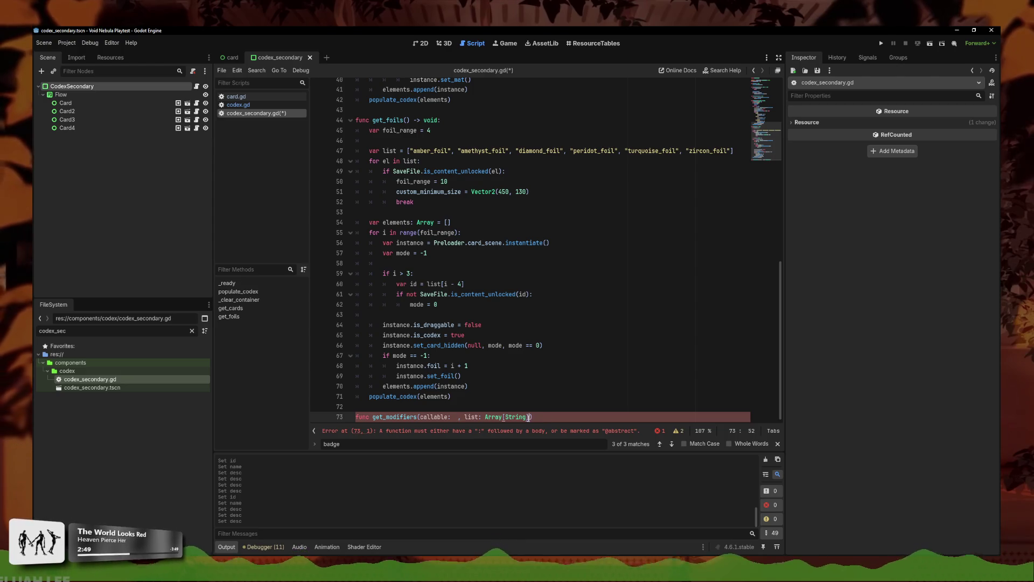
pyautogui.hotkey('ctrl', 'z')
# Step: Type the callable parameter as Callable, remove extra spaces, and start the body
pyautogui.write('Functi')
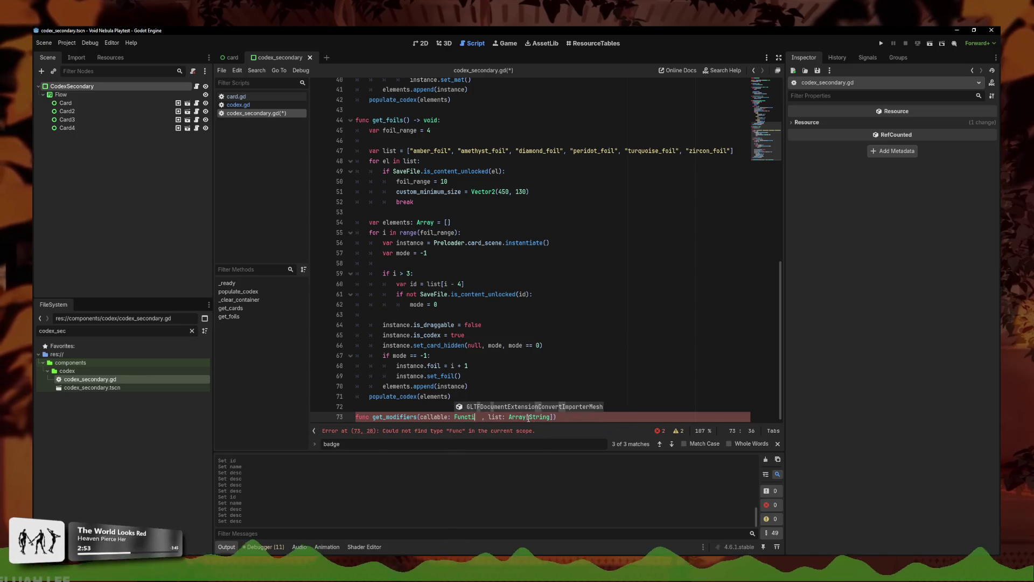
pyautogui.press('Return')
pyautogui.hotkey('ctrl', 'BackSpace')
pyautogui.write('func(')
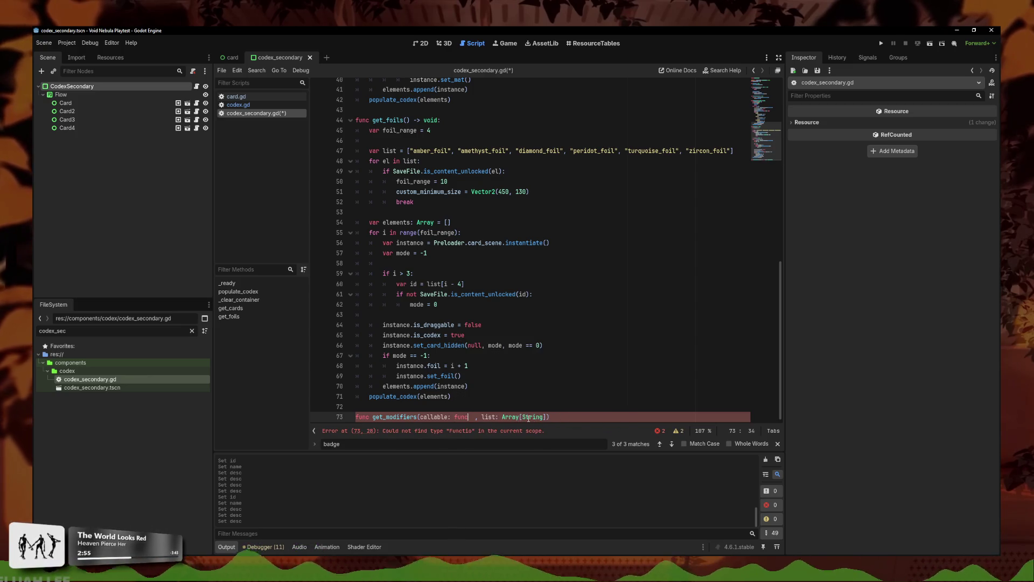
pyautogui.press('BackSpace')
pyautogui.press('BackSpace')
pyautogui.press('BackSpace')
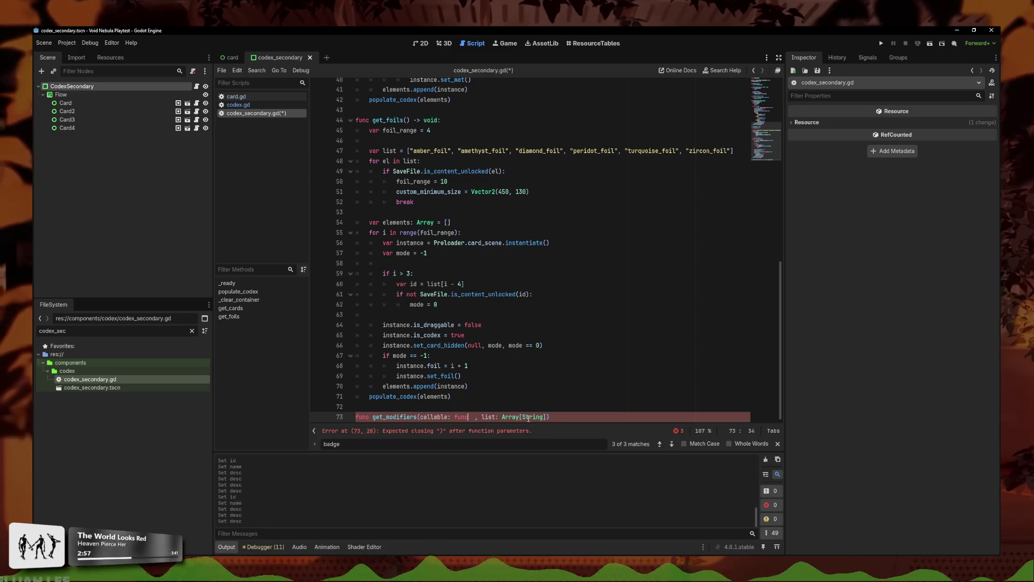
pyautogui.press('BackSpace')
pyautogui.write('Callable')
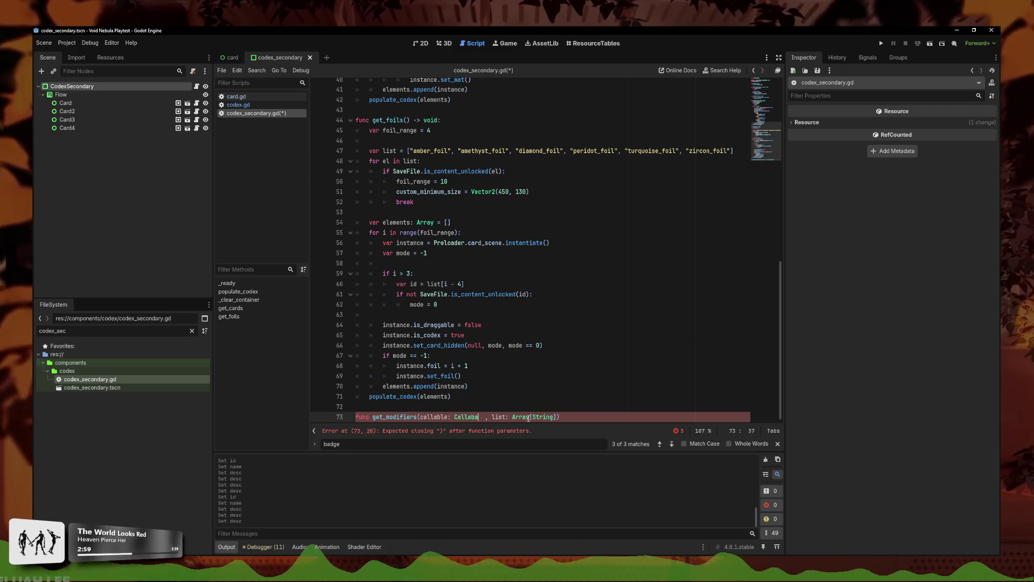
pyautogui.press('BackSpace')
pyautogui.press('BackSpace')
pyautogui.write('l')
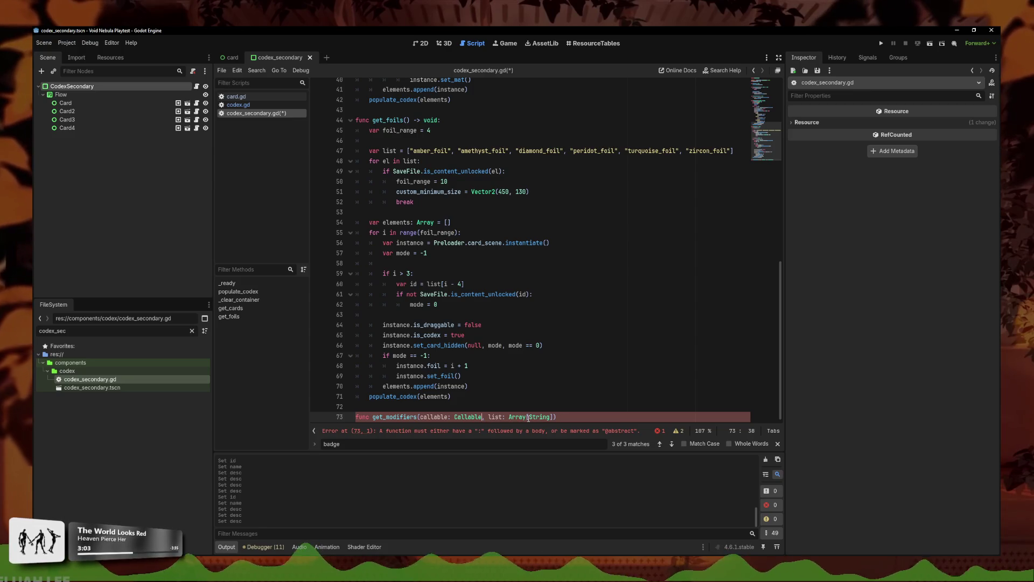
pyautogui.click(467, 431)
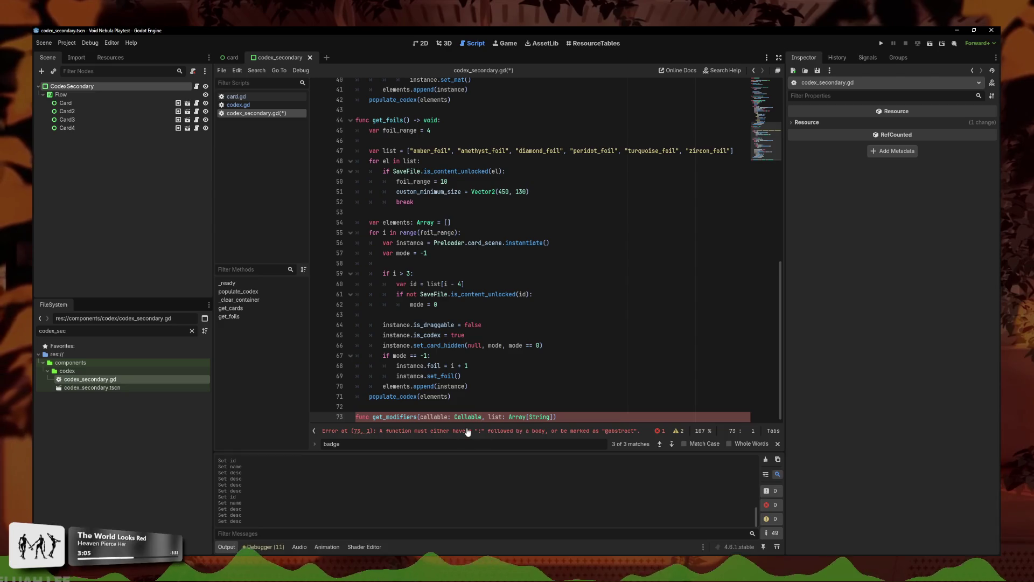
pyautogui.write(':')
pyautogui.press('Return')
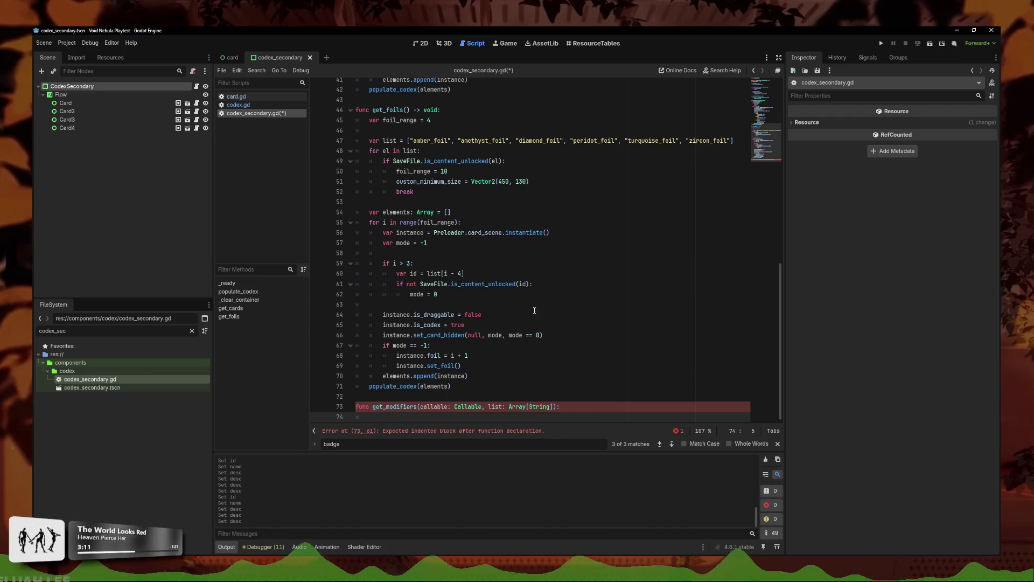
# Step: Declare var range = 4 and start a for el in list: loop in get_modifiers
pyautogui.write('ar range = 4')
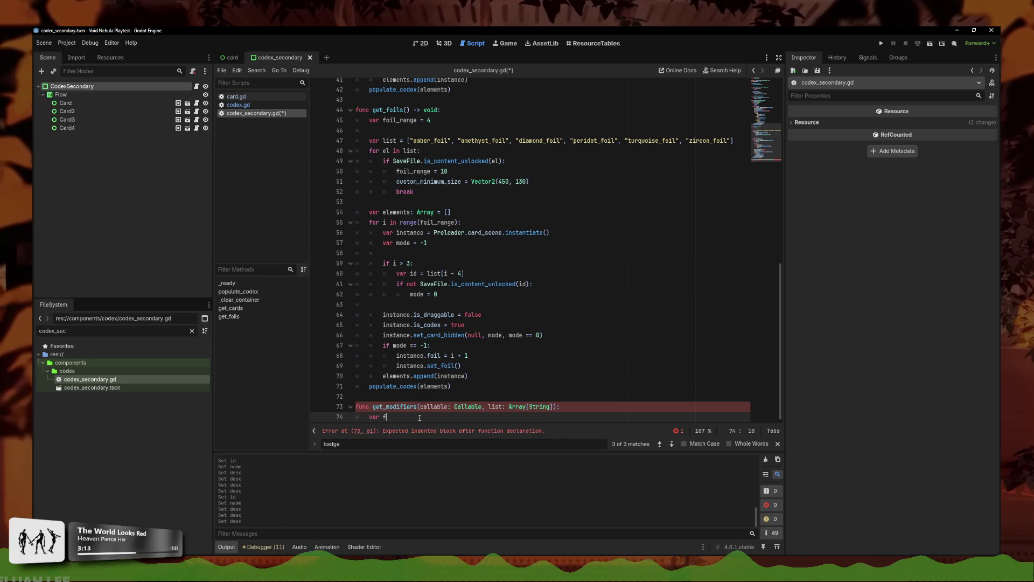
pyautogui.press('Return')
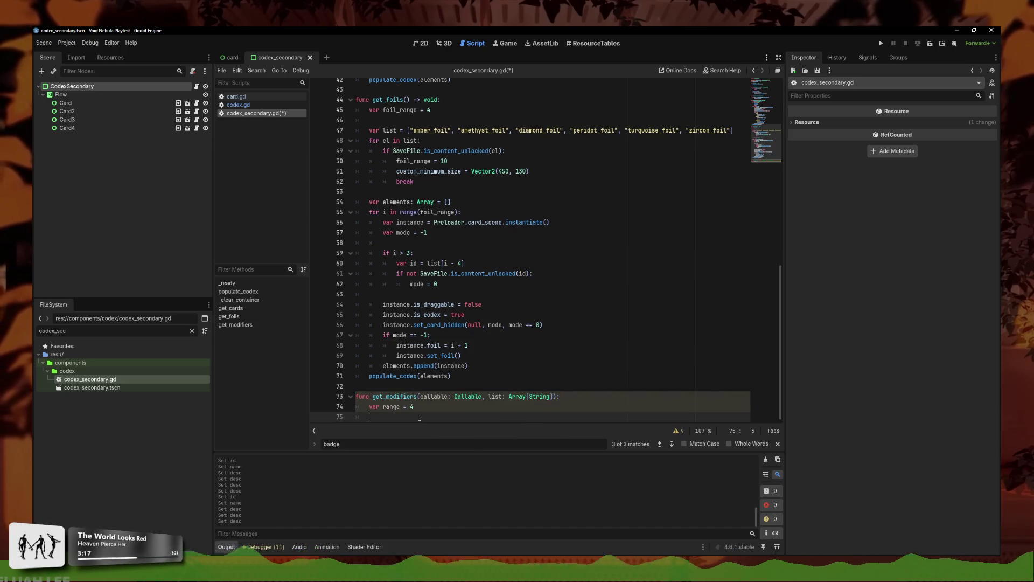
pyautogui.press('Return')
pyautogui.write('for el in li')
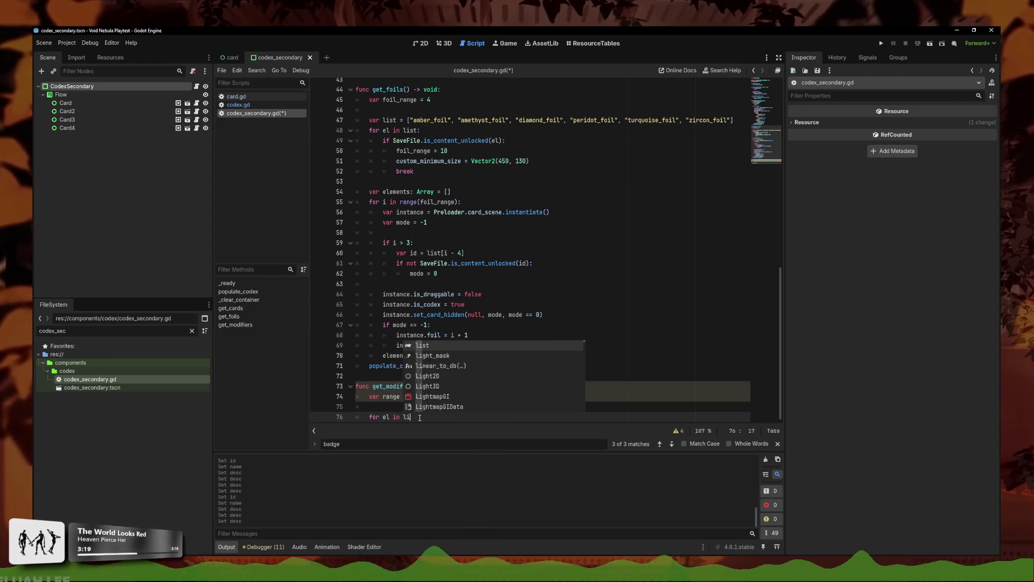
pyautogui.write('st:')
pyautogui.press('Return')
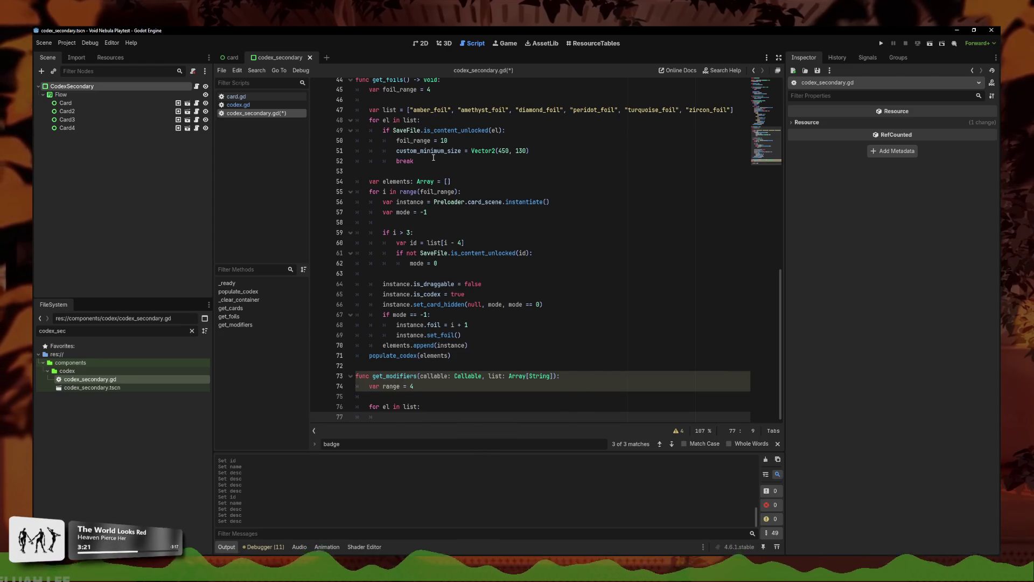
# Step: Copy get_foils' unlock check into the new loop, fix its indentation, and change foil_range to range
pyautogui.moveTo(433, 161); pyautogui.dragTo(357, 130)
pyautogui.hotkey('ctrl', 'c')
pyautogui.click(405, 416)
pyautogui.hotkey('ctrl', 'v')
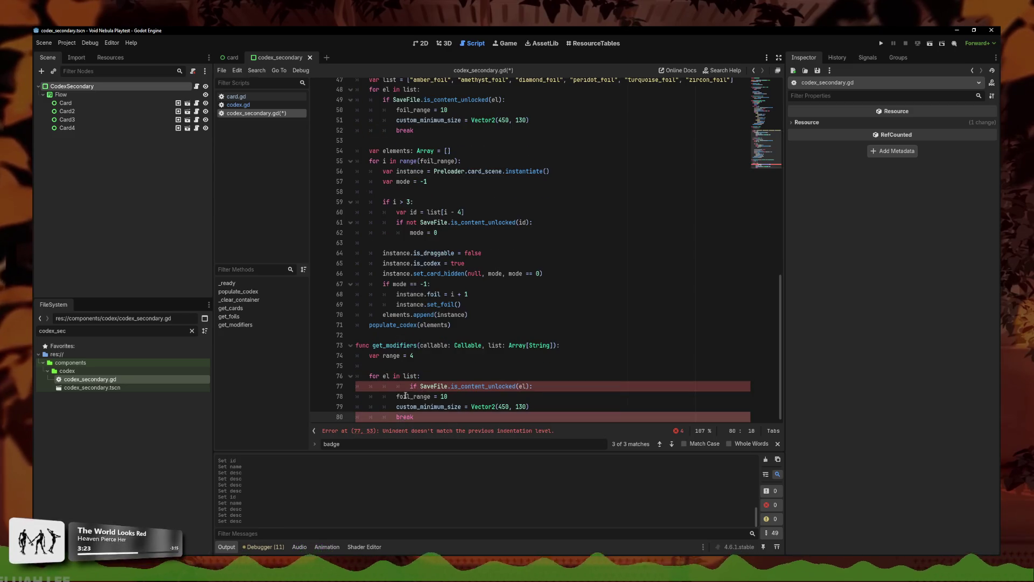
pyautogui.click(408, 386)
pyautogui.press('BackSpace')
pyautogui.press('BackSpace')
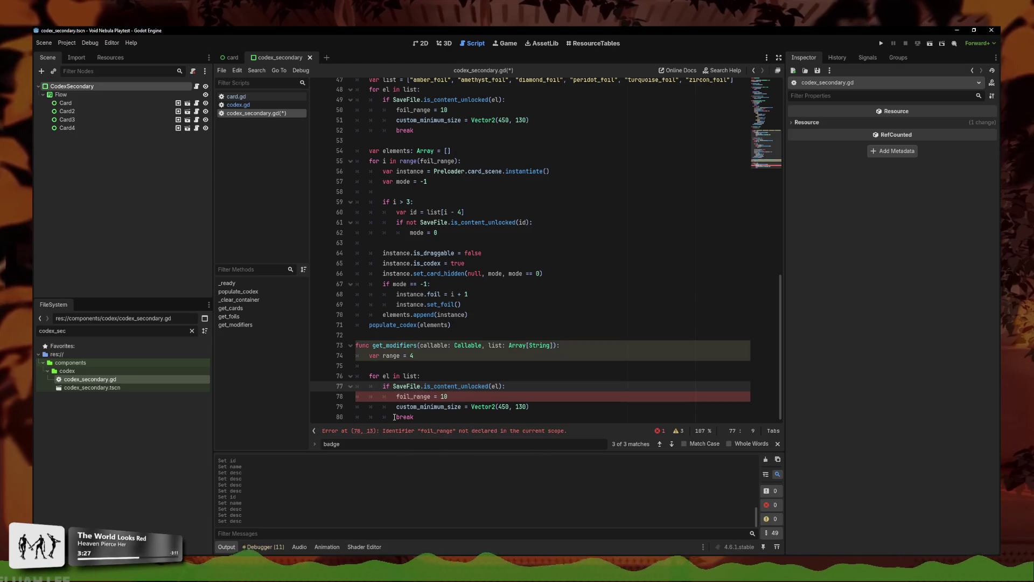
pyautogui.click(446, 399)
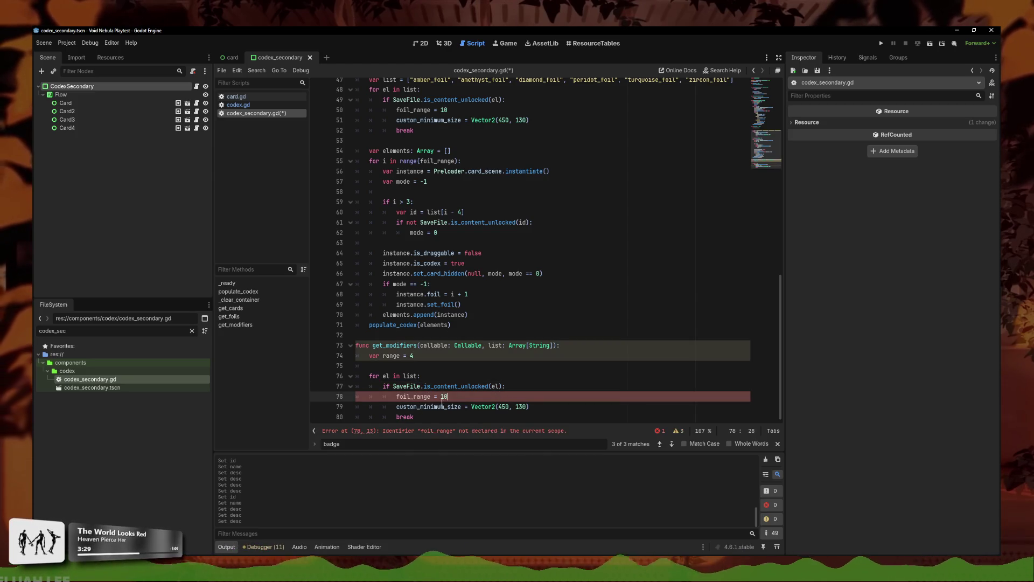
pyautogui.moveTo(413, 396); pyautogui.dragTo(397, 396)
pyautogui.press('BackSpace')
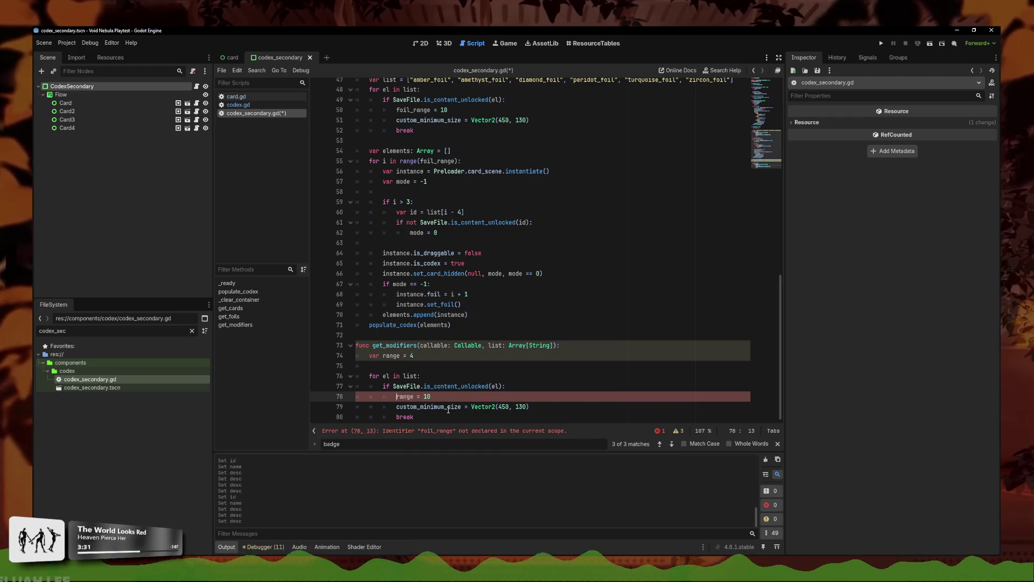
pyautogui.click(453, 375)
pyautogui.click(444, 386)
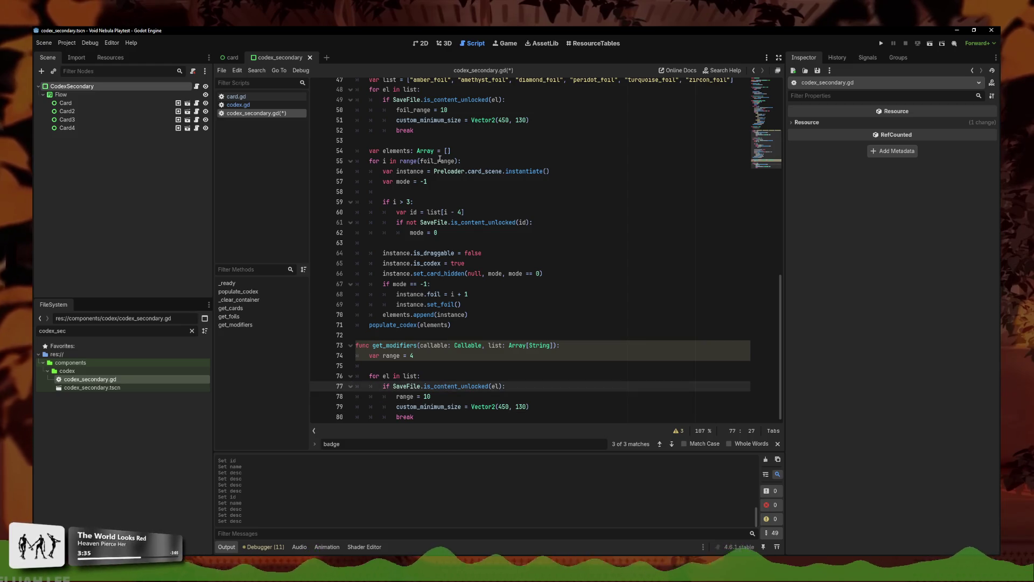
# Step: Paste get_foils' elements and card-building loop below the unlock loop and unindent the elements declaration
pyautogui.click(479, 306)
pyautogui.moveTo(480, 318)
pyautogui.mouseDown()
pyautogui.moveTo(377, 171)
pyautogui.moveTo(358, 160)
pyautogui.mouseUp()
pyautogui.click(443, 416)
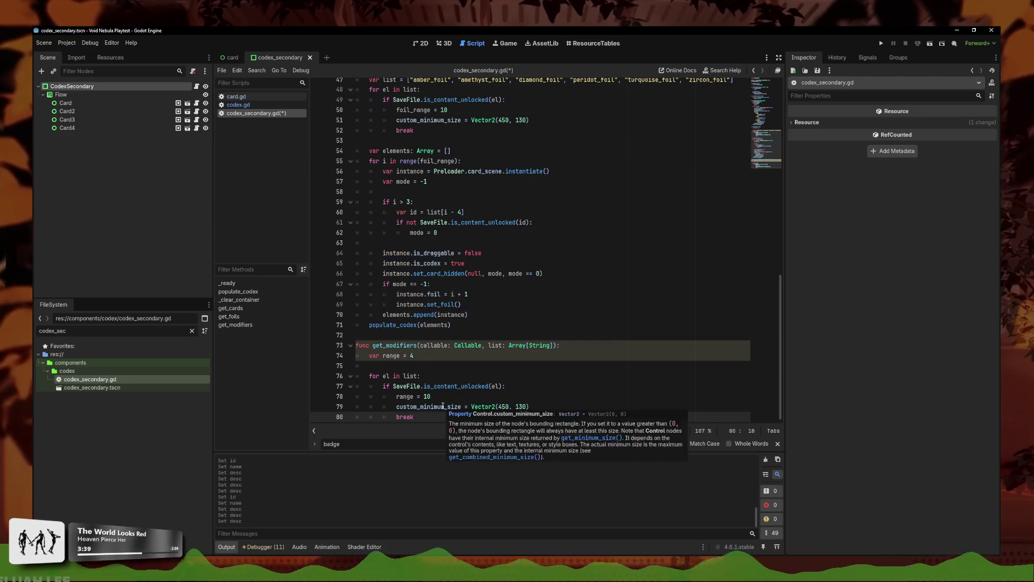
pyautogui.press('Return')
pyautogui.press('Return')
pyautogui.hotkey('ctrl', 'v')
pyautogui.click(407, 242)
pyautogui.hotkey('shift', 'Tab')
# Step: Change foil_range to range in the card loop's range call, then select the foil-setting lines 96–97
pyautogui.click(424, 254)
pyautogui.moveTo(424, 253); pyautogui.dragTo(420, 253)
pyautogui.press('BackSpace')
pyautogui.click(505, 263)
pyautogui.click(490, 306)
pyautogui.click(477, 279)
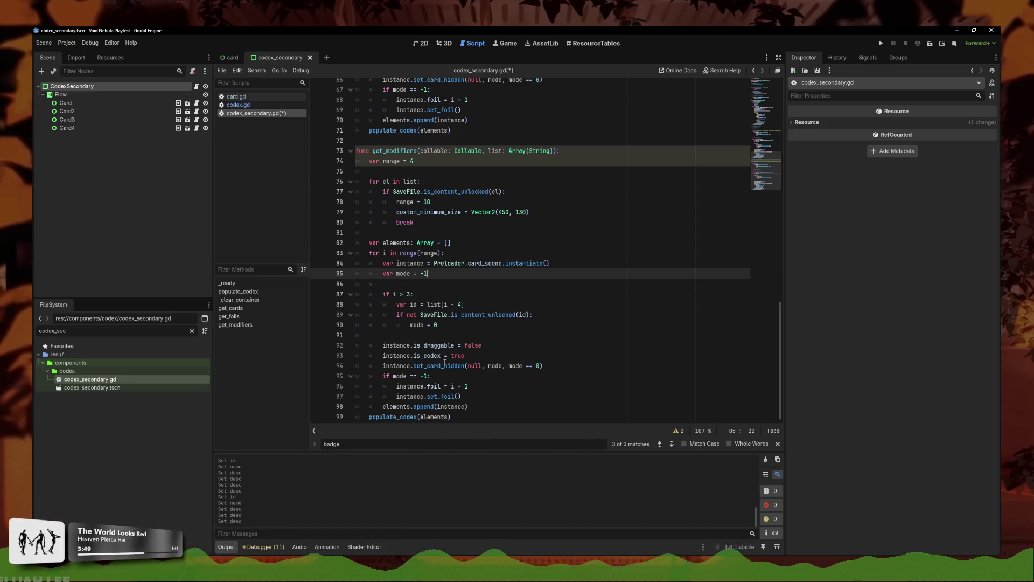
pyautogui.moveTo(462, 396); pyautogui.dragTo(396, 386)
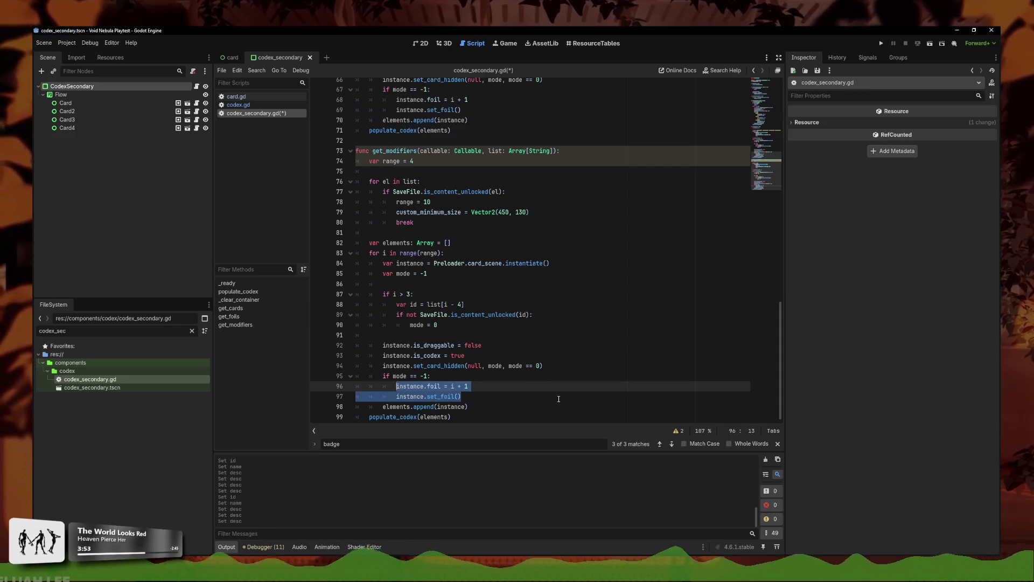
# Step: Replace the foil-setting lines with callable.call(instance)
pyautogui.press('BackSpace')
pyautogui.write('instance')
pyautogui.press('BackSpace')
pyautogui.press('BackSpace')
pyautogui.press('BackSpace')
pyautogui.write('call')
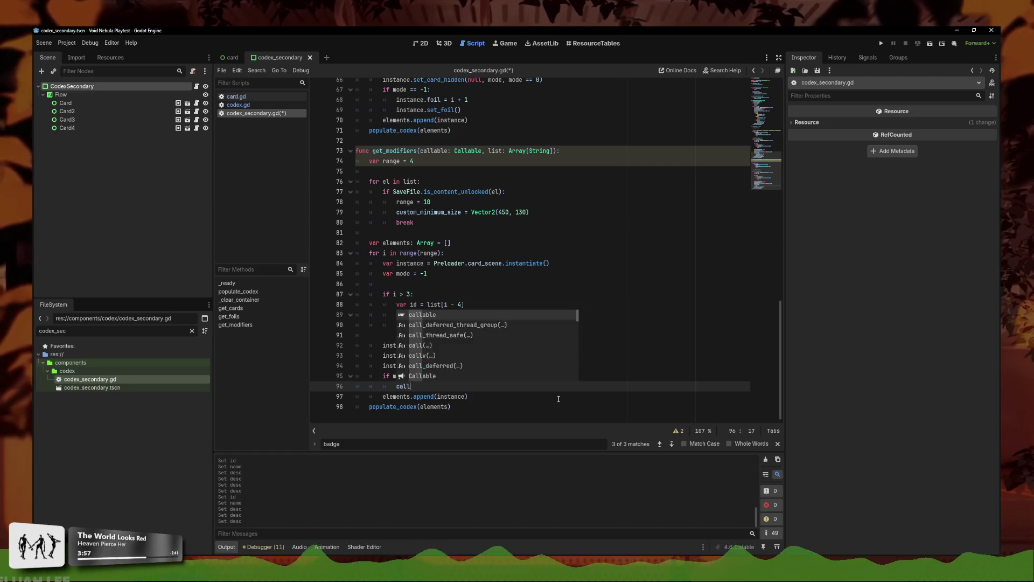
pyautogui.write('(instance')
pyautogui.press('Home')
pyautogui.write('callable.')
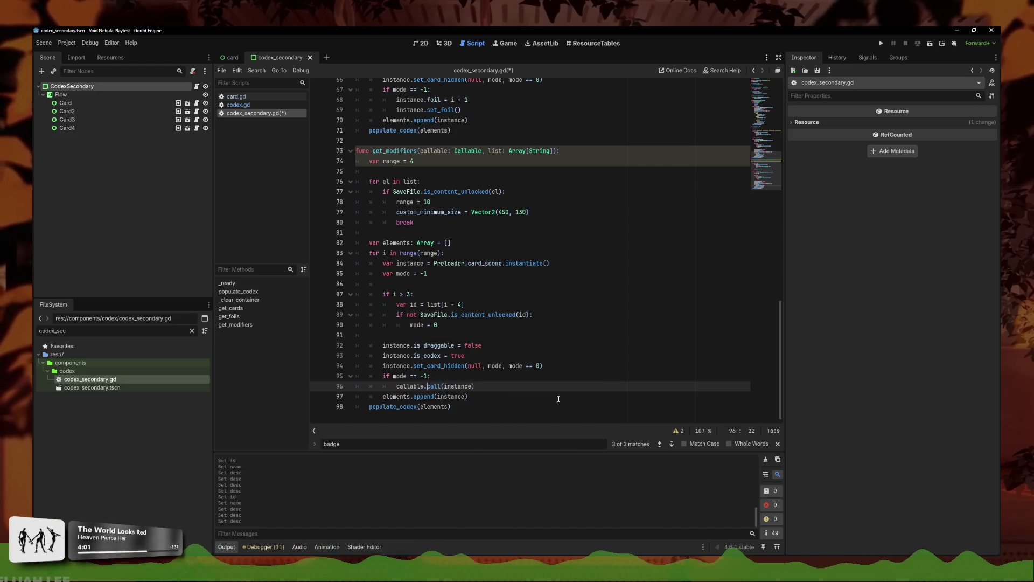
pyautogui.click(503, 385)
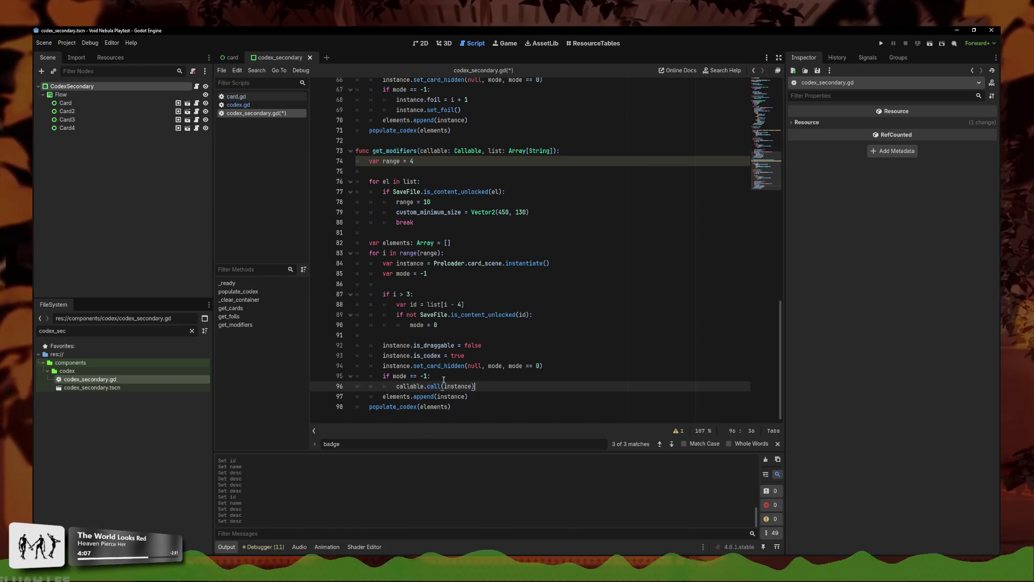
# Step: Rename range to modifier_range on lines 74, 78 and 83 using multiple carets
pyautogui.click(435, 254)
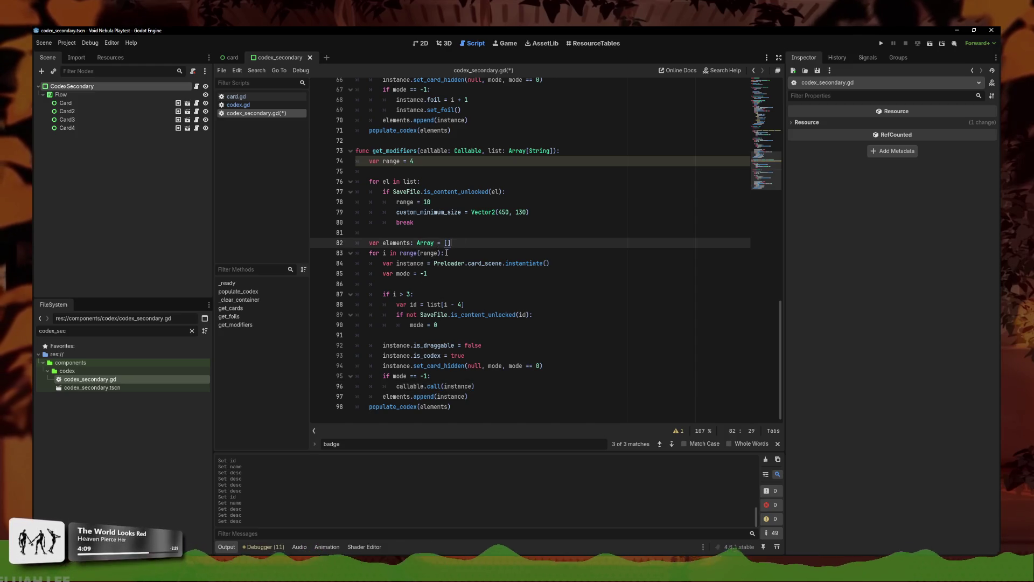
pyautogui.click(385, 161)
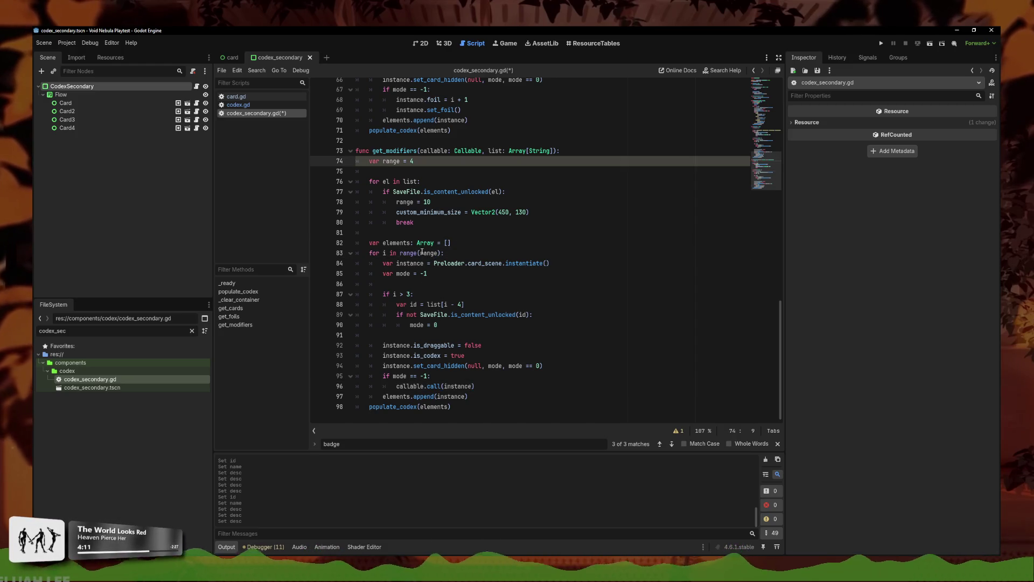
pyautogui.write('modifier_')
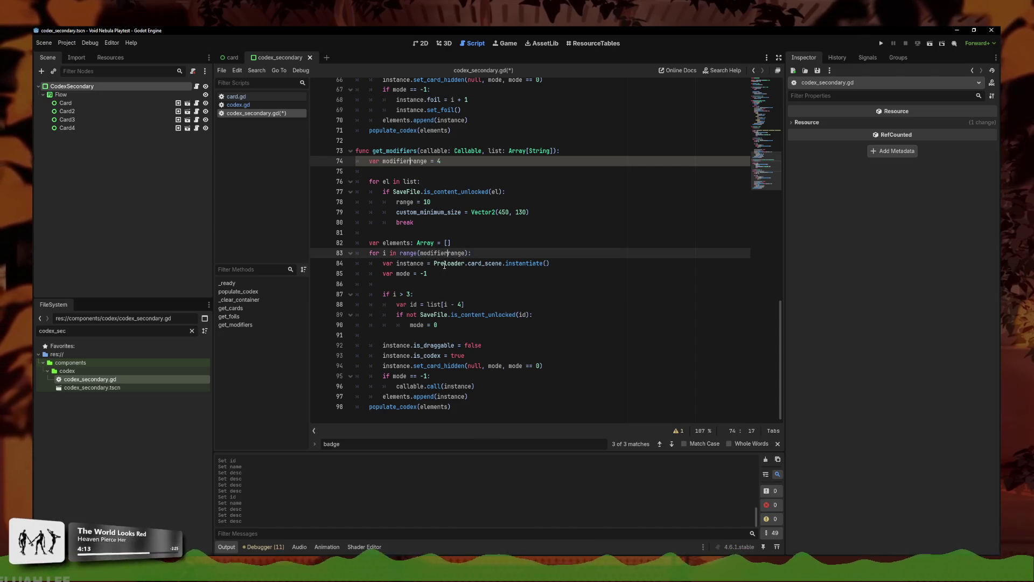
pyautogui.press('Escape')
pyautogui.click(396, 202)
pyautogui.write('modifier_')
pyautogui.scroll(15, 431, 216)
pyautogui.click(473, 238)
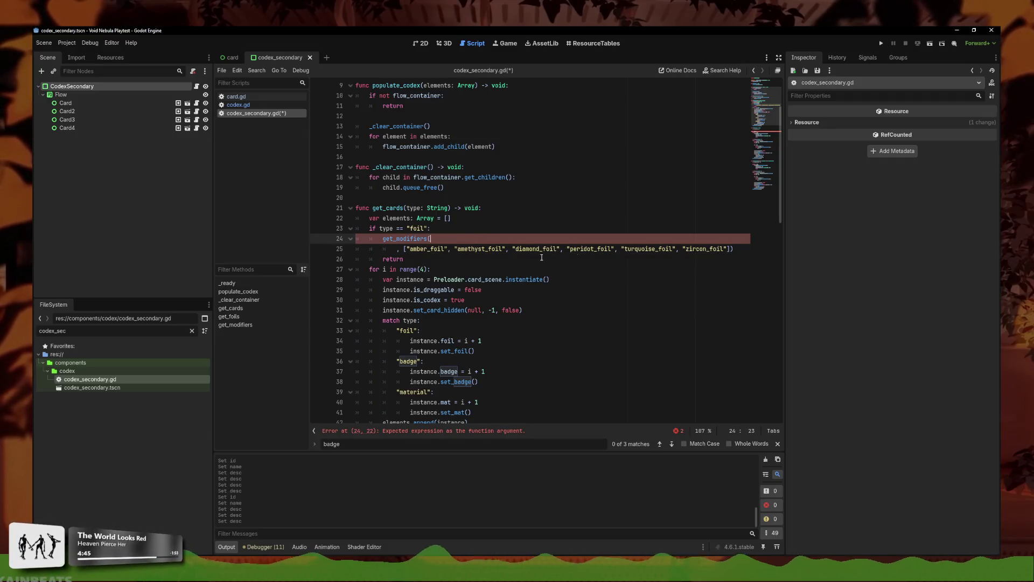
# Step: Split the get_modifiers call across lines, with func as the first argument and the closing parenthesis alone
pyautogui.press('Return')
pyautogui.click(731, 259)
pyautogui.press('Return')
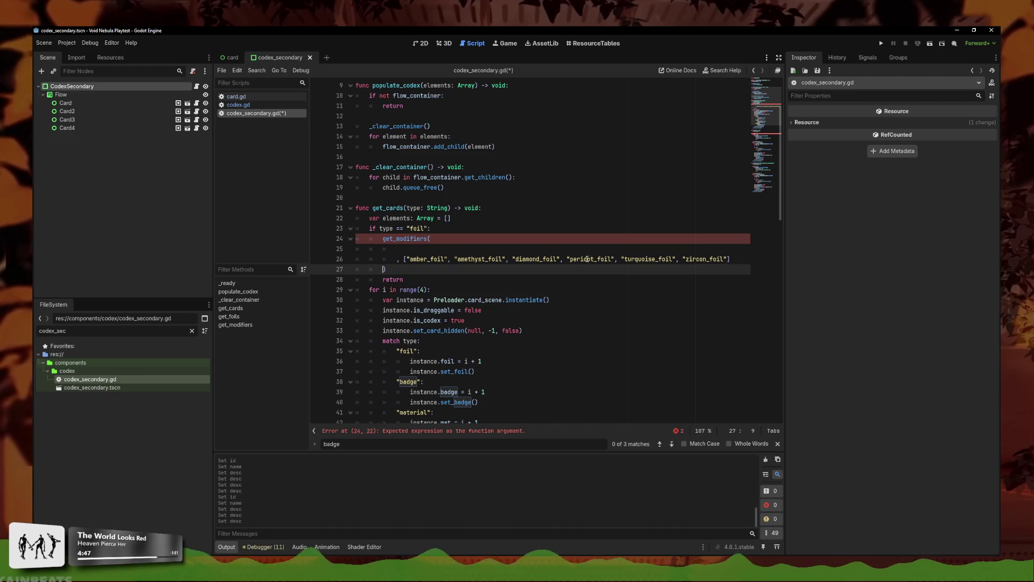
pyautogui.click(474, 250)
pyautogui.write('func')
pyautogui.press('Down')
pyautogui.press('Home')
pyautogui.press('BackSpace')
pyautogui.press('BackSpace')
pyautogui.press('BackSpace')
# Step: Complete the inline func(() argument before the foil list and delete the stray ->
pyautogui.write('(() ->')
pyautogui.press('BackSpace')
pyautogui.press('BackSpace')
pyautogui.press('BackSpace')
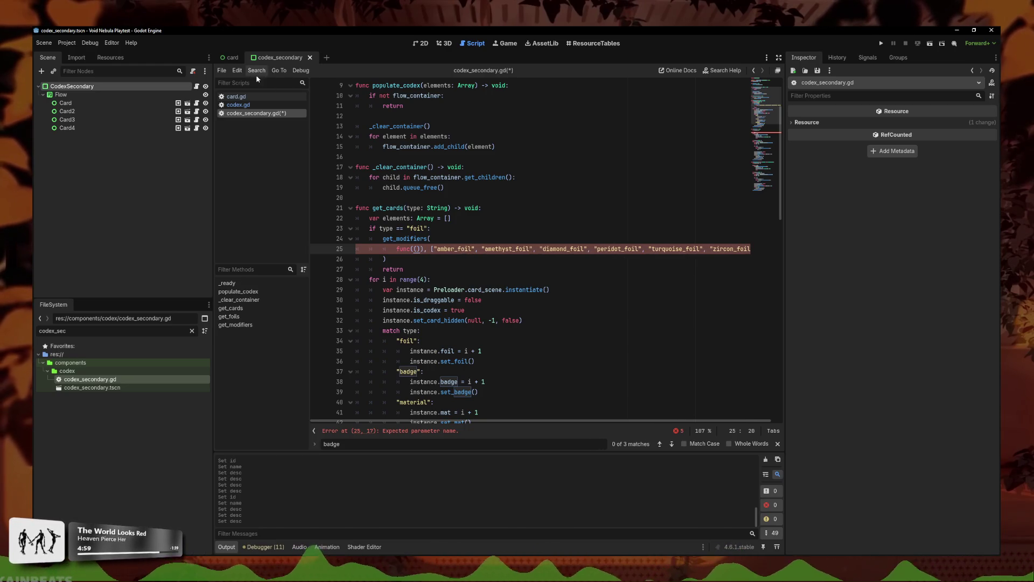
pyautogui.click(432, 260)
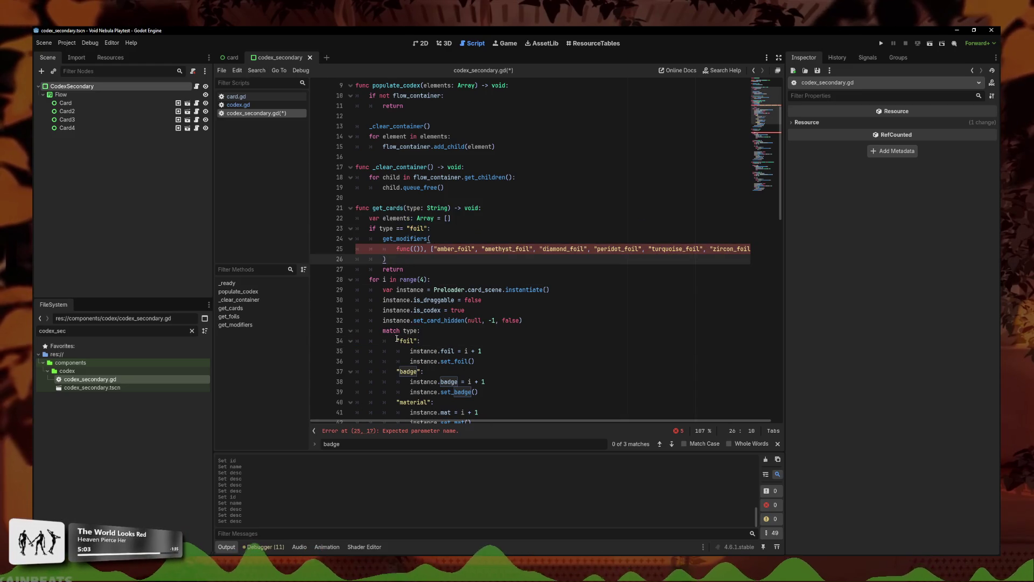
pyautogui.moveTo(387, 260); pyautogui.dragTo(217, 242)
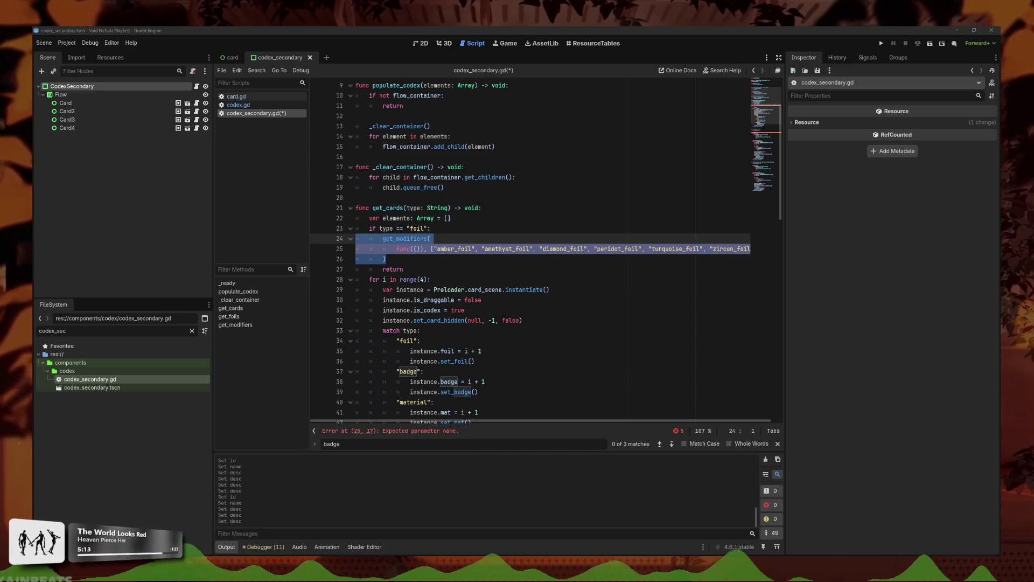
pyautogui.click(516, 177)
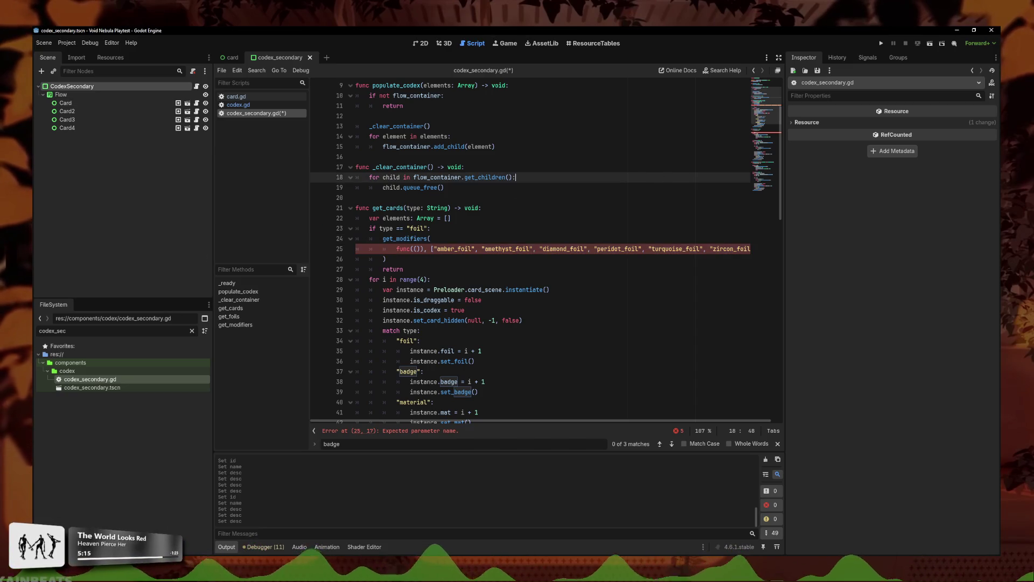
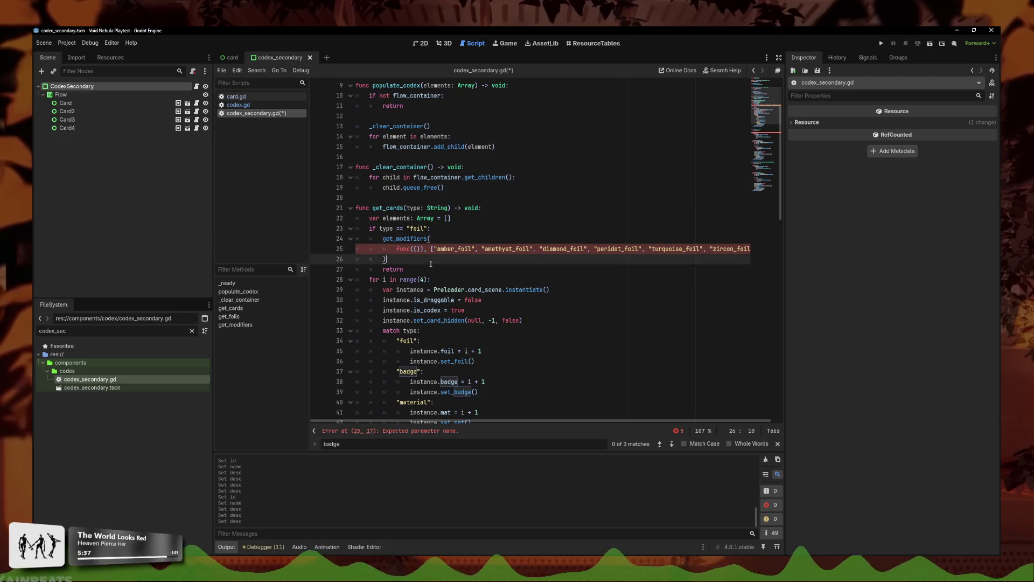
# Step: Rewrite the lambda header on line 25 as func(instance):
pyautogui.click(421, 248)
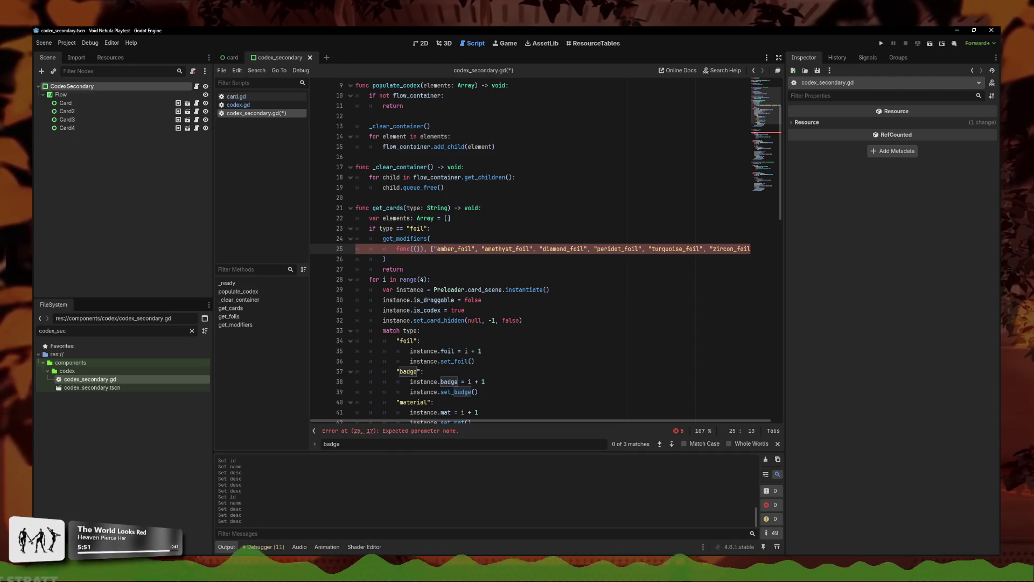
pyautogui.press('Right')
pyautogui.press('Right')
pyautogui.press('Right')
pyautogui.press('Delete')
pyautogui.press('BackSpace')
pyautogui.write('):')
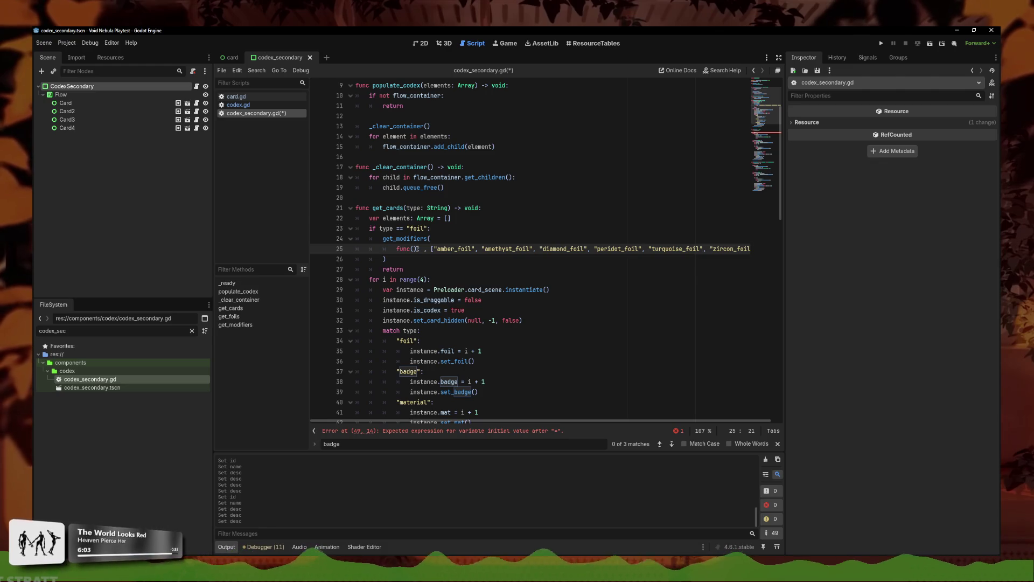
pyautogui.write('insta')
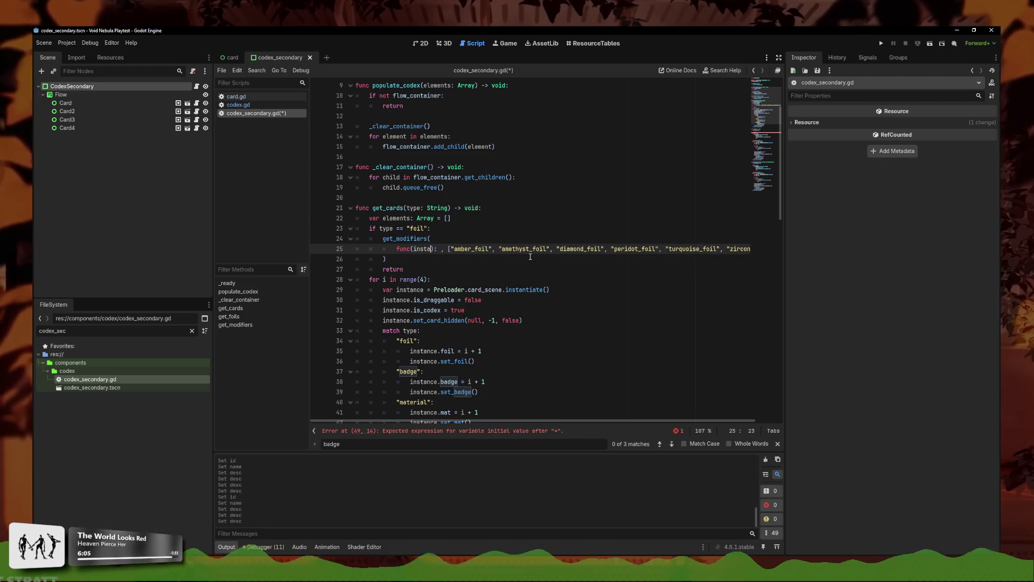
pyautogui.write('nce')
pyautogui.press('Right')
pyautogui.press('Right')
# Step: Copy instance.foil = i + 1 and instance.set_foil() from get_foils into the lambda body
pyautogui.scroll(-5, 530, 257)
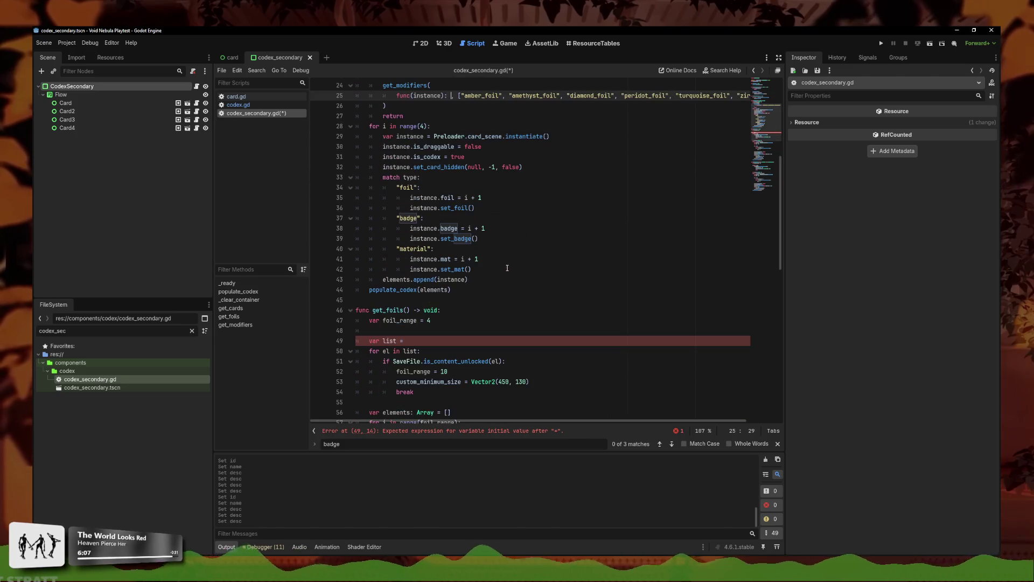
pyautogui.click(476, 331)
pyautogui.scroll(-7, 476, 331)
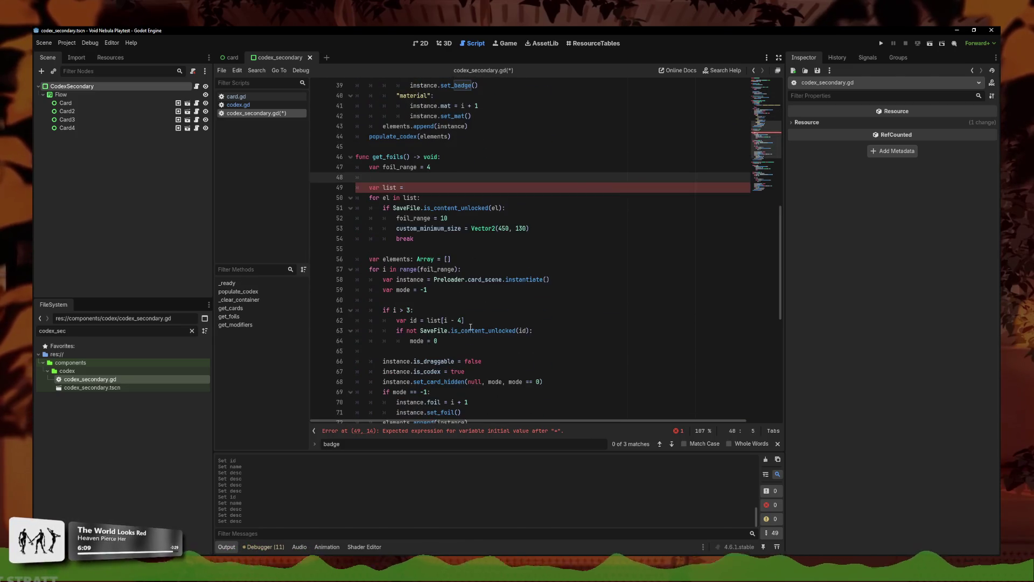
pyautogui.moveTo(462, 350); pyautogui.dragTo(356, 340)
pyautogui.scroll(11, 478, 249)
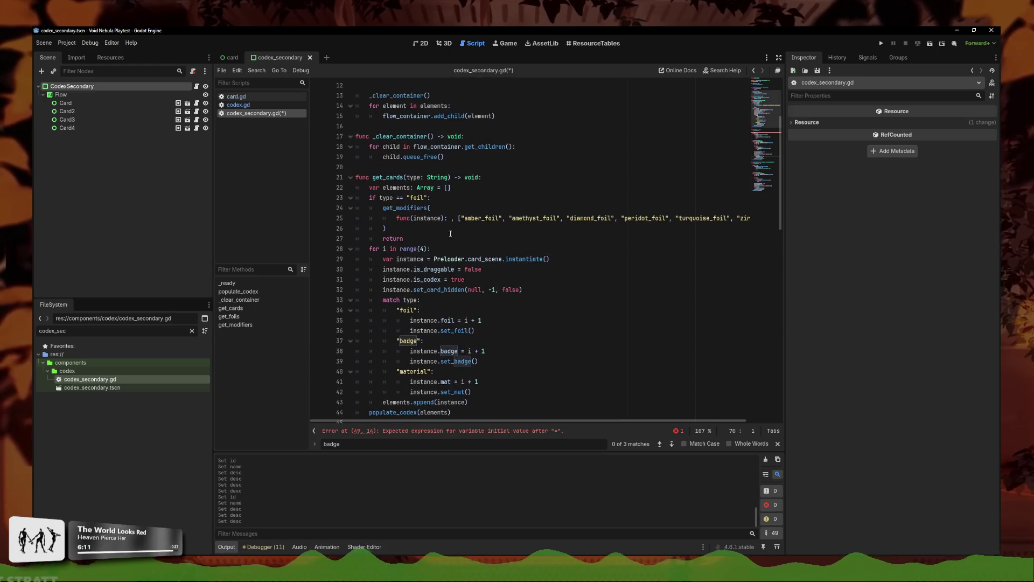
pyautogui.click(452, 218)
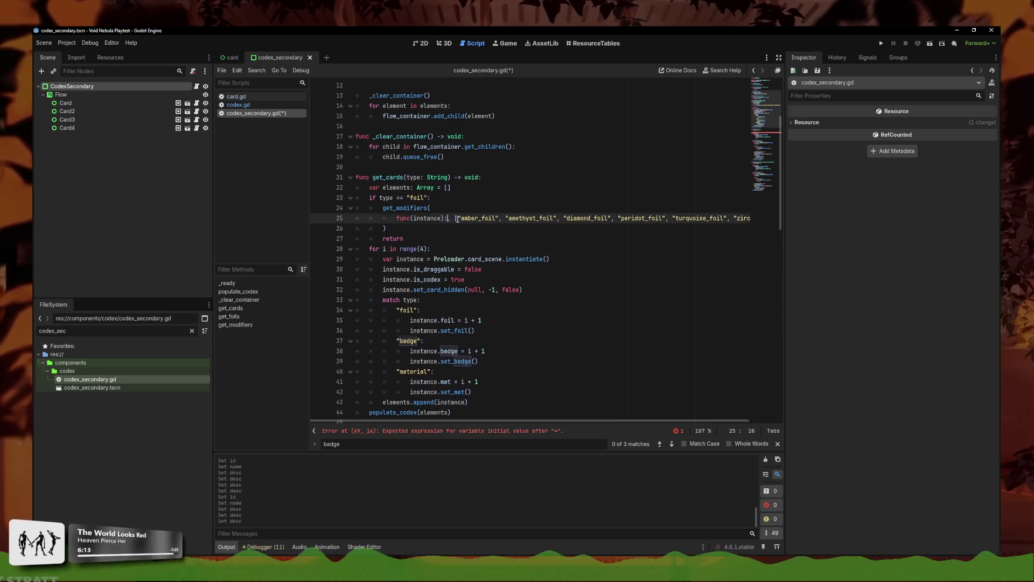
pyautogui.press('Return')
pyautogui.hotkey('ctrl', 'v')
pyautogui.click(449, 229)
pyautogui.press('BackSpace')
pyautogui.press('BackSpace')
pyautogui.press('BackSpace')
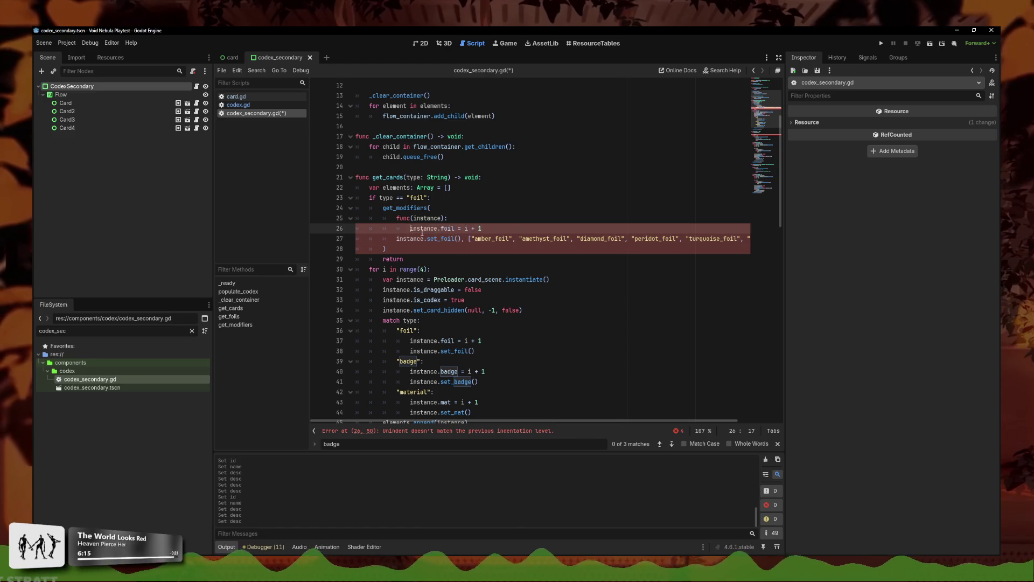
# Step: Move the foil array onto line 28 and indent the lambda body one level deeper
pyautogui.click(466, 238)
pyautogui.press('Return')
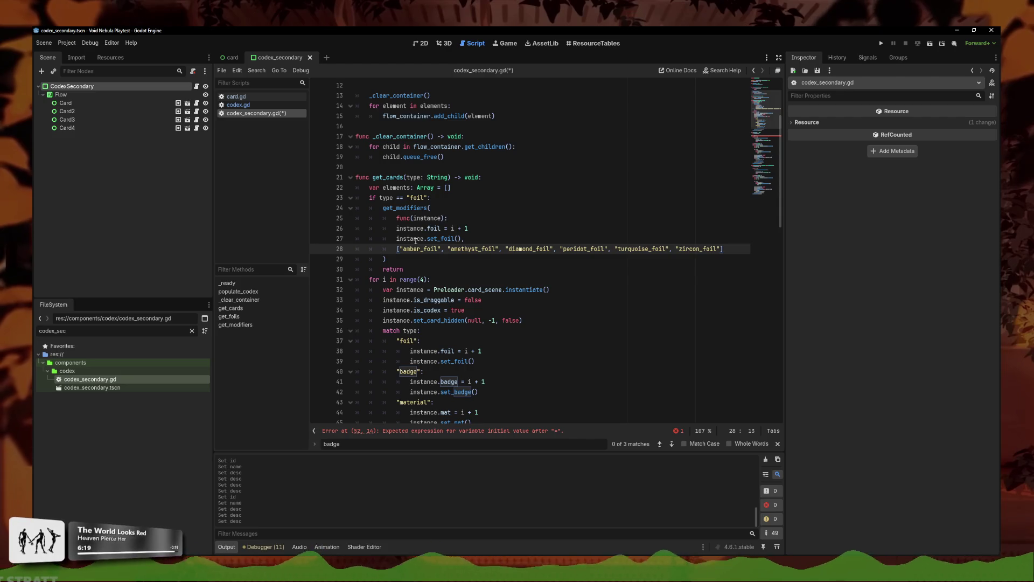
pyautogui.click(390, 229)
pyautogui.press('Tab')
pyautogui.click(395, 239)
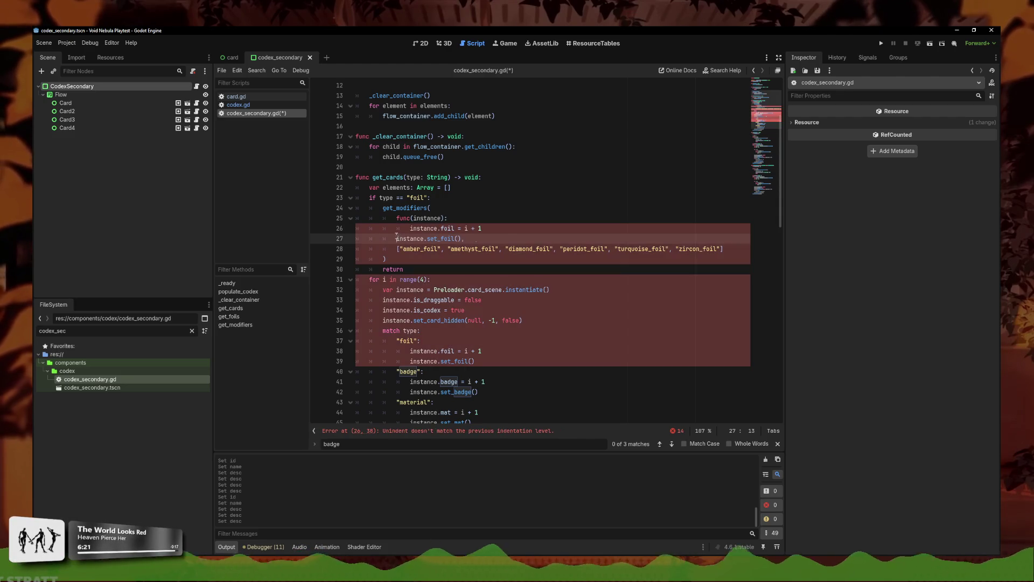
pyautogui.press('Tab')
# Step: Add a second parameter i so the lambda reads func(instance, i):
pyautogui.click(446, 218)
pyautogui.write(', ')
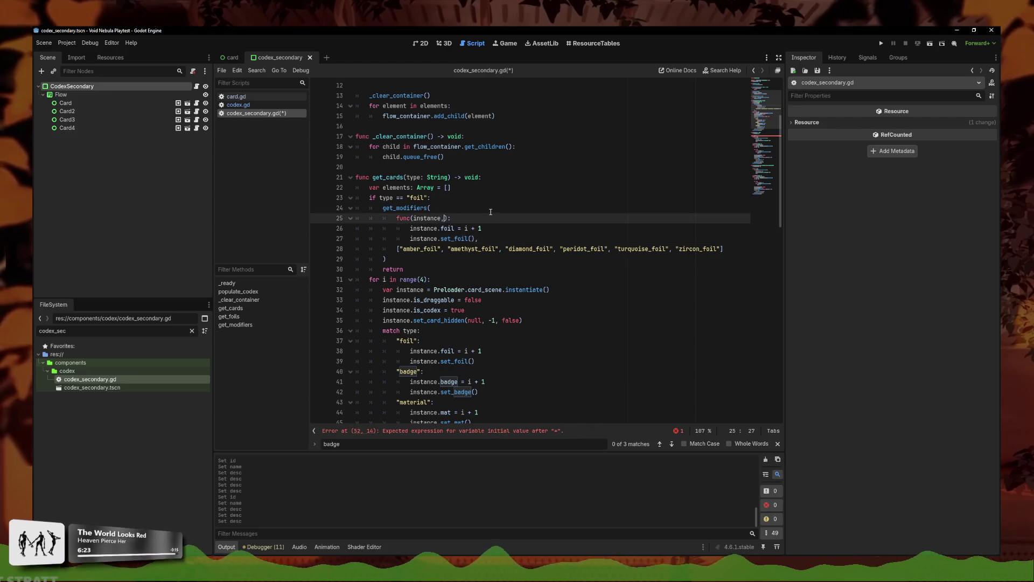
pyautogui.write('i')
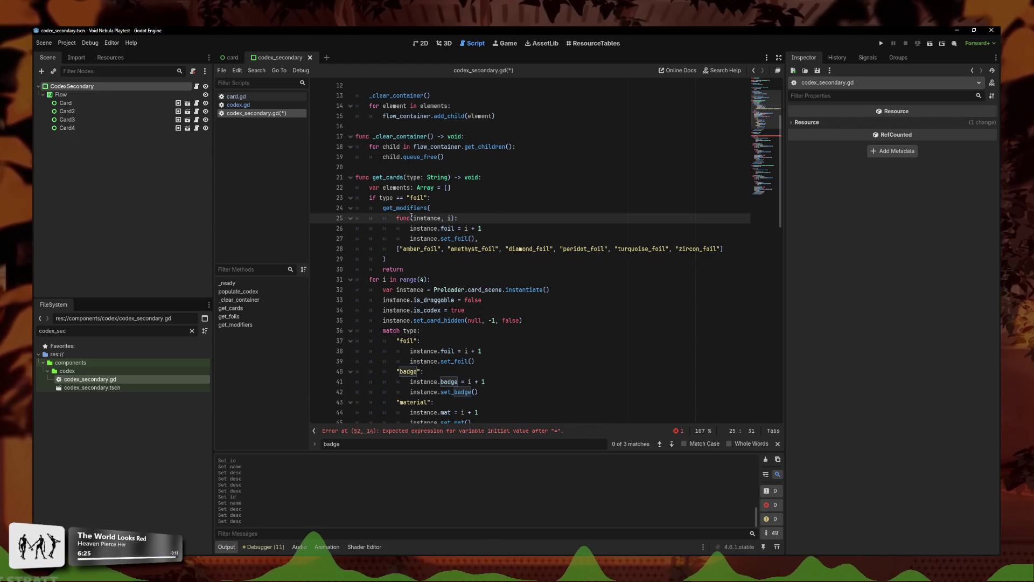
pyautogui.press('Down')
pyautogui.press('Down')
pyautogui.press('End')
pyautogui.click(399, 263)
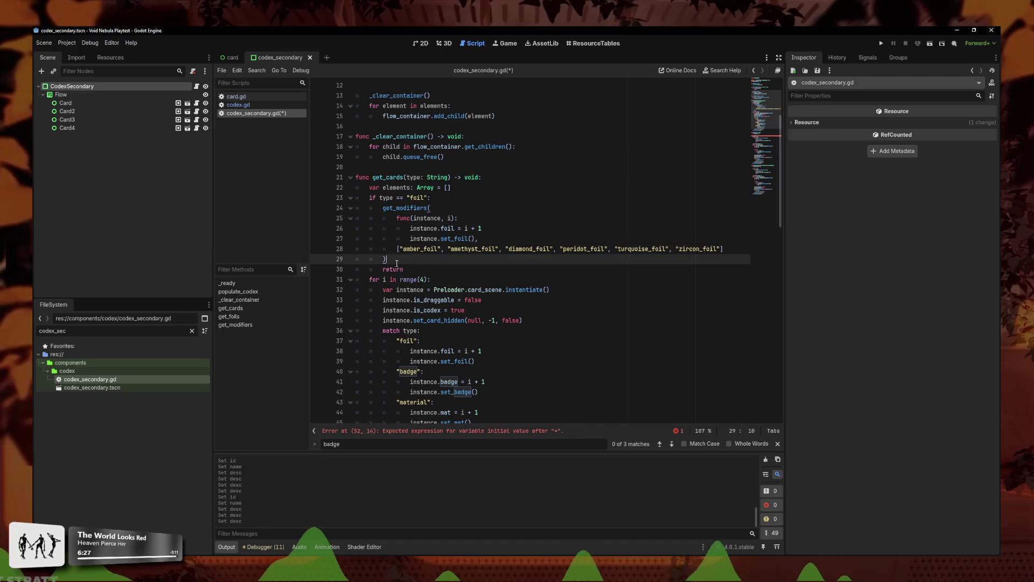
# Step: Change line 101 to callable.call(instance, i) and save codex_secondary.gd
pyautogui.scroll(-1, 464, 239)
pyautogui.scroll(-12, 465, 239)
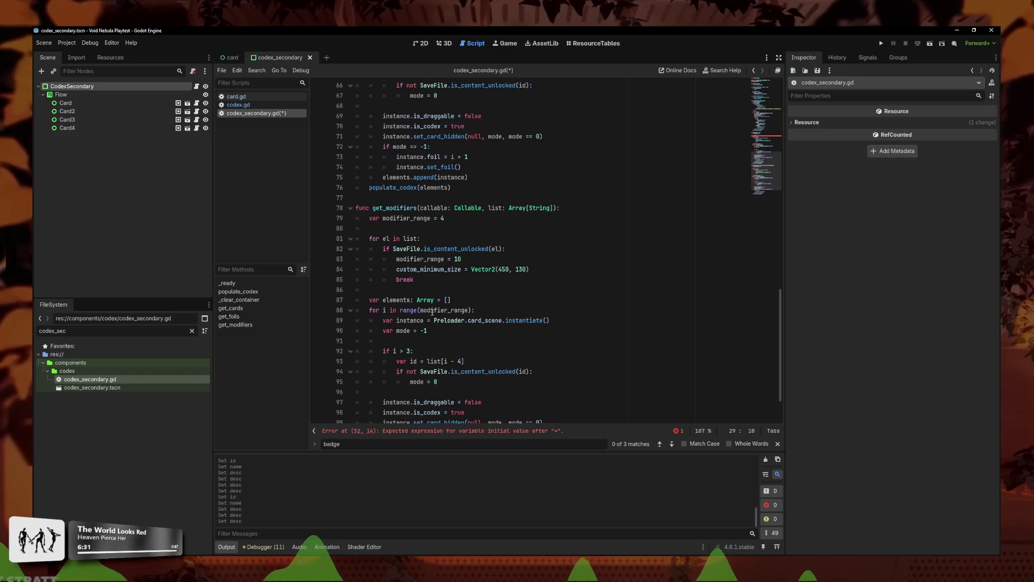
pyautogui.scroll(-1, 437, 218)
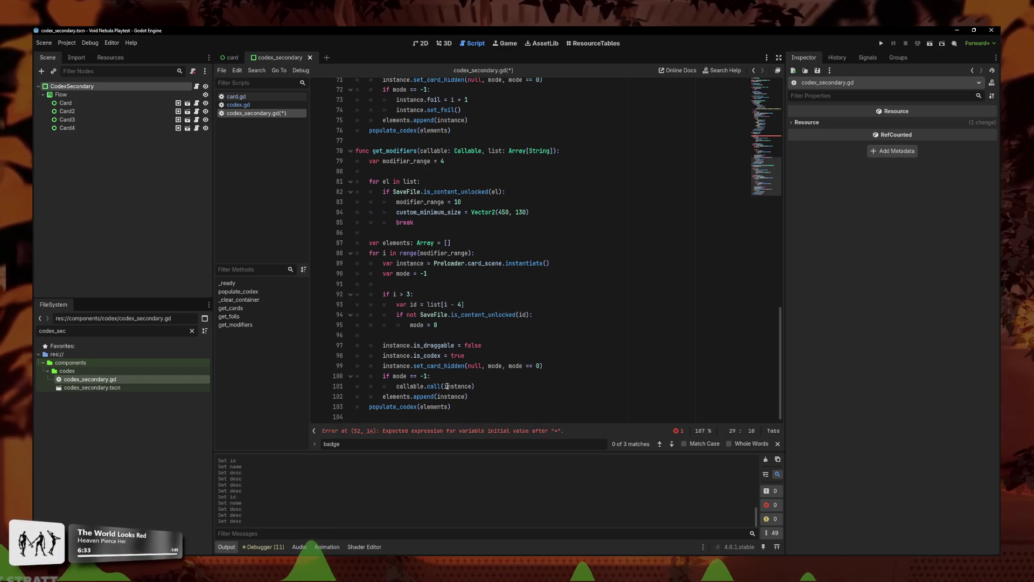
pyautogui.click(472, 386)
pyautogui.write(', iu')
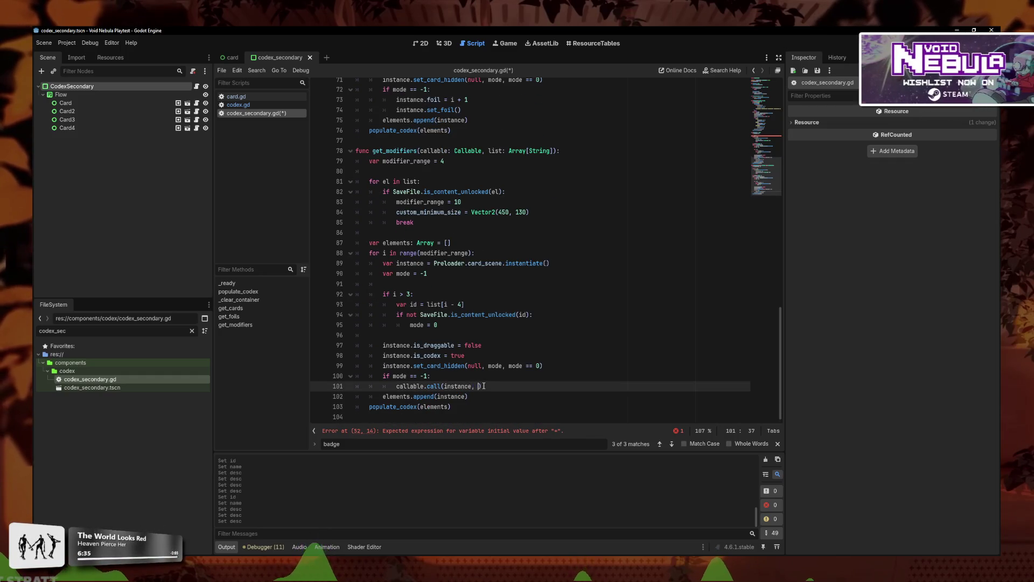
pyautogui.press('BackSpace')
pyautogui.press('Escape')
pyautogui.press('Up')
pyautogui.hotkey('ctrl', 's')
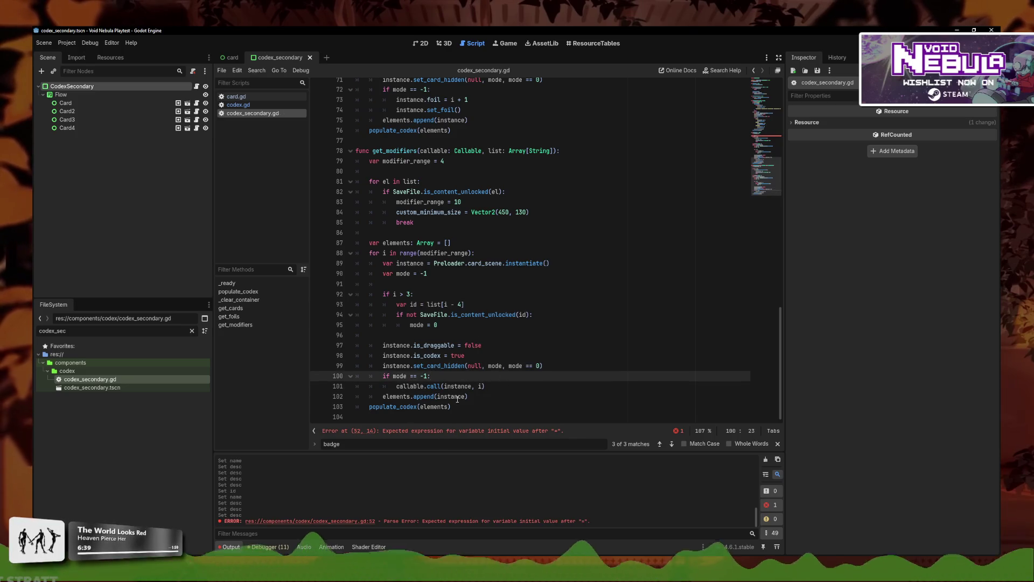
pyautogui.scroll(10, 463, 397)
# Step: Delete the old get_foils function and its blank lines, then save the script
pyautogui.click(416, 250)
pyautogui.scroll(-7, 442, 301)
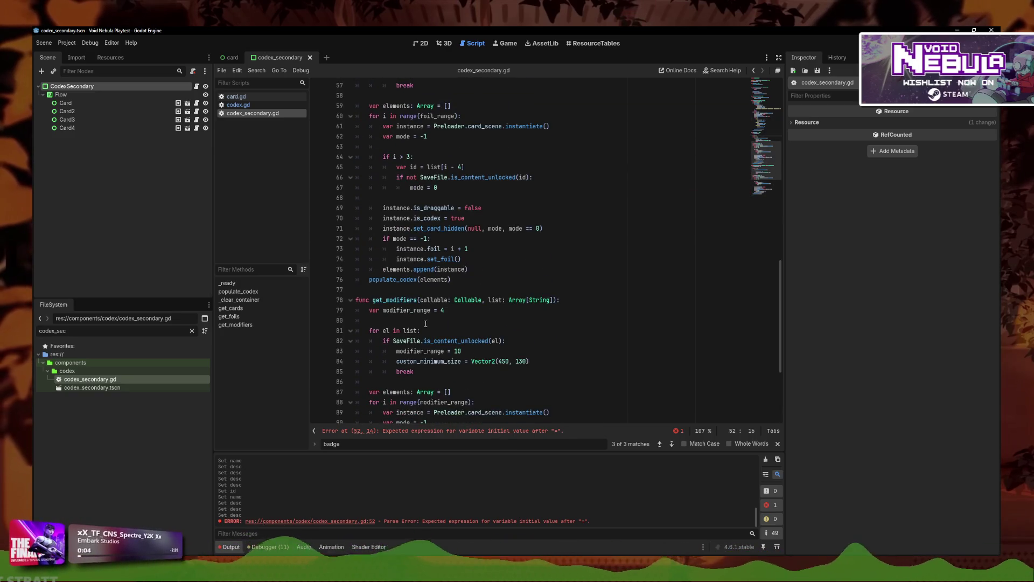
pyautogui.moveTo(361, 289); pyautogui.dragTo(356, 251)
pyautogui.press('BackSpace')
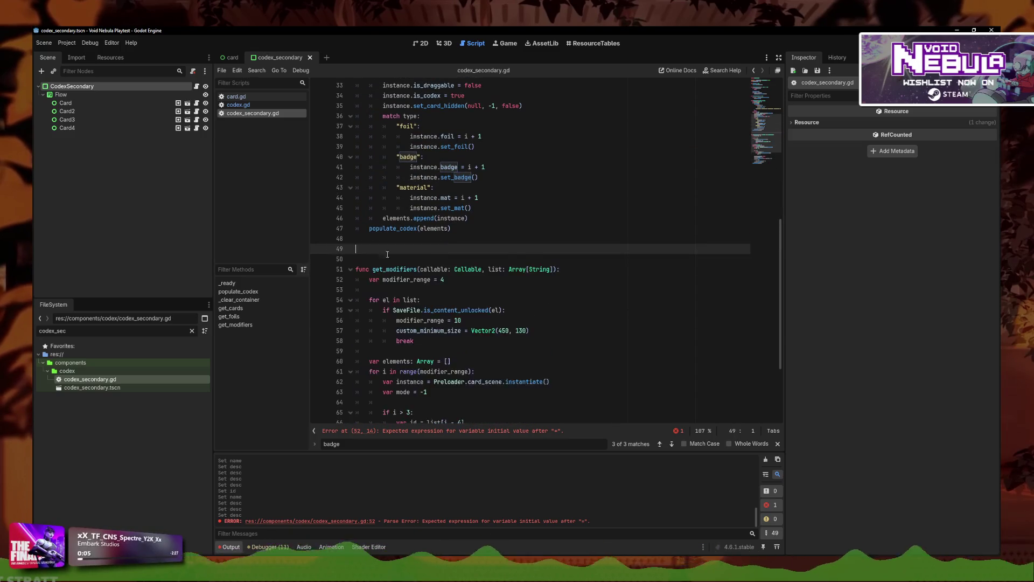
pyautogui.press('BackSpace')
pyautogui.press('BackSpace')
pyautogui.hotkey('ctrl', 's')
pyautogui.scroll(6, 458, 248)
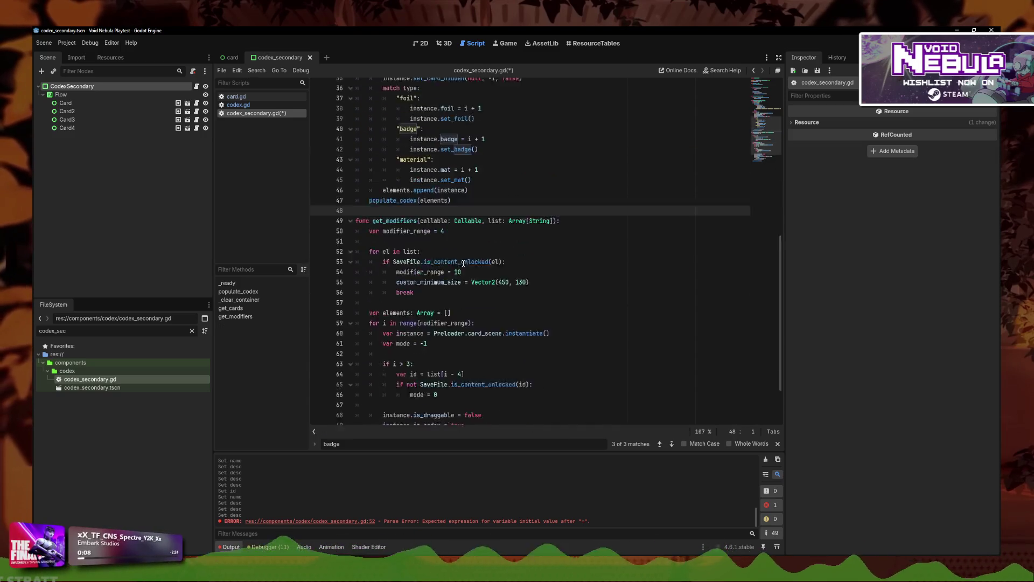
# Step: Review the foil lambda and list in get_cards, then run the project
pyautogui.click(488, 220)
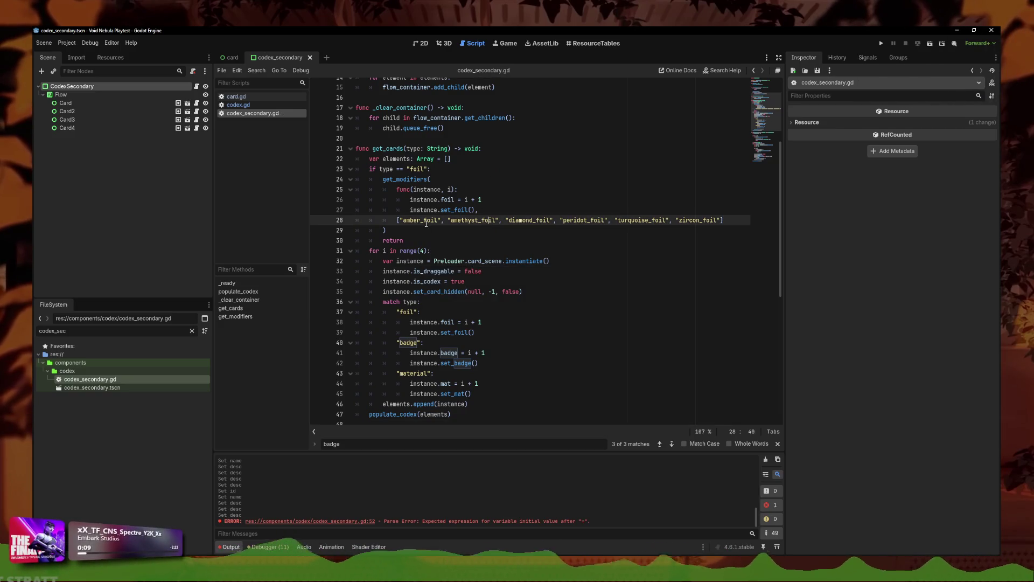
pyautogui.click(460, 189)
pyautogui.scroll(2, 426, 226)
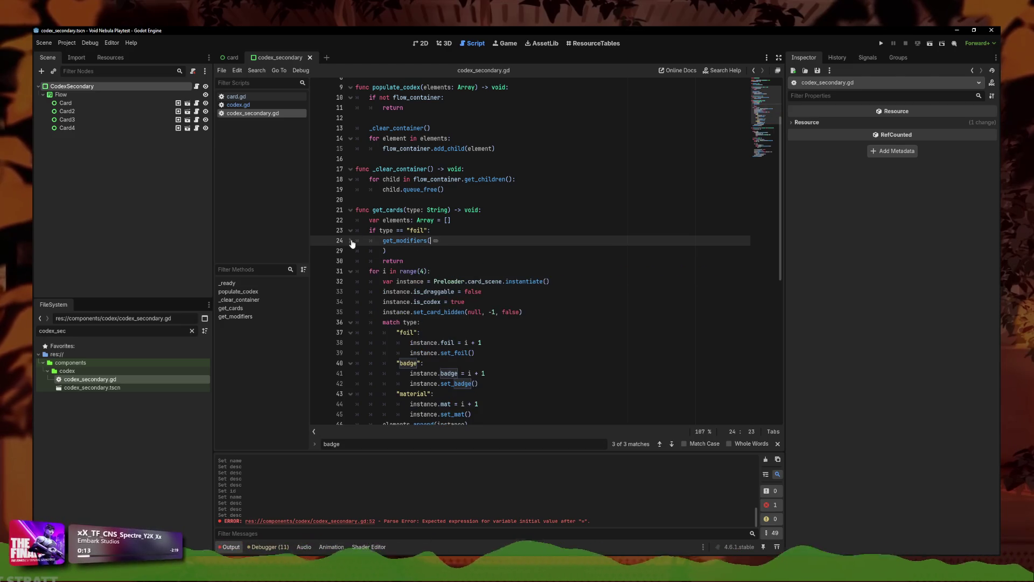
pyautogui.click(351, 233)
pyautogui.click(351, 241)
pyautogui.click(351, 240)
pyautogui.click(484, 281)
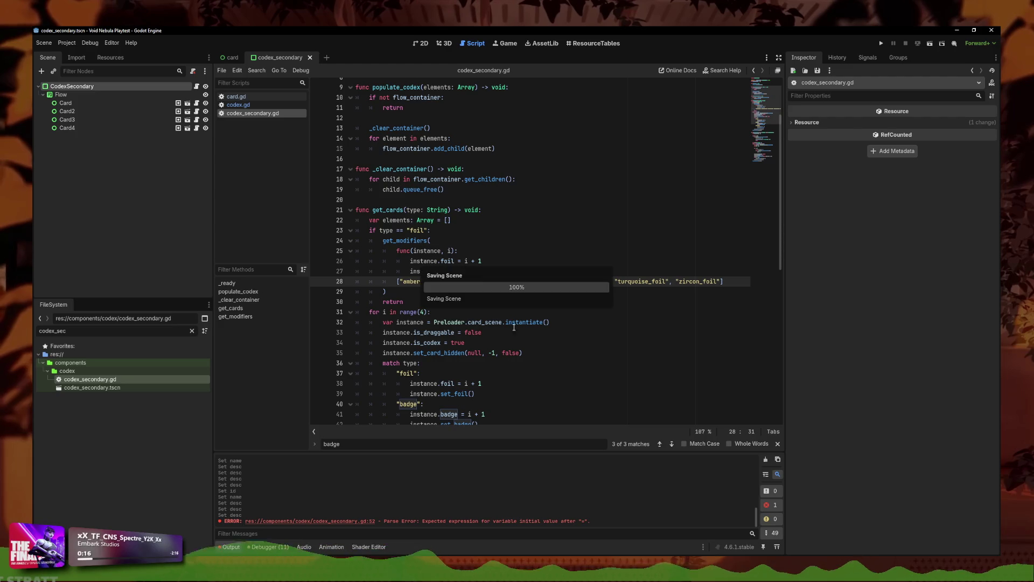
pyautogui.click(409, 301)
pyautogui.click(881, 44)
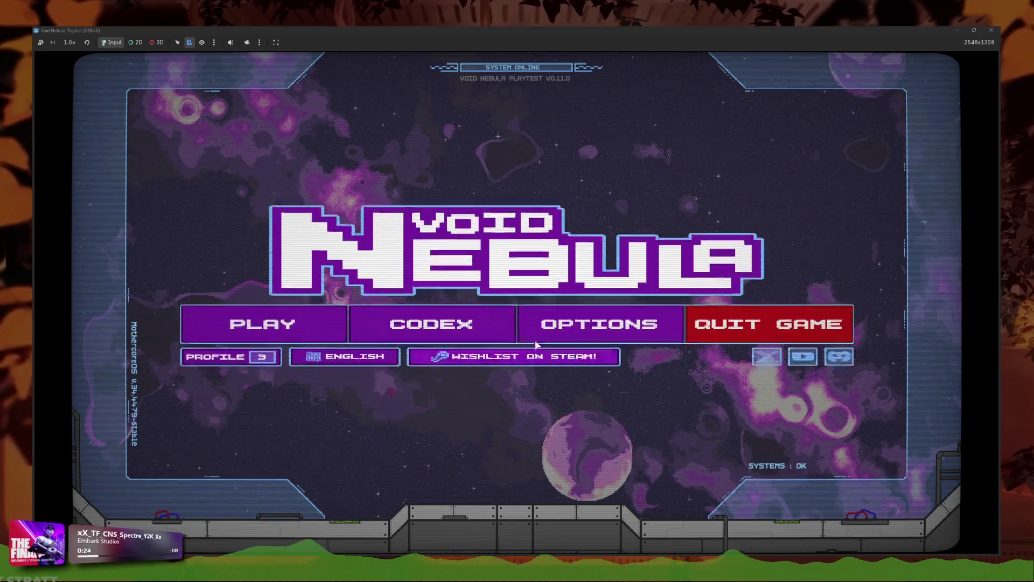
# Step: Browse the Codex's Card Badges and Card Foils galleries, return to the main menu, and stop the game with F8
pyautogui.click(358, 318)
pyautogui.click(648, 321)
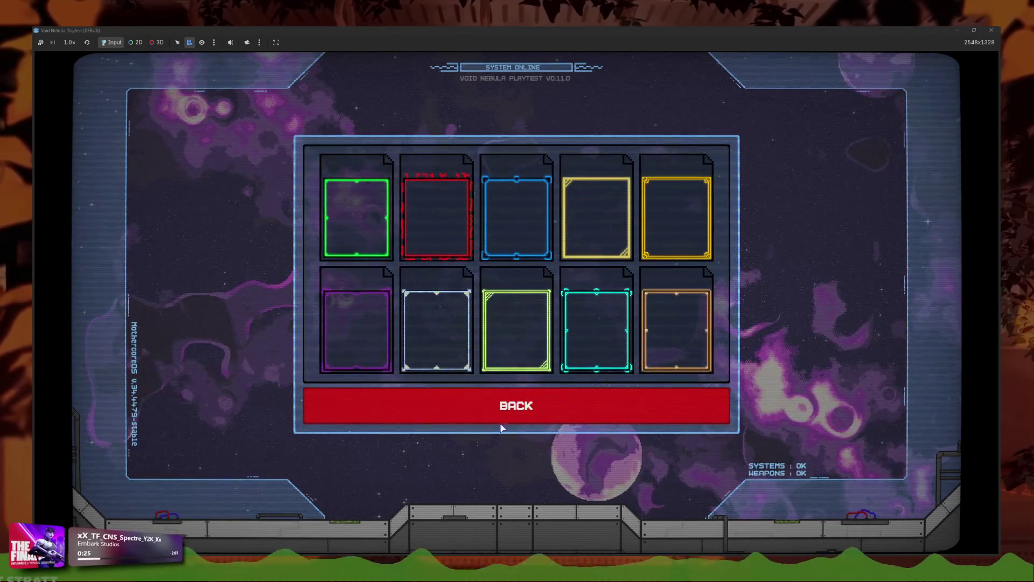
pyautogui.click(492, 423)
pyautogui.click(593, 281)
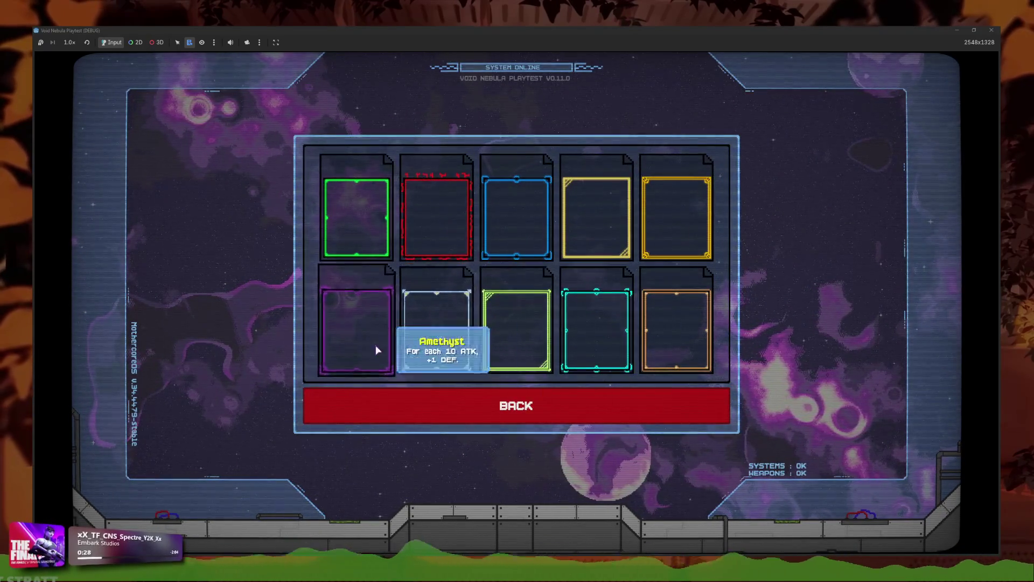
pyautogui.click(563, 397)
pyautogui.click(593, 280)
pyautogui.click(650, 407)
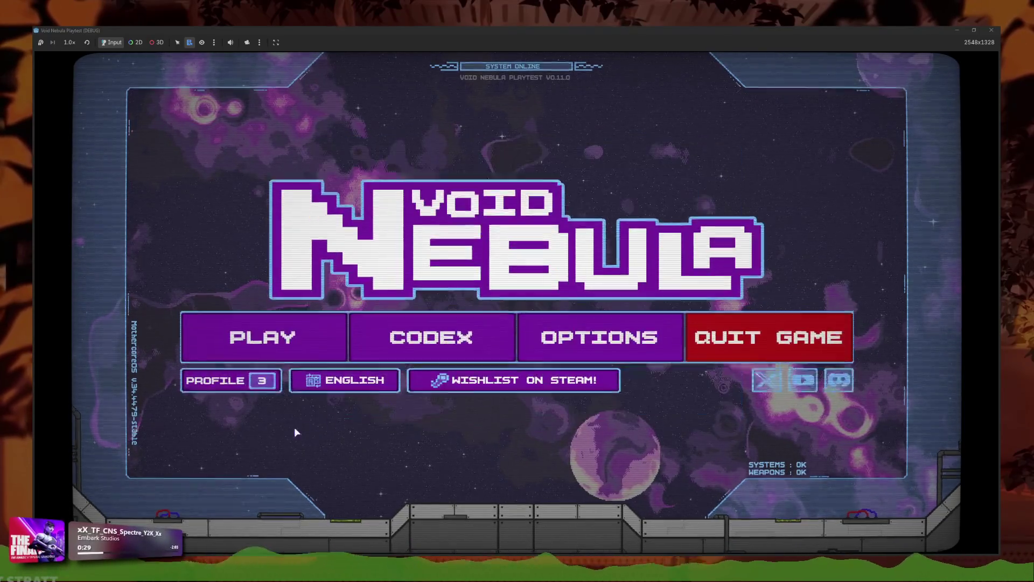
pyautogui.press('F8')
pyautogui.click(484, 289)
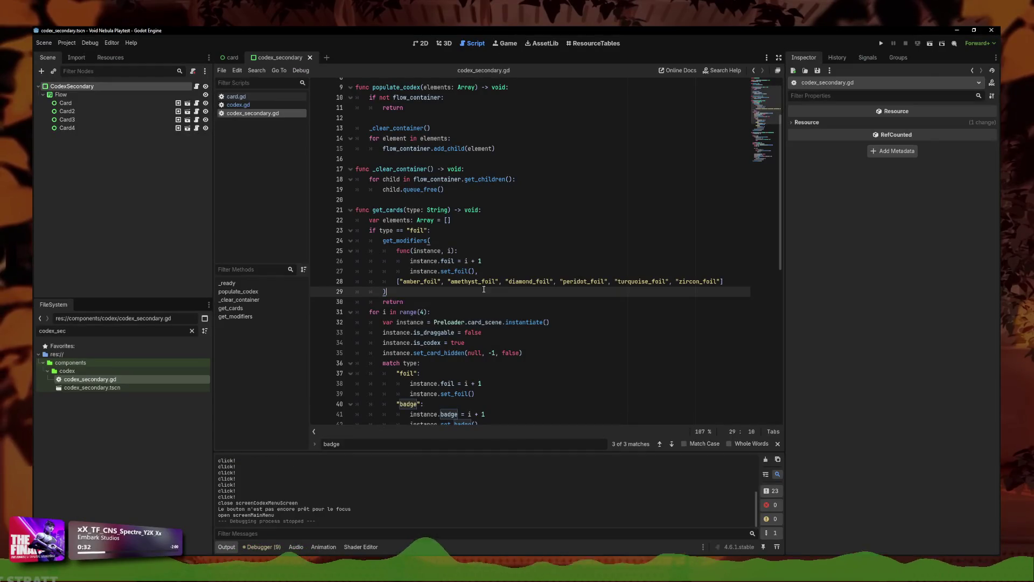
# Step: Try deleting the old foil loop block, then undo the deletion
pyautogui.moveTo(725, 281); pyautogui.dragTo(400, 282)
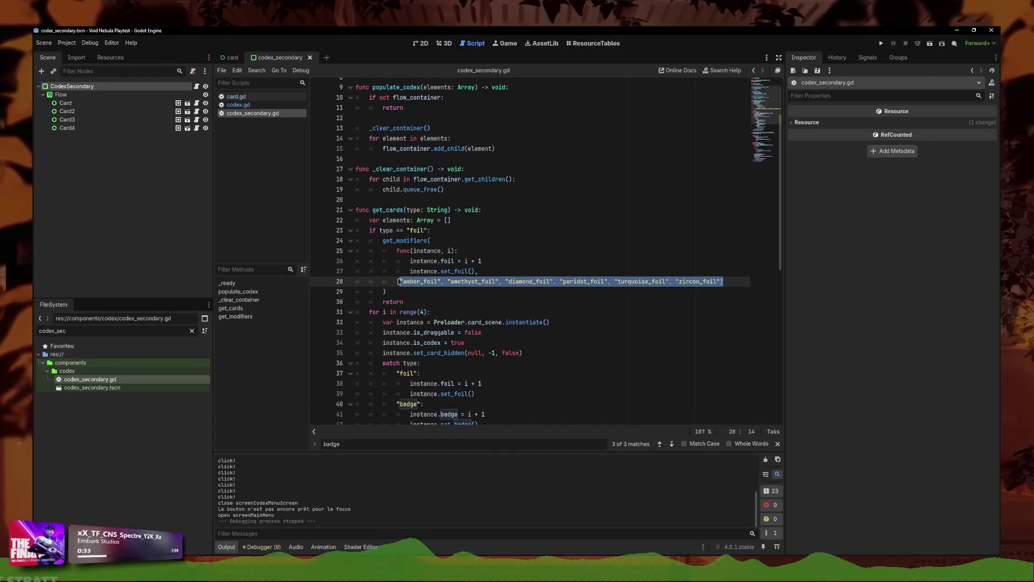
pyautogui.click(421, 303)
pyautogui.moveTo(421, 310); pyautogui.dragTo(405, 302)
pyautogui.scroll(-3, 442, 383)
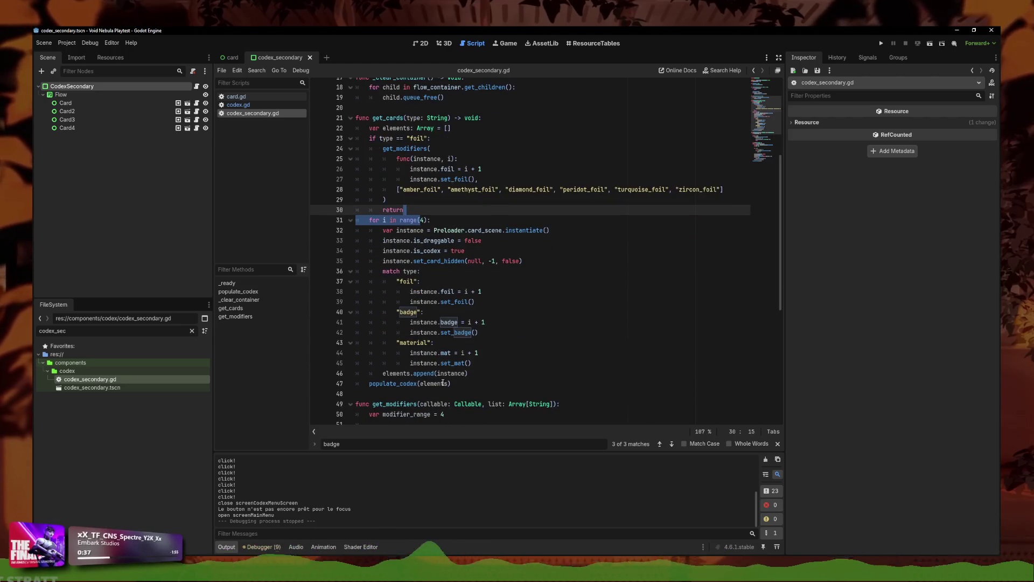
pyautogui.keyDown('shift'); pyautogui.click(467, 386); pyautogui.keyUp('shift')
pyautogui.press('Delete')
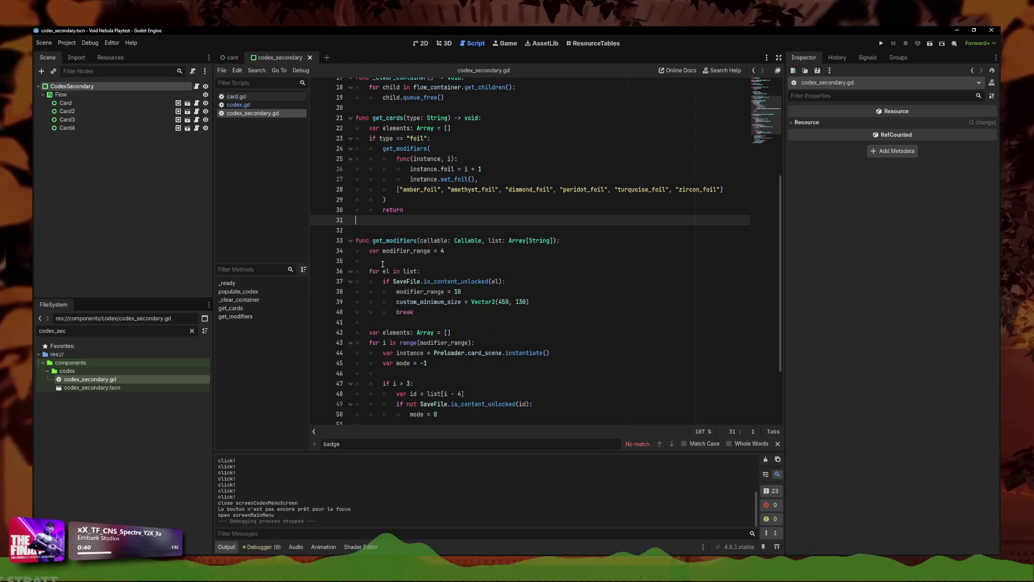
pyautogui.click(476, 140)
pyautogui.hotkey('ctrl', 'z')
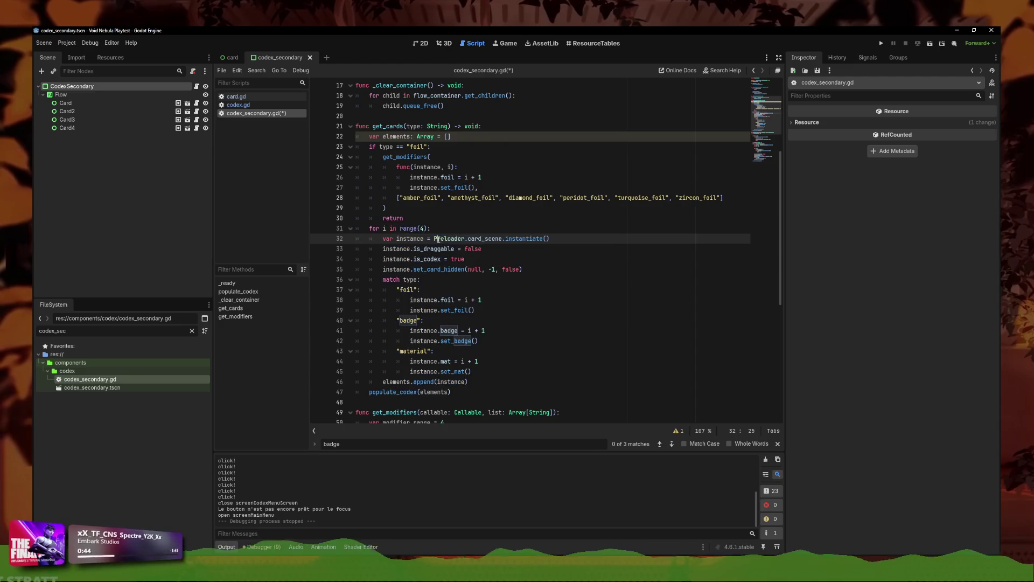
# Step: Delete the for-loop setup lines and dedent the match block with its foil, badge and material cases
pyautogui.press('Up')
pyautogui.press('Up')
pyautogui.press('Up')
pyautogui.press('End')
pyautogui.hotkey('shift', 'Up')
pyautogui.hotkey('shift', 'Up')
pyautogui.hotkey('shift', 'Up')
pyautogui.hotkey('shift', 'Home')
pyautogui.hotkey('shift', 'Home')
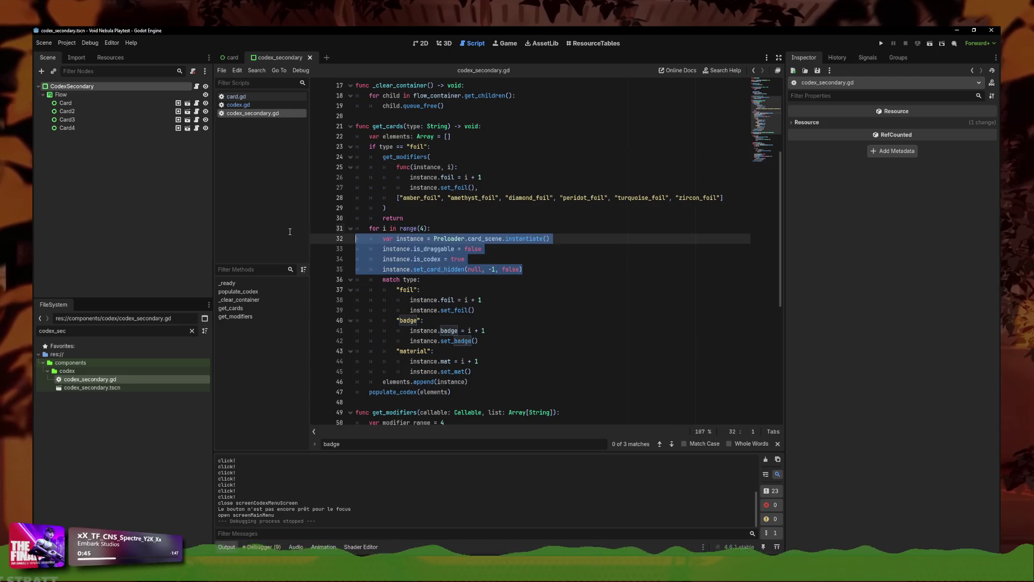
pyautogui.press('Delete')
pyautogui.press('Delete')
pyautogui.hotkey('shift', 'Tab')
pyautogui.press('Down')
pyautogui.hotkey('shift', 'Tab')
pyautogui.press('Down')
pyautogui.hotkey('shift', 'Tab')
pyautogui.press('Down')
pyautogui.hotkey('shift', 'Tab')
pyautogui.press('Down')
pyautogui.hotkey('shift', 'Tab')
pyautogui.press('Down')
pyautogui.hotkey('shift', 'Tab')
pyautogui.press('Down')
pyautogui.hotkey('shift', 'Tab')
pyautogui.press('Down')
pyautogui.hotkey('shift', 'Tab')
pyautogui.press('Down')
pyautogui.hotkey('shift', 'Tab')
pyautogui.press('Down')
pyautogui.hotkey('shift', 'Tab')
pyautogui.press('Down')
# Step: Move the get_modifiers block into the foil case, removing the append, populate_codex, if-foil, return and elements lines
pyautogui.moveTo(469, 340); pyautogui.dragTo(355, 320)
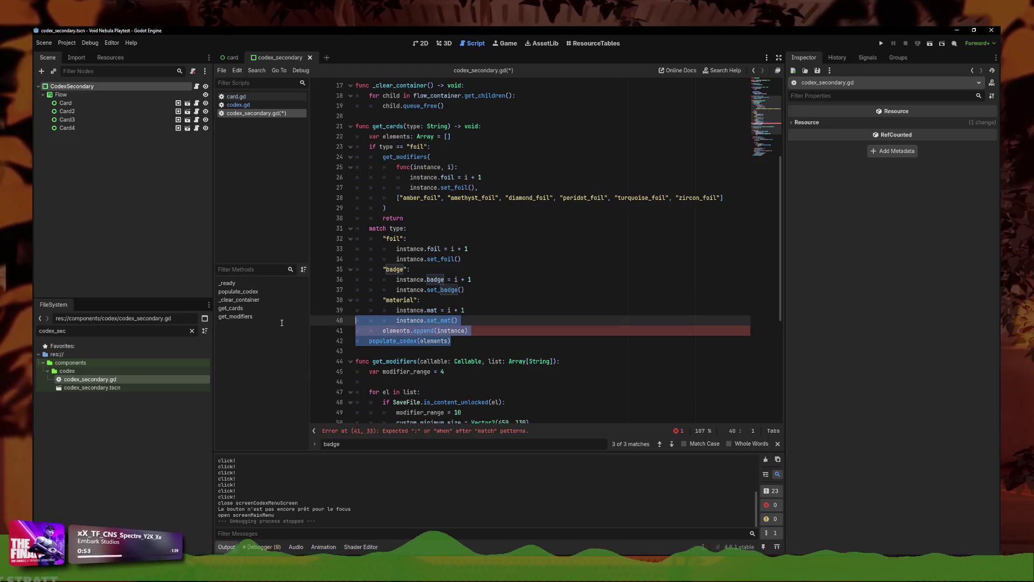
pyautogui.hotkey('ctrl', 'x')
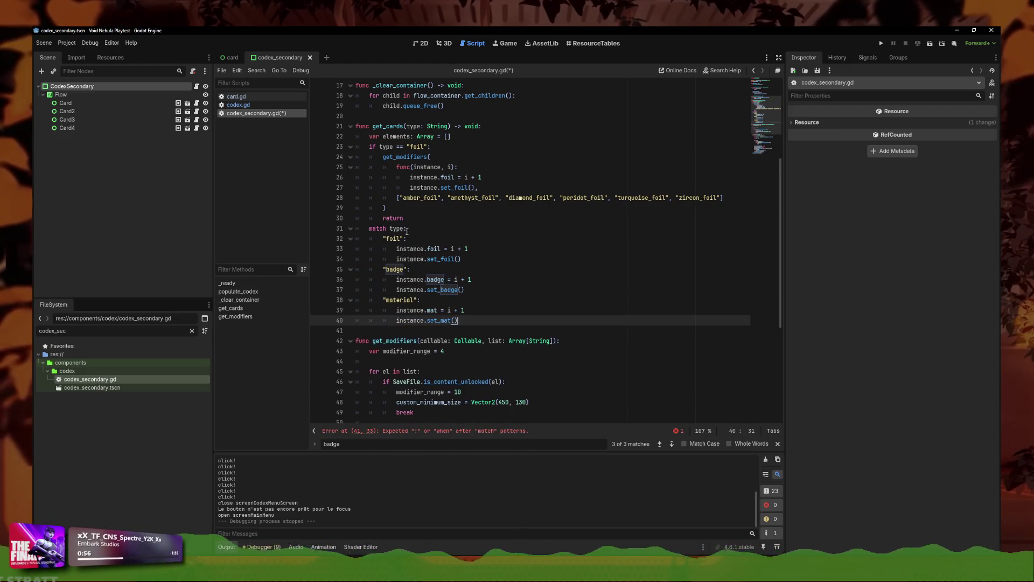
pyautogui.moveTo(386, 208); pyautogui.dragTo(324, 154)
pyautogui.hotkey('ctrl', 'x')
pyautogui.moveTo(463, 208); pyautogui.dragTo(313, 199)
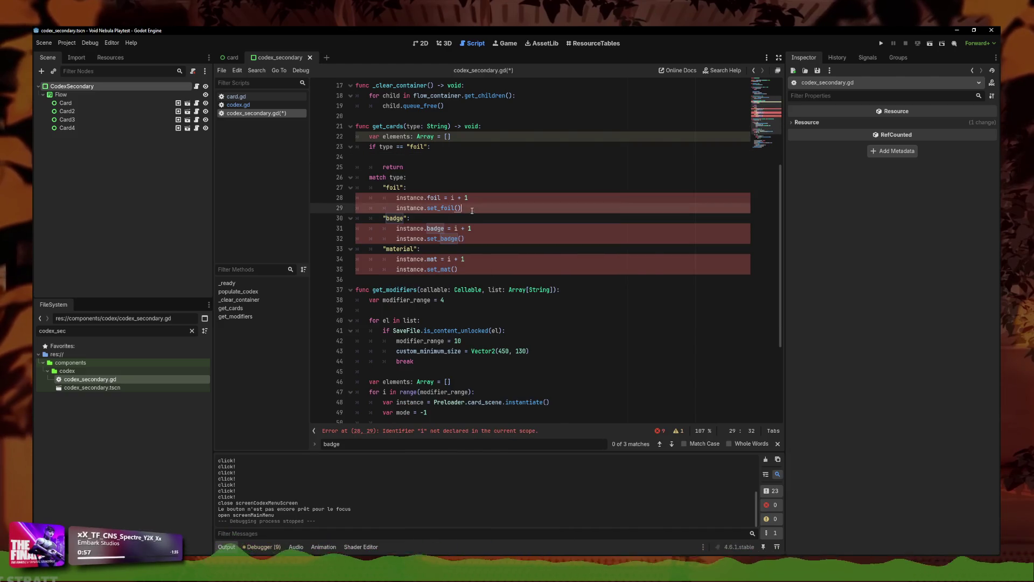
pyautogui.hotkey('ctrl', 'v')
pyautogui.moveTo(407, 168); pyautogui.dragTo(316, 157)
pyautogui.hotkey('shift', 'Up')
pyautogui.hotkey('shift', 'Left')
pyautogui.press('BackSpace')
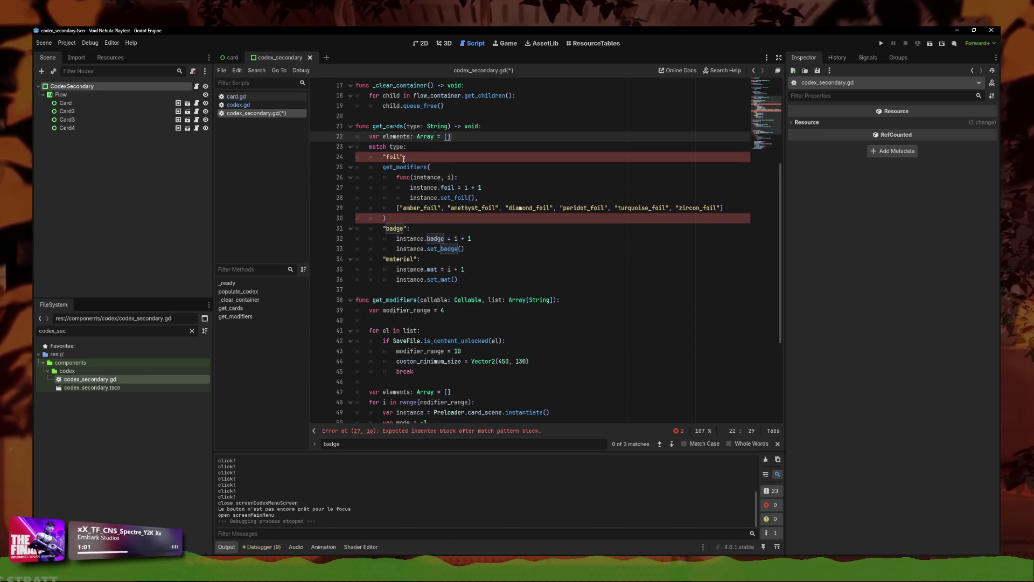
pyautogui.hotkey('ctrl', 'shift', 'k')
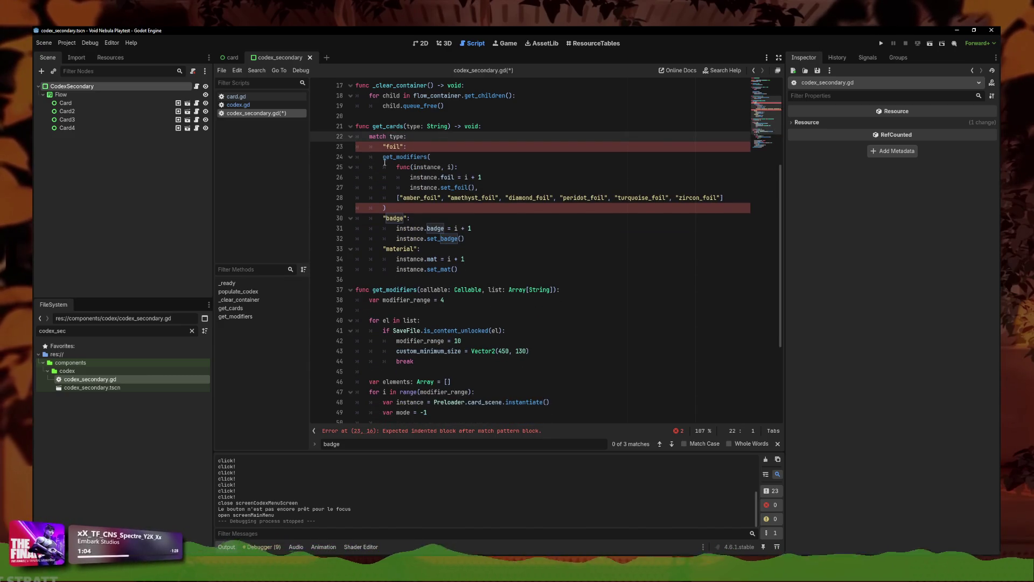
pyautogui.moveTo(378, 159)
pyautogui.mouseDown()
pyautogui.moveTo(410, 202)
pyautogui.moveTo(385, 211)
pyautogui.moveTo(356, 156)
pyautogui.mouseUp()
pyautogui.press('Tab')
# Step: Copy the get_modifiers block into the badge and material cases
pyautogui.click(462, 268)
pyautogui.hotkey('ctrl', 'c')
pyautogui.moveTo(397, 228); pyautogui.dragTo(465, 239)
pyautogui.hotkey('ctrl', 'v')
pyautogui.moveTo(396, 300); pyautogui.dragTo(458, 310)
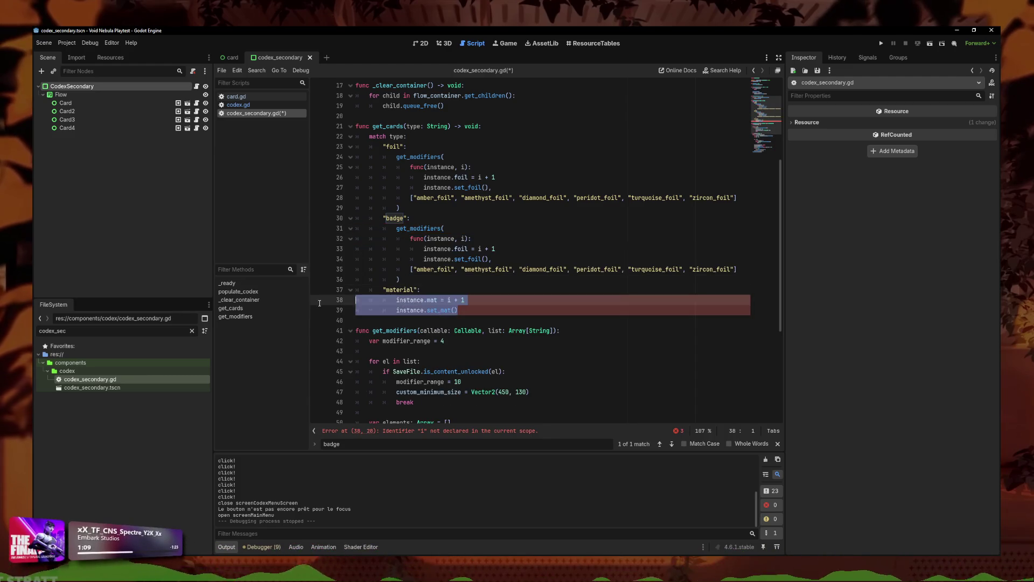
pyautogui.hotkey('ctrl', 'v')
# Step: Adapt the badge case's lambda to set the badge and call set_badge
pyautogui.click(478, 336)
pyautogui.click(469, 249)
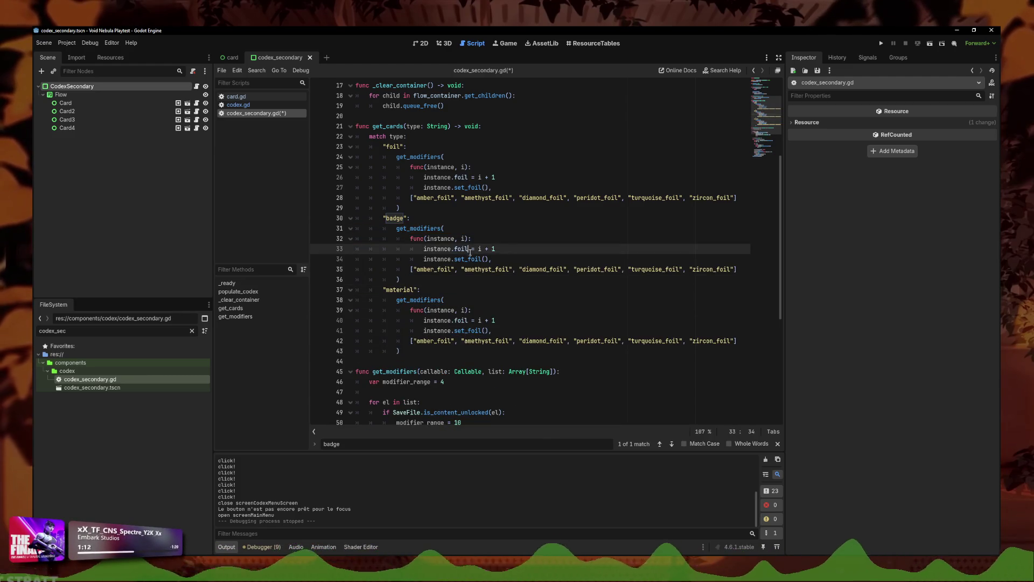
pyautogui.write('ge')
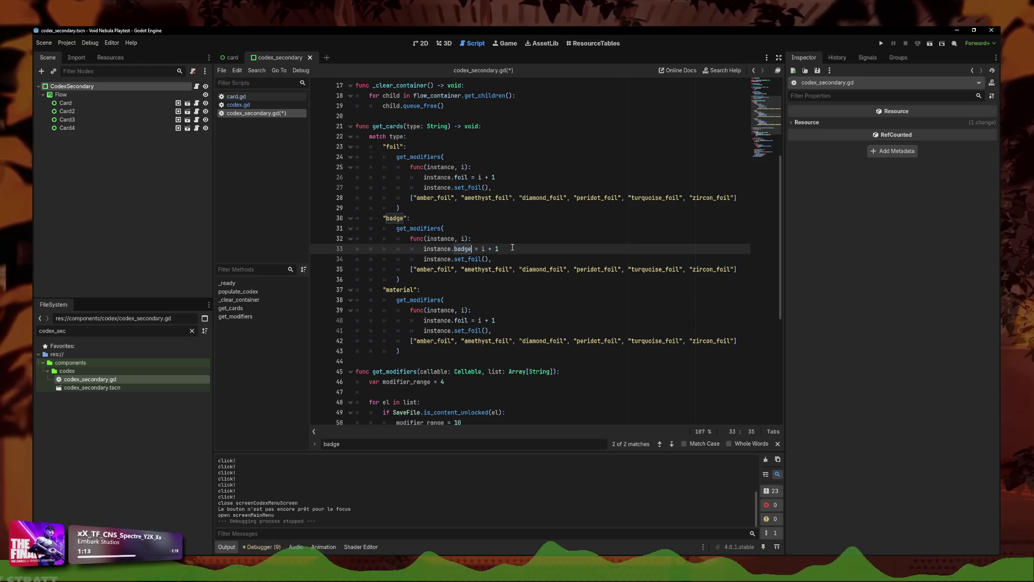
pyautogui.click(483, 259)
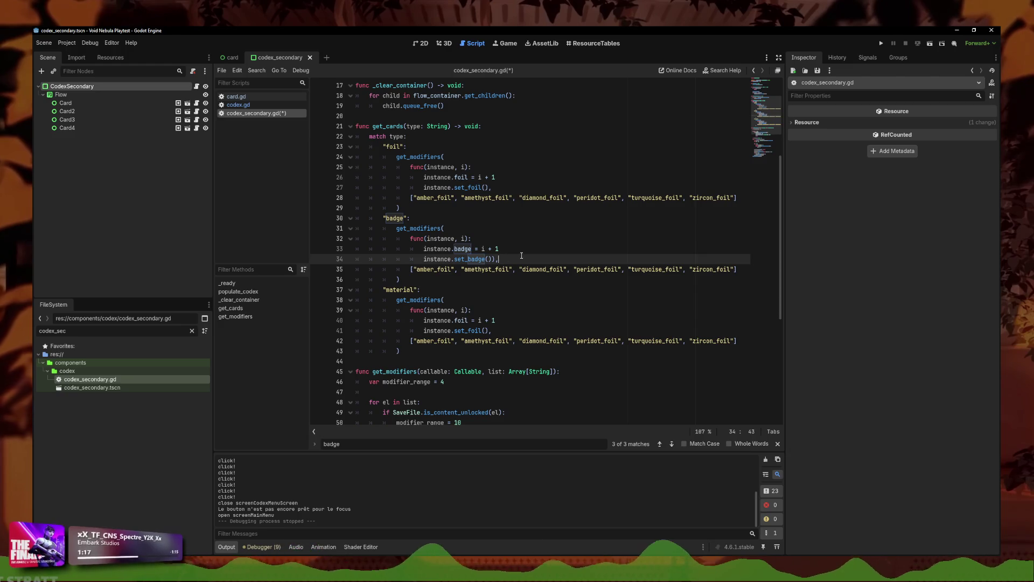
# Step: Check card.gd for set_mat and mat, then make the material lambda set mat and call set_mat
pyautogui.click(483, 331)
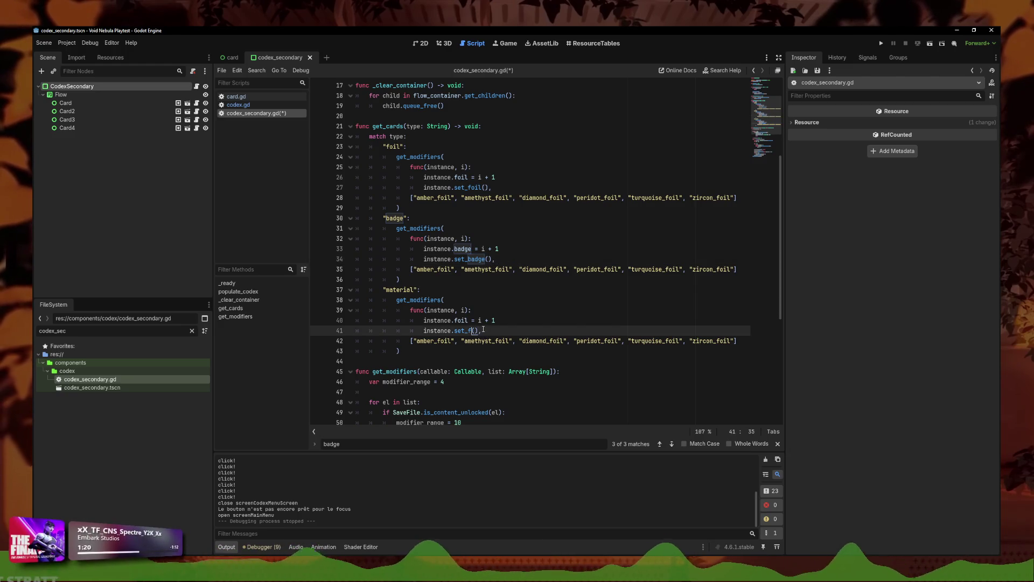
pyautogui.write('mat')
pyautogui.click(235, 97)
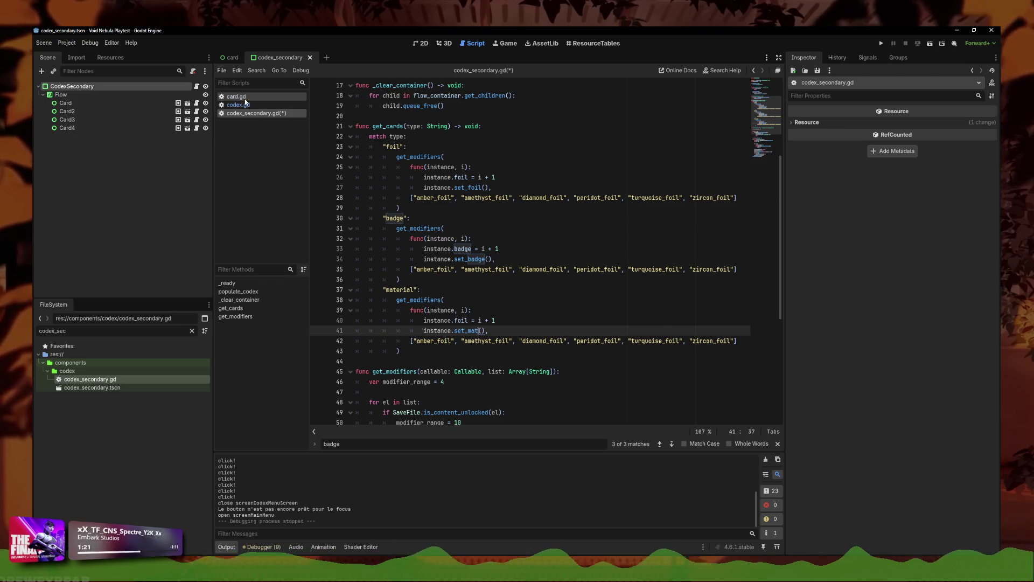
pyautogui.hotkey('ctrl', 'f')
pyautogui.write('set_mat')
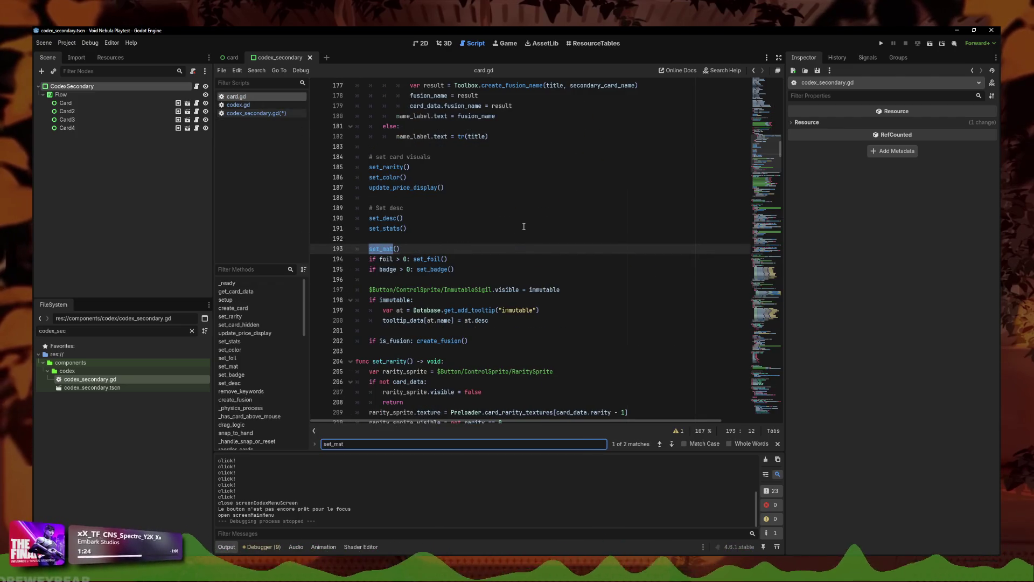
pyautogui.hotkey('alt', 'Left')
pyautogui.click(469, 321)
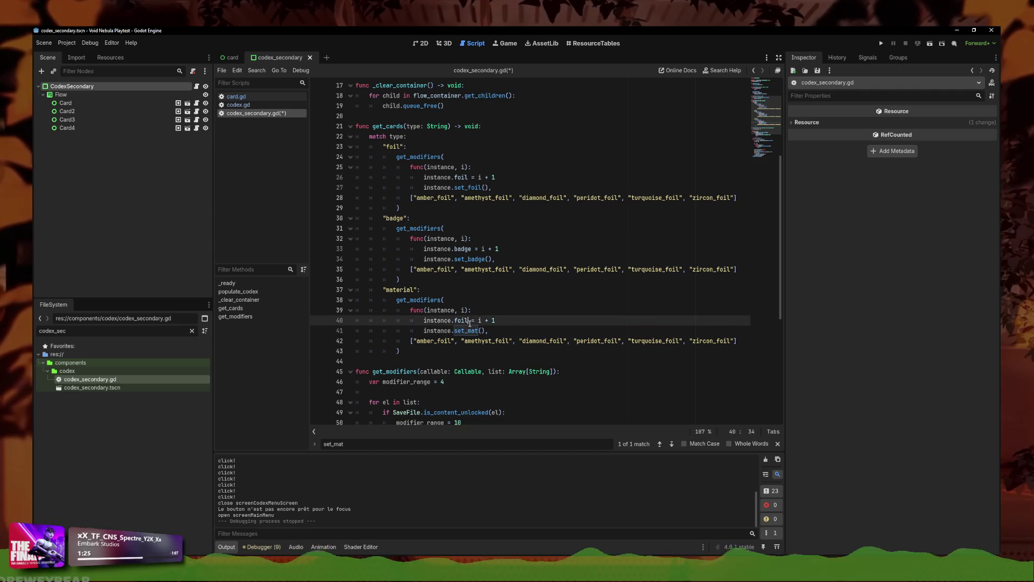
pyautogui.hotkey('alt', 'Right')
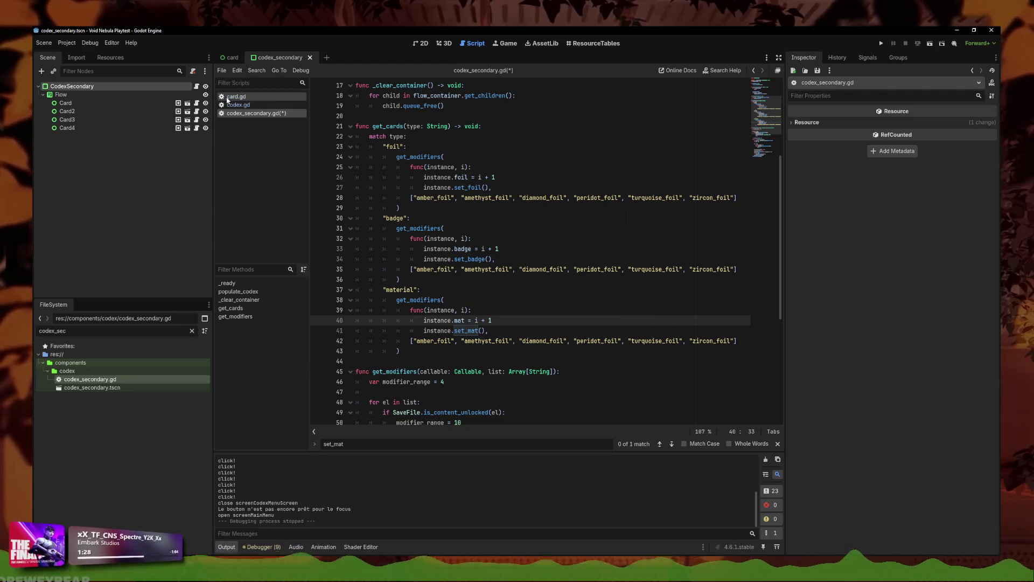
pyautogui.click(462, 211)
pyautogui.hotkey('ctrl', 'f')
pyautogui.write('mat')
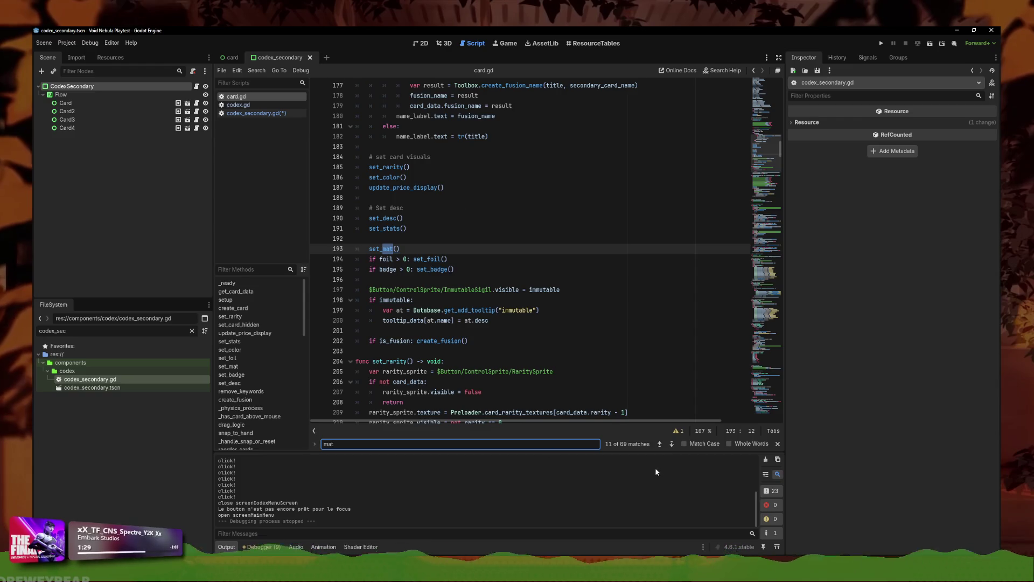
pyautogui.click(672, 444)
pyautogui.hotkey('alt', 'Left')
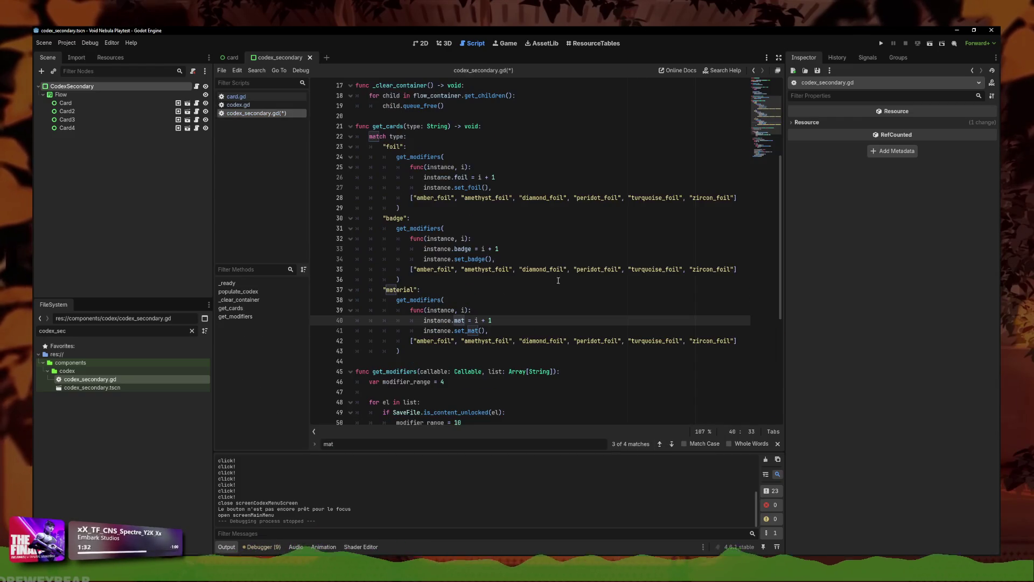
pyautogui.click(489, 307)
pyautogui.click(502, 333)
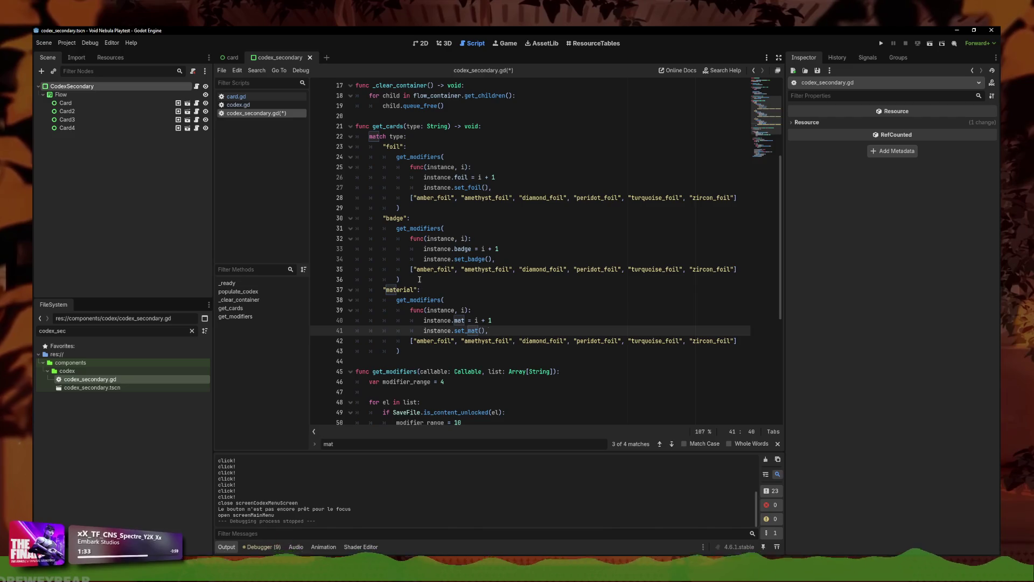
# Step: Empty the material case's name list and save the script
pyautogui.moveTo(417, 269); pyautogui.dragTo(730, 269)
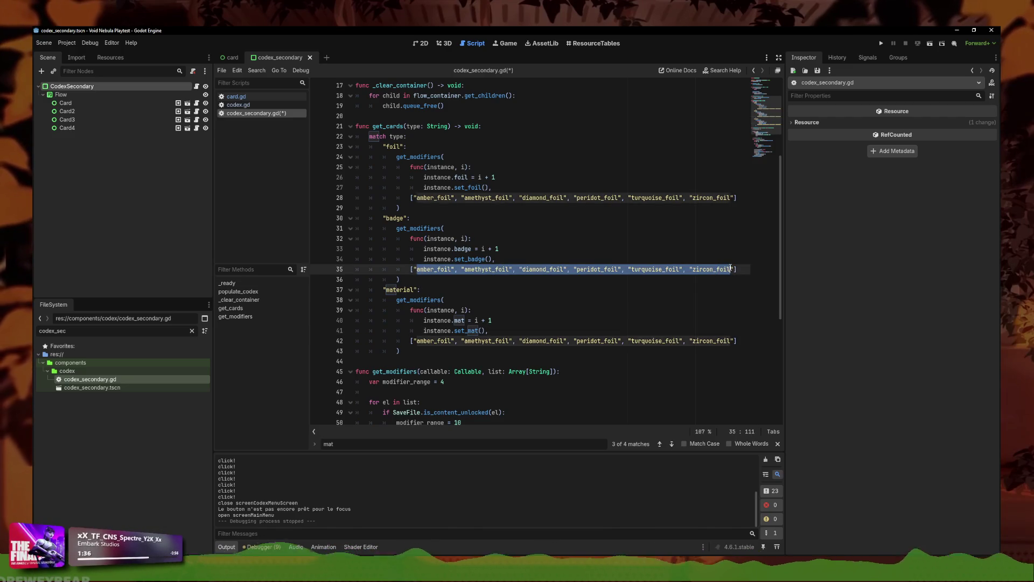
pyautogui.moveTo(734, 340); pyautogui.dragTo(413, 340)
pyautogui.press('BackSpace')
pyautogui.hotkey('ctrl', 's')
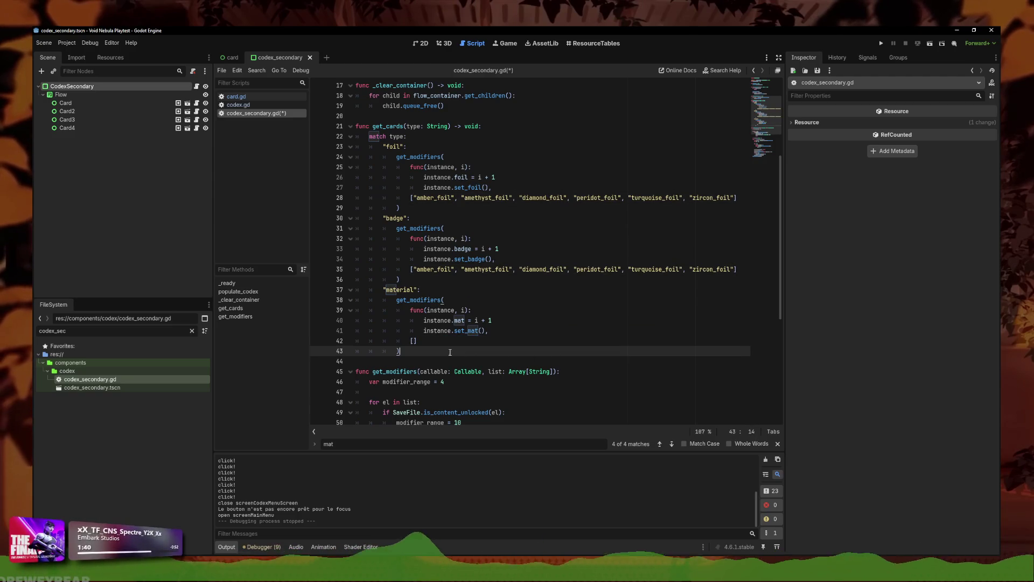
# Step: Replace the badge case's foil names on line 35 and search card.gd for badge_ names
pyautogui.moveTo(732, 269); pyautogui.dragTo(417, 271)
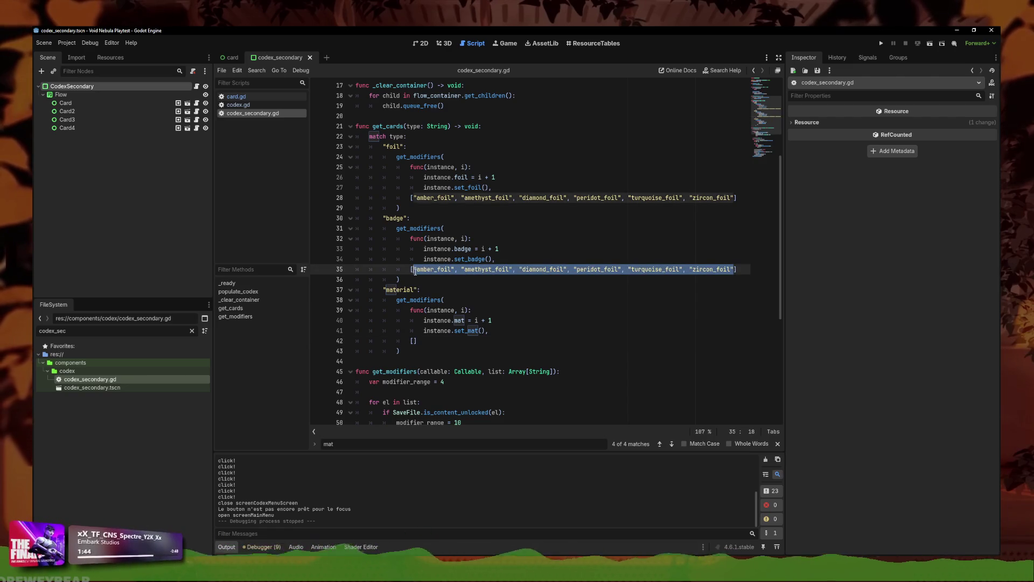
pyautogui.write('"badge_pool", "badge_')
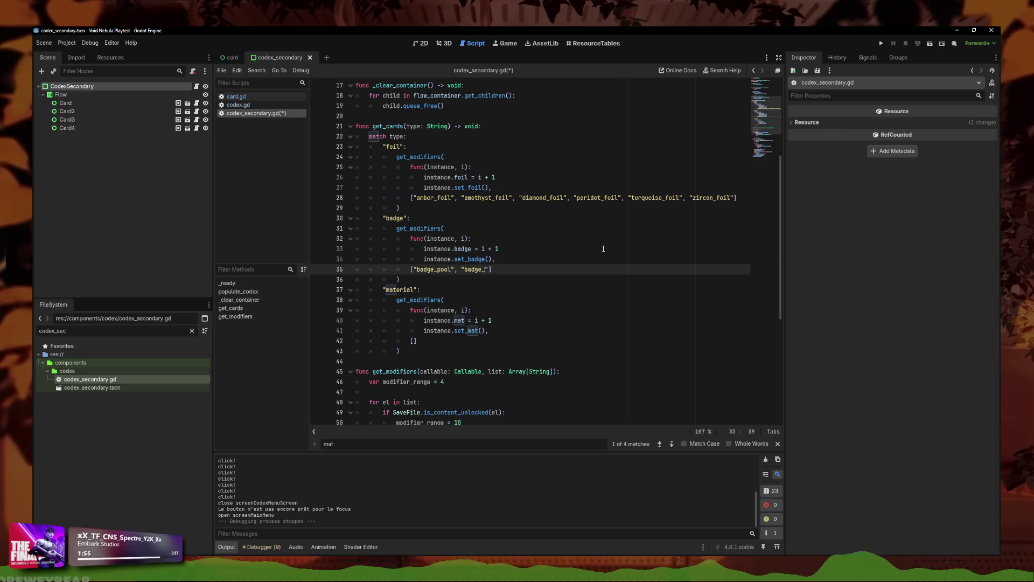
pyautogui.click(250, 105)
pyautogui.click(237, 97)
pyautogui.click(252, 106)
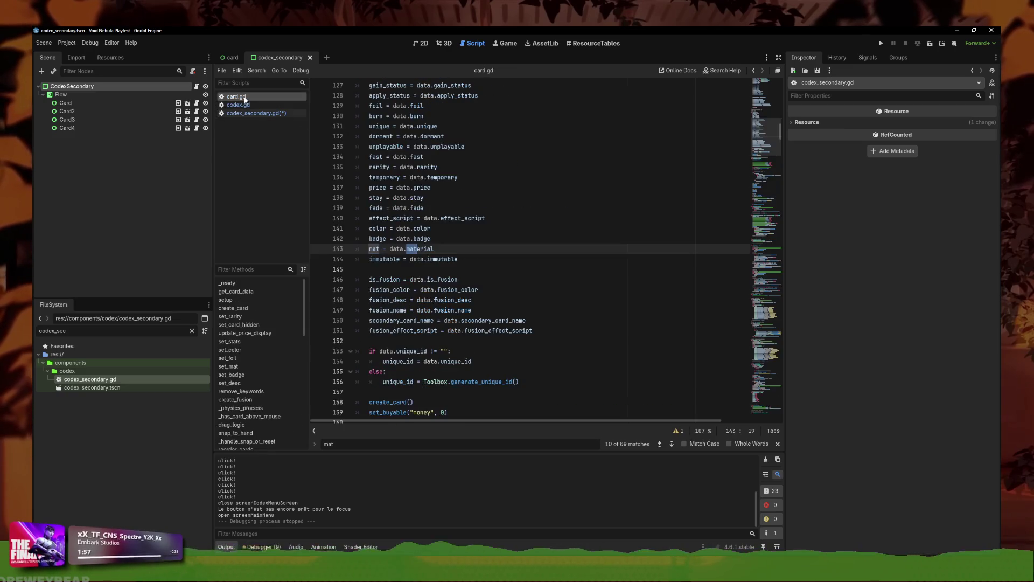
pyautogui.hotkey('alt', 'Left')
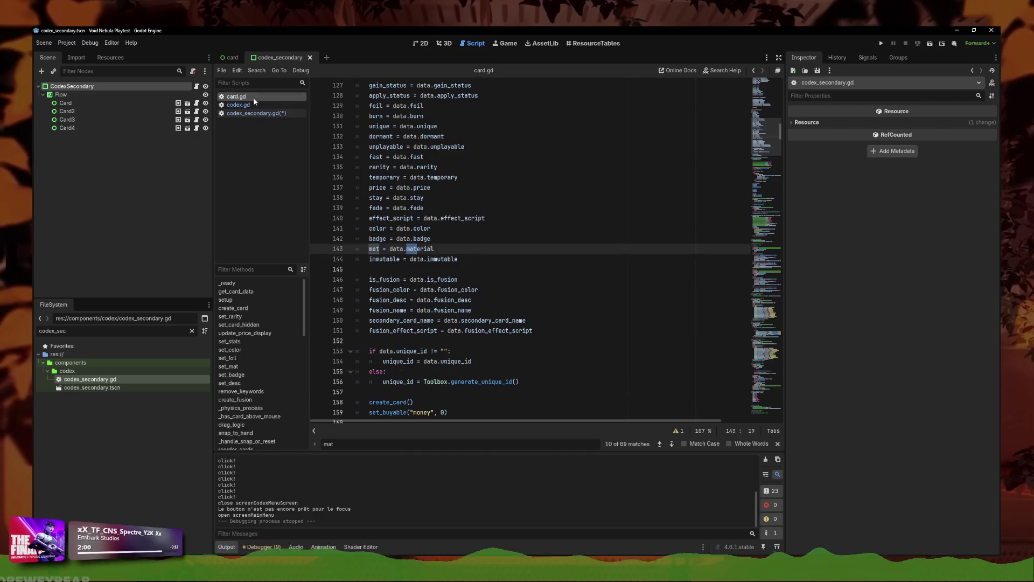
pyautogui.hotkey('ctrl', 'f')
pyautogui.write('badge_')
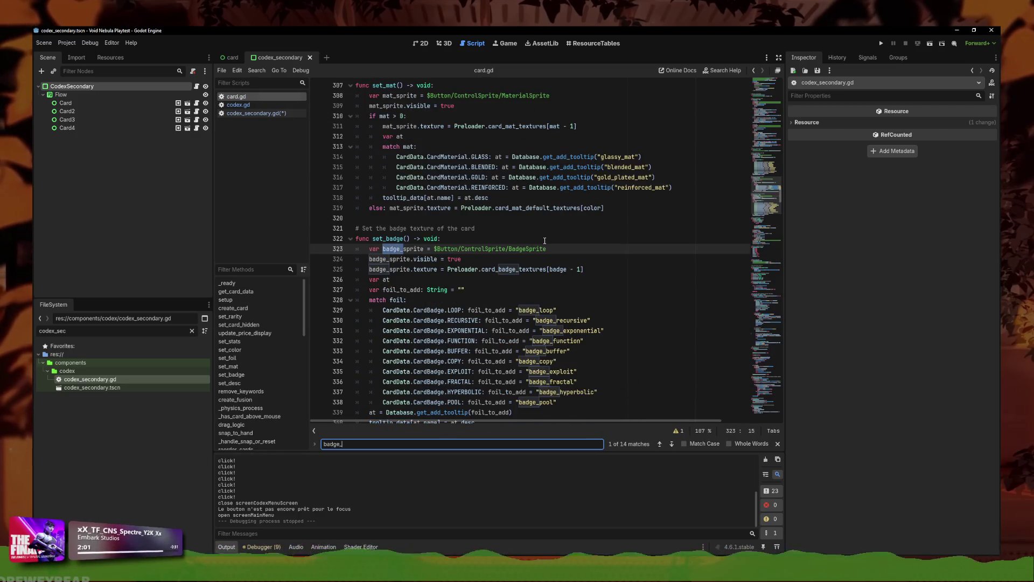
pyautogui.scroll(-3, 545, 241)
pyautogui.moveTo(558, 310); pyautogui.dragTo(519, 259)
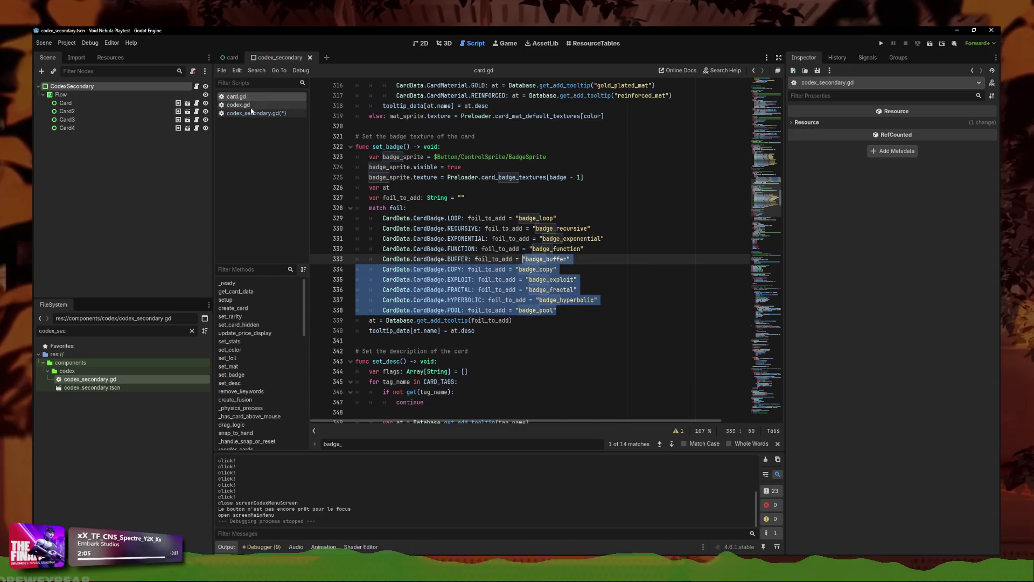
pyautogui.click(586, 272)
# Step: Add "badge_copy", "badge_fractal", "badge_hyperbolic" to the badge list, save codex_secondary.gd and relaunch the game
pyautogui.hotkey('alt', 'Left')
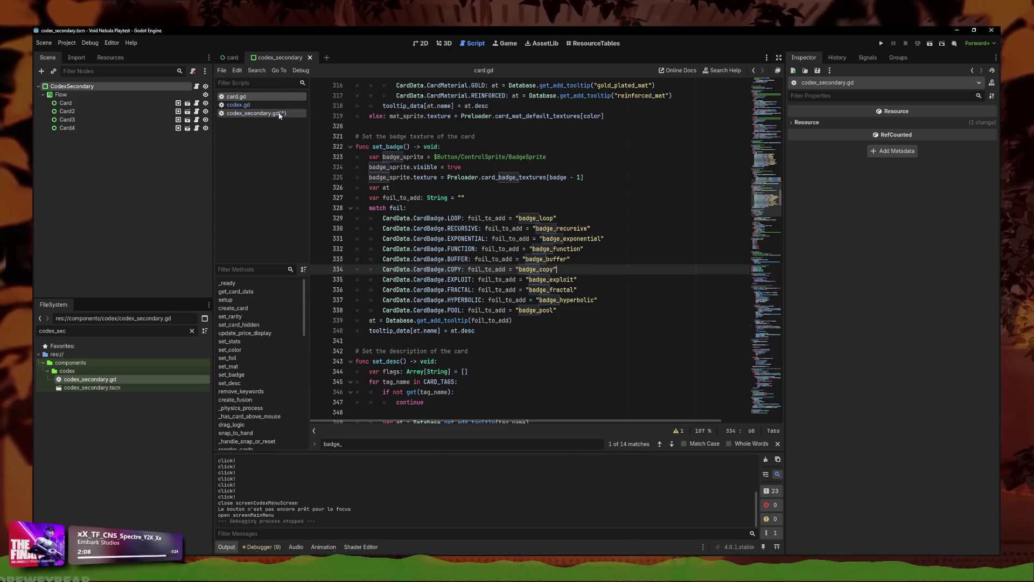
pyautogui.write('b')
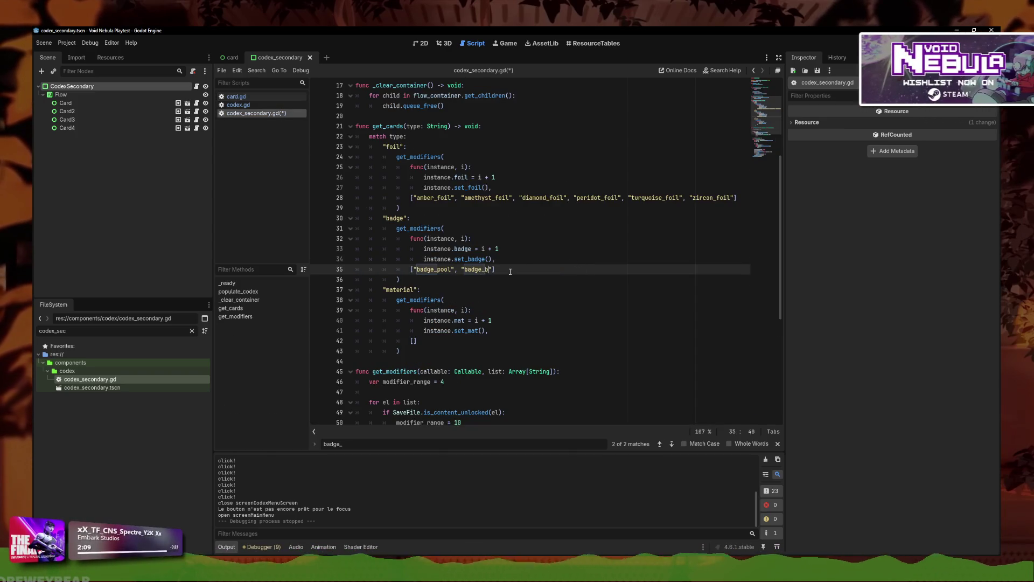
pyautogui.press('BackSpace')
pyautogui.press('BackSpace')
pyautogui.press('BackSpace')
pyautogui.write('"badge_exploit", "')
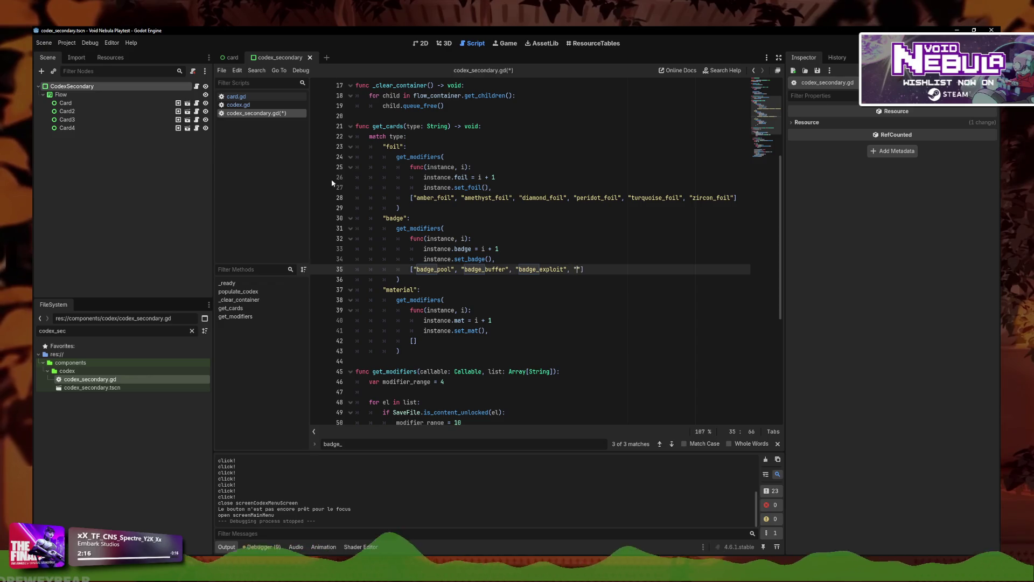
pyautogui.click(236, 97)
pyautogui.press('F3')
pyautogui.press('F3')
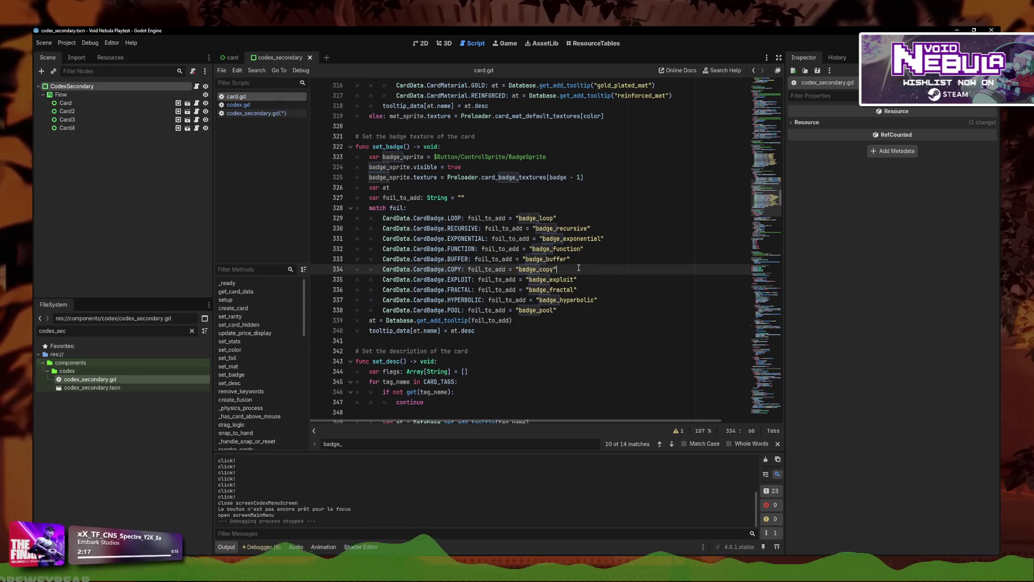
pyautogui.click(253, 113)
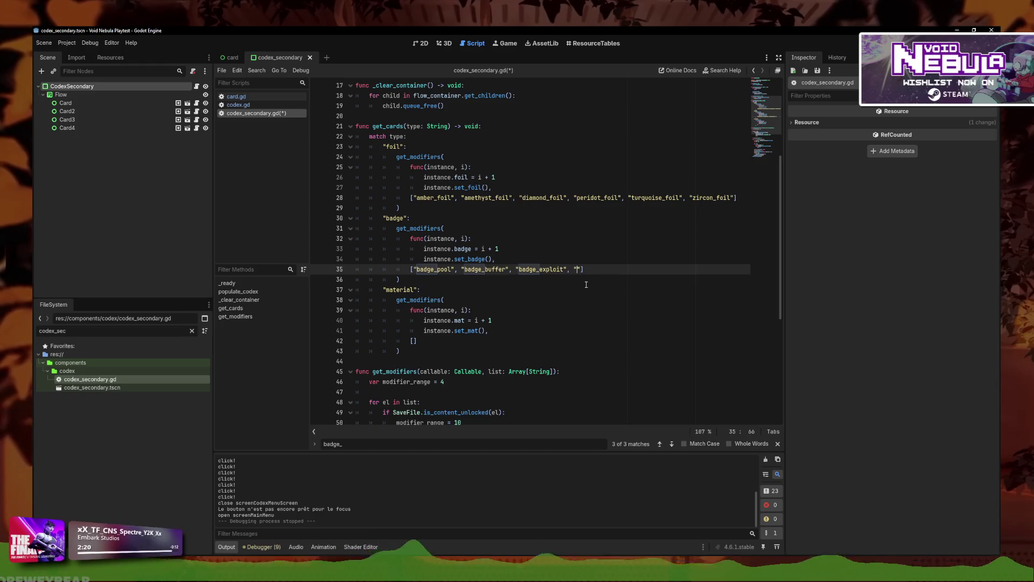
pyautogui.write('badge_copy", "')
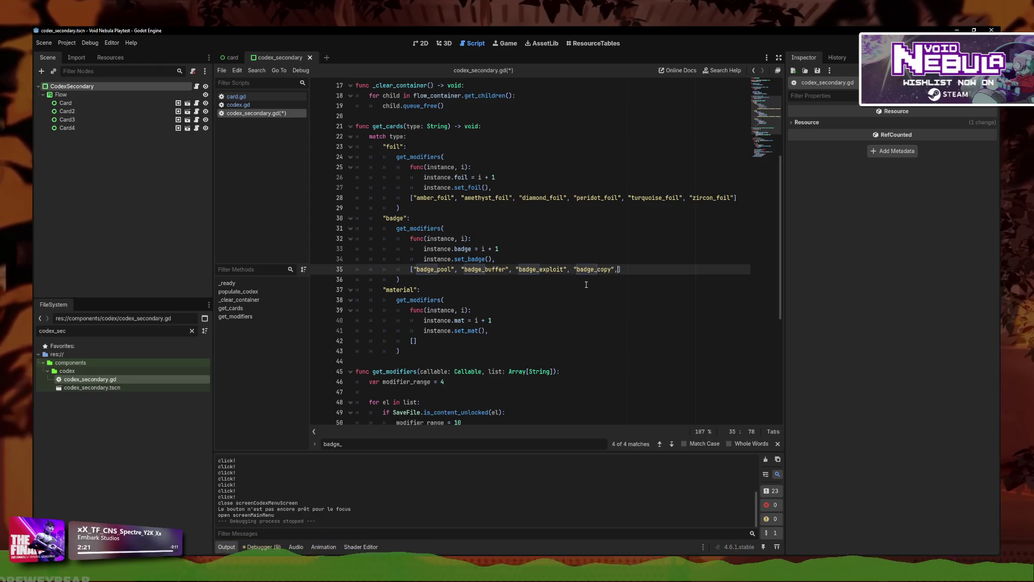
pyautogui.write('badge_fractal", "bad')
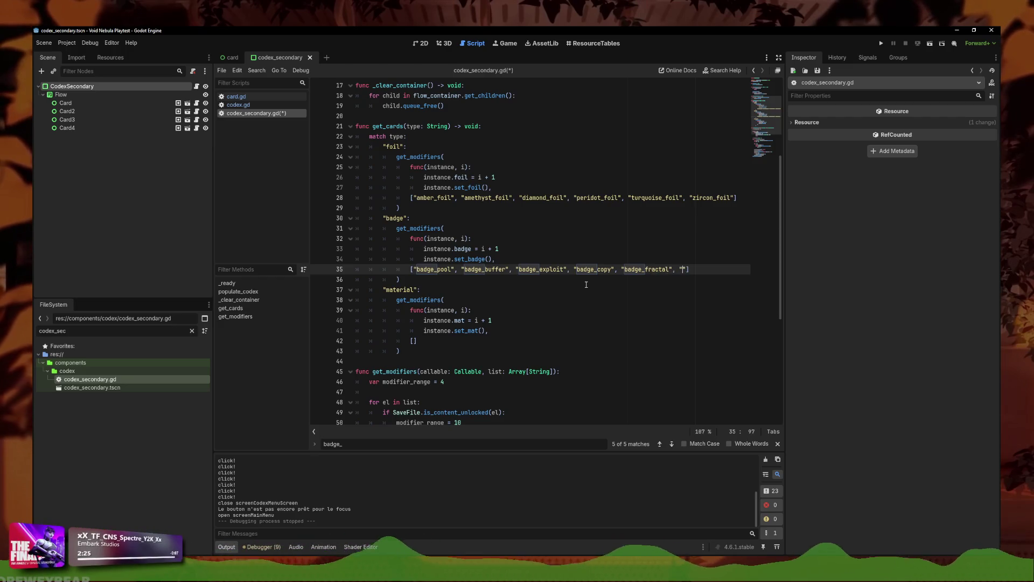
pyautogui.write('ge_hyperbolic')
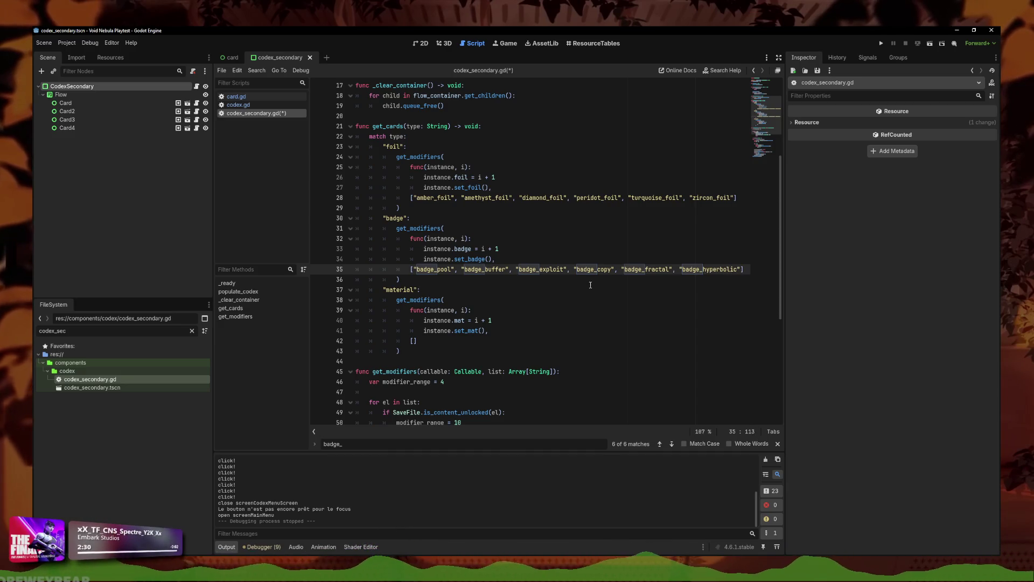
pyautogui.click(590, 283)
pyautogui.hotkey('ctrl', 's')
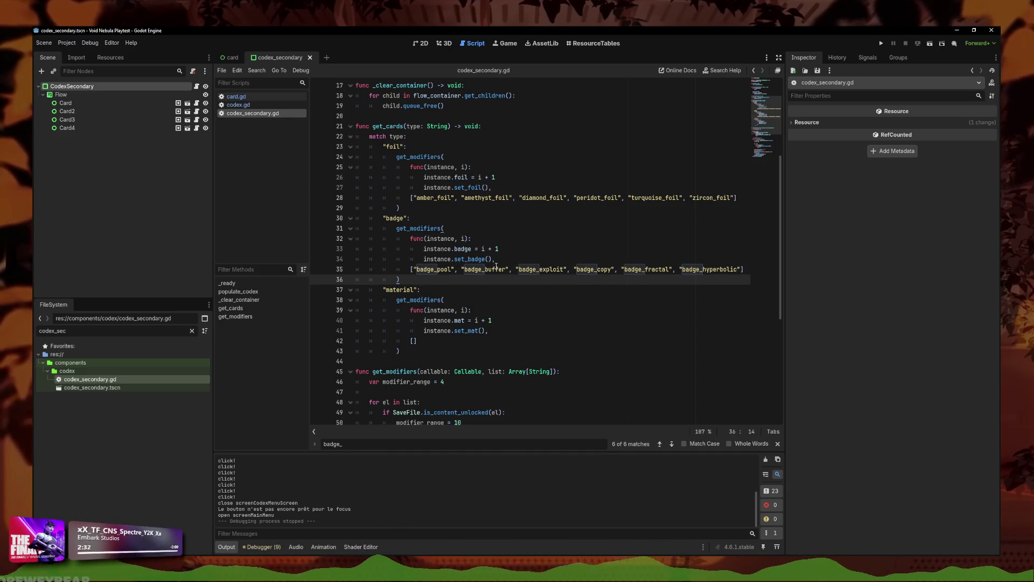
pyautogui.click(625, 253)
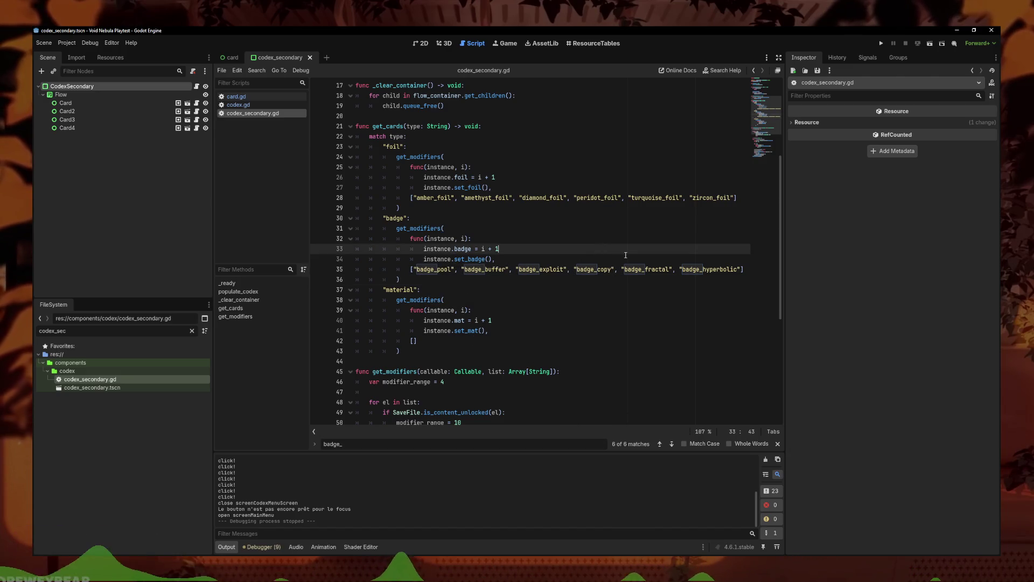
pyautogui.click(882, 43)
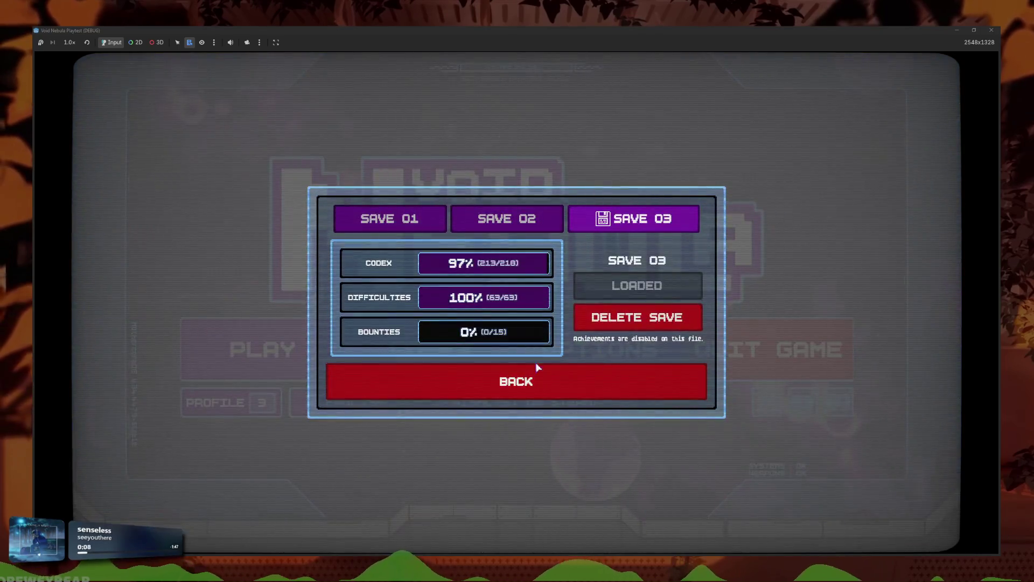
# Step: Open Codex > Card Badges in the running game, triggering the Nil desc error
pyautogui.click(536, 364)
pyautogui.click(470, 341)
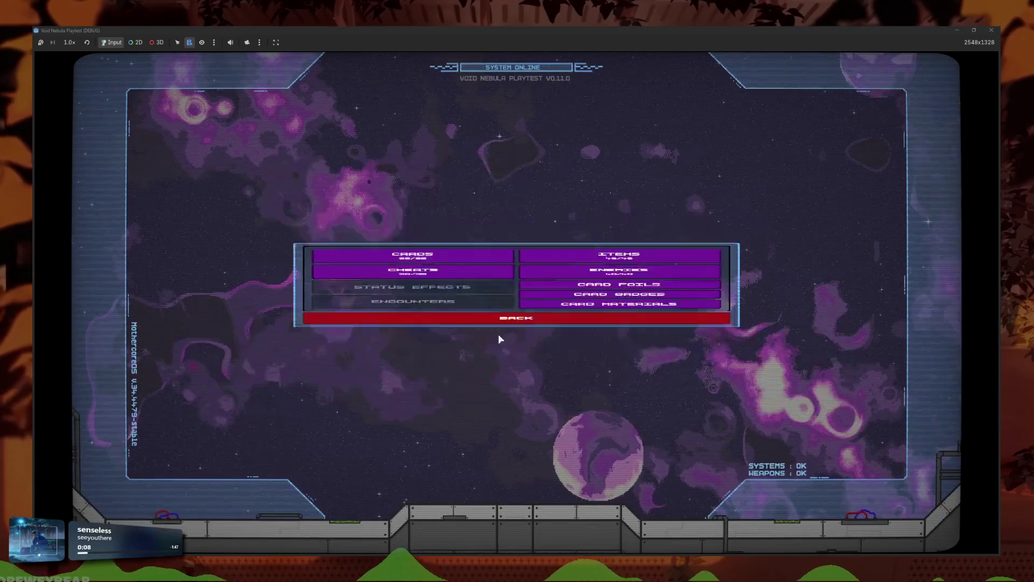
pyautogui.click(675, 325)
# Step: Inspect failing line 340 and foil_to_add on line 339 in card.gd
pyautogui.click(431, 258)
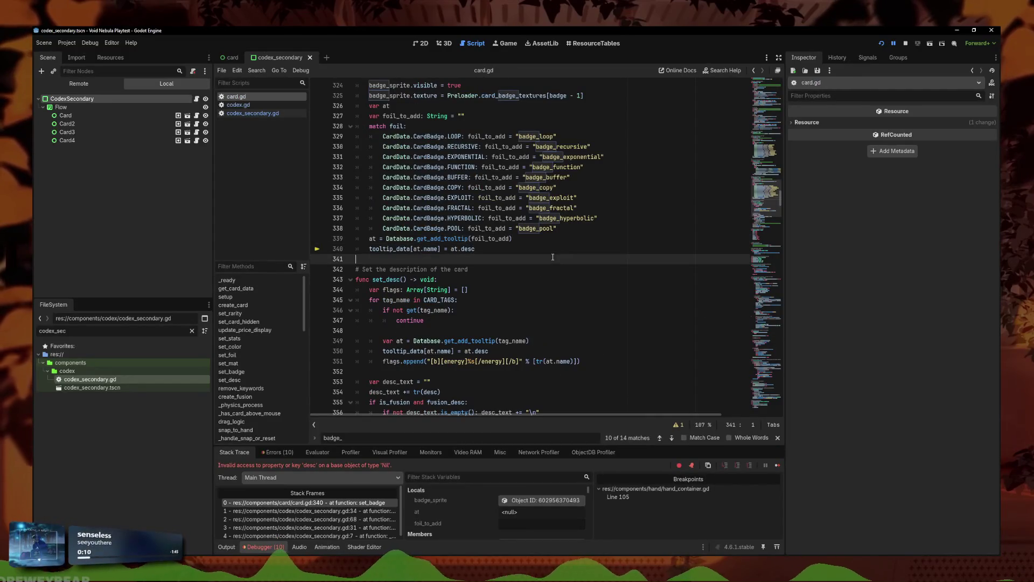
pyautogui.scroll(2, 435, 220)
pyautogui.click(481, 313)
pyautogui.scroll(3, 455, 313)
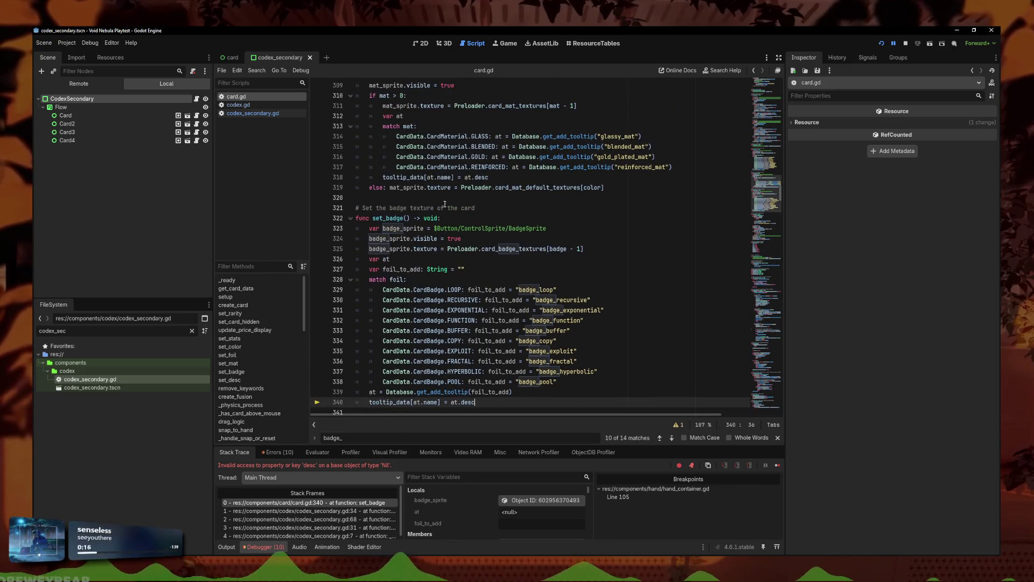
pyautogui.scroll(4, 475, 157)
pyautogui.scroll(-5, 475, 242)
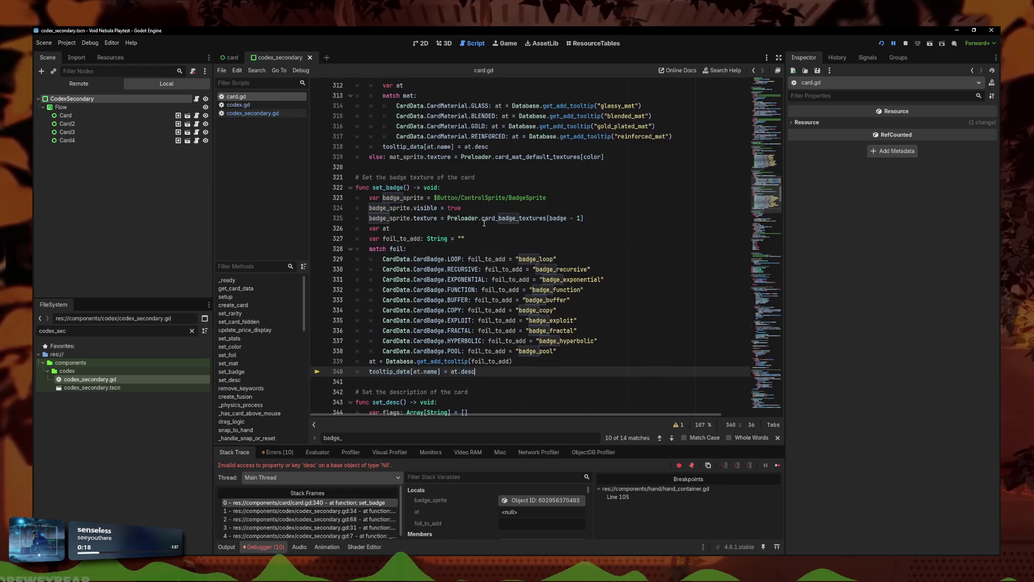
pyautogui.click(490, 361)
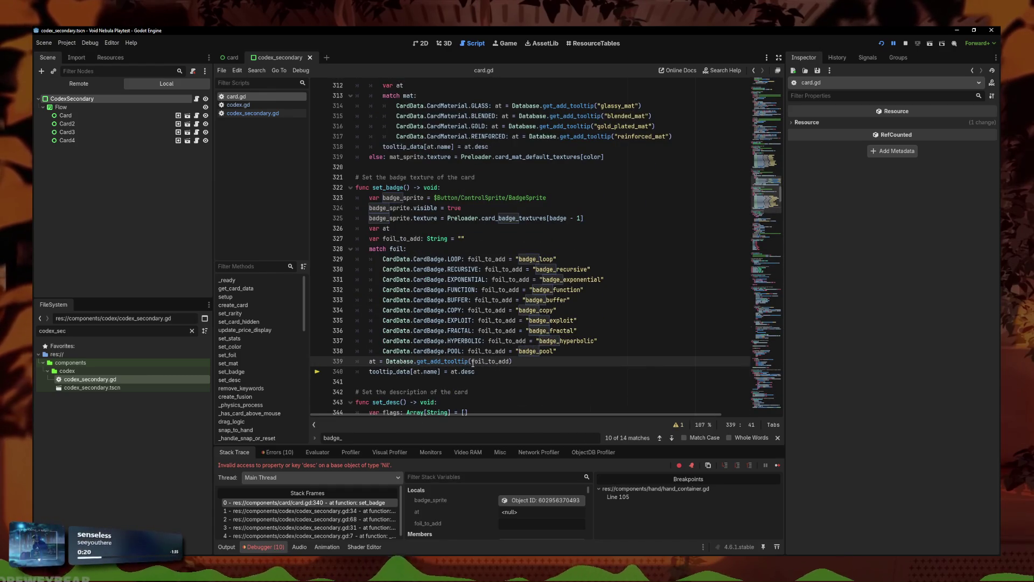
pyautogui.press('Left')
pyautogui.press('End')
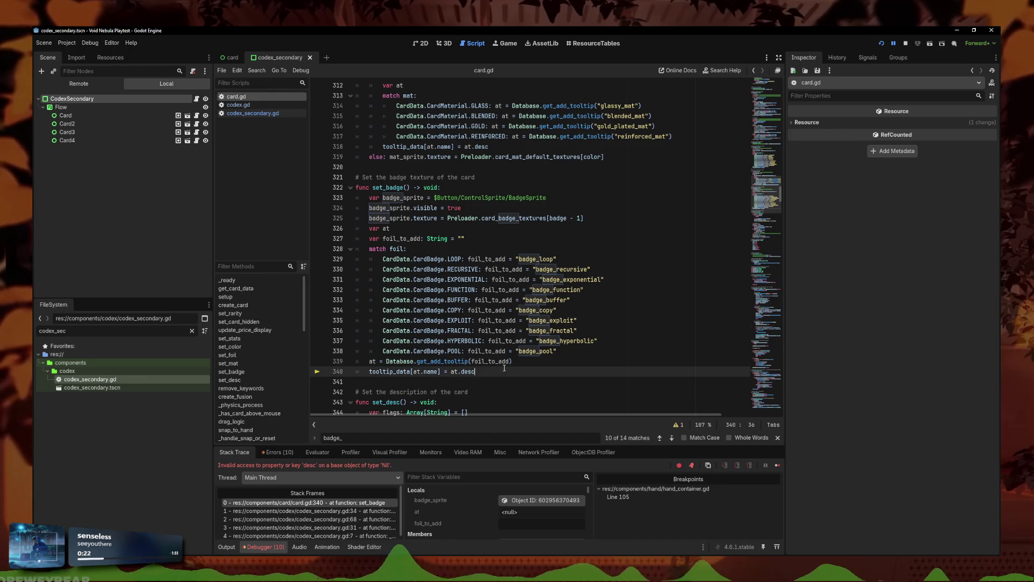
# Step: Review the badge_pool, badge_fractal and exploit badge strings in set_badge's match table
pyautogui.scroll(4, 506, 361)
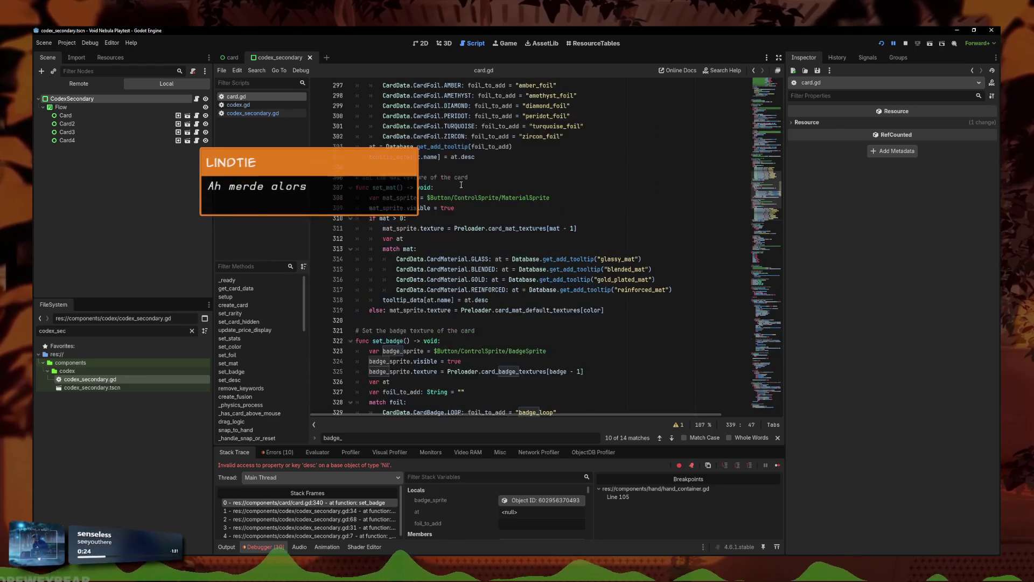
pyautogui.scroll(-4, 359, 396)
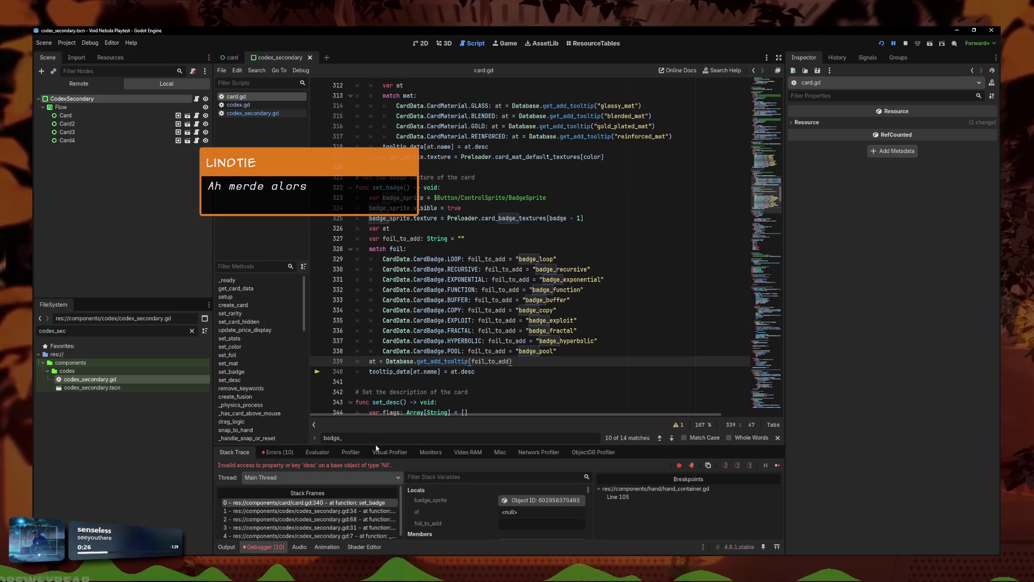
pyautogui.click(540, 352)
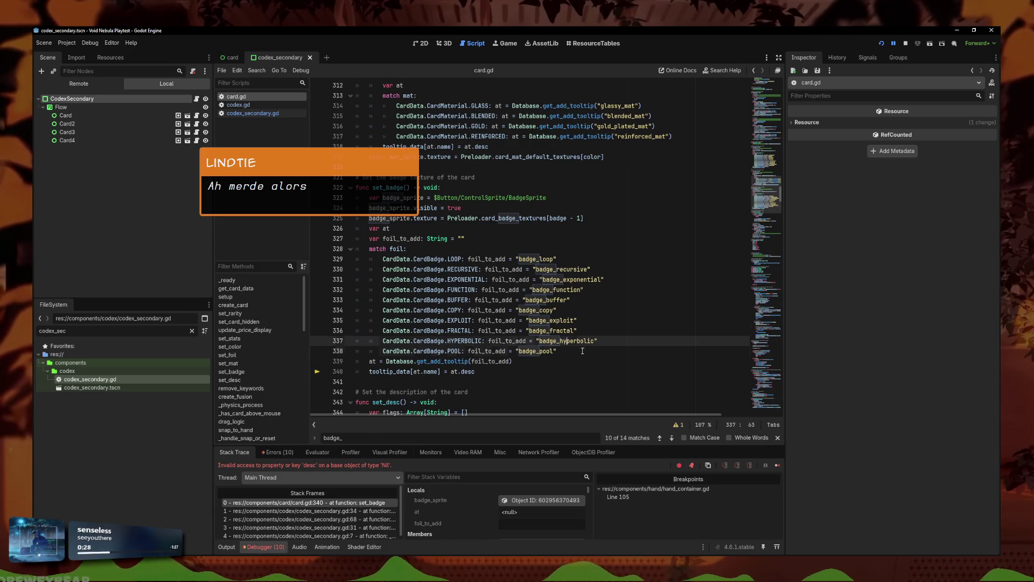
pyautogui.click(599, 333)
pyautogui.press('Down')
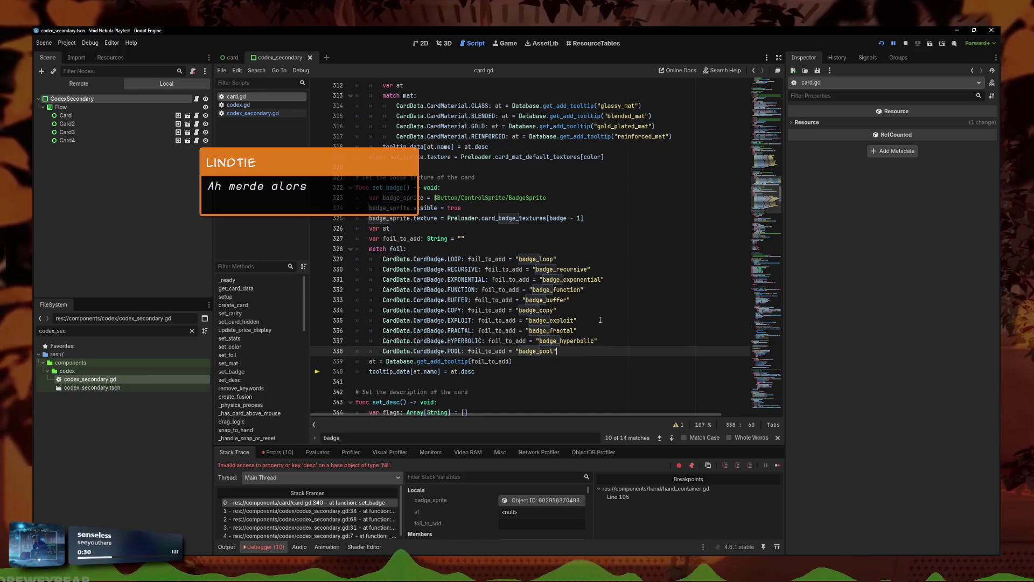
pyautogui.press('Up')
pyautogui.press('Up')
# Step: Filter FileSystem to inspect the badge_buffer.tres and badge_copy.tres tooltip resources
pyautogui.moveTo(67, 331); pyautogui.dragTo(35, 330)
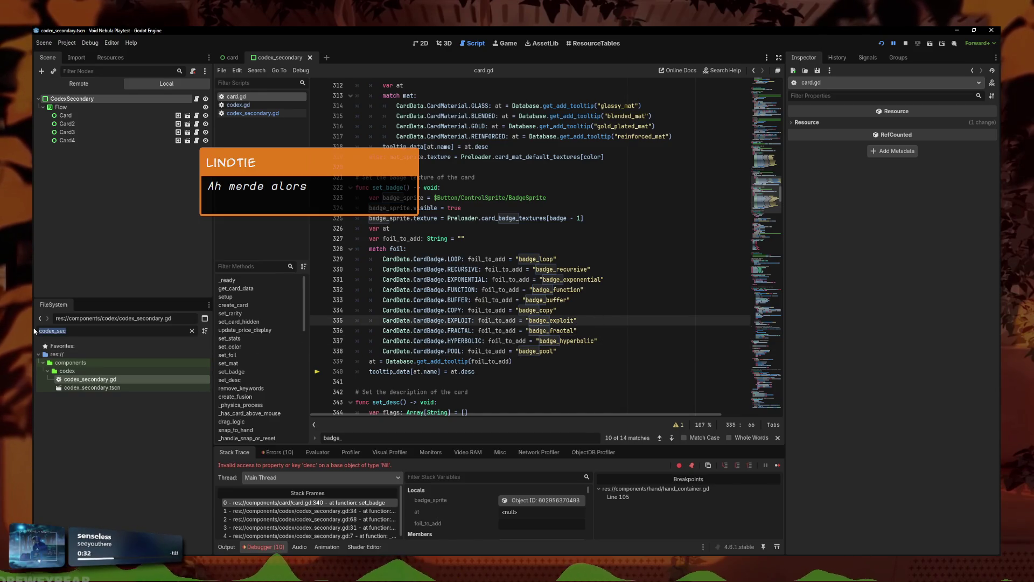
pyautogui.write('badge_buff')
pyautogui.click(101, 472)
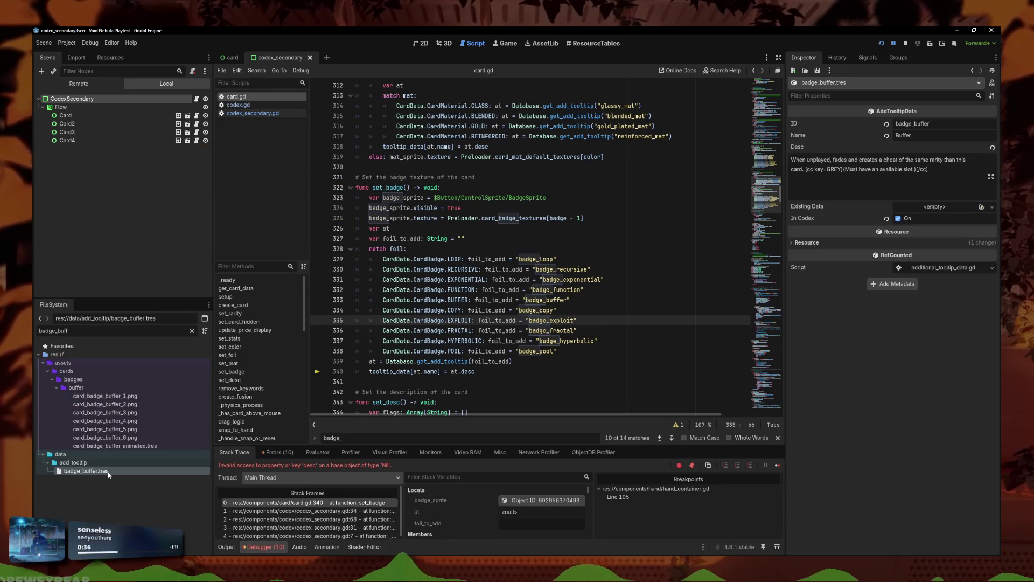
pyautogui.click(76, 330)
pyautogui.press('BackSpace')
pyautogui.press('BackSpace')
pyautogui.press('BackSpace')
pyautogui.write('cop')
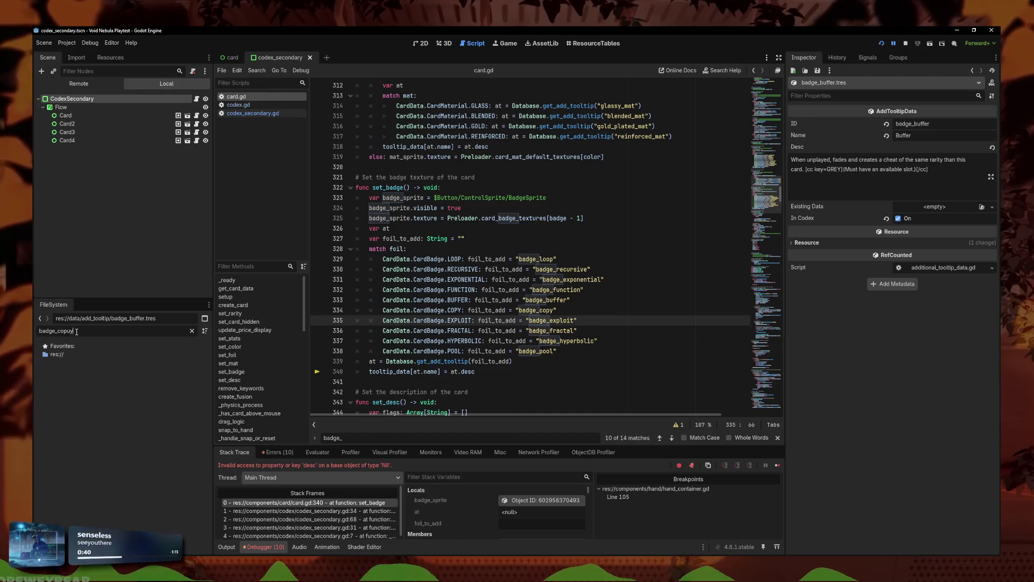
pyautogui.click(105, 454)
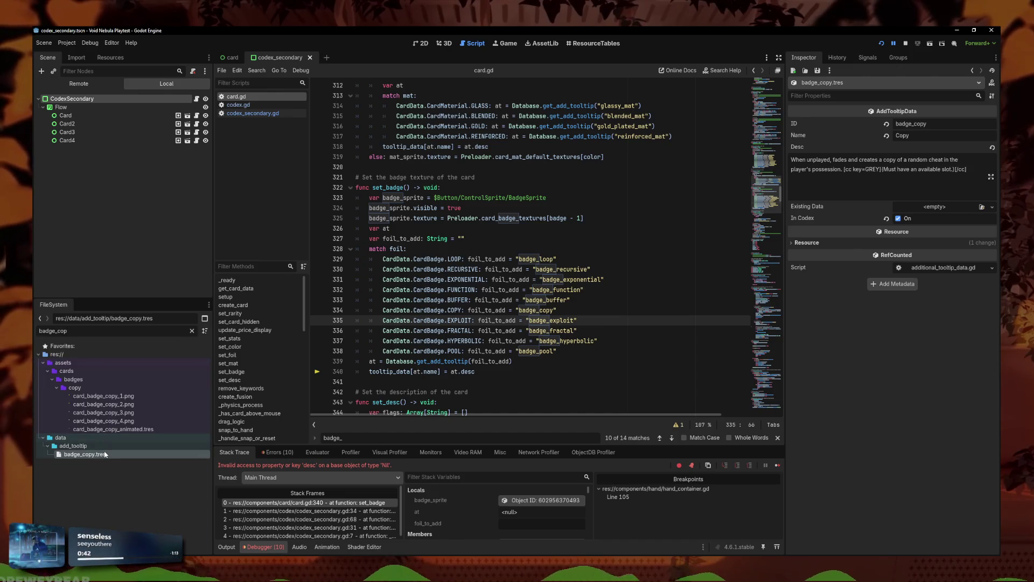
# Step: Inspect the badge_exploit.tres and badge_fractal.tres tooltip data
pyautogui.click(74, 326)
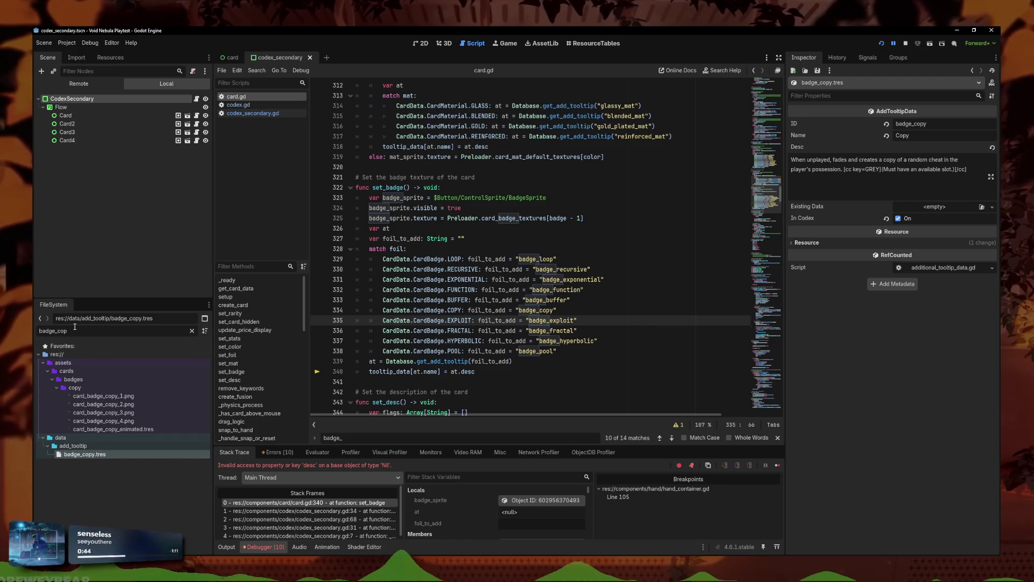
pyautogui.press('BackSpace')
pyautogui.press('BackSpace')
pyautogui.press('BackSpace')
pyautogui.write('fu')
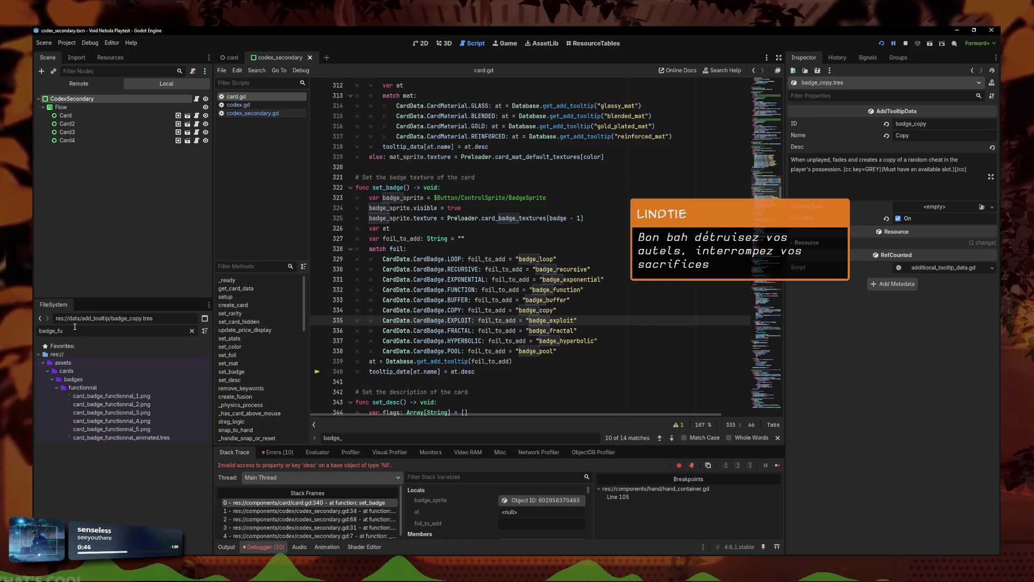
pyautogui.press('BackSpace')
pyautogui.press('BackSpace')
pyautogui.write('expl')
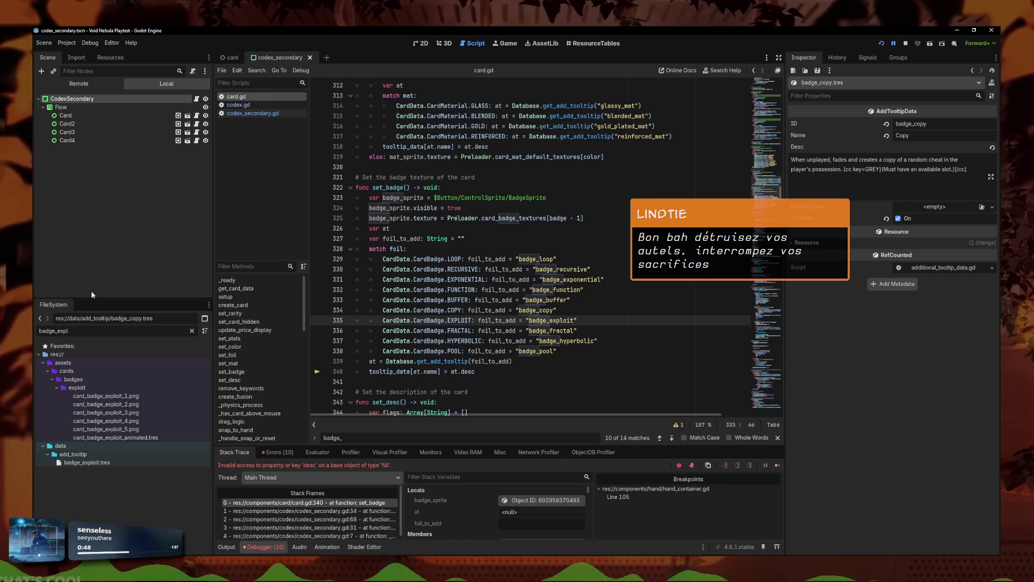
pyautogui.click(84, 463)
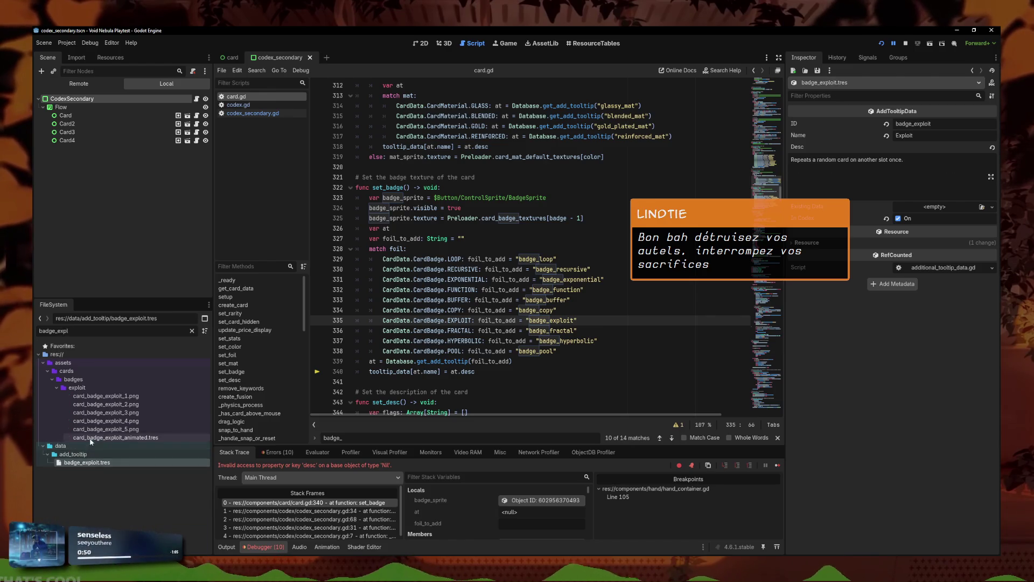
pyautogui.click(96, 327)
pyautogui.press('BackSpace')
pyautogui.press('BackSpace')
pyautogui.press('BackSpace')
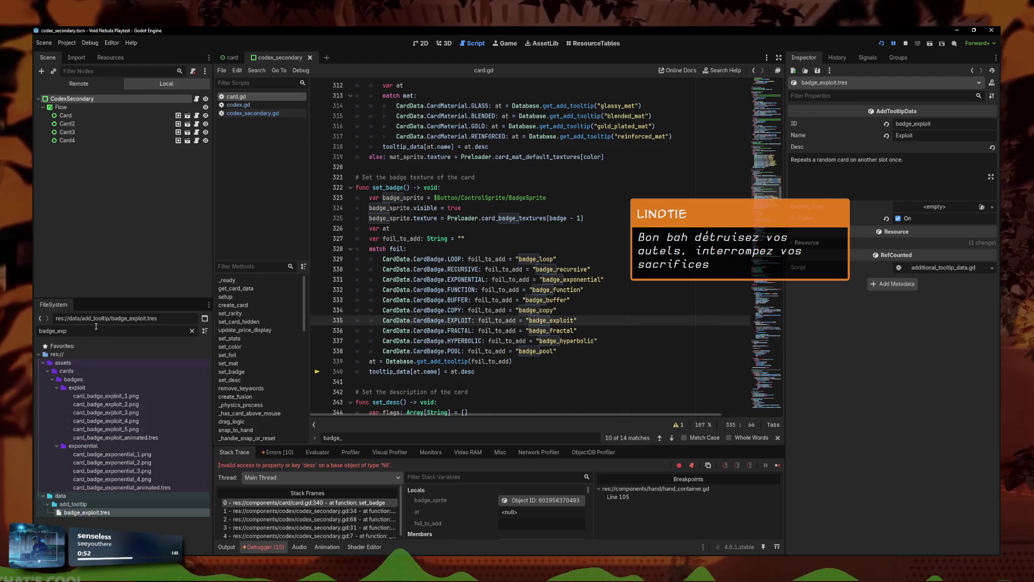
pyautogui.write('fract')
pyautogui.click(112, 455)
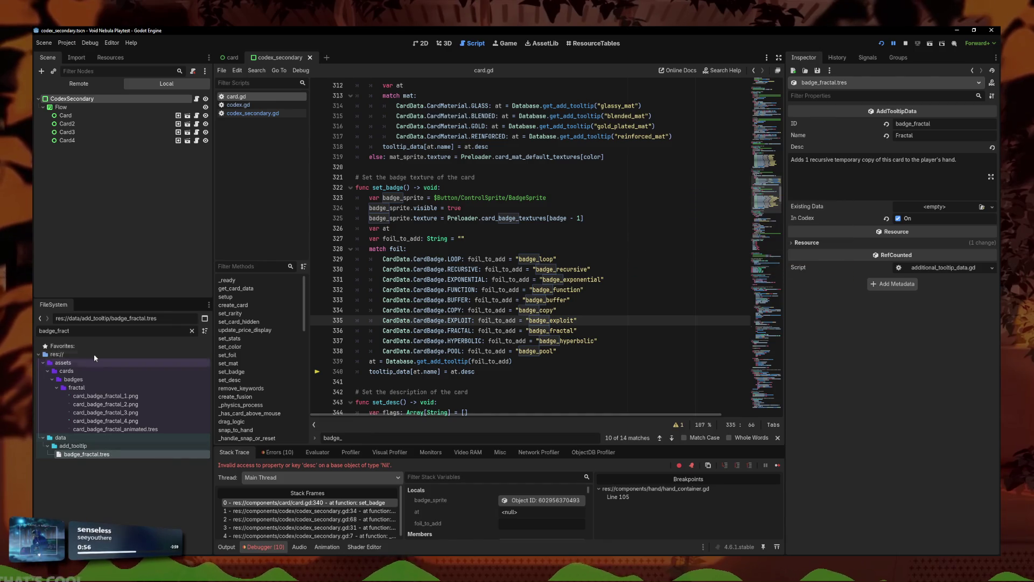
# Step: Inspect the badge_hyperbolic.tres, badge_pool.tres and loop.tres tooltip resources
pyautogui.click(85, 329)
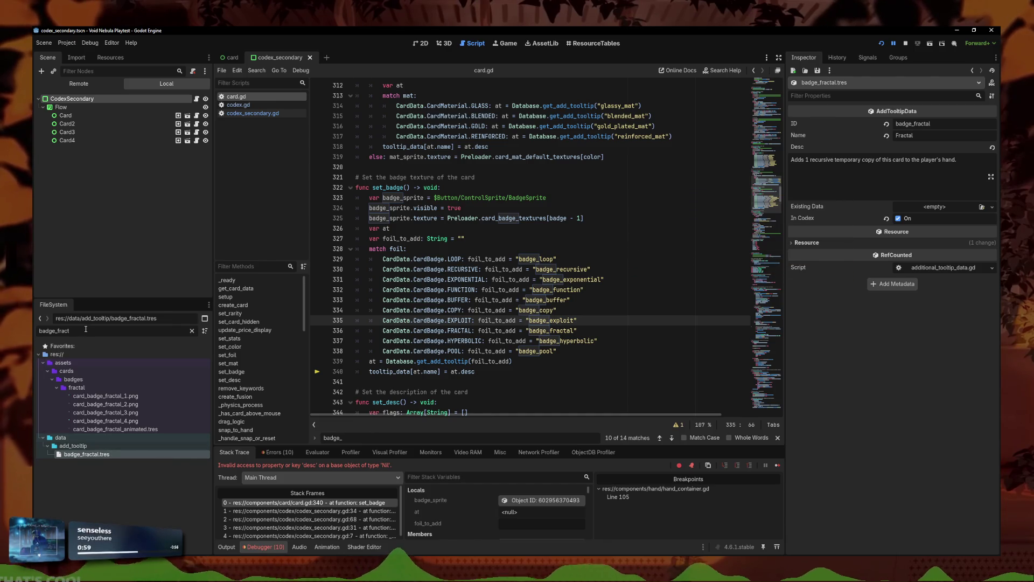
pyautogui.press('BackSpace')
pyautogui.press('BackSpace')
pyautogui.press('BackSpace')
pyautogui.write('hyu')
pyautogui.press('BackSpace')
pyautogui.click(123, 464)
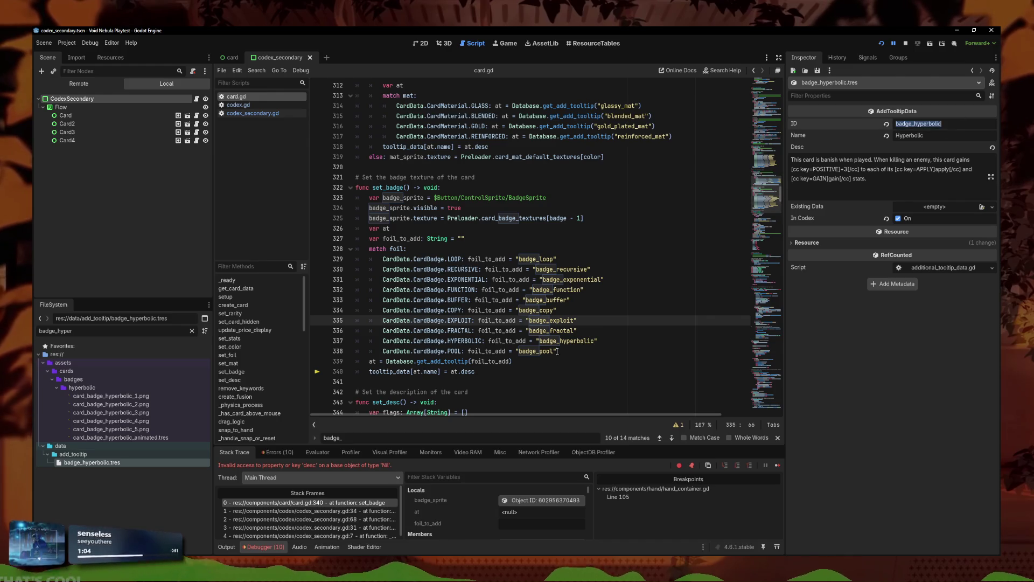
pyautogui.moveTo(594, 343); pyautogui.dragTo(539, 343)
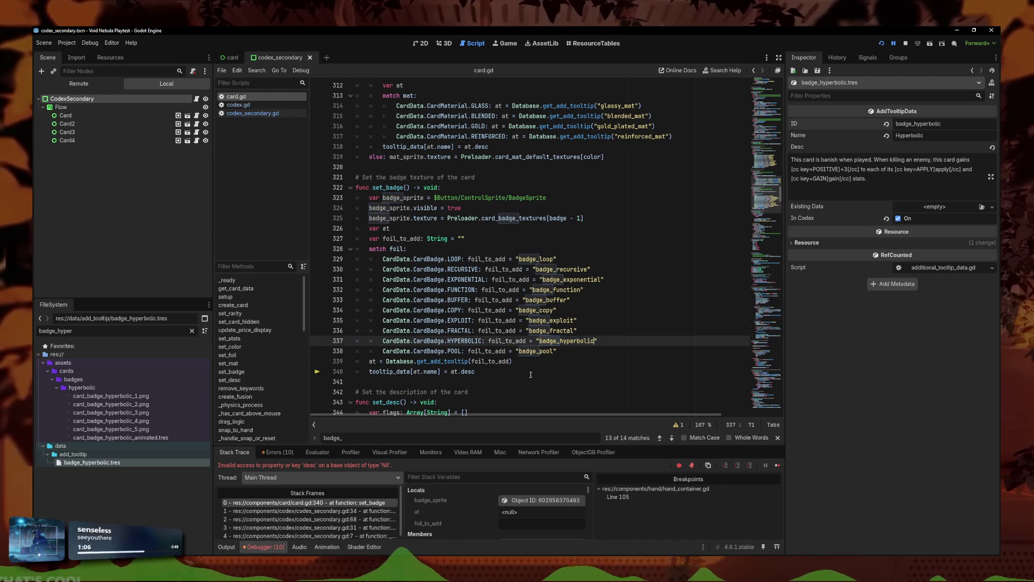
pyautogui.write('b')
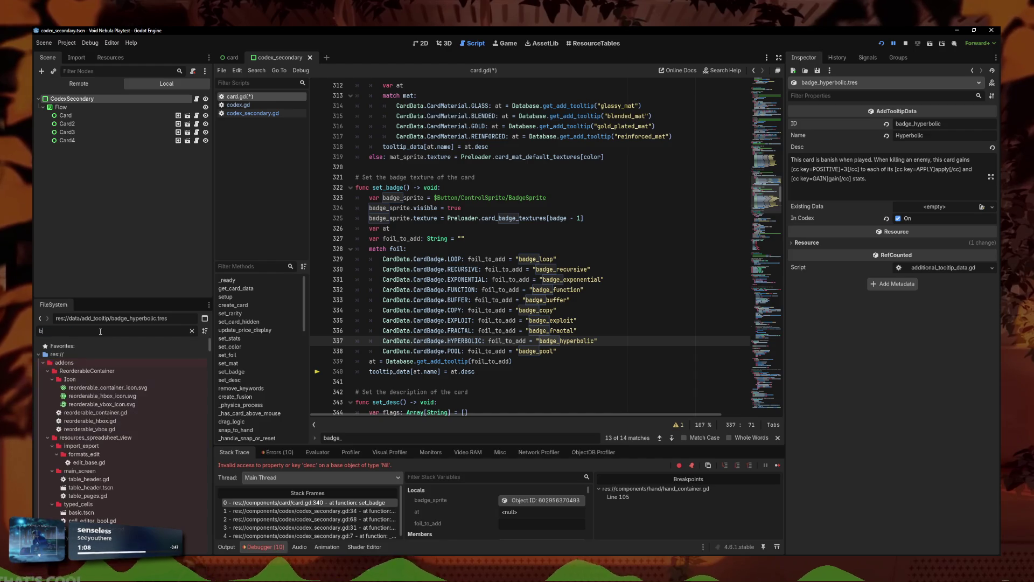
pyautogui.write('adge_pool')
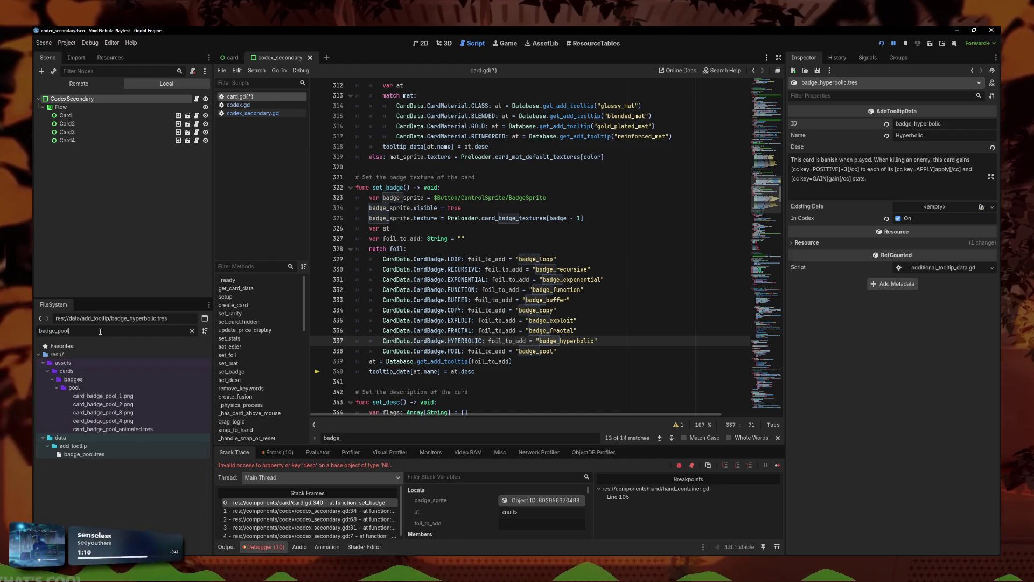
pyautogui.click(86, 454)
pyautogui.click(75, 330)
pyautogui.write('loop')
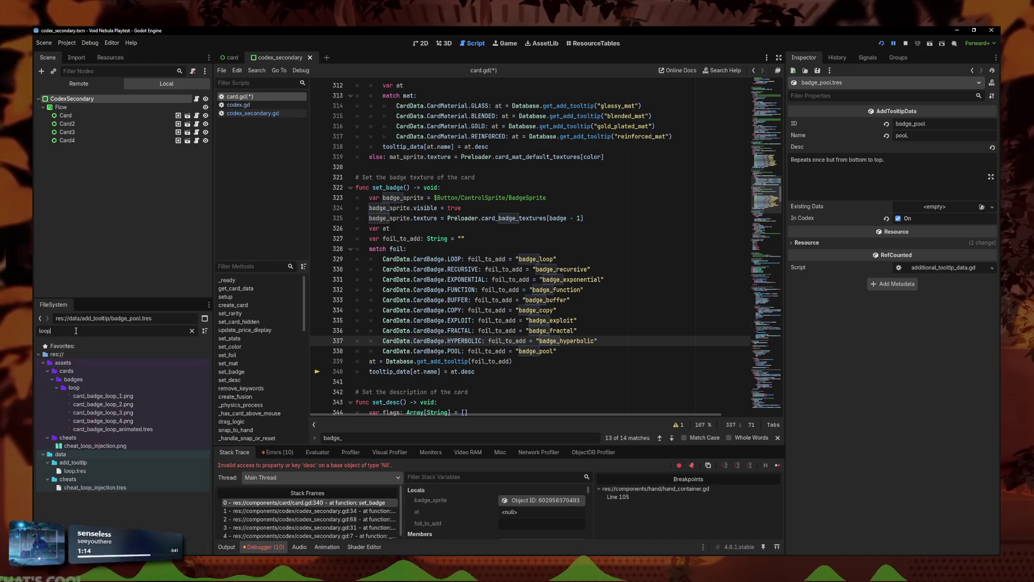
pyautogui.click(82, 470)
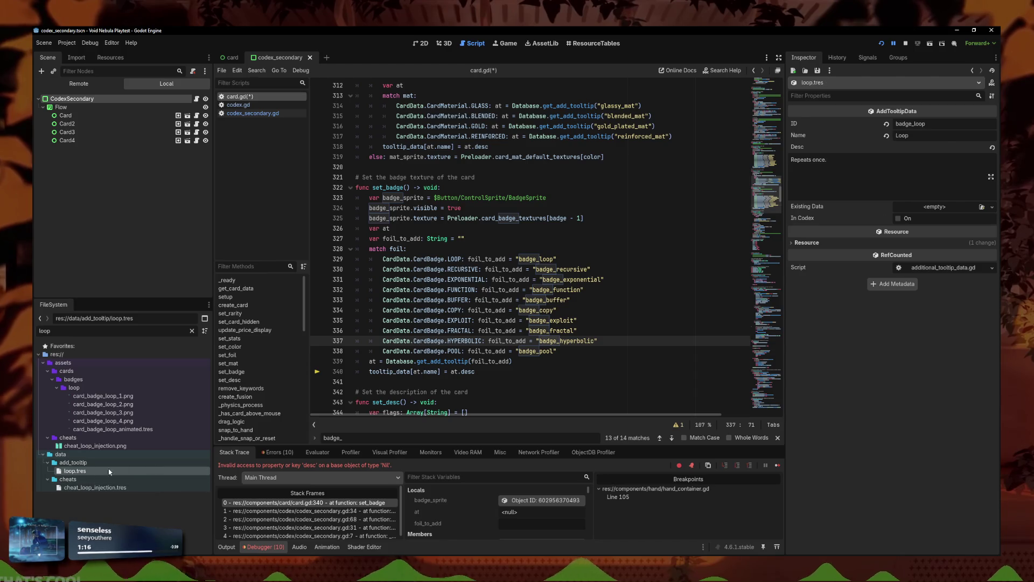
# Step: Compare recursive.tres and exponential.tres IDs with badge_recursive and badge_exponential in the match table
pyautogui.click(86, 331)
pyautogui.press('BackSpace')
pyautogui.press('BackSpace')
pyautogui.press('BackSpace')
pyautogui.write('recurs')
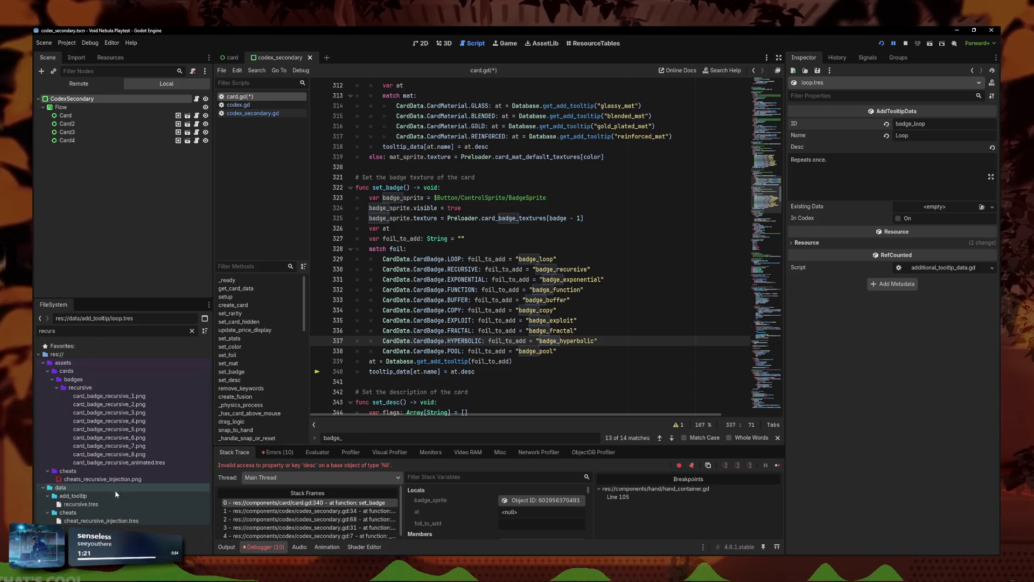
pyautogui.click(109, 505)
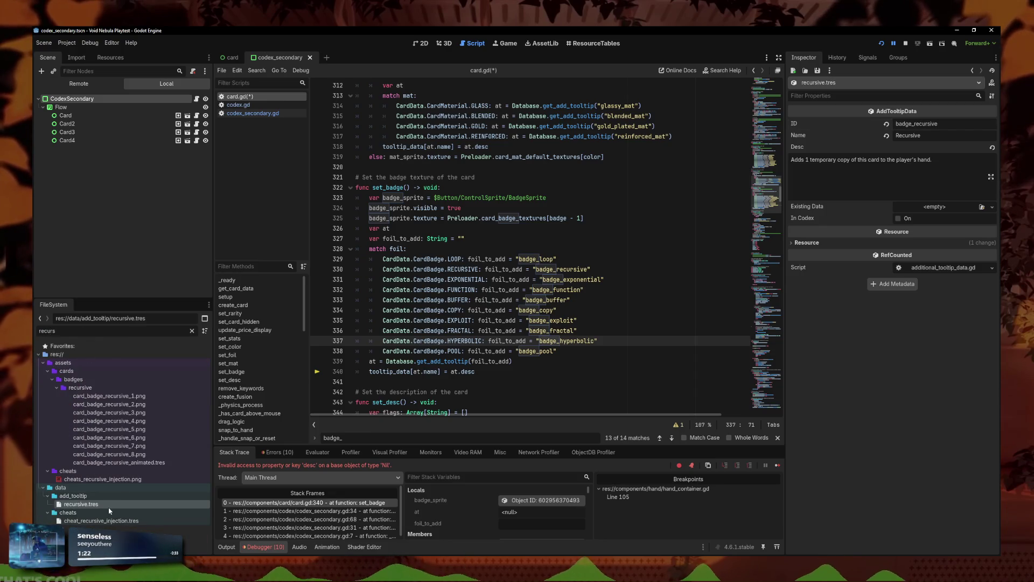
pyautogui.doubleClick(916, 123)
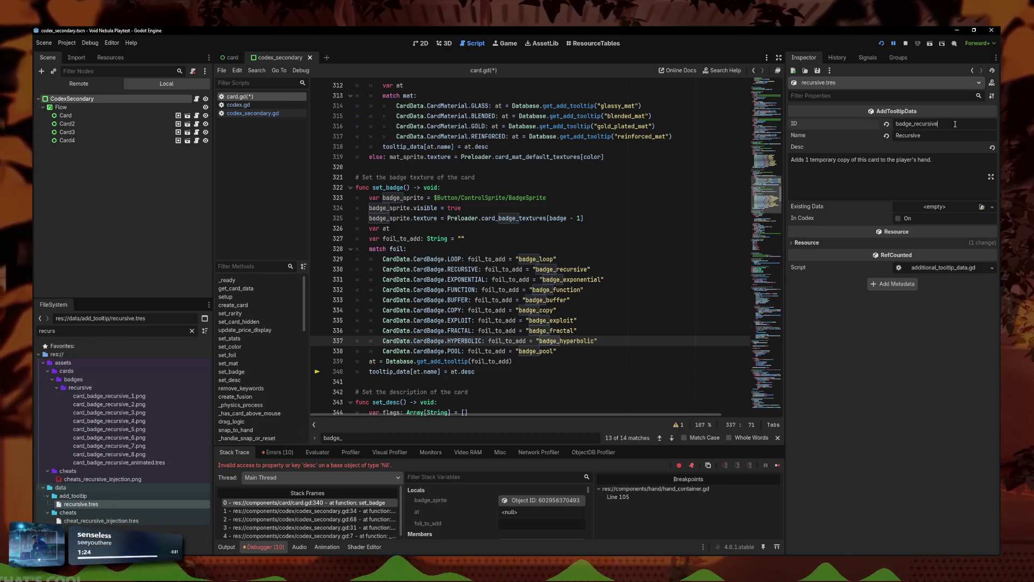
pyautogui.doubleClick(561, 269)
pyautogui.click(77, 331)
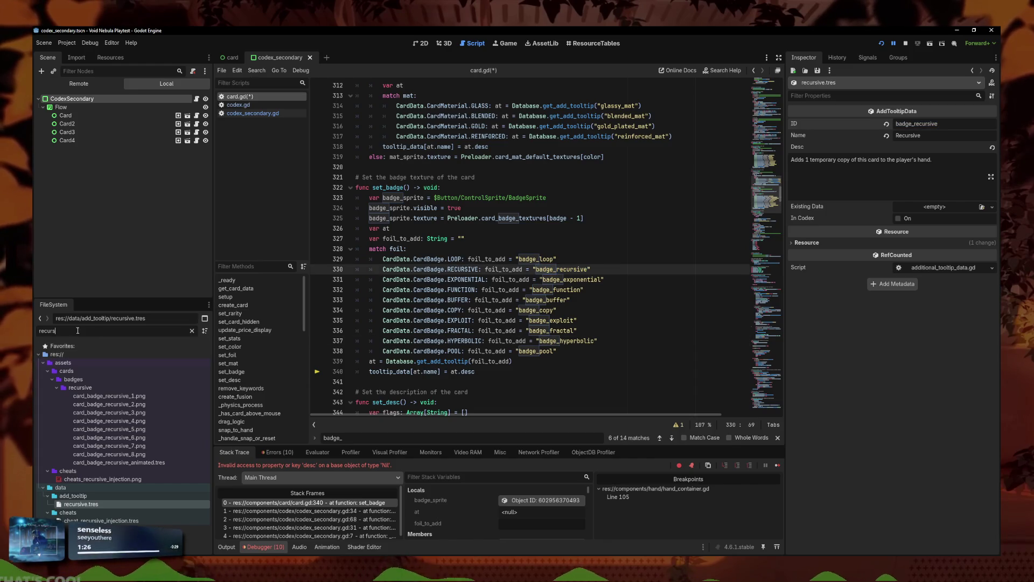
pyautogui.write('expon')
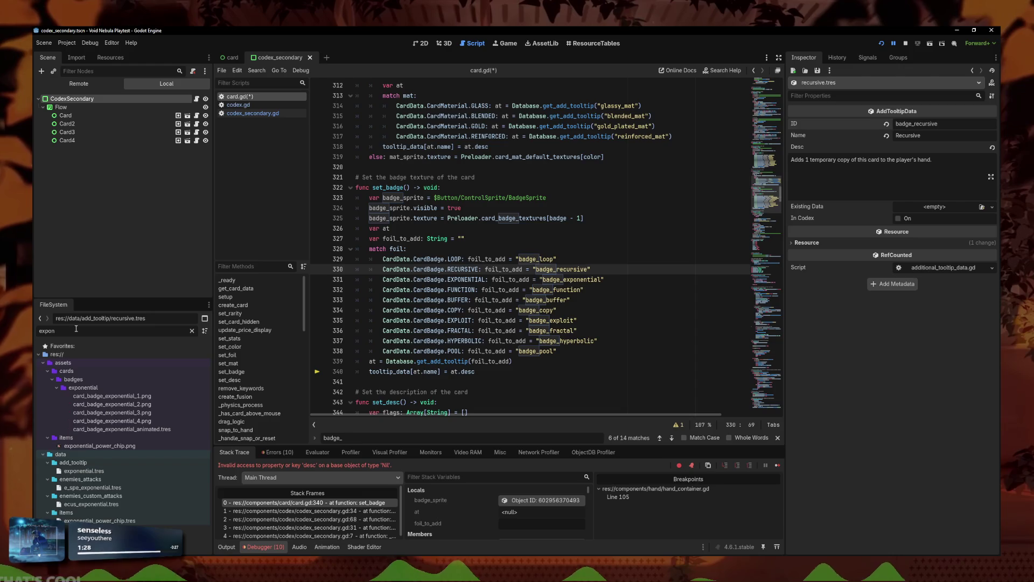
pyautogui.click(84, 470)
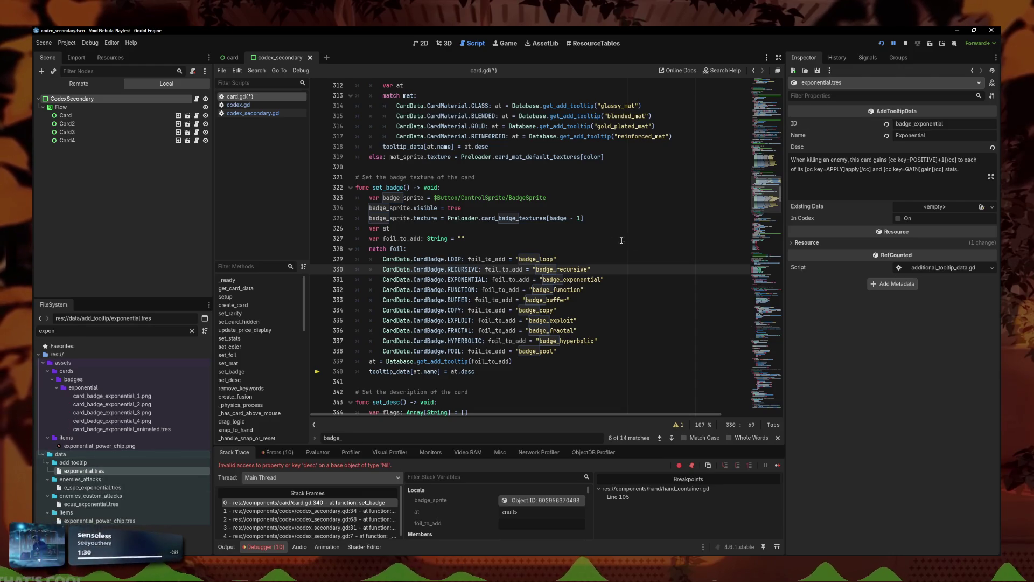
pyautogui.doubleClick(602, 279)
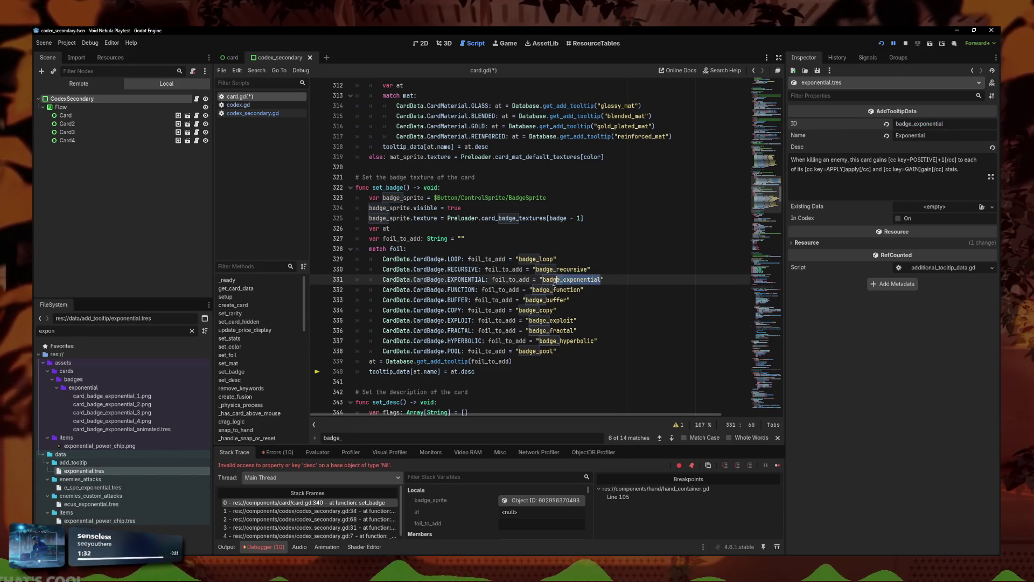
pyautogui.hotkey('ctrl', 'v')
# Step: Check functional.tres's ID badge_function against set_badge and save card.gd
pyautogui.doubleClick(46, 331)
pyautogui.write('function')
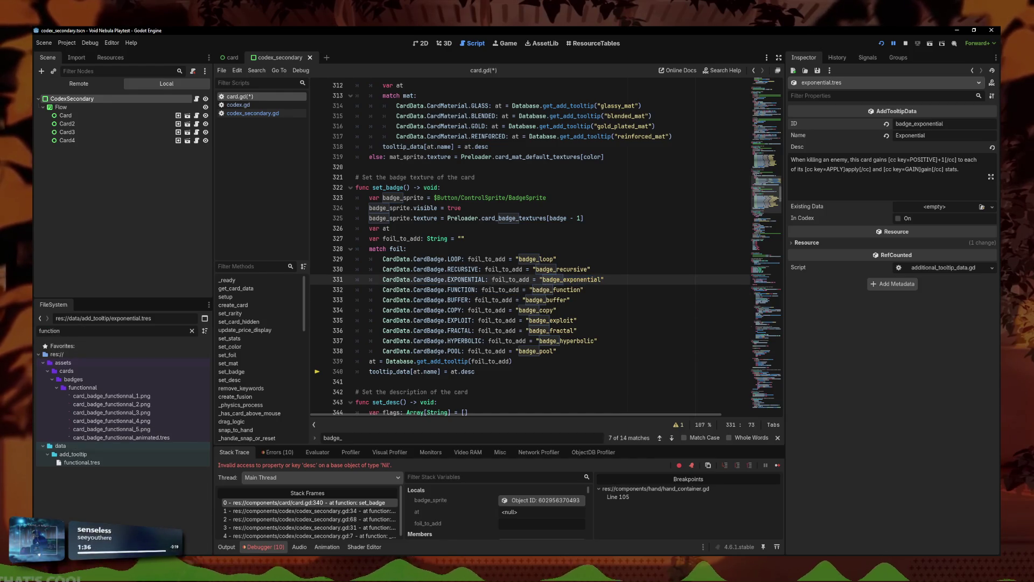
pyautogui.click(82, 462)
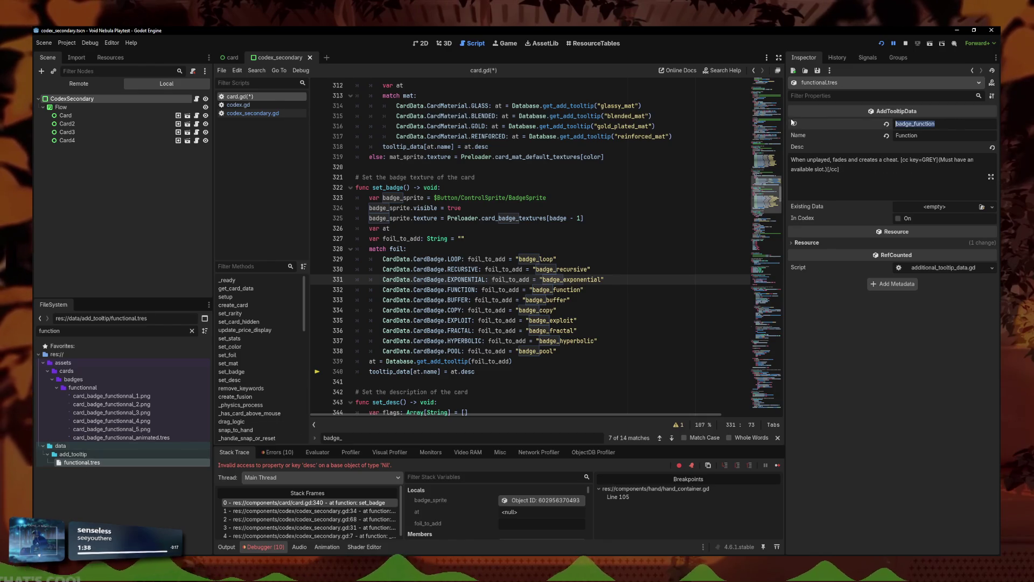
pyautogui.click(616, 351)
pyautogui.hotkey('ctrl', 's')
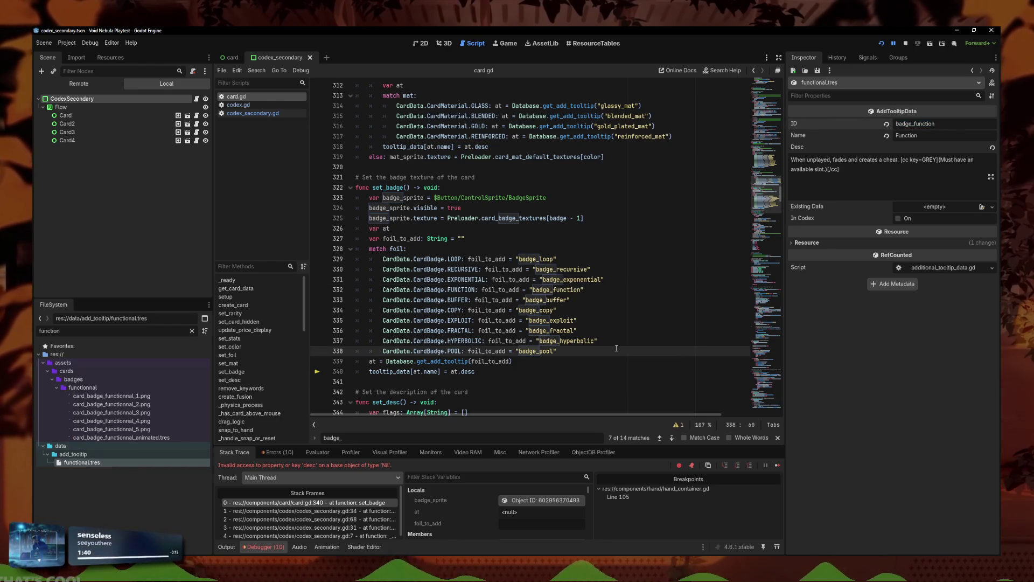
# Step: Add print(at) after the match table, comment out the two tooltip lookup lines, and save
pyautogui.press('Return')
pyautogui.write('print(')
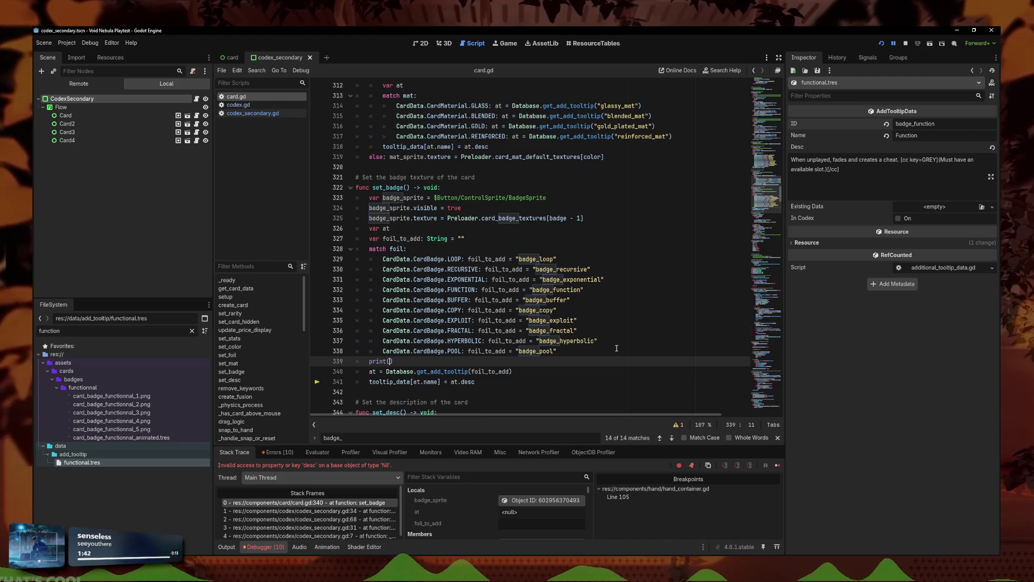
pyautogui.write('at')
pyautogui.moveTo(479, 381); pyautogui.dragTo(356, 371)
pyautogui.hotkey('ctrl', 'k')
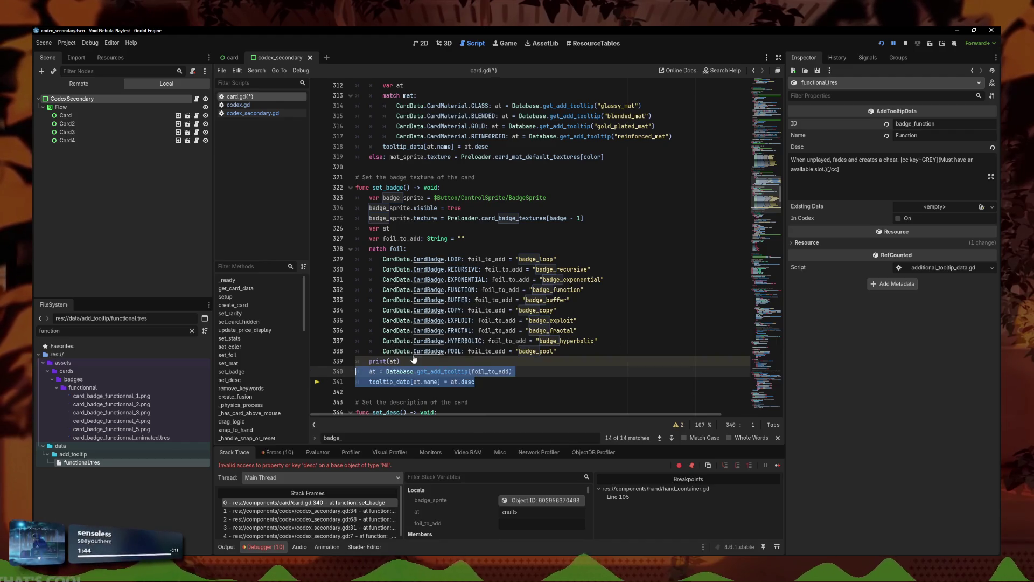
pyautogui.hotkey('ctrl', 's')
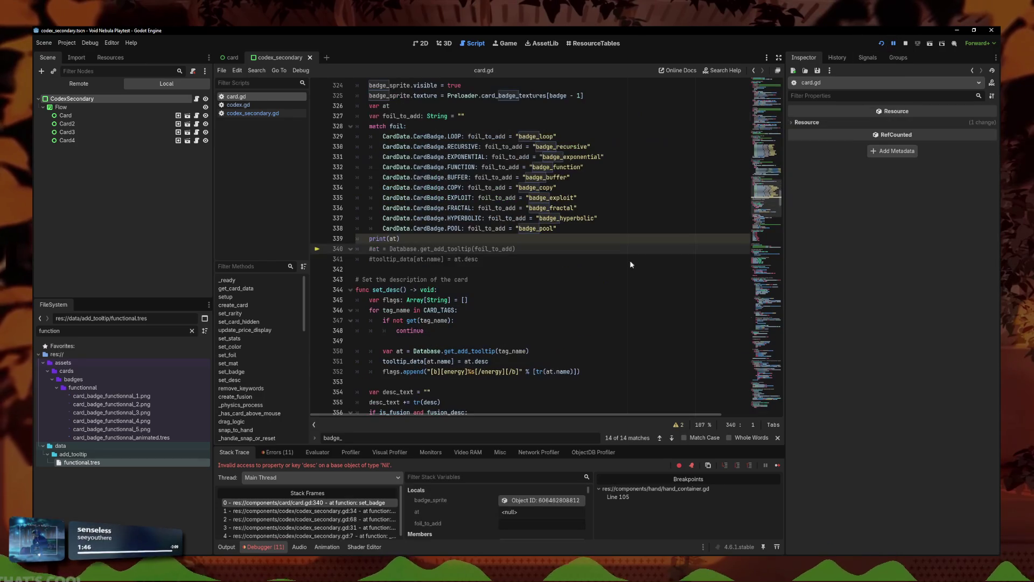
# Step: Run the game and open Codex > Card Badges to view the four badge cards
pyautogui.click(881, 43)
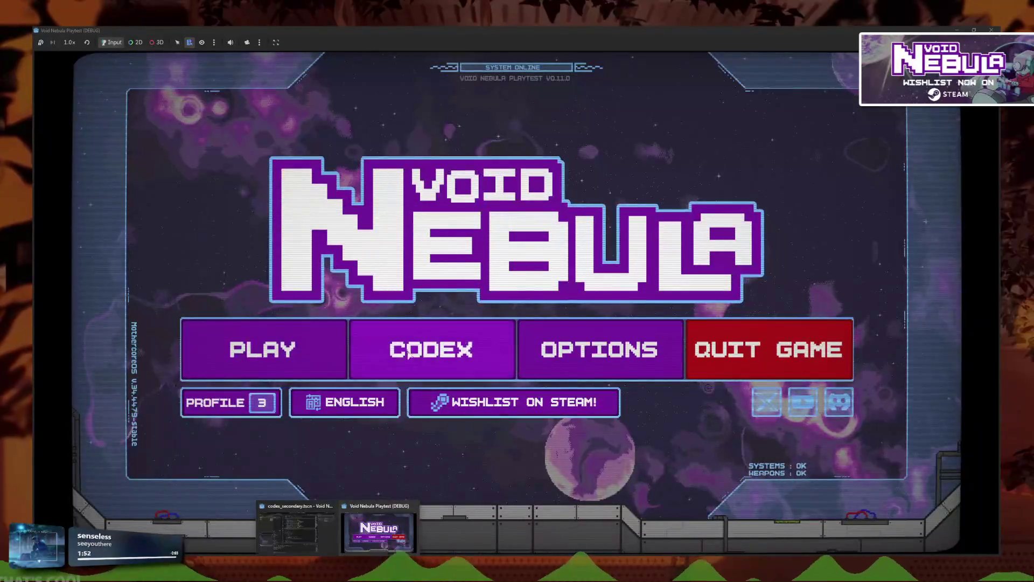
pyautogui.click(399, 352)
pyautogui.click(395, 392)
pyautogui.click(431, 349)
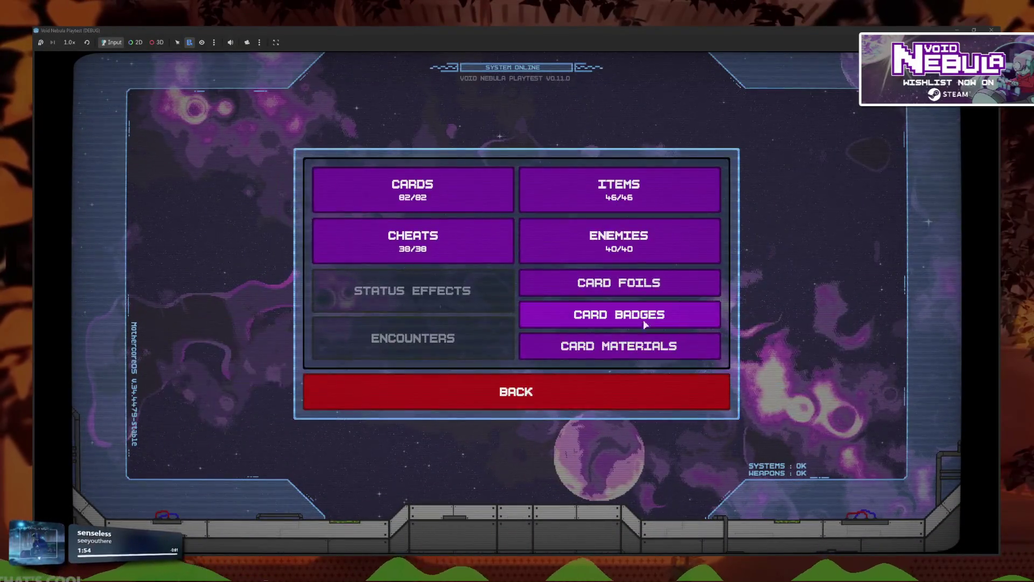
pyautogui.click(620, 347)
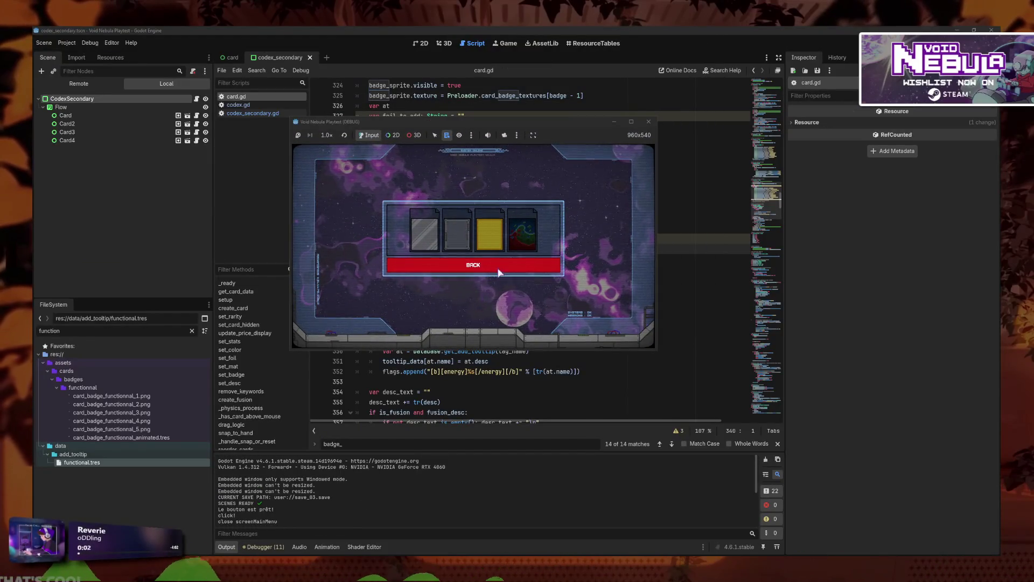
pyautogui.scroll(3, 330, 488)
pyautogui.scroll(-5, 331, 488)
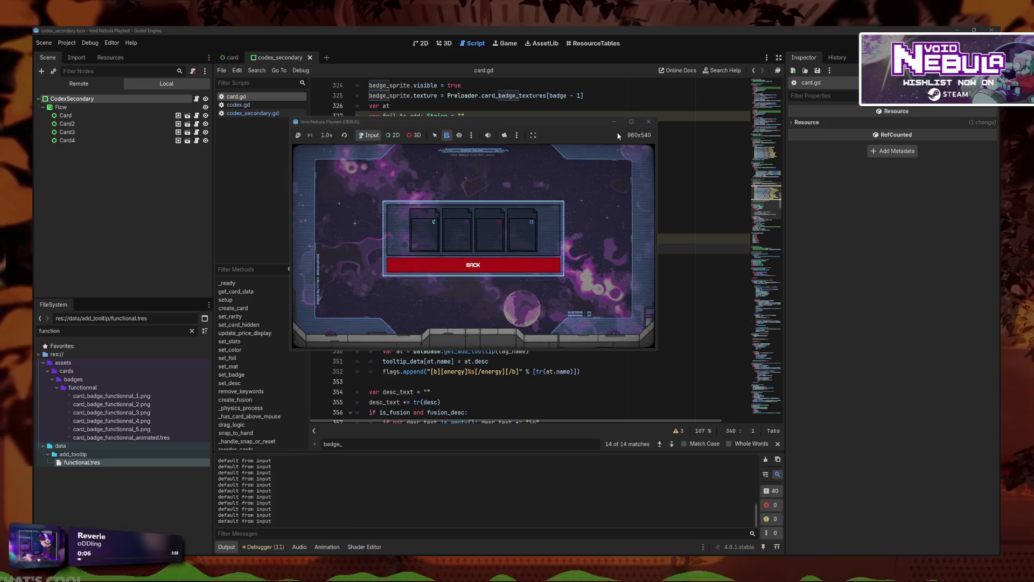
pyautogui.click(631, 121)
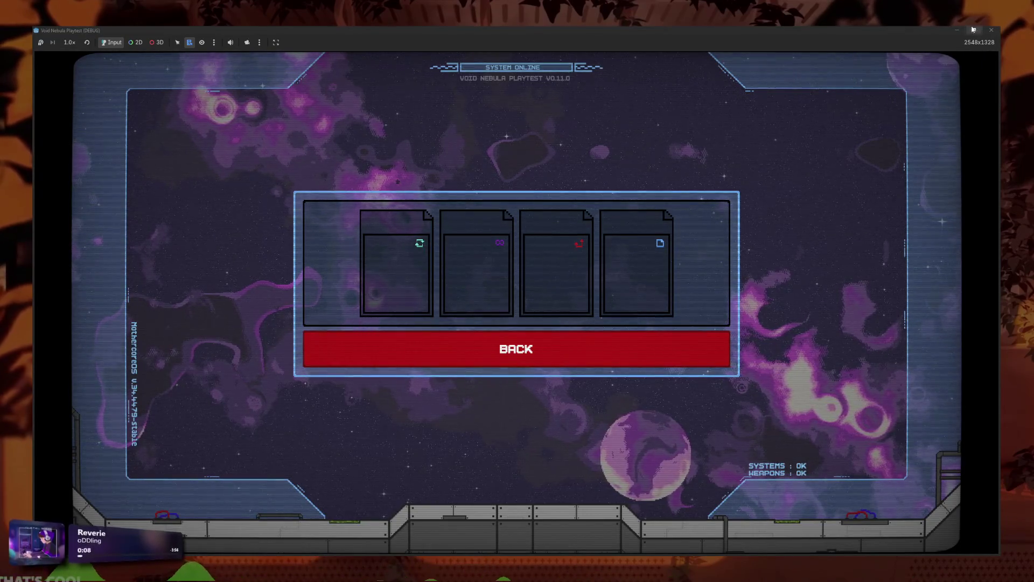
pyautogui.click(973, 29)
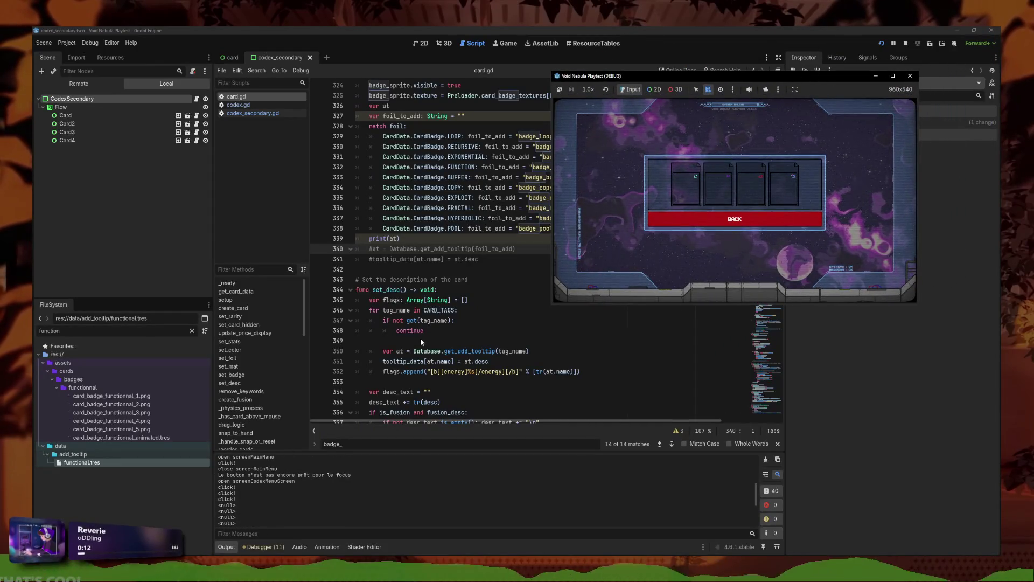
pyautogui.click(452, 279)
pyautogui.click(548, 249)
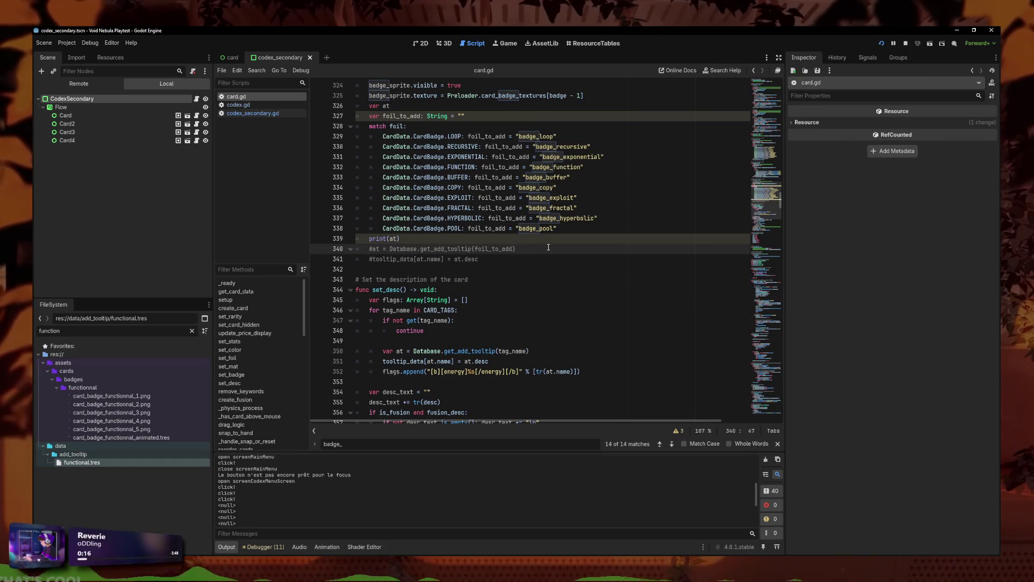
# Step: Uncomment the get_add_tooltip line, move it above print(at), and reopen Card Badges in the game
pyautogui.hotkey('ctrl', 'k')
pyautogui.hotkey('alt', 'Up')
pyautogui.press('Down')
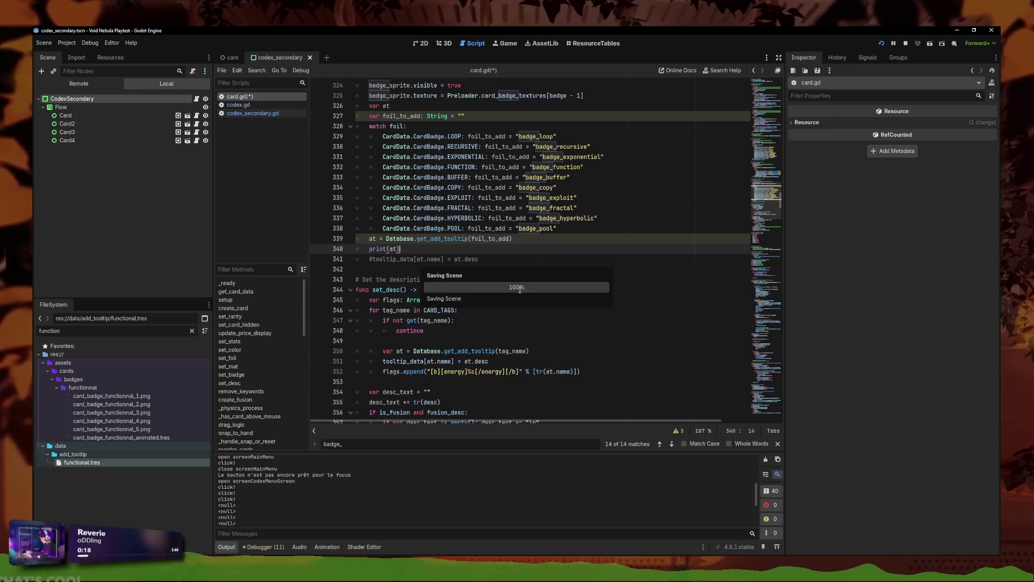
pyautogui.click(509, 320)
pyautogui.click(387, 547)
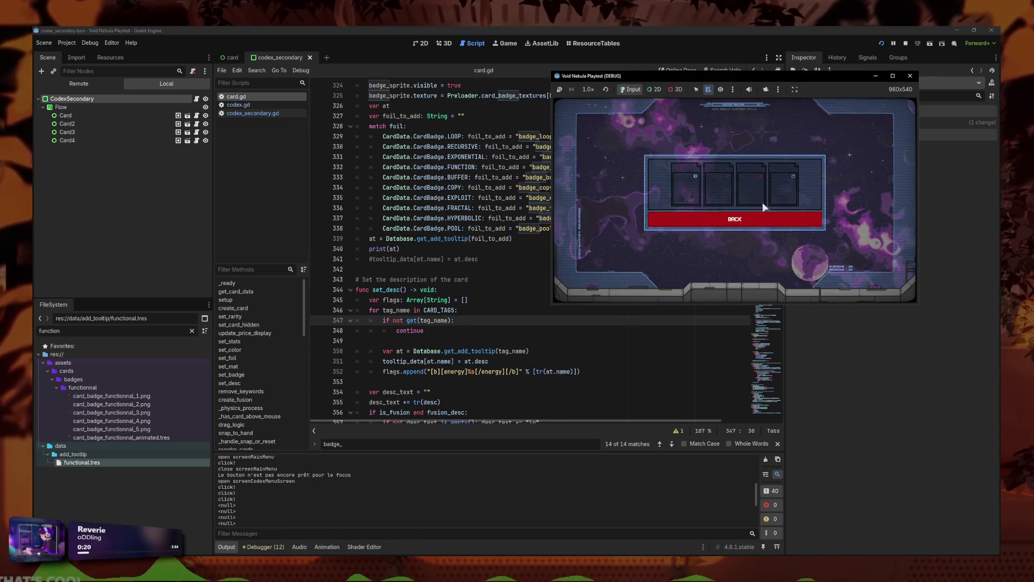
pyautogui.click(793, 210)
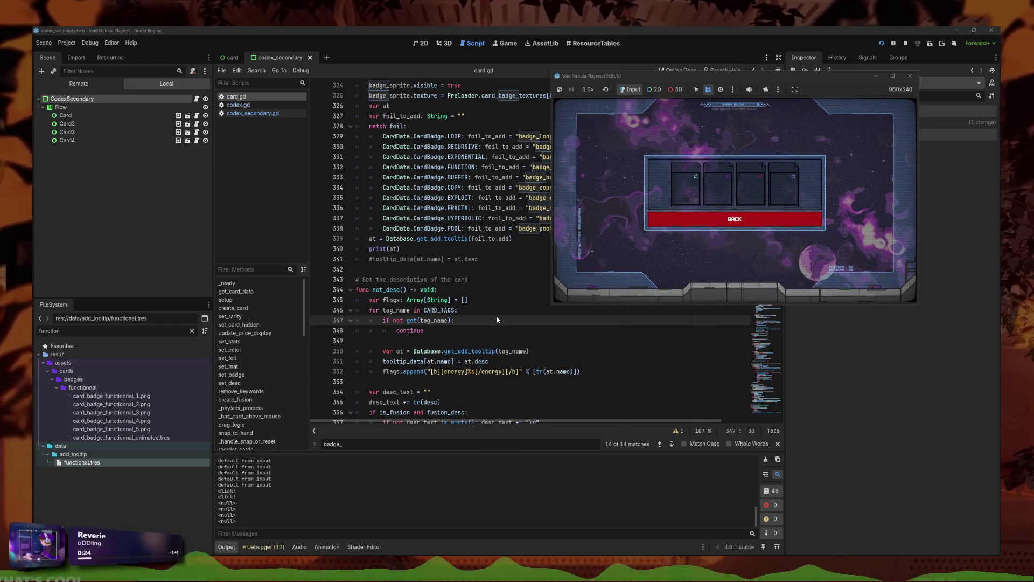
# Step: Review the lookup line and the badge_pool and badge_loop strings in card.gd
pyautogui.click(473, 247)
pyautogui.scroll(1, 483, 265)
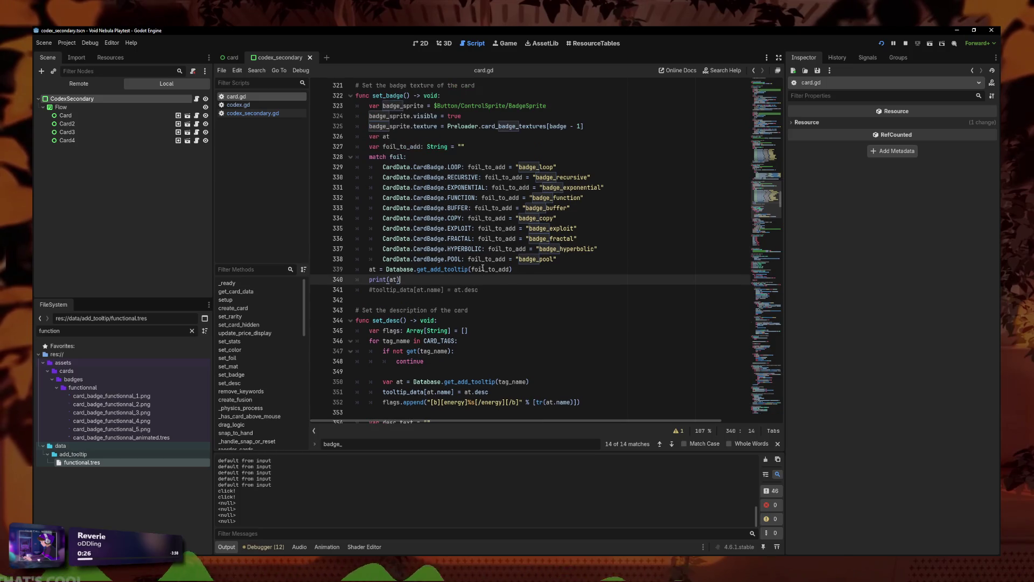
pyautogui.click(528, 259)
pyautogui.click(533, 268)
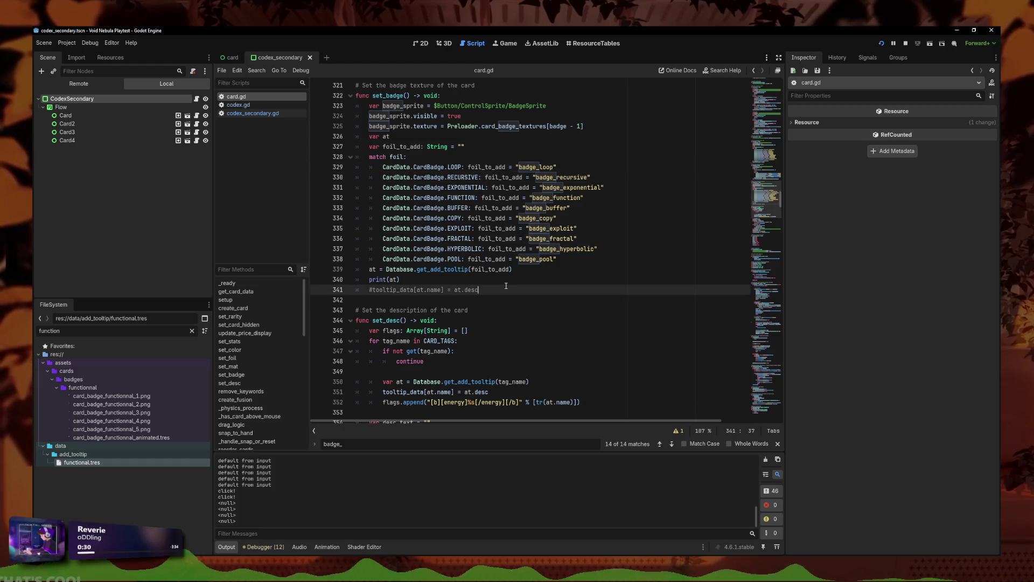
pyautogui.click(534, 259)
pyautogui.click(542, 167)
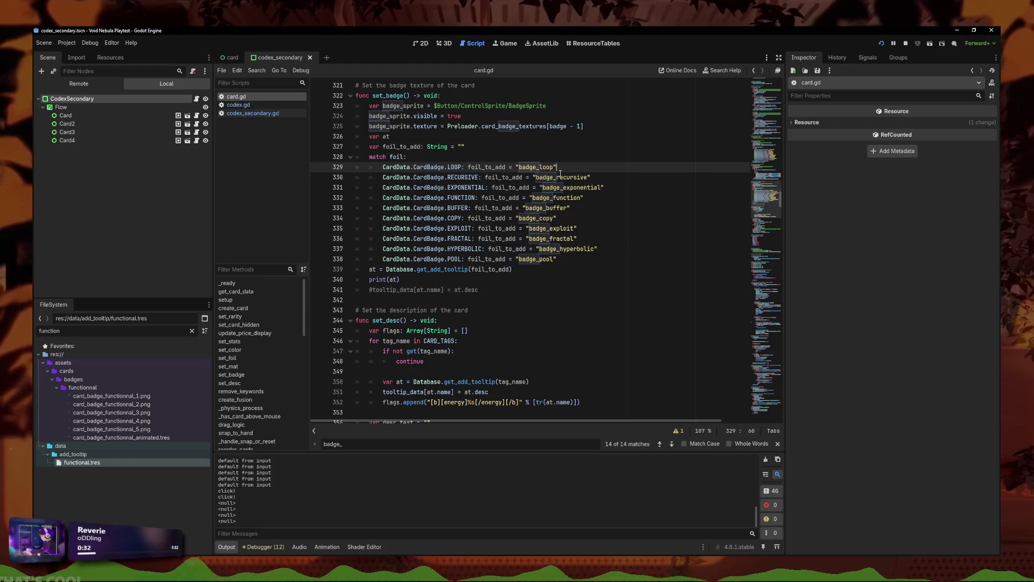
# Step: View loop.tres (ID badge_loop), rerun the Card Badges codex, then stop the game
pyautogui.write('loop')
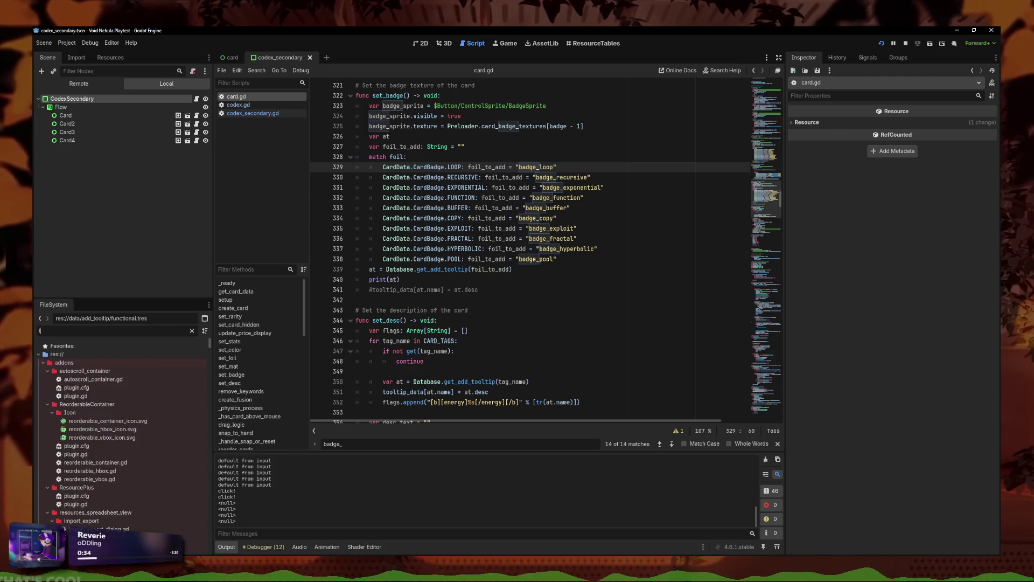
pyautogui.click(96, 471)
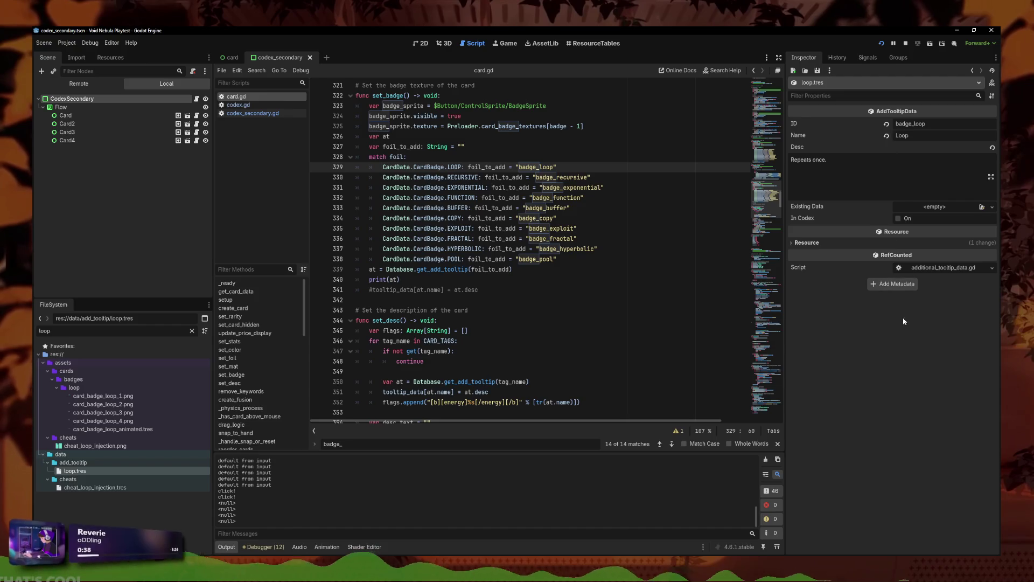
pyautogui.click(882, 44)
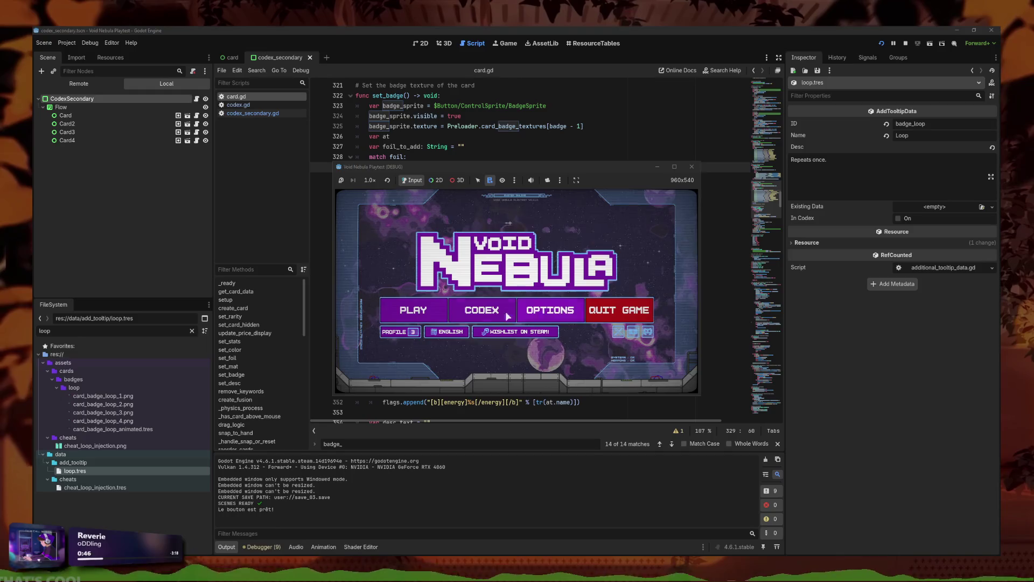
pyautogui.click(488, 310)
pyautogui.click(568, 300)
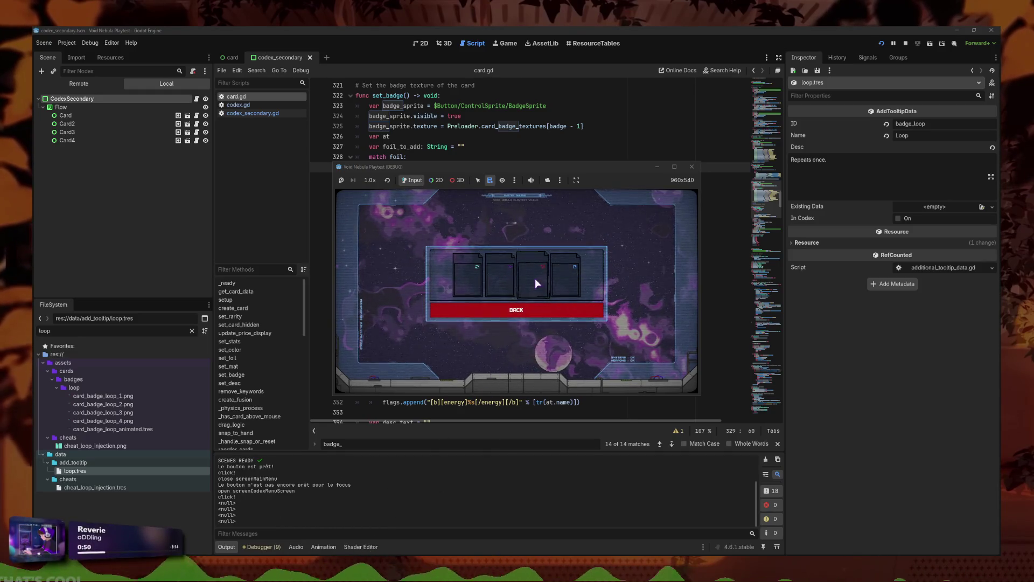
pyautogui.press('F8')
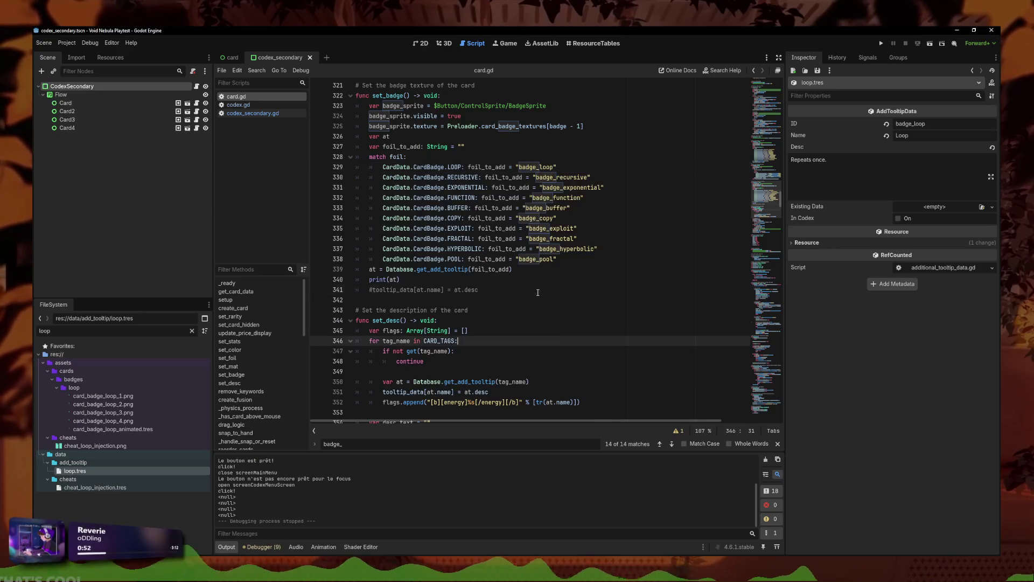
# Step: Change set_badge's match subject from foil to badge in card.gd
pyautogui.click(544, 269)
pyautogui.click(516, 278)
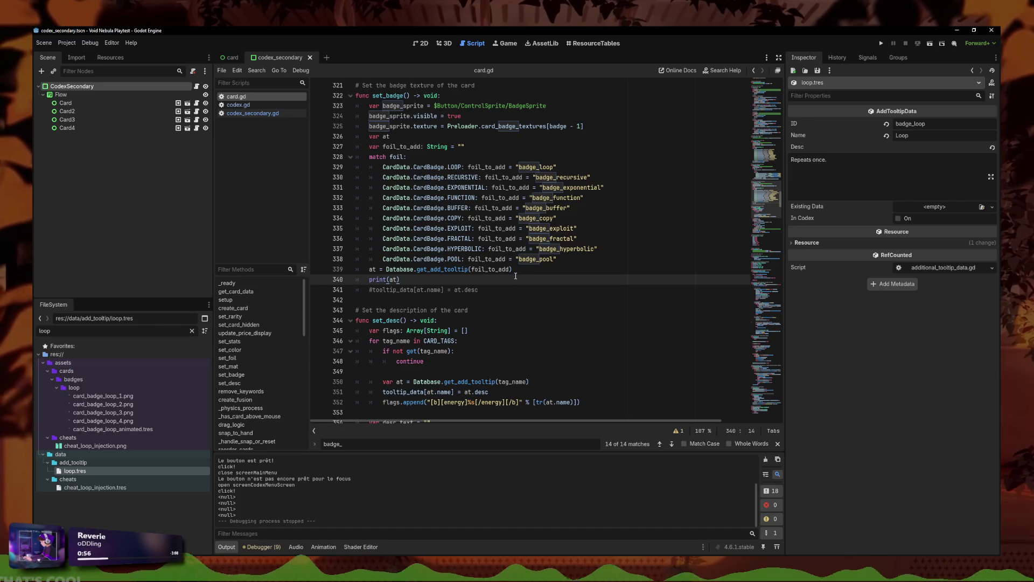
pyautogui.click(404, 156)
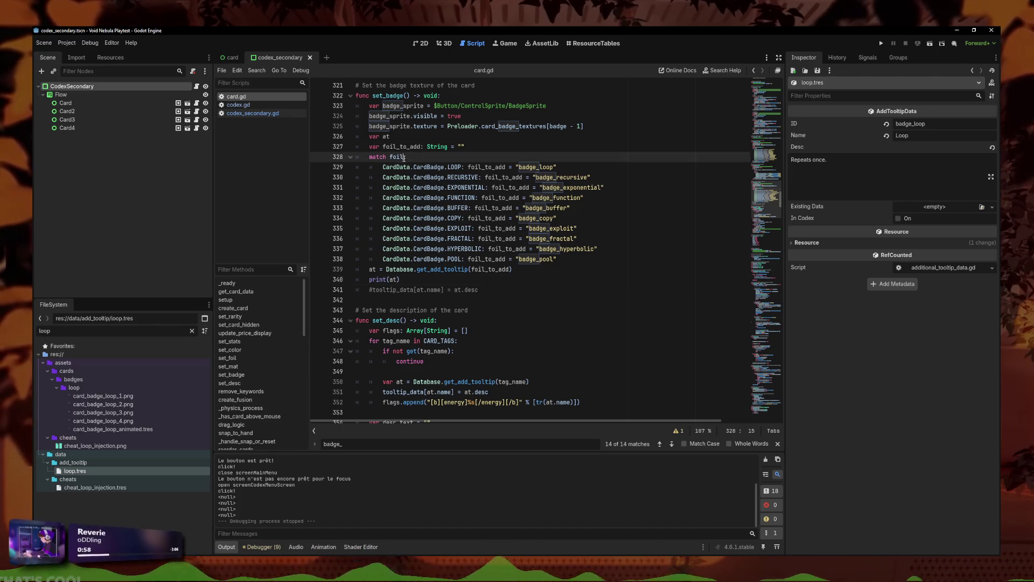
pyautogui.scroll(2, 426, 241)
pyautogui.click(420, 210)
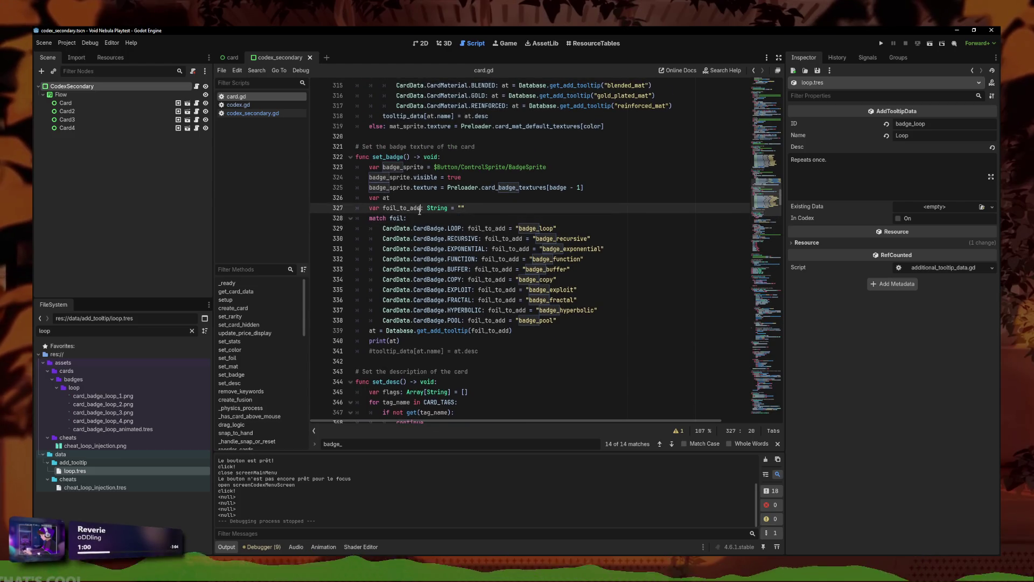
pyautogui.press('Left')
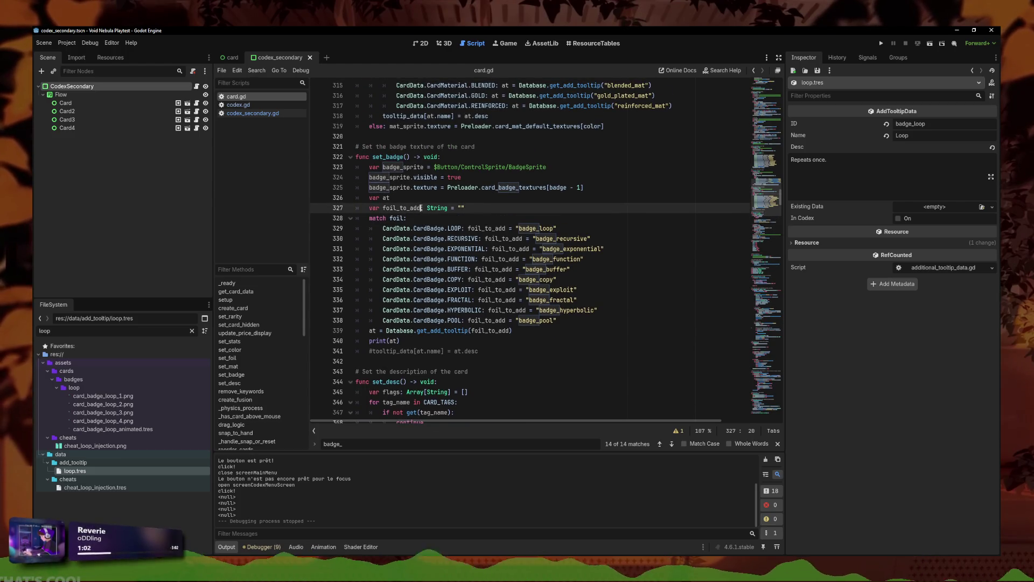
pyautogui.moveTo(402, 217); pyautogui.dragTo(389, 218)
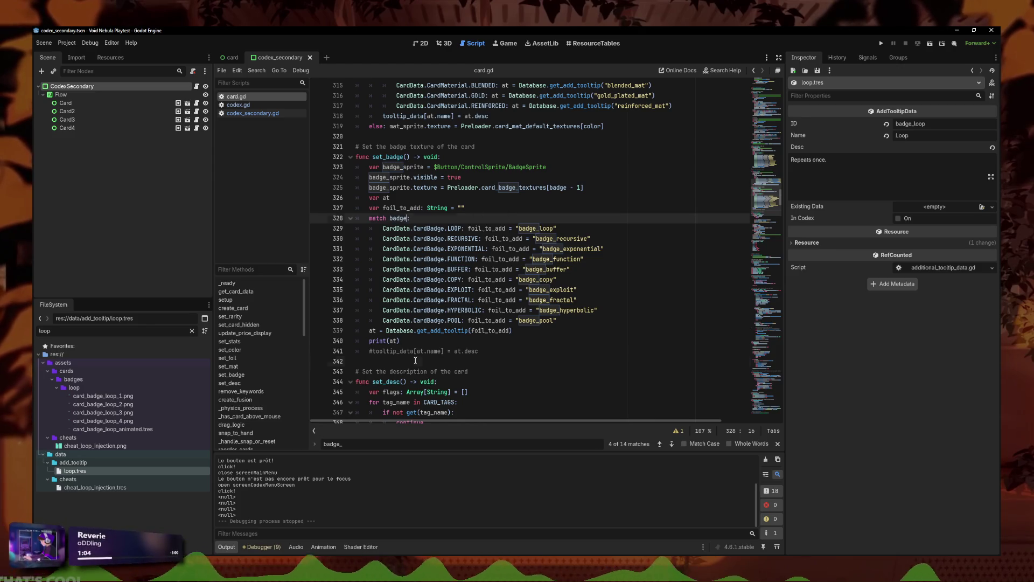
pyautogui.moveTo(510, 330); pyautogui.dragTo(473, 334)
pyautogui.write('b')
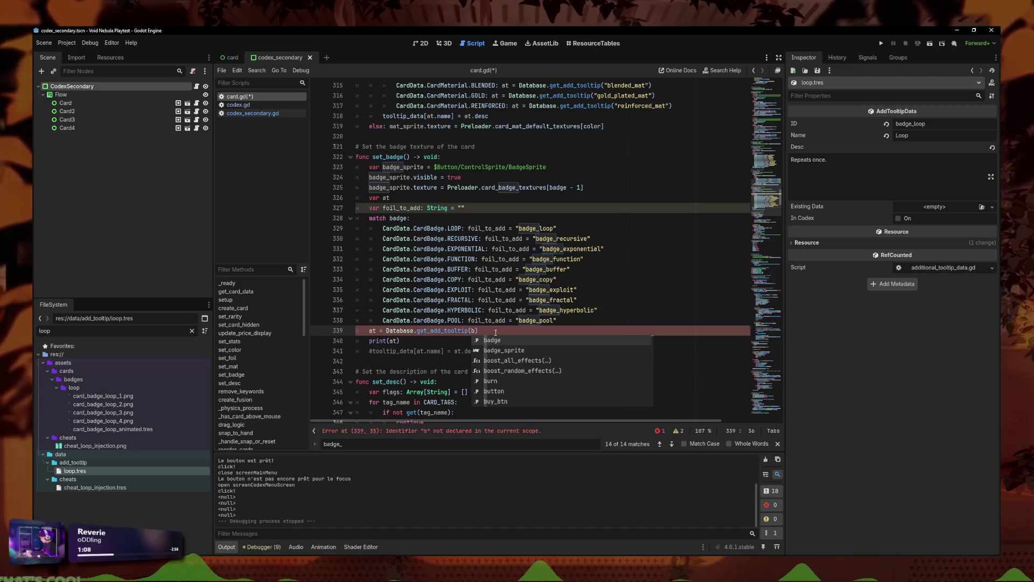
pyautogui.hotkey('ctrl', 'z')
# Step: Rename foil_to_add to to_add on lines 327–339 by deleting the foil_ prefix
pyautogui.click(490, 331)
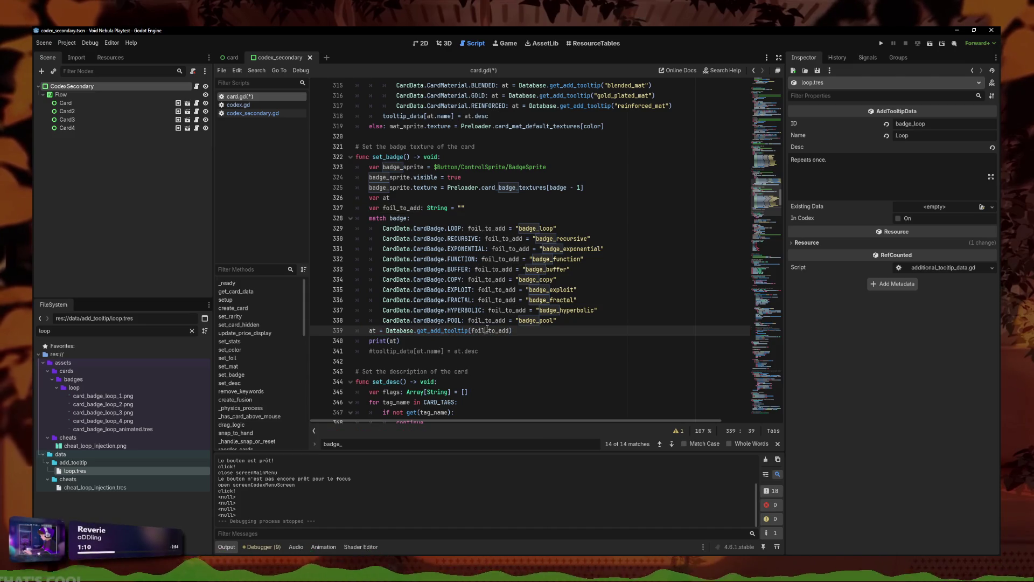
pyautogui.hotkey('shift', 'alt', 'Up')
pyautogui.hotkey('shift', 'alt', 'Up')
pyautogui.hotkey('shift', 'alt', 'Up')
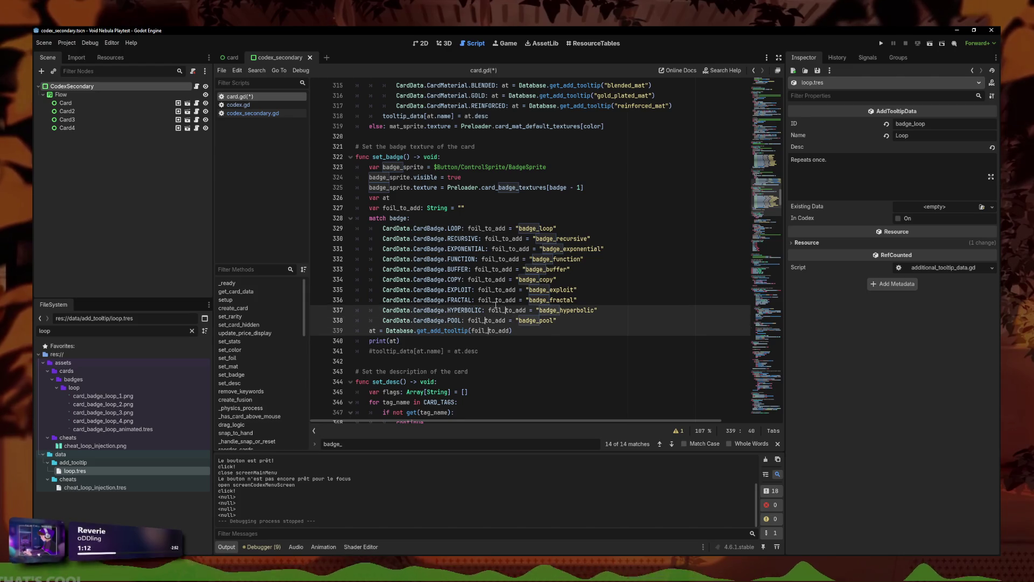
pyautogui.hotkey('shift', 'alt', 'Up')
pyautogui.hotkey('shift', 'alt', 'Up')
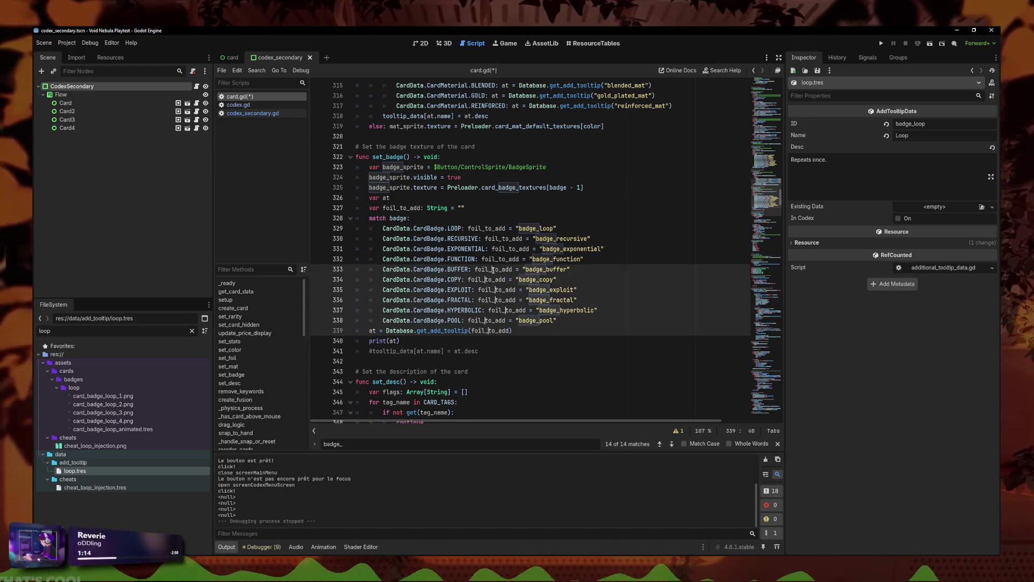
pyautogui.hotkey('shift', 'alt', 'Up')
pyautogui.hotkey('shift', 'alt', 'Up')
pyautogui.hotkey('shift', 'alt', 'Up')
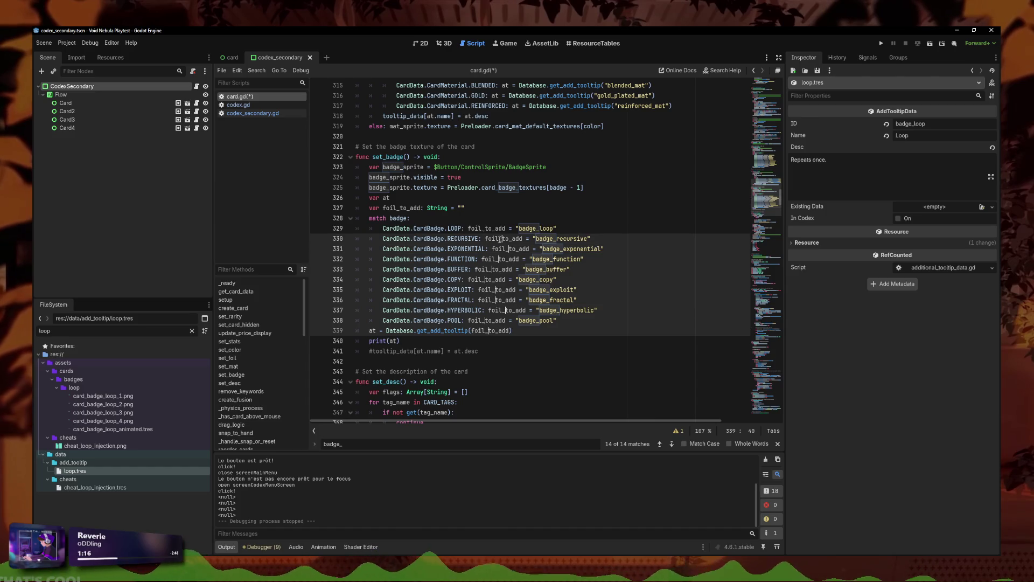
pyautogui.hotkey('shift', 'alt', 'Up')
pyautogui.press('BackSpace')
pyautogui.press('BackSpace')
pyautogui.press('BackSpace')
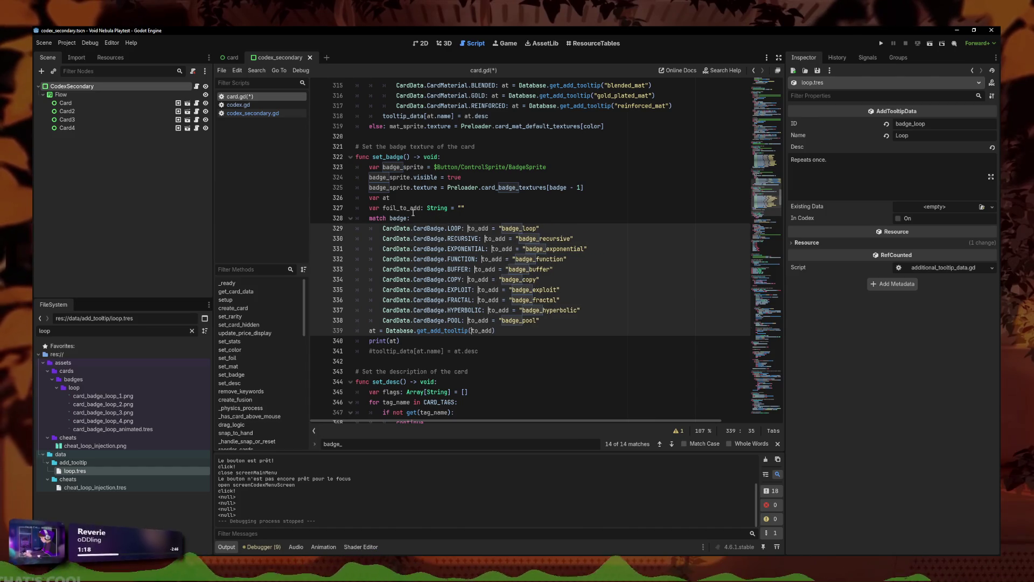
pyautogui.click(400, 208)
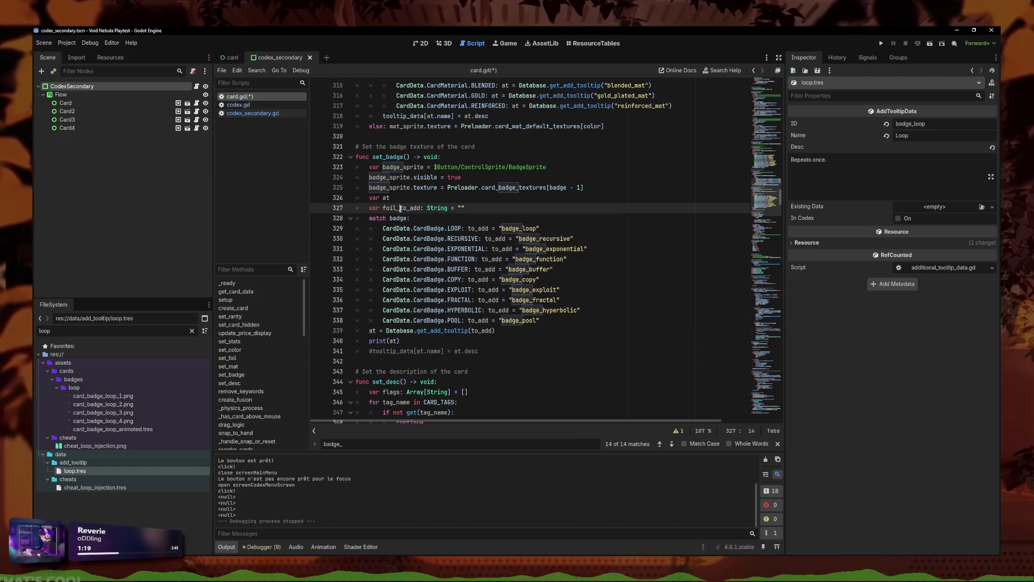
# Step: Restore the tooltip_data assignment on line 341, save card.gd, and run the project
pyautogui.click(433, 345)
pyautogui.click(462, 350)
pyautogui.hotkey('ctrl', 's')
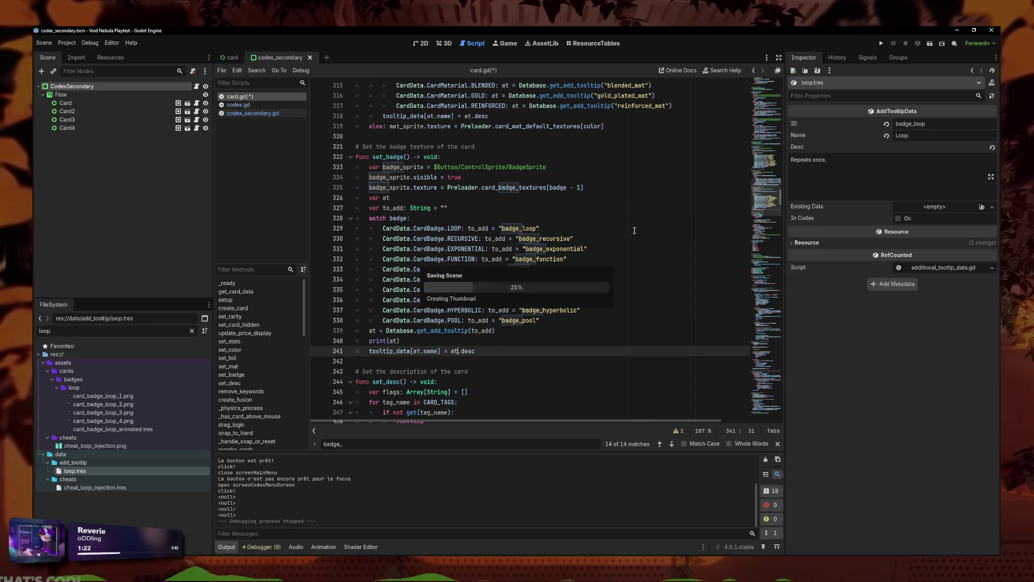
pyautogui.click(641, 211)
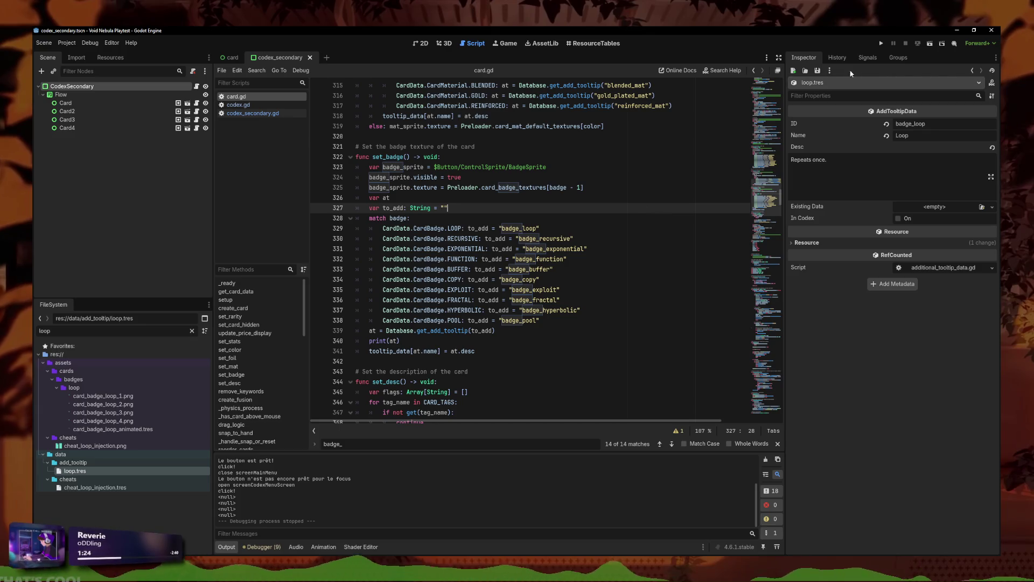
pyautogui.click(879, 43)
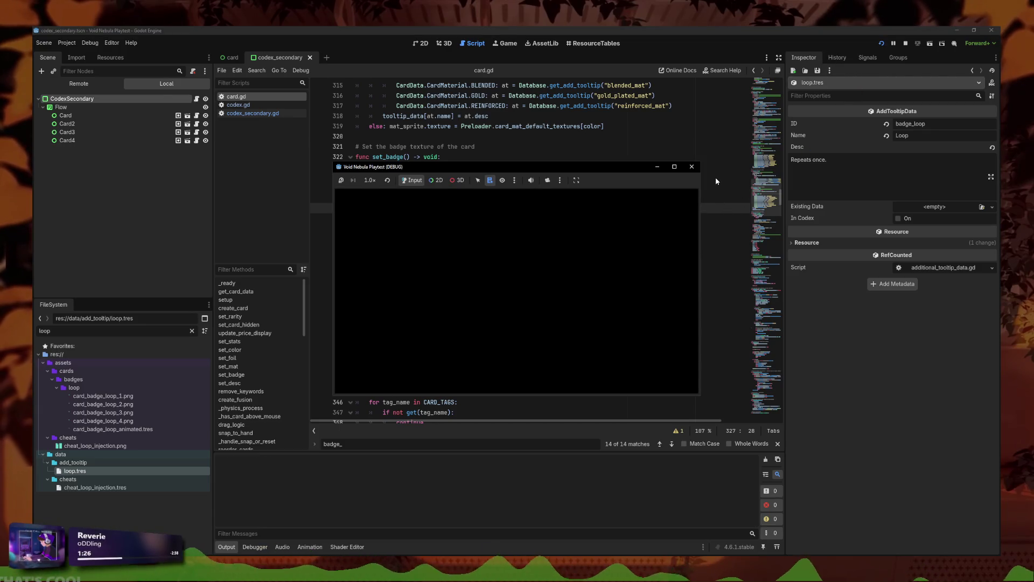
pyautogui.click(481, 308)
pyautogui.click(499, 290)
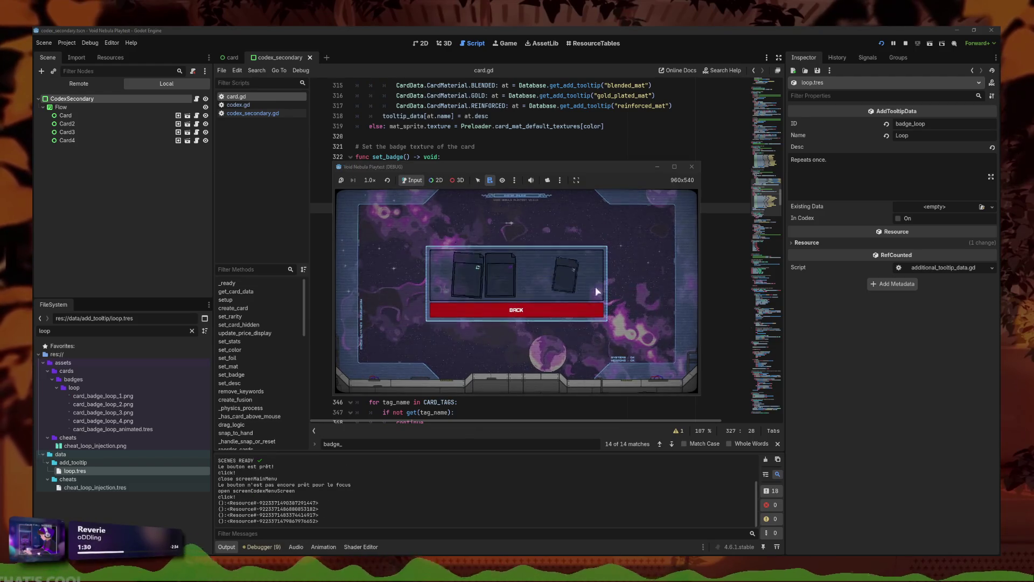
pyautogui.moveTo(540, 283)
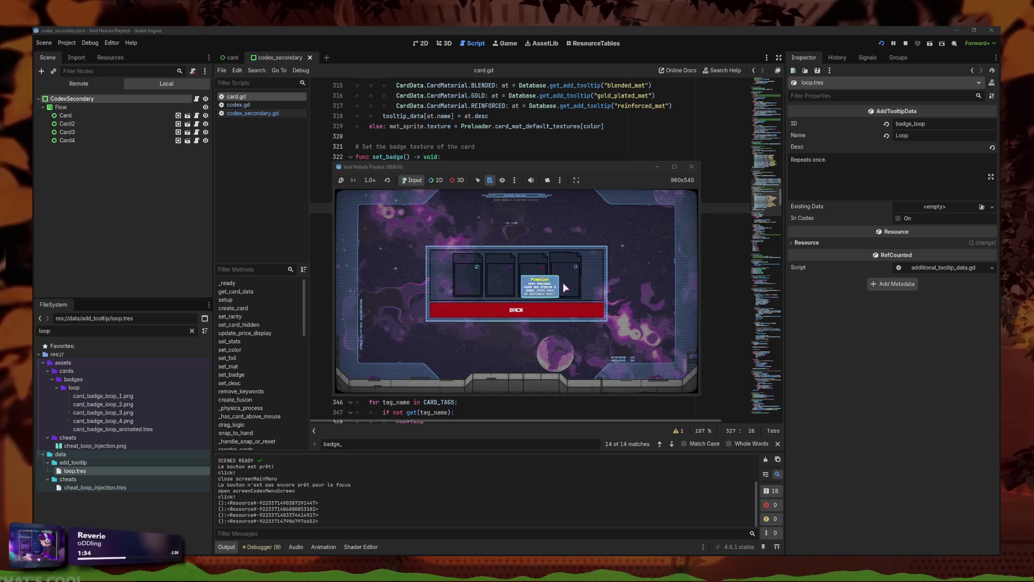
pyautogui.click(691, 166)
pyautogui.tripleClick(573, 341)
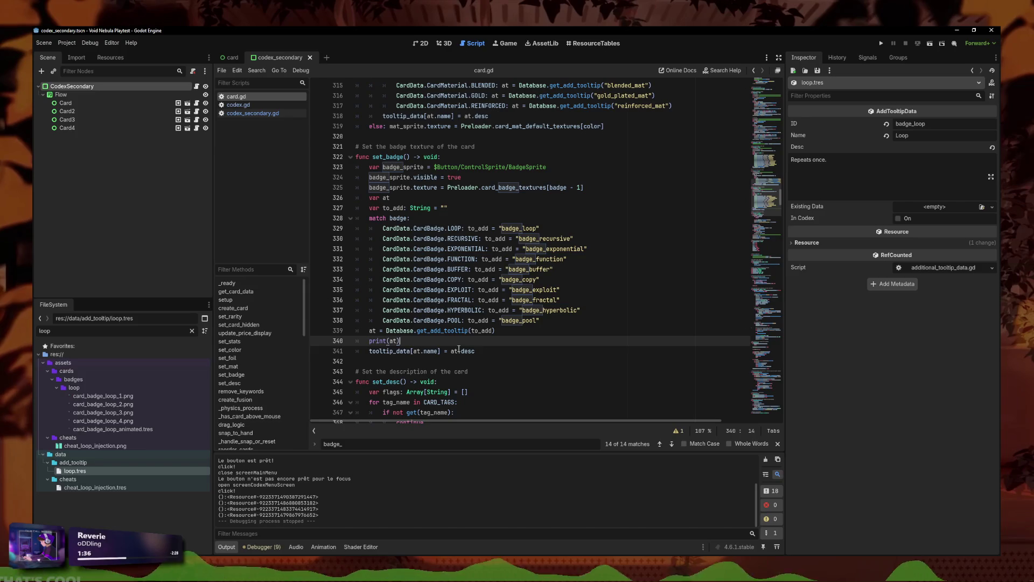
# Step: Save card.gd with the print(at) line kept and relaunch the game
pyautogui.press('BackSpace')
pyautogui.hotkey('ctrl', 's')
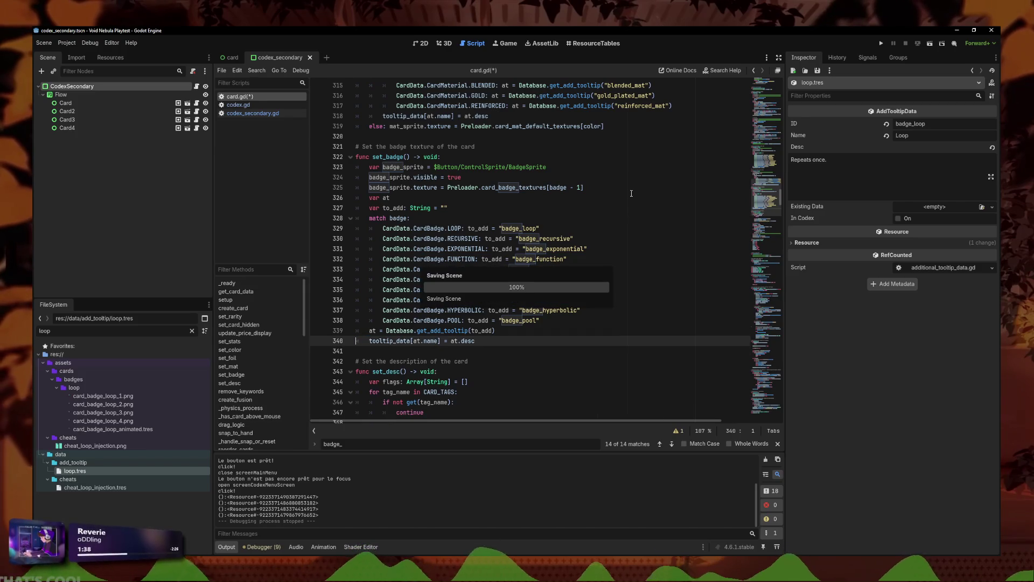
pyautogui.hotkey('ctrl', 'z')
pyautogui.hotkey('ctrl', 's')
pyautogui.click(882, 43)
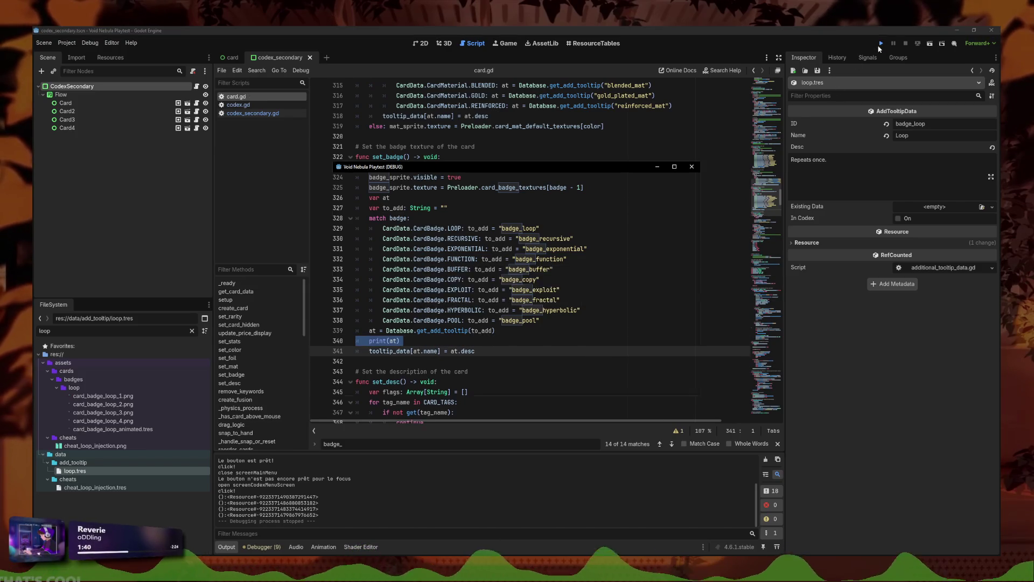
# Step: Maximize the game window and delete the current save
pyautogui.click(674, 167)
pyautogui.click(264, 403)
pyautogui.click(620, 328)
pyautogui.click(625, 322)
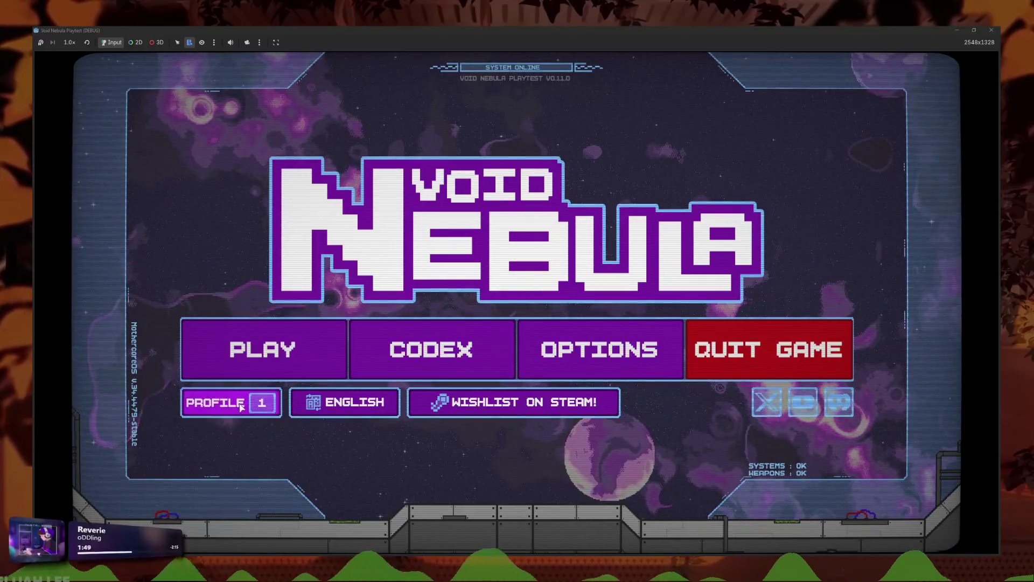
# Step: Load Save 03 from the Profile dialog and unlock all content
pyautogui.click(231, 401)
pyautogui.click(642, 218)
pyautogui.click(660, 289)
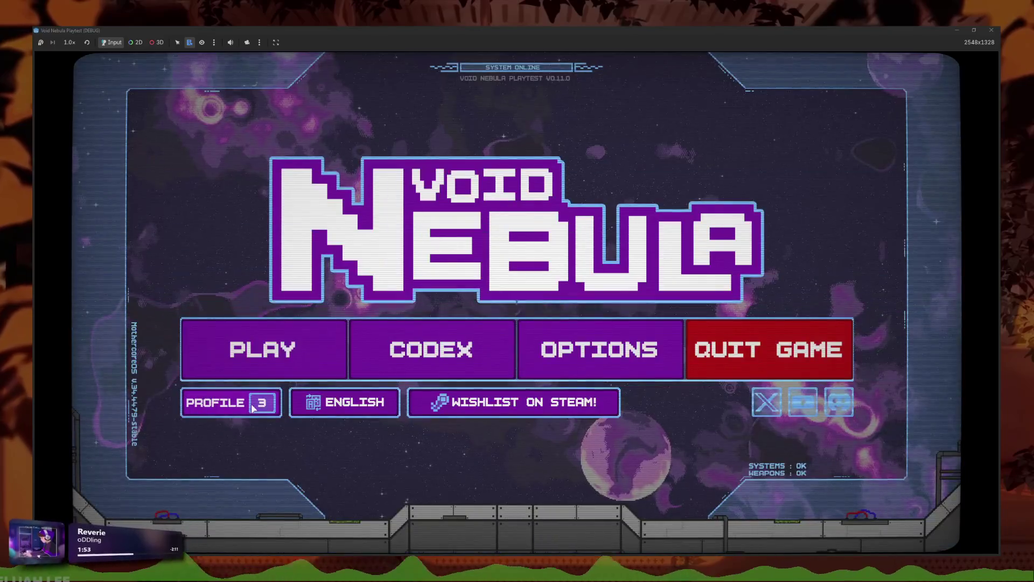
pyautogui.click(273, 401)
pyautogui.click(672, 332)
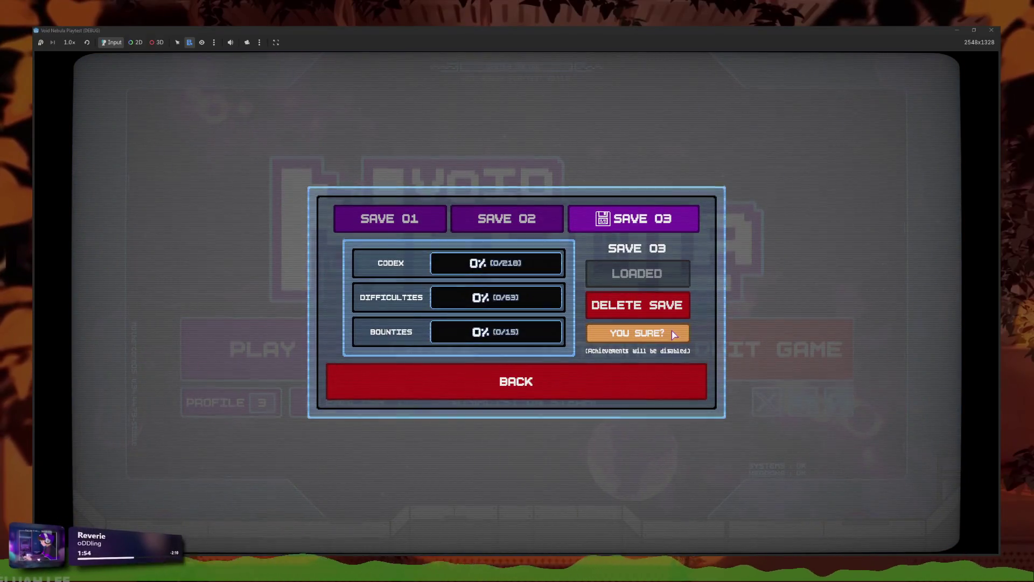
pyautogui.click(672, 331)
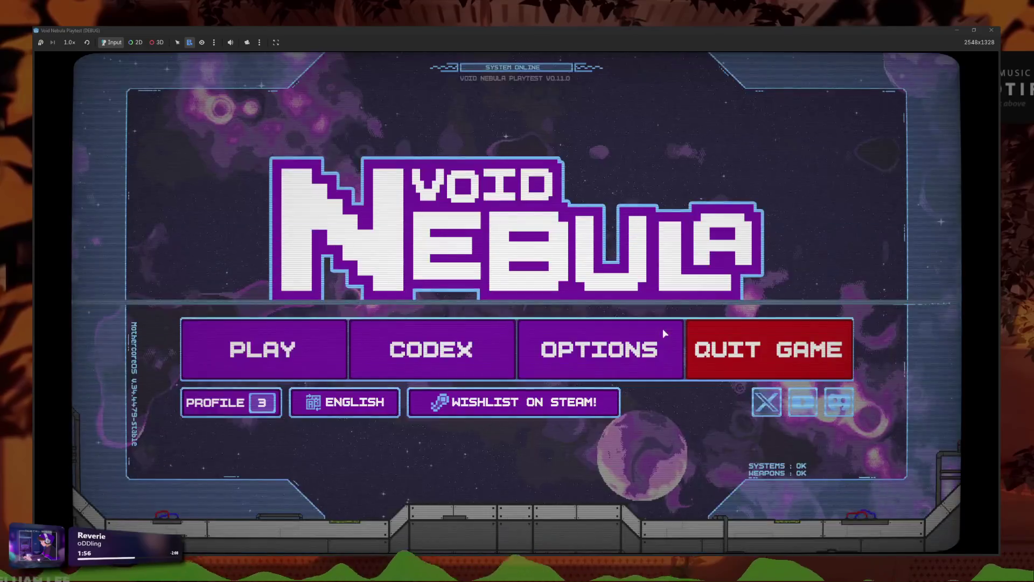
# Step: Read the Exploit, Fractal and Pool badge tooltips on the Card Badges codex page, then close the game
pyautogui.click(352, 349)
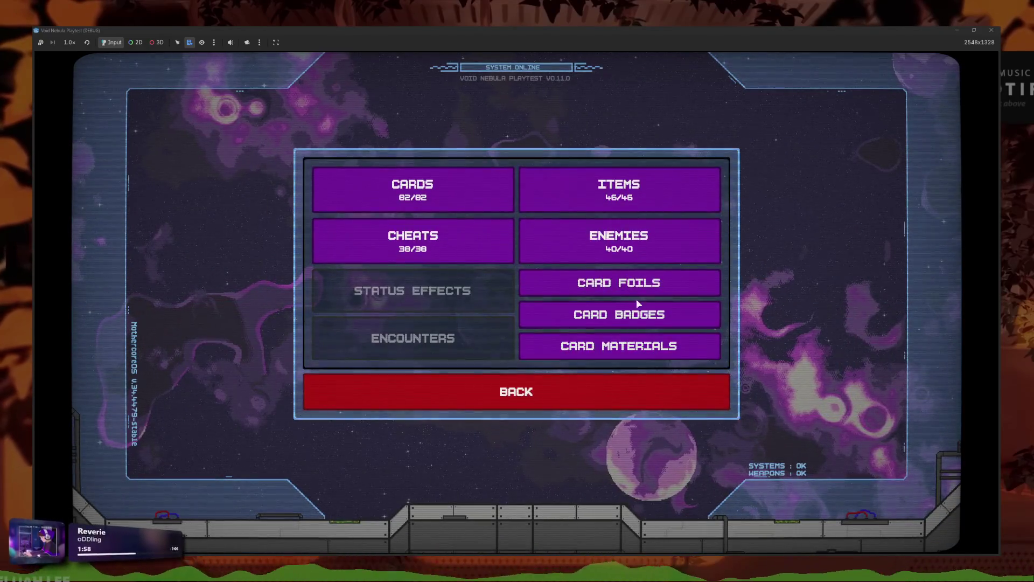
pyautogui.click(637, 307)
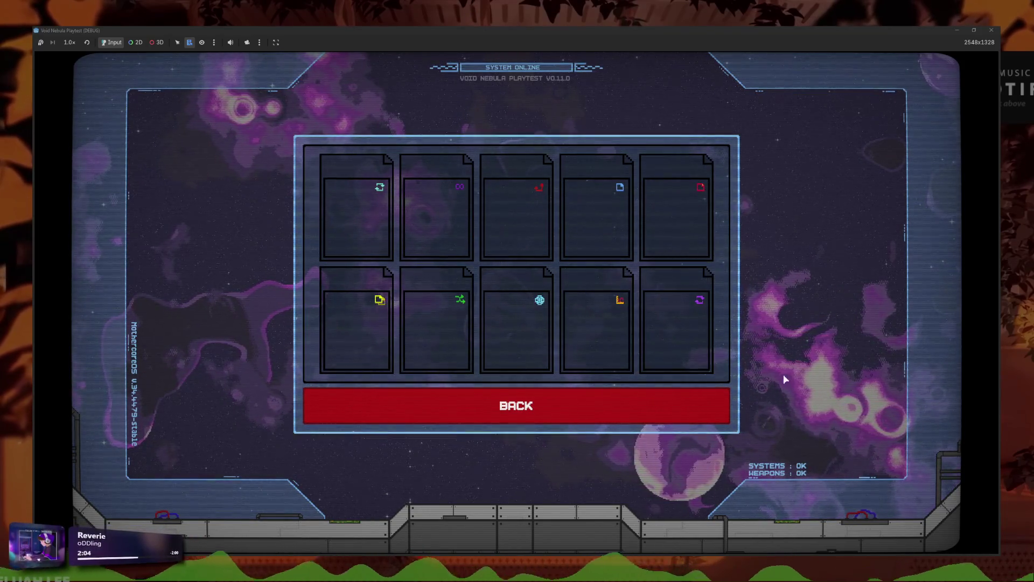
pyautogui.moveTo(697, 334)
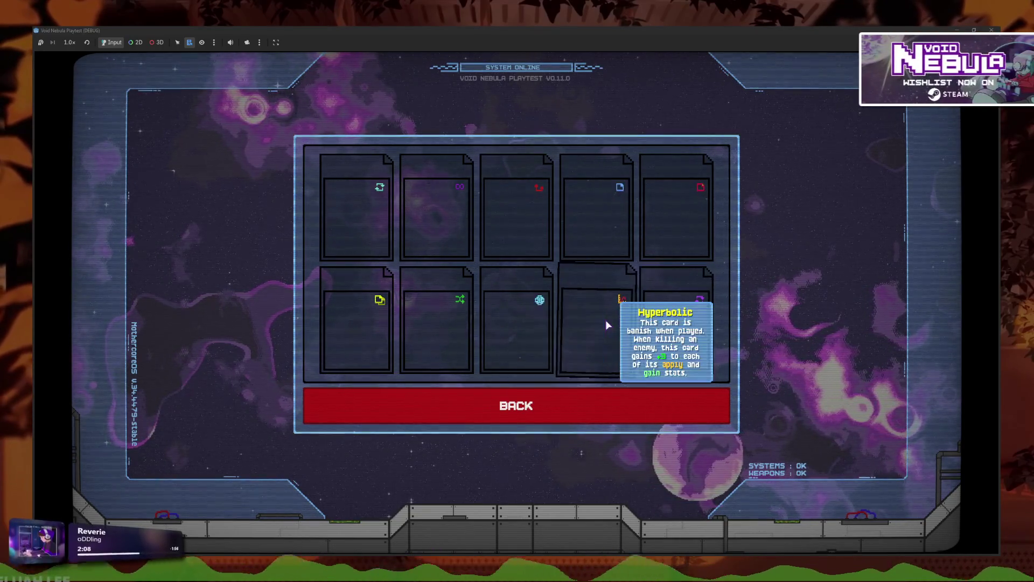
pyautogui.moveTo(402, 323)
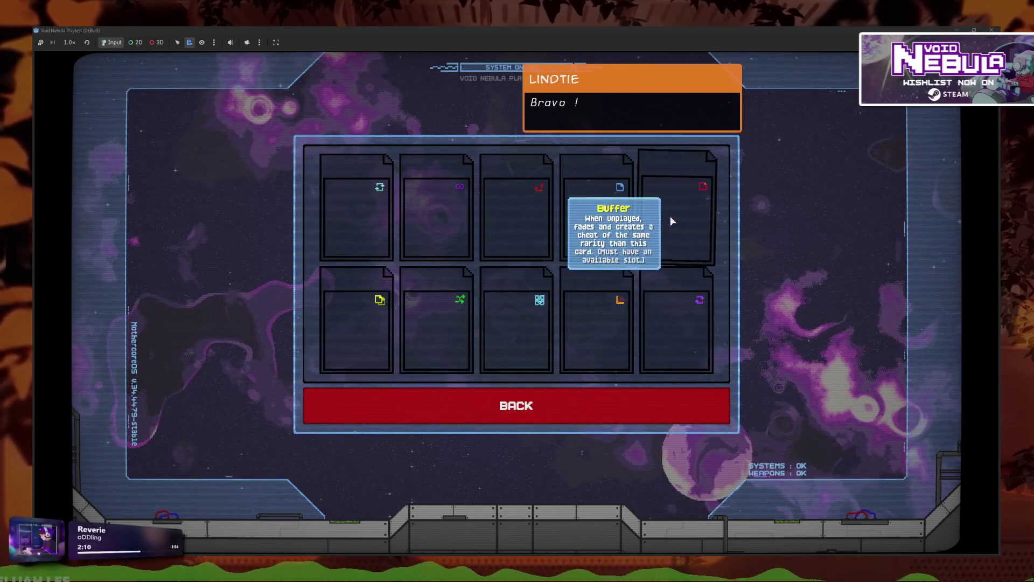
pyautogui.moveTo(590, 223)
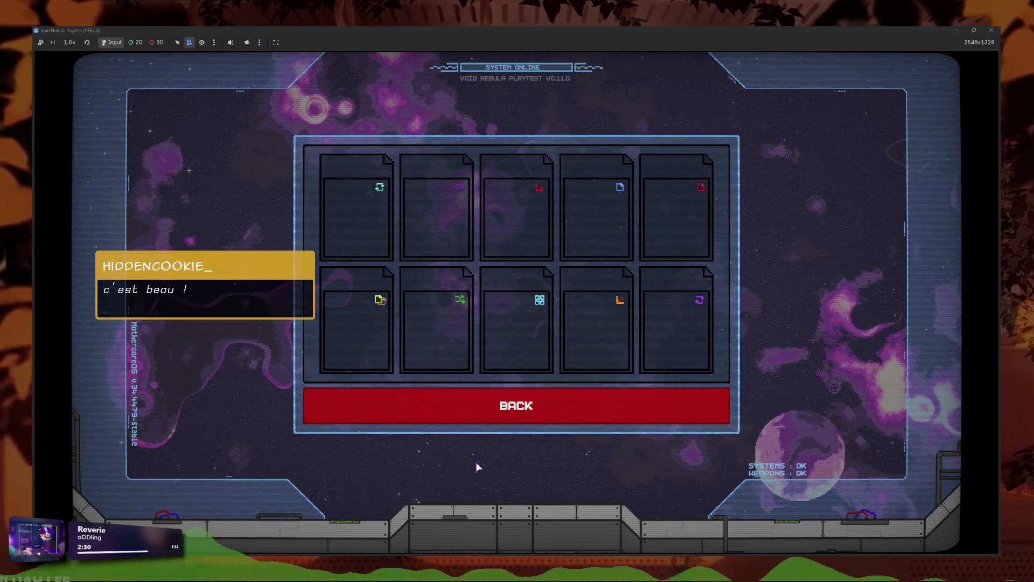
pyautogui.moveTo(657, 214)
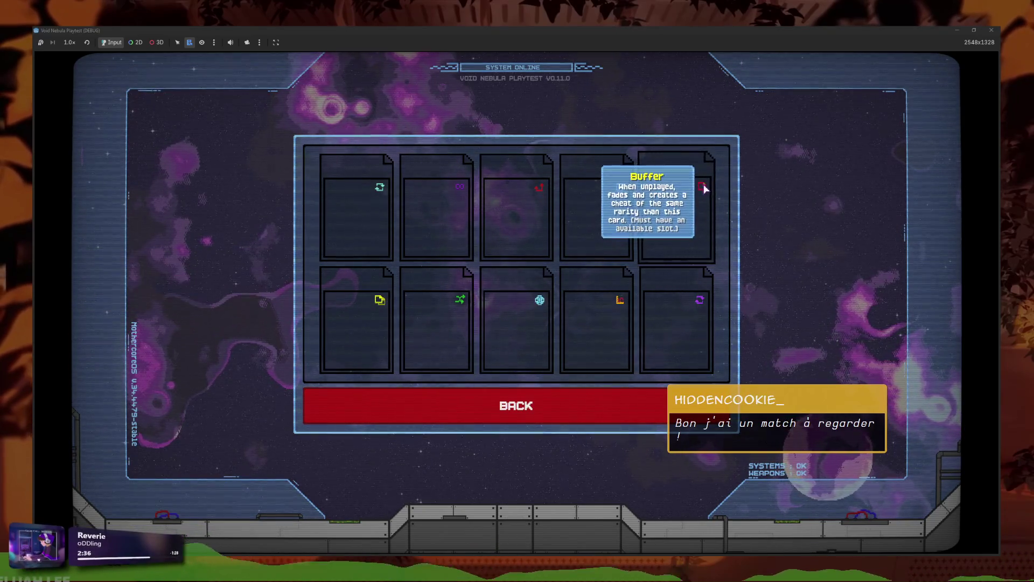
pyautogui.moveTo(345, 347)
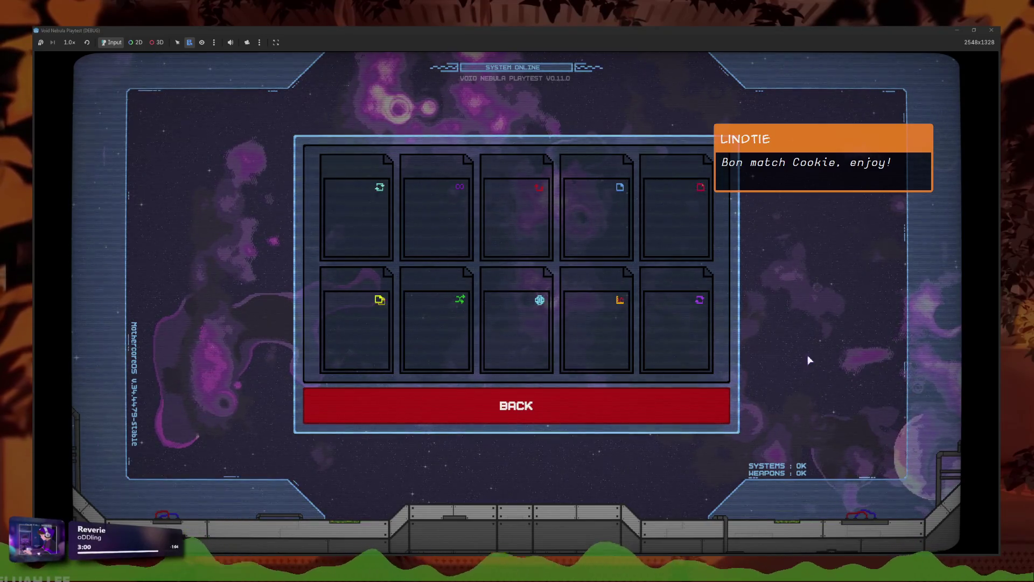
pyautogui.click(991, 30)
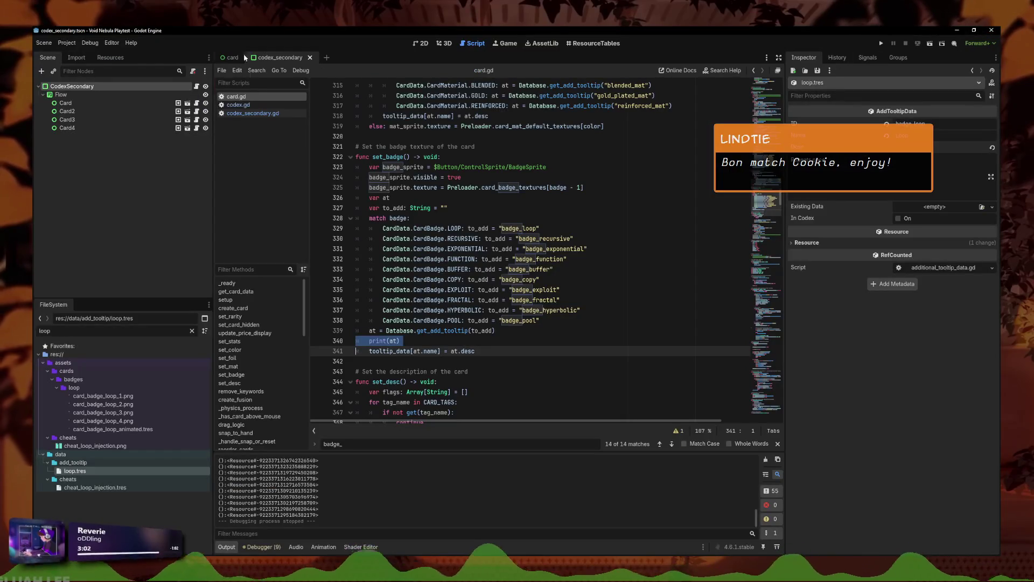
# Step: In card.tscn, enlarge the BadgeSprite to 74 by 94
pyautogui.click(240, 58)
pyautogui.click(421, 44)
pyautogui.click(503, 221)
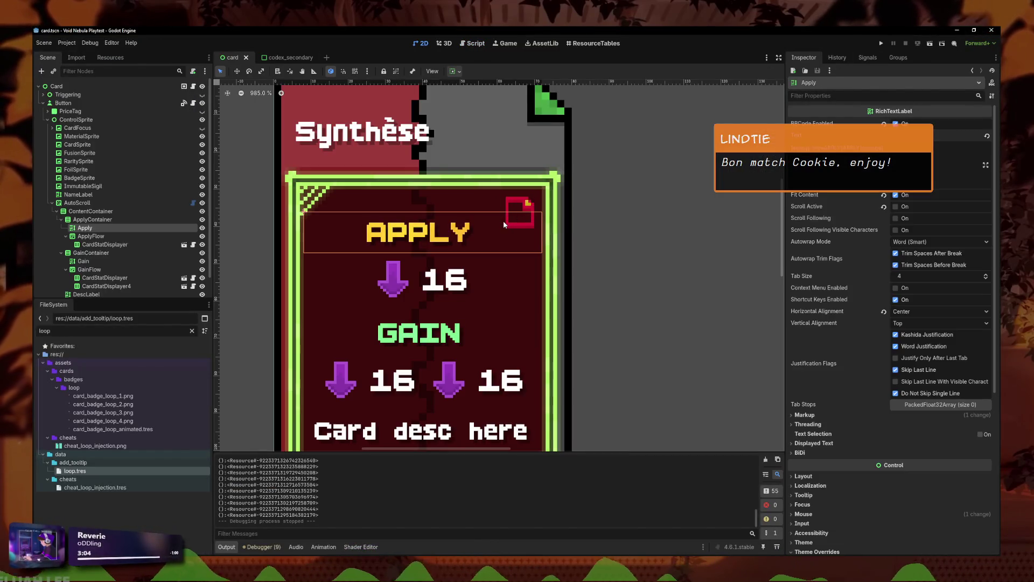
pyautogui.click(79, 178)
pyautogui.scroll(-5, 379, 310)
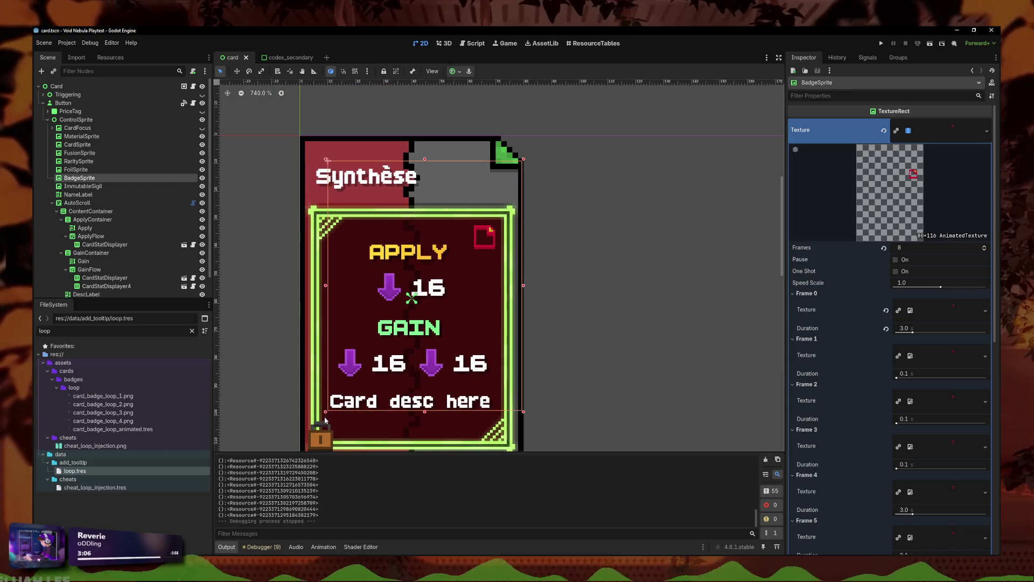
pyautogui.moveTo(325, 411); pyautogui.dragTo(319, 420)
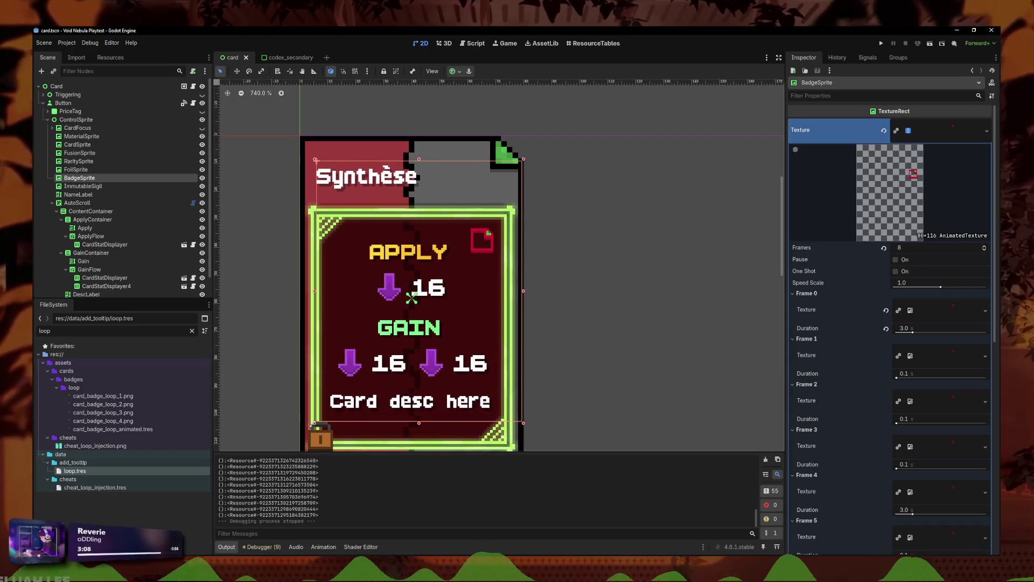
pyautogui.moveTo(312, 425); pyautogui.dragTo(312, 425)
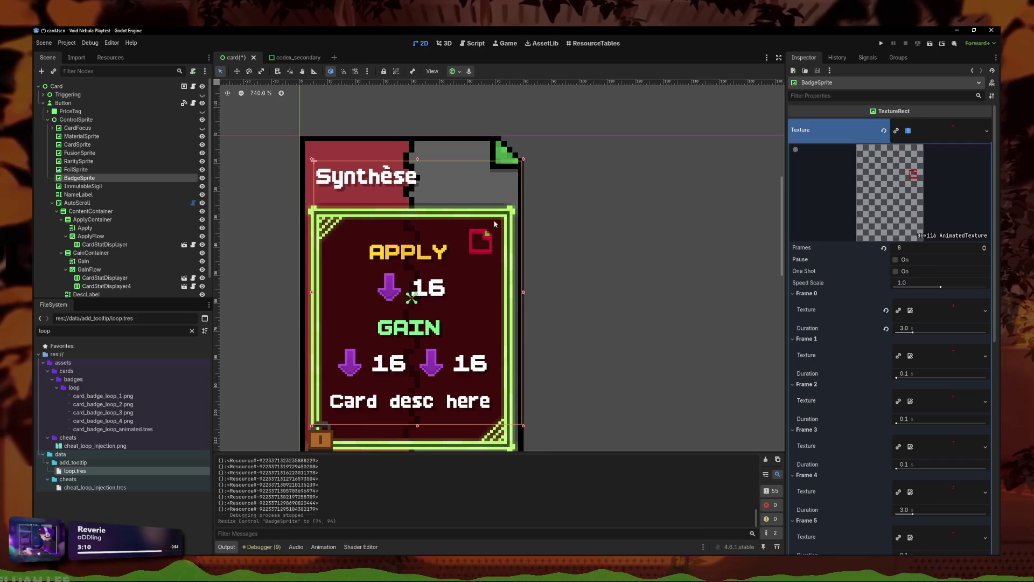
# Step: Narrow the BadgeSprite to 69 by 94, undoing an accidental ImmutableSigil move
pyautogui.press('Up')
pyautogui.press('Down')
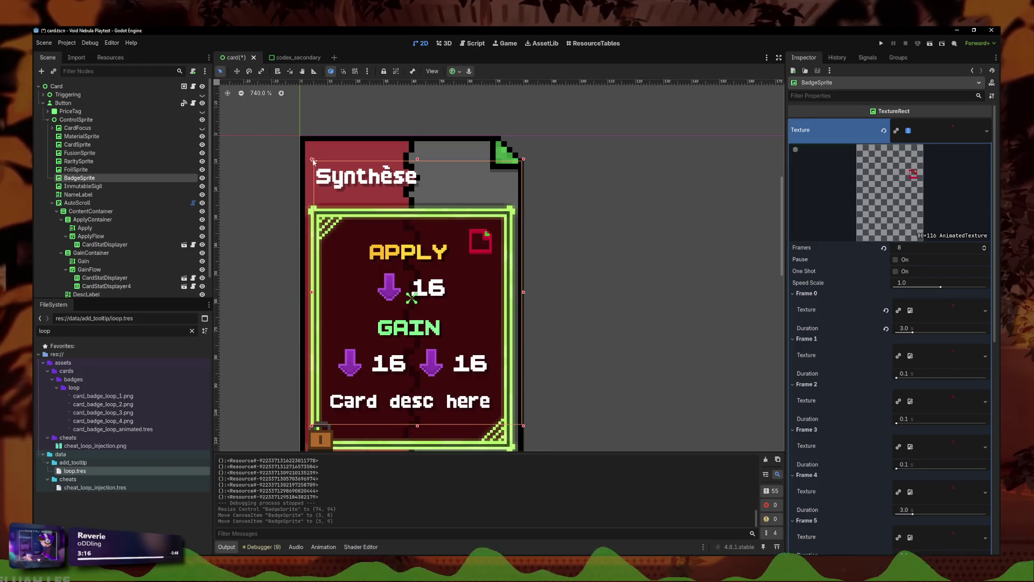
pyautogui.moveTo(313, 162); pyautogui.dragTo(309, 157)
pyautogui.hotkey('ctrl', 'z')
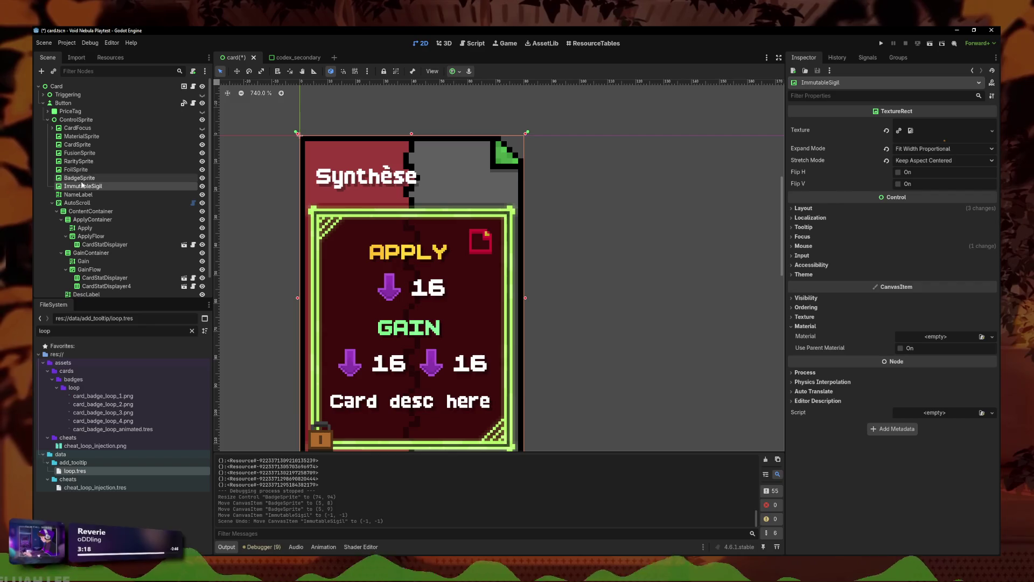
pyautogui.click(80, 178)
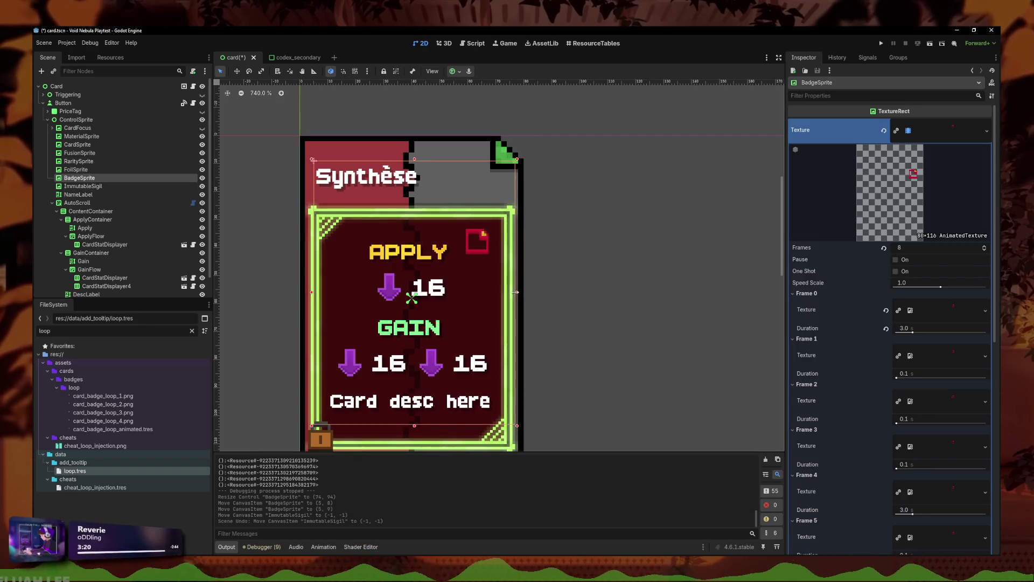
pyautogui.moveTo(515, 291); pyautogui.dragTo(501, 292)
# Step: Nudge the badge into the top-right corner at (10, 7) and save the card scene
pyautogui.press('Right')
pyautogui.press('Right')
pyautogui.press('Right')
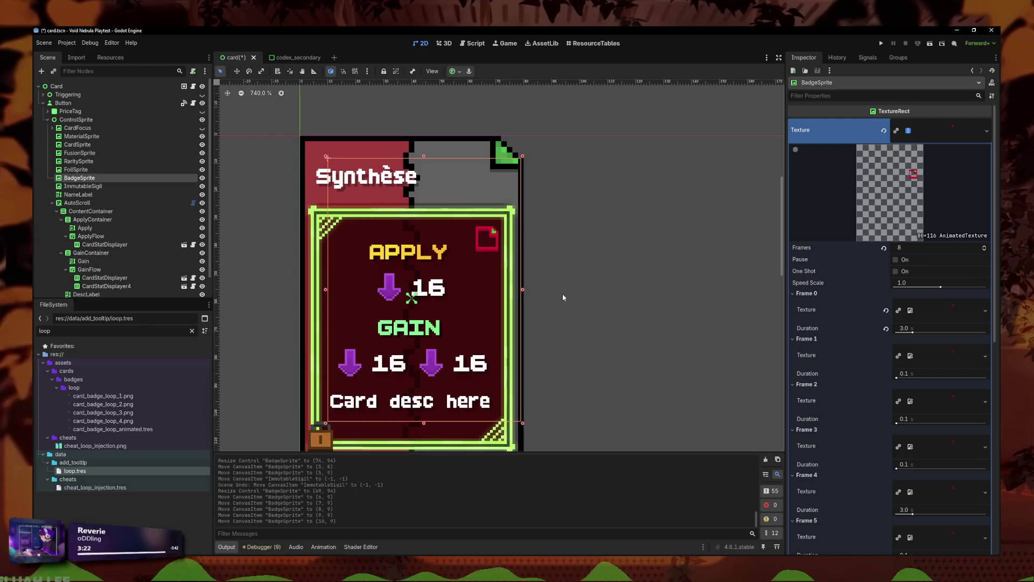
pyautogui.press('Up')
pyautogui.press('Up')
pyautogui.press('Down')
pyautogui.press('Up')
pyautogui.press('Left')
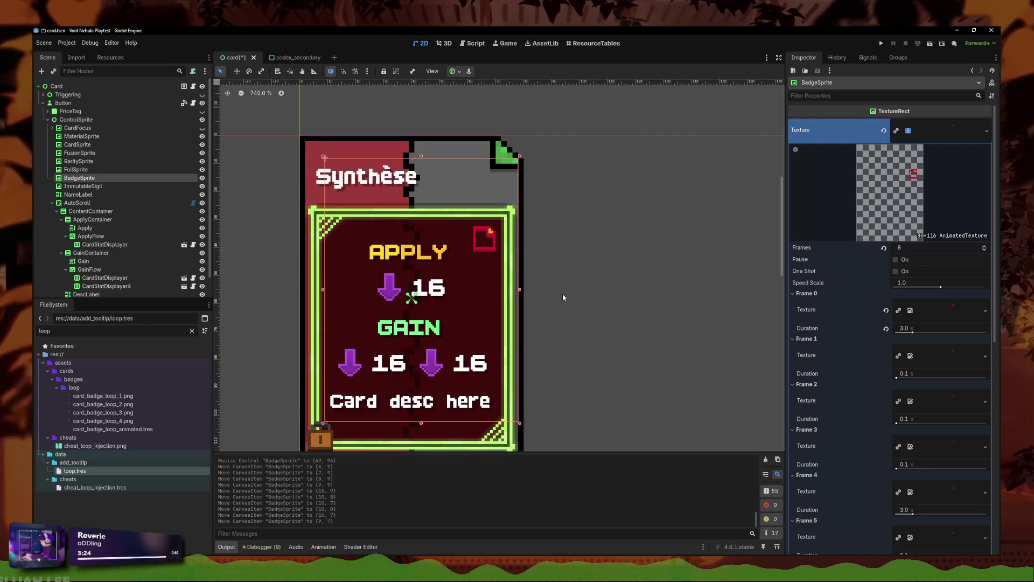
pyautogui.press('Down')
pyautogui.press('Up')
pyautogui.press('Right')
pyautogui.click(596, 292)
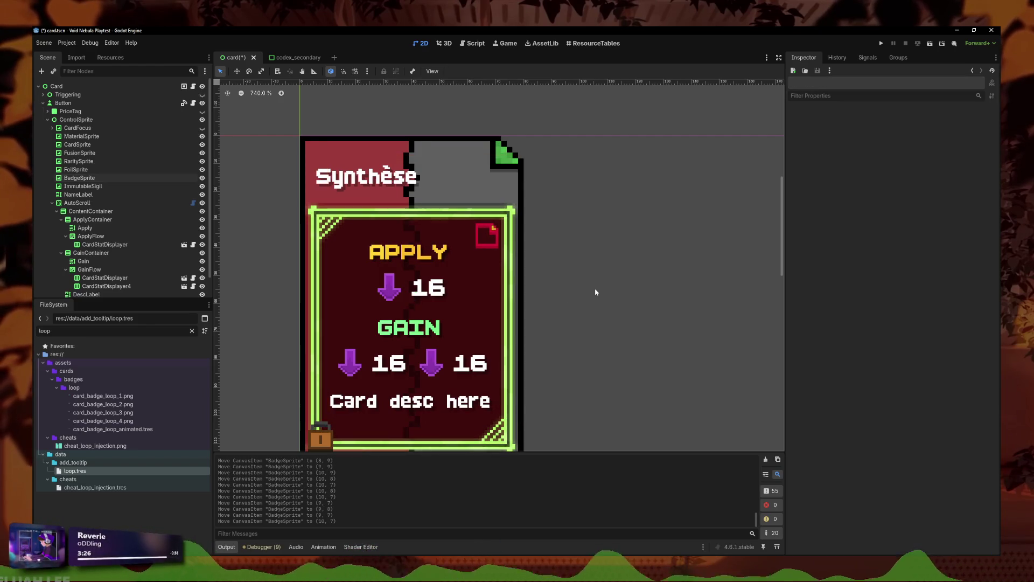
pyautogui.scroll(-3, 596, 292)
pyautogui.hotkey('ctrl', 's')
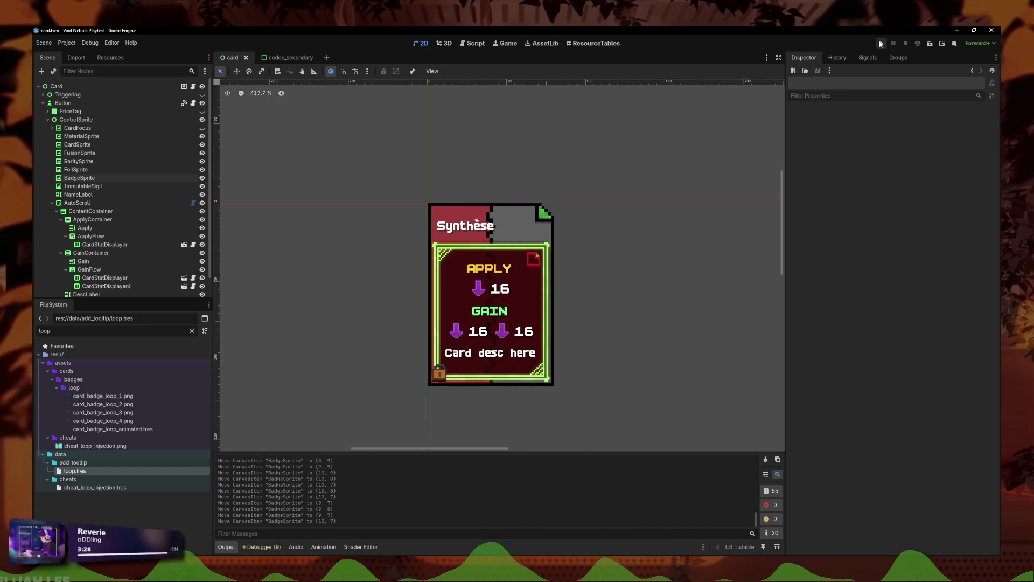
pyautogui.click(881, 43)
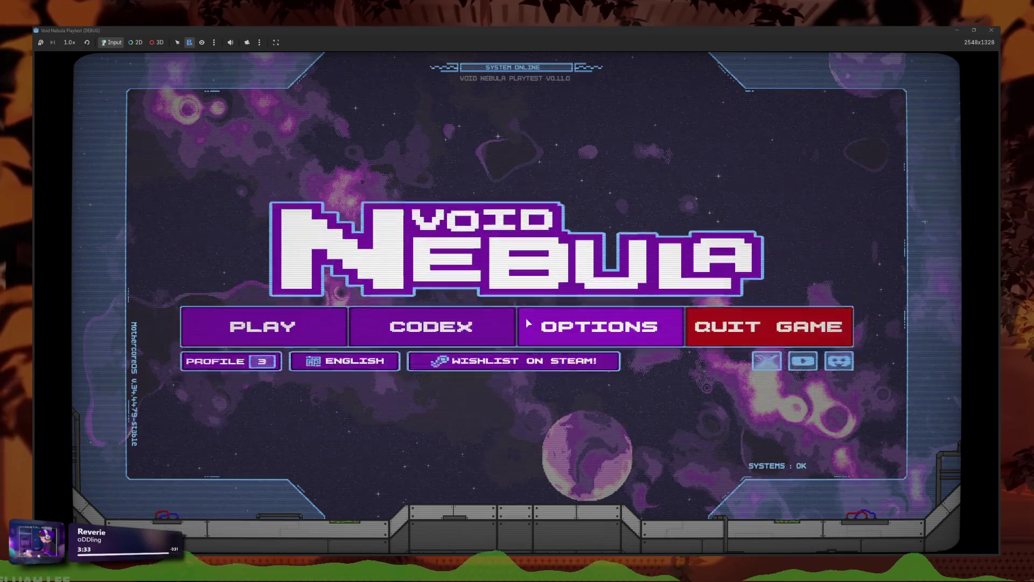
pyautogui.click(431, 323)
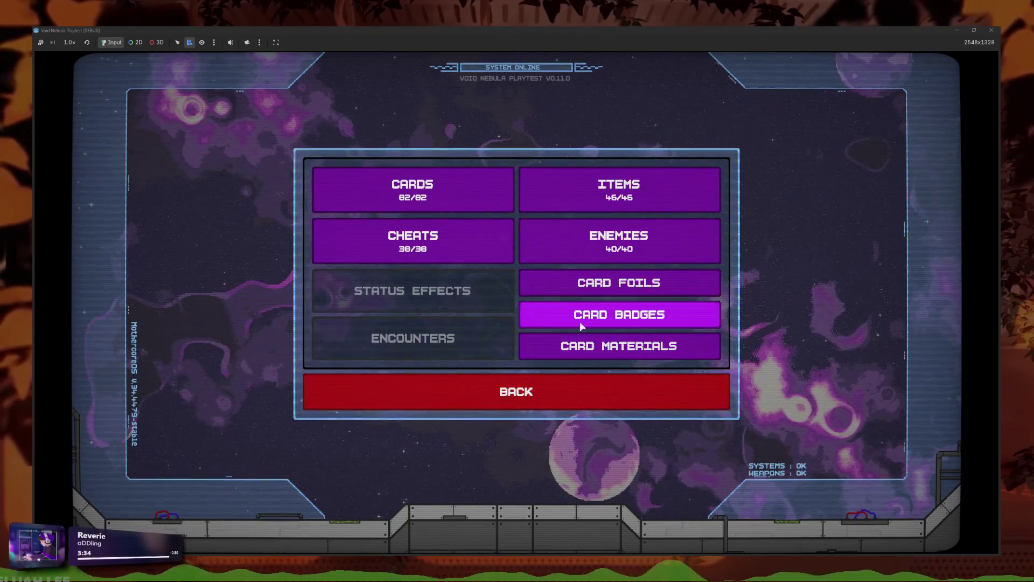
pyautogui.click(583, 318)
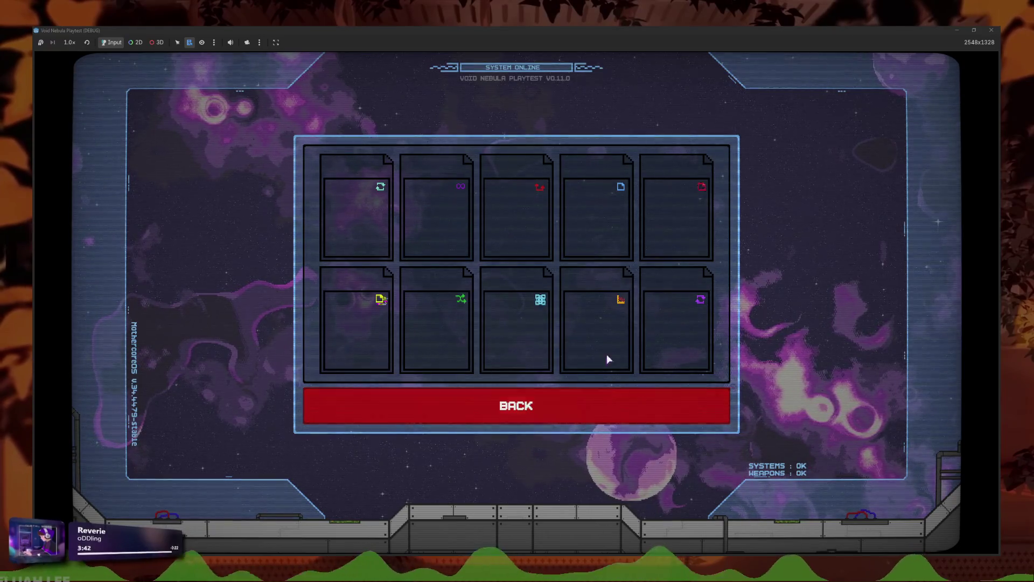
pyautogui.moveTo(607, 349)
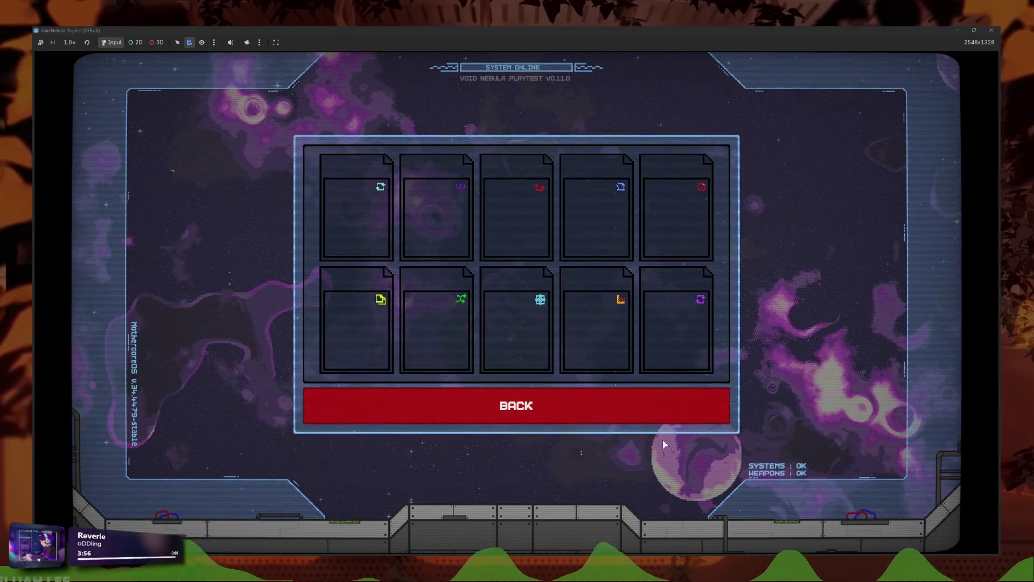
pyautogui.click(592, 404)
pyautogui.click(653, 355)
pyautogui.click(697, 410)
pyautogui.click(695, 401)
pyautogui.click(707, 414)
pyautogui.click(700, 314)
pyautogui.click(699, 401)
pyautogui.click(699, 344)
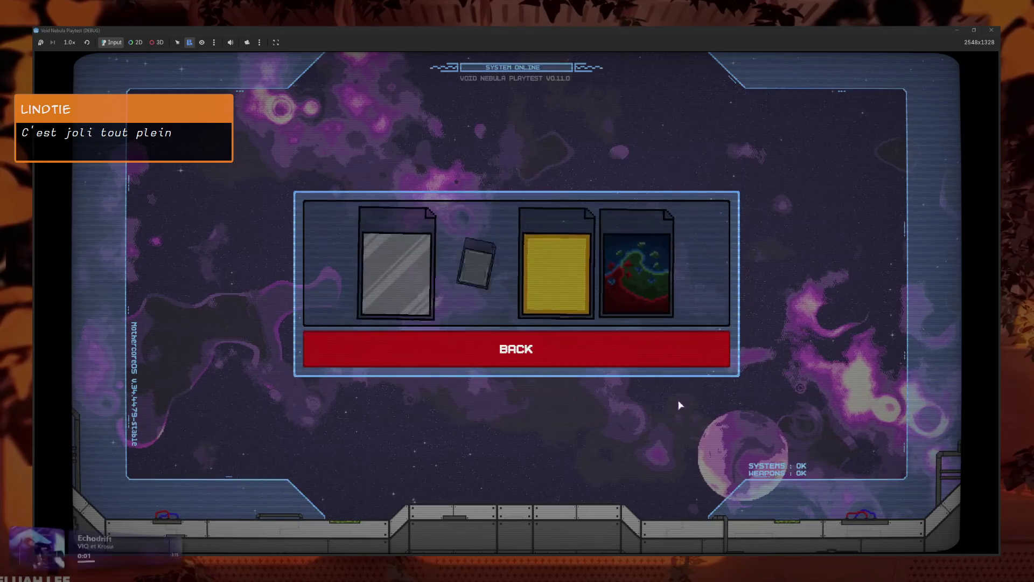
pyautogui.click(679, 355)
pyautogui.click(681, 314)
pyautogui.moveTo(609, 311)
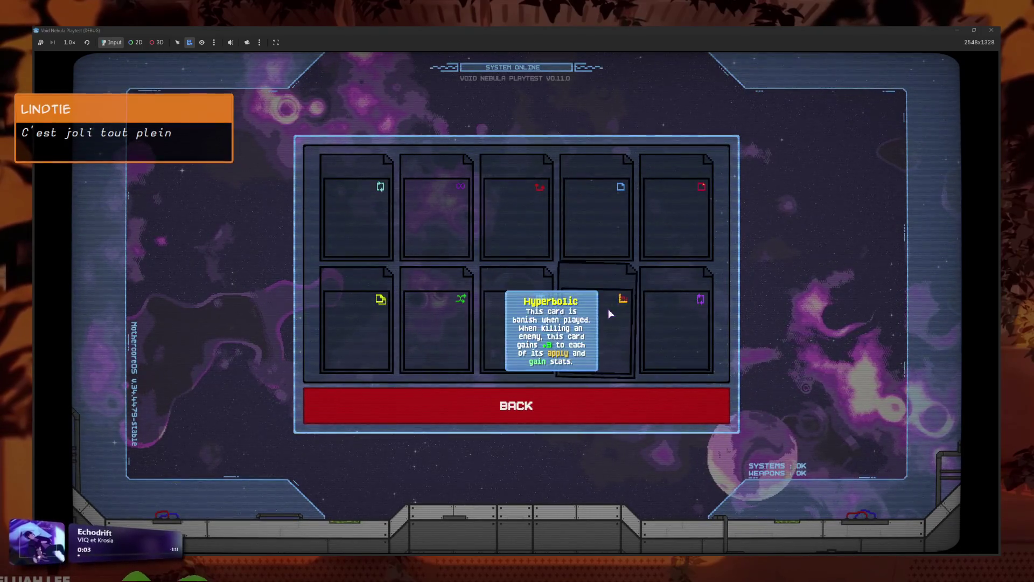
pyautogui.moveTo(613, 211)
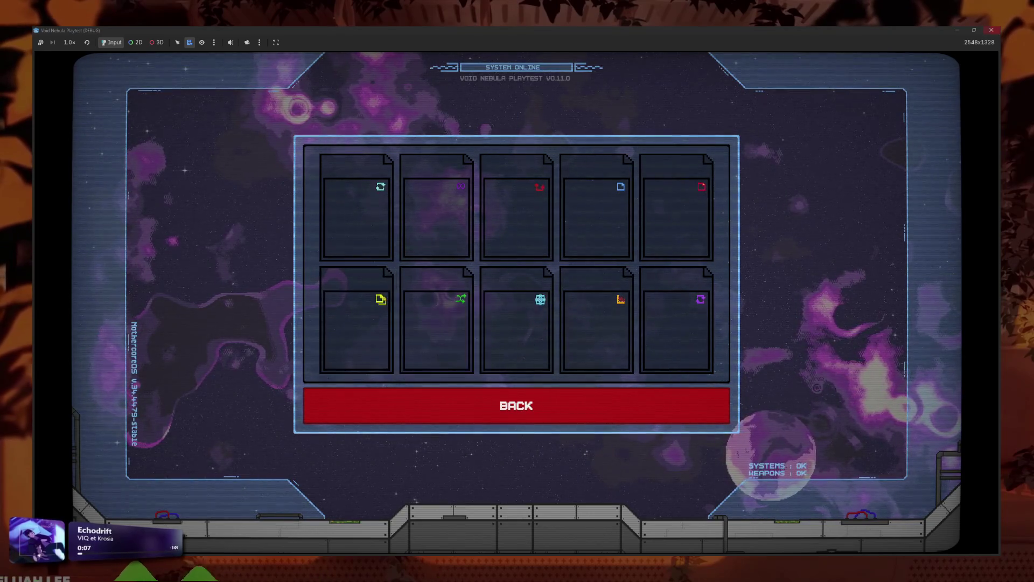
pyautogui.press('F8')
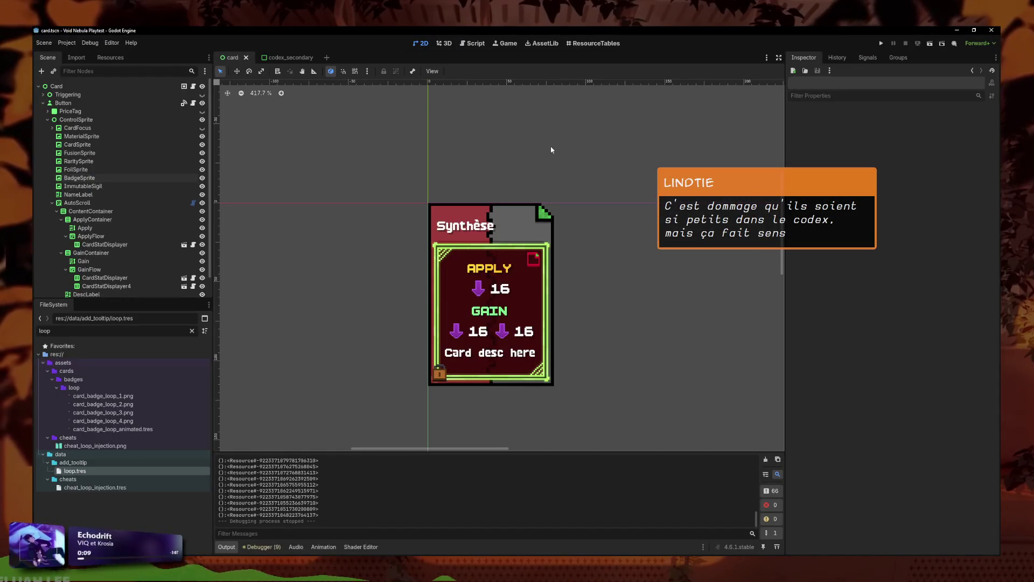
# Step: Enlarge BadgeSprite to 75 by 99 at (5, 6) and launch the game with F5
pyautogui.click(534, 269)
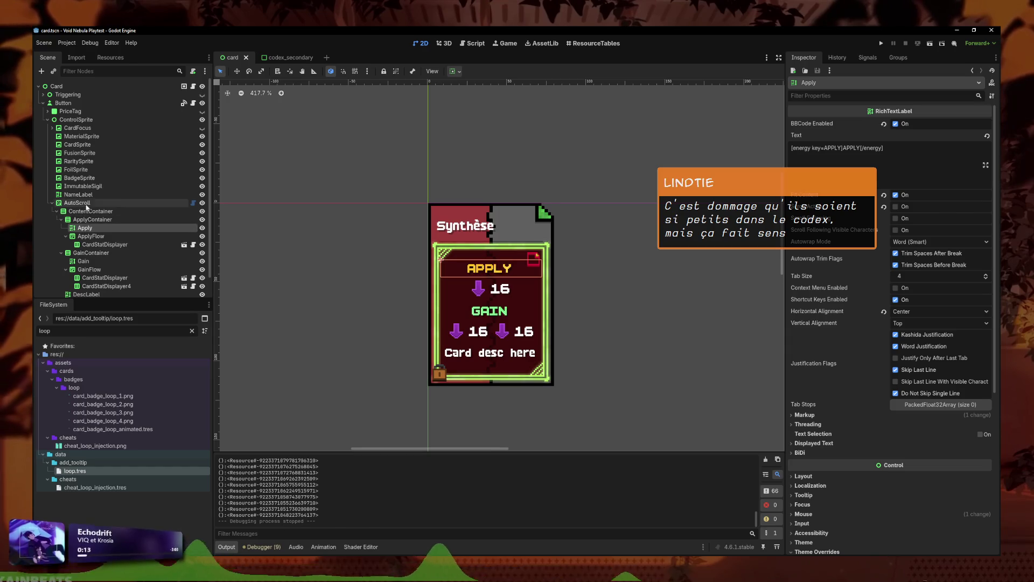
pyautogui.click(79, 178)
pyautogui.scroll(2, 410, 275)
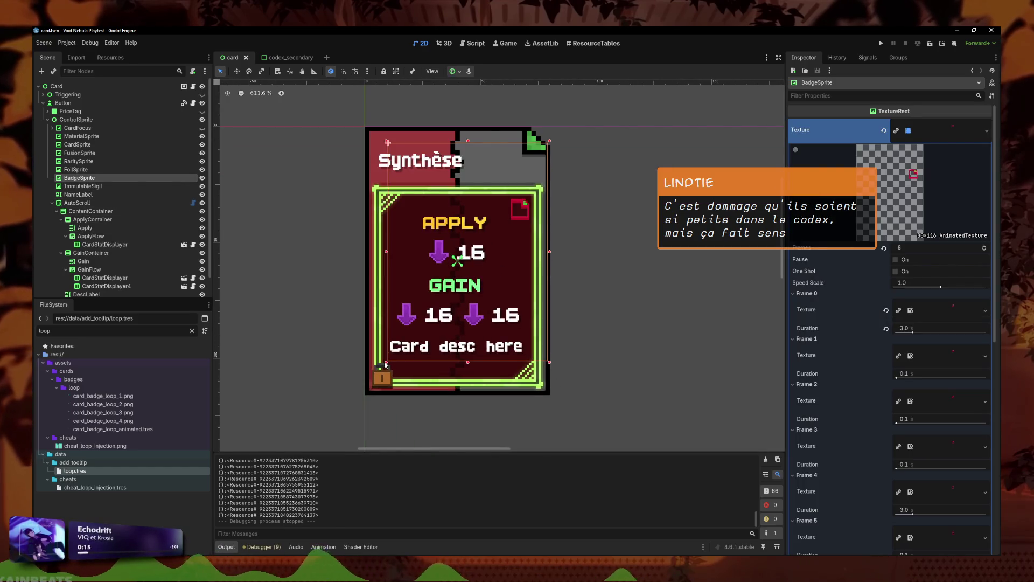
pyautogui.moveTo(385, 365); pyautogui.dragTo(372, 372)
pyautogui.press('Up')
pyautogui.press('Right')
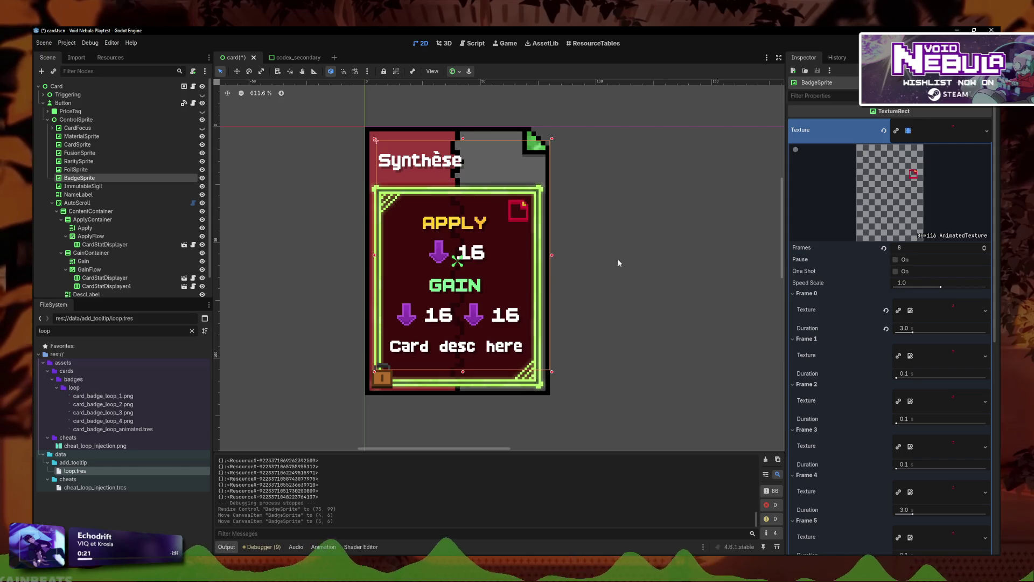
pyautogui.press('F5')
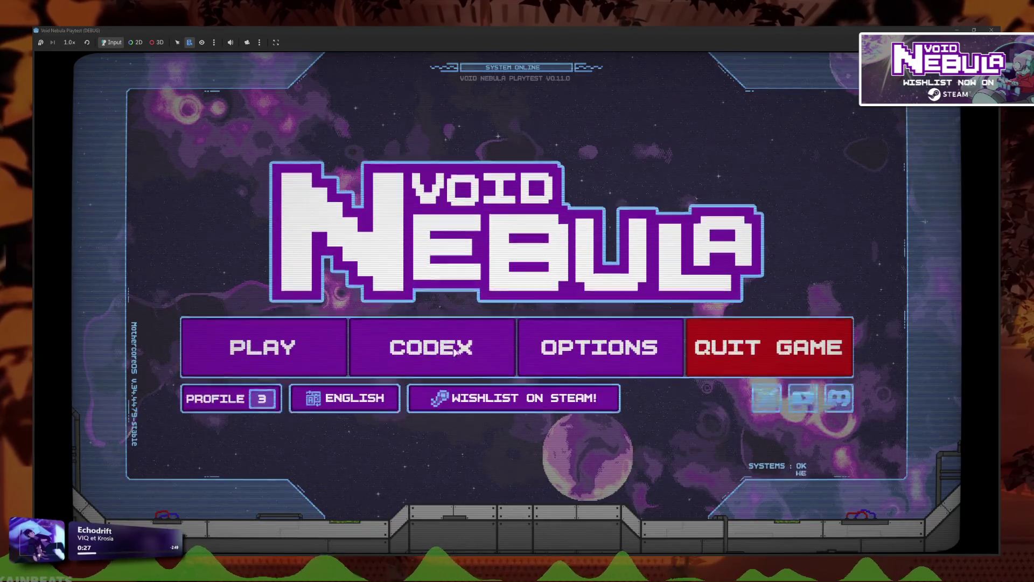
# Step: Browse the codex to the Card Badges grid, then stop the game
pyautogui.click(458, 355)
pyautogui.click(558, 291)
pyautogui.click(580, 400)
pyautogui.click(619, 281)
pyautogui.click(570, 408)
pyautogui.click(619, 345)
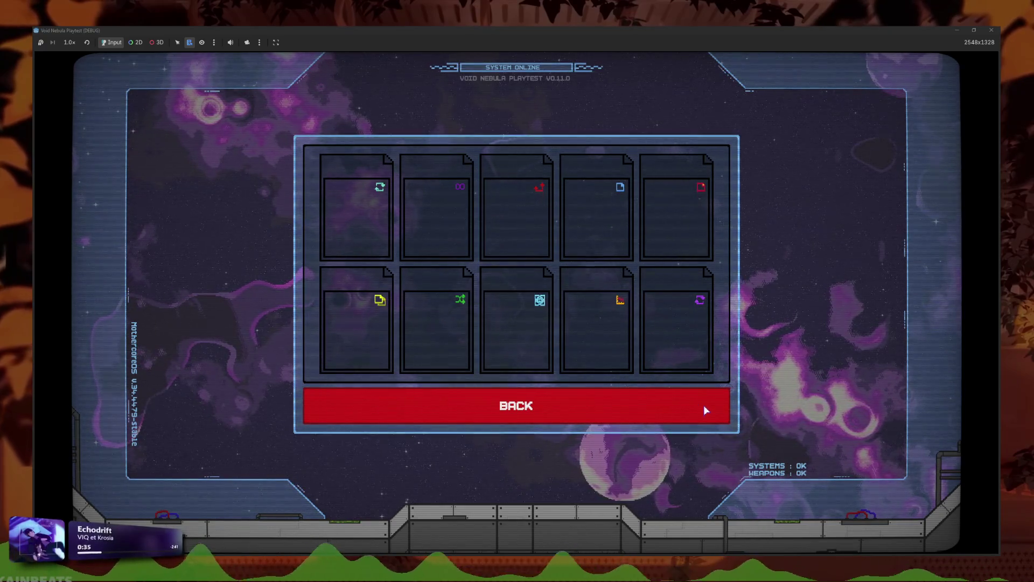
pyautogui.press('F8')
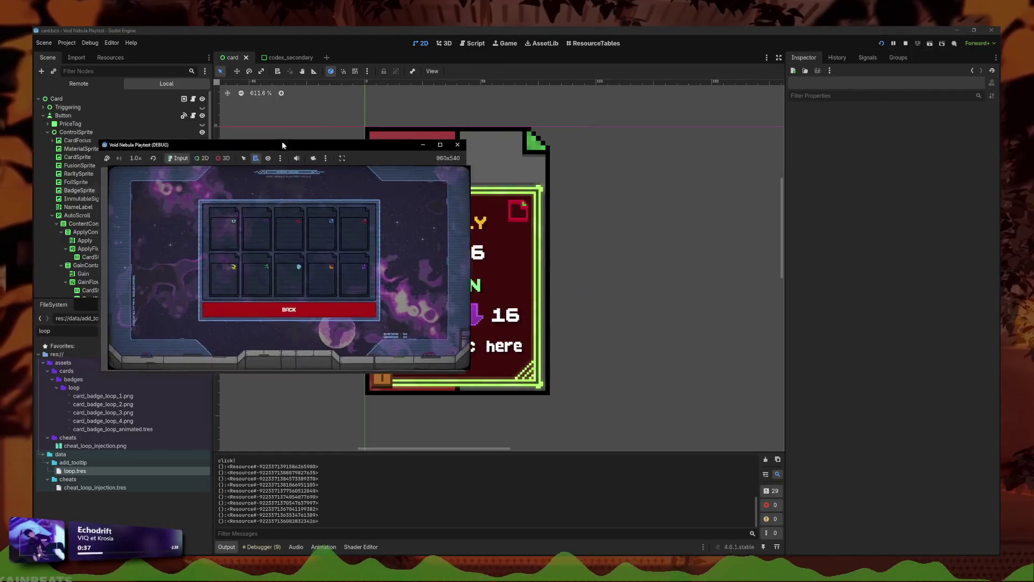
# Step: Widen BadgeSprite a few pixels left, relaunch, recheck the Card Badges grid, and close the game
pyautogui.click(76, 190)
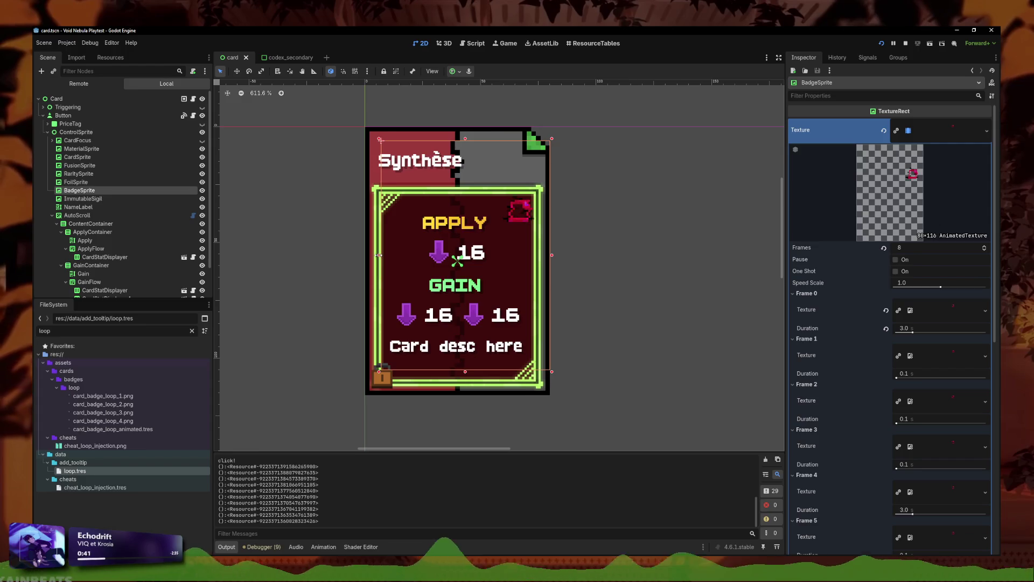
pyautogui.moveTo(379, 255); pyautogui.dragTo(376, 255)
pyautogui.press('F5')
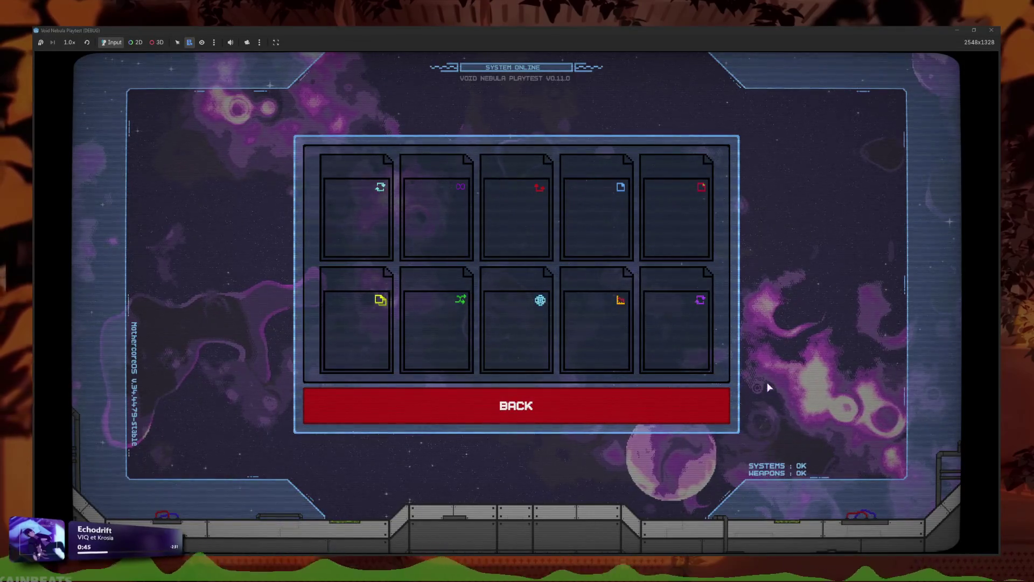
pyautogui.click(637, 404)
pyautogui.click(683, 345)
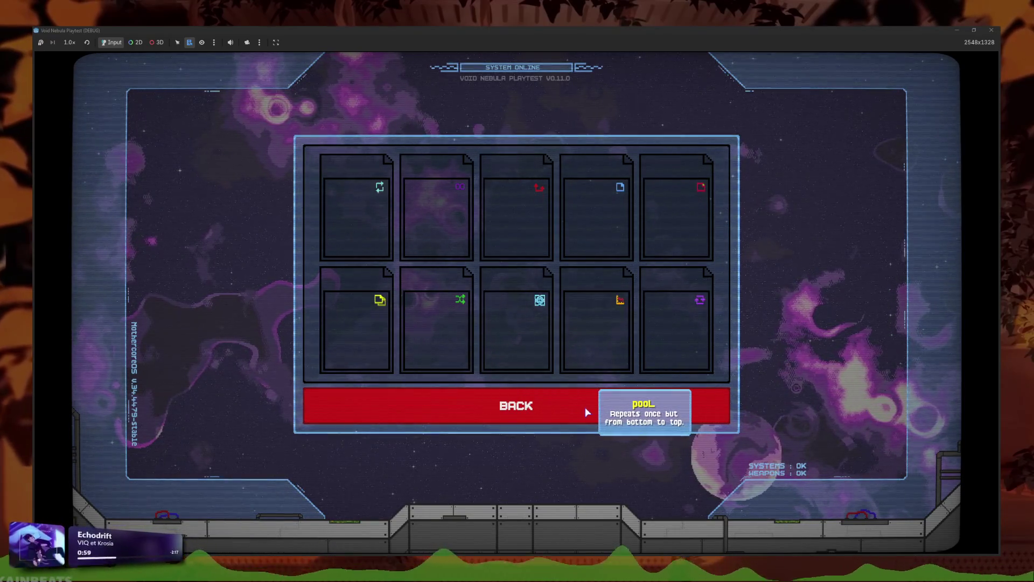
pyautogui.click(586, 408)
pyautogui.click(991, 31)
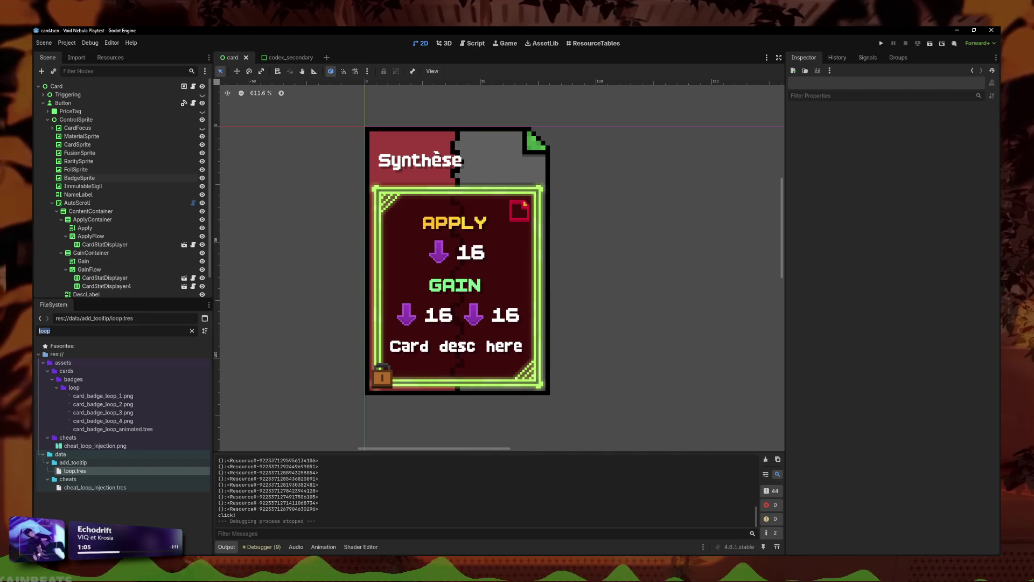
# Step: Search for fusion_maker and open the fusion_maker.gd script
pyautogui.write('fusion_maker')
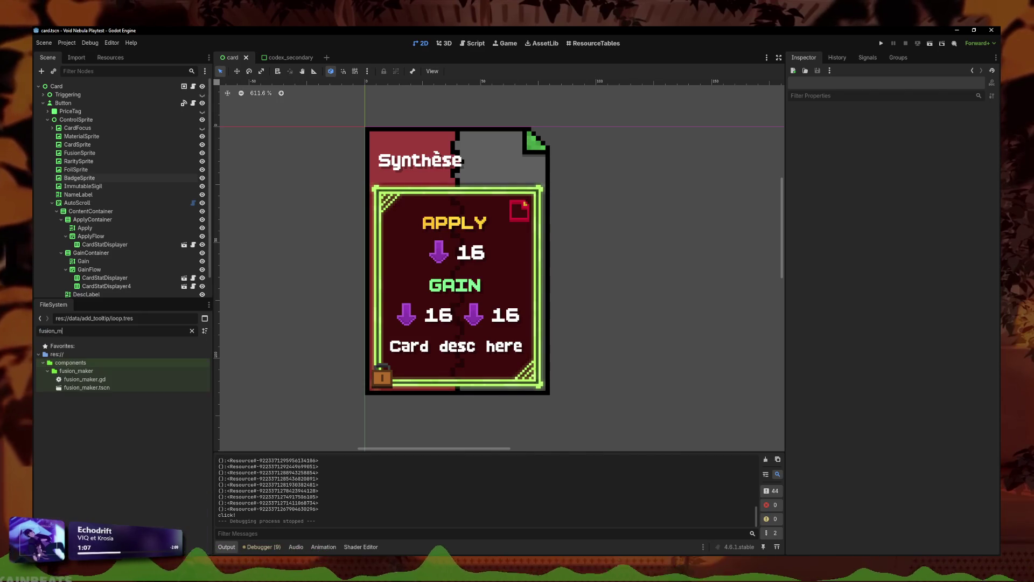
pyautogui.doubleClick(100, 388)
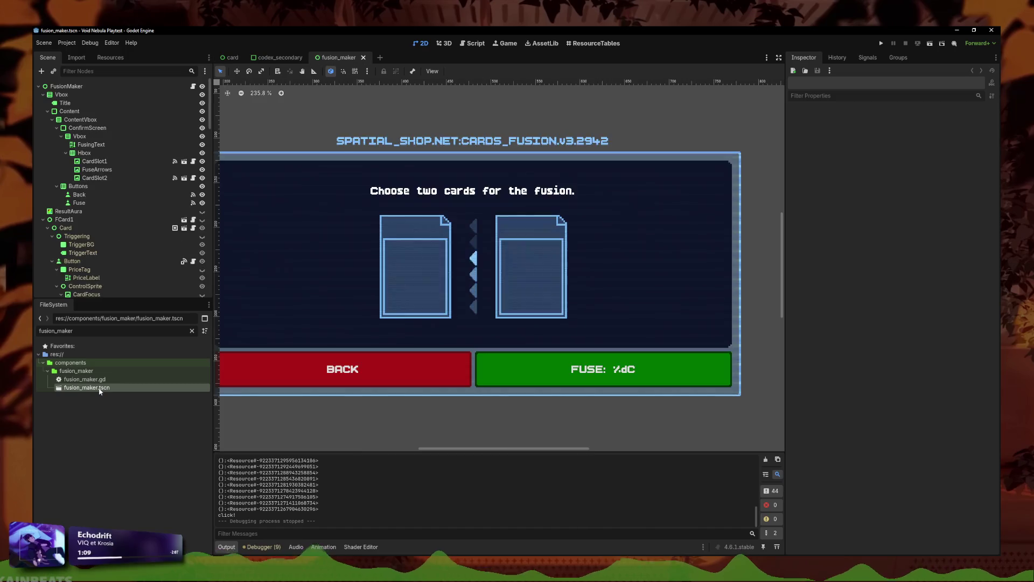
pyautogui.doubleClick(97, 380)
pyautogui.scroll(-2, 474, 330)
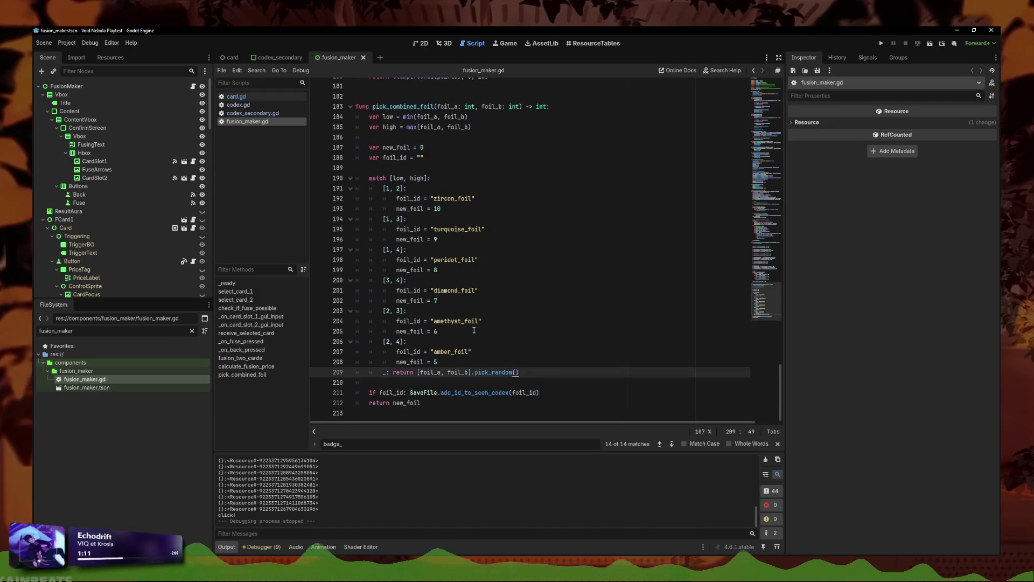
pyautogui.click(469, 351)
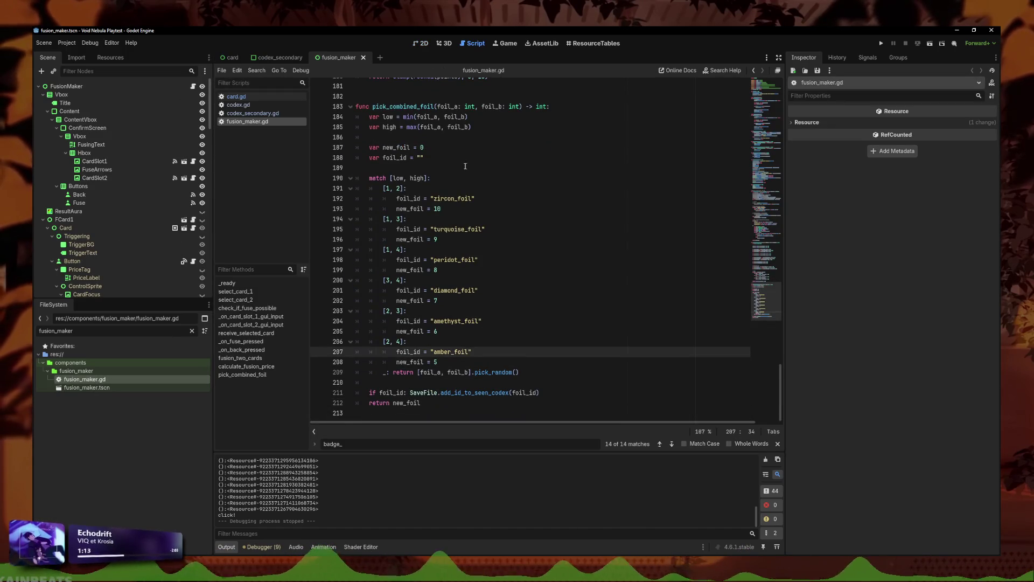
# Step: Review pick_combined_foil's zircon_foil to diamond_foil cases, then open codex_secondary.gd
pyautogui.click(480, 198)
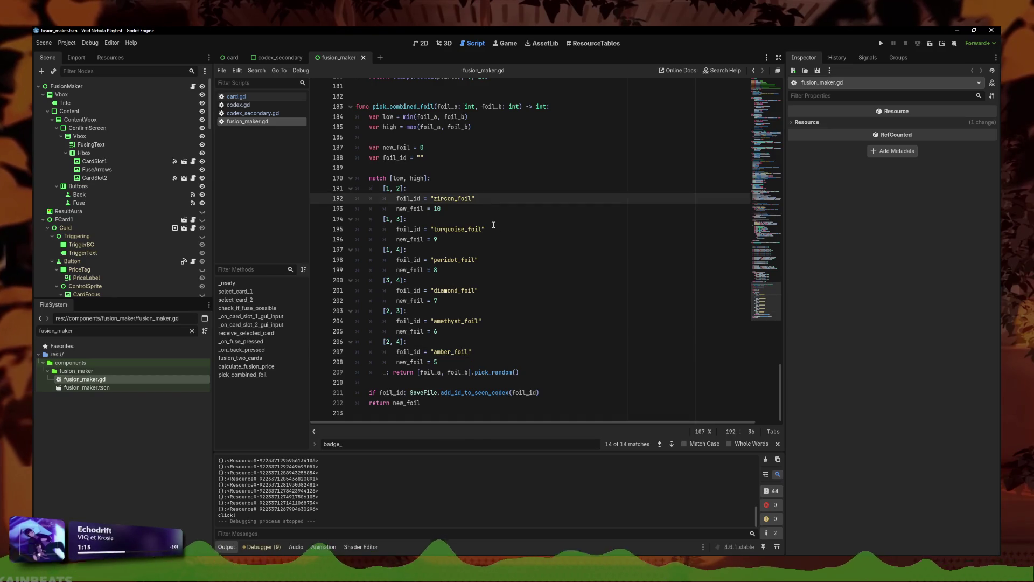
pyautogui.click(493, 229)
pyautogui.click(506, 188)
pyautogui.click(507, 178)
pyautogui.click(499, 198)
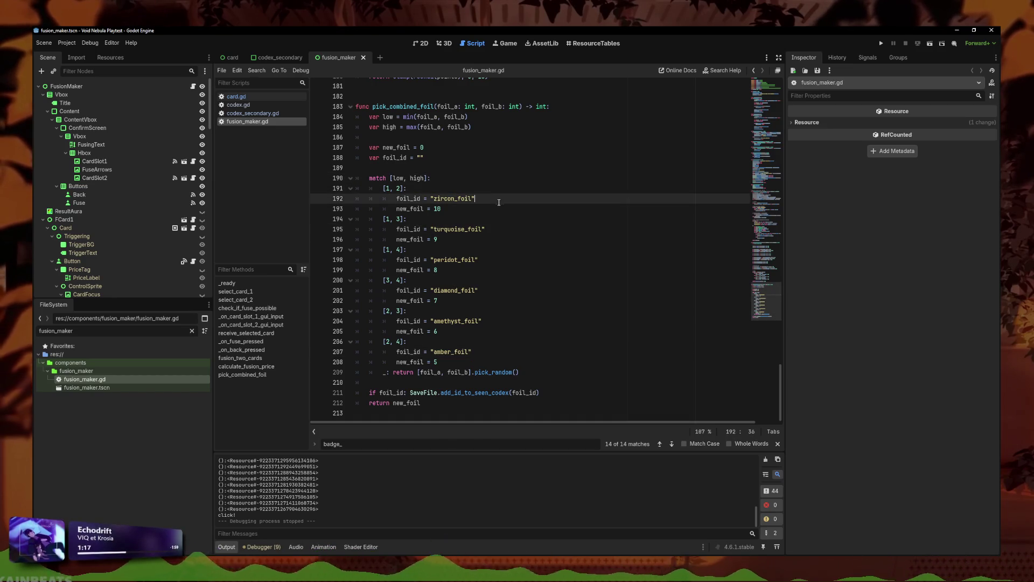
pyautogui.click(509, 301)
pyautogui.moveTo(442, 400)
pyautogui.mouseDown()
pyautogui.moveTo(474, 350)
pyautogui.moveTo(474, 226)
pyautogui.moveTo(474, 300)
pyautogui.mouseUp()
pyautogui.moveTo(493, 352)
pyautogui.mouseDown()
pyautogui.moveTo(478, 402)
pyautogui.moveTo(470, 260)
pyautogui.moveTo(323, 110)
pyautogui.mouseUp()
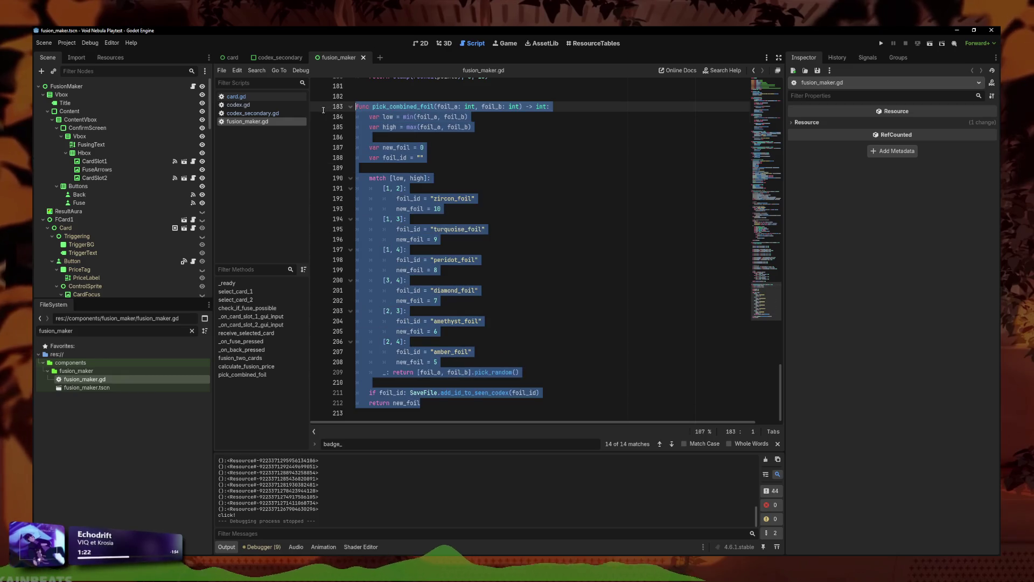
pyautogui.click(476, 203)
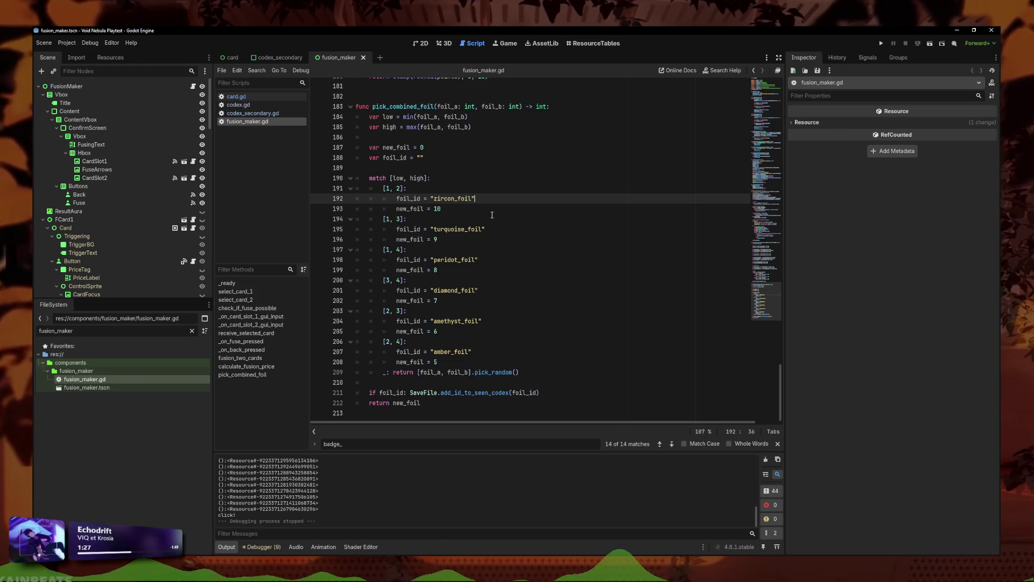
pyautogui.click(265, 115)
pyautogui.scroll(-5, 469, 261)
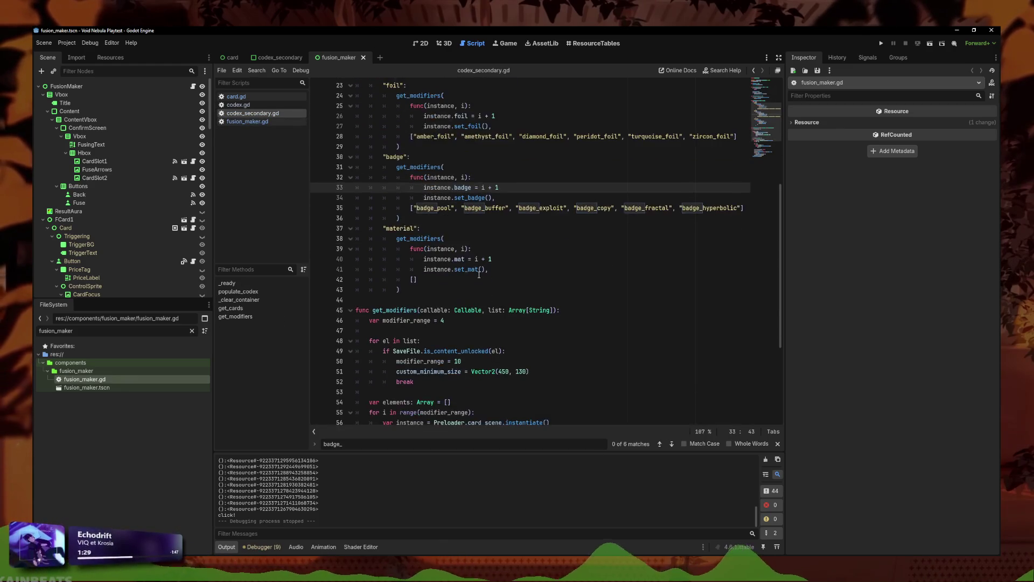
# Step: Return to fusion_maker.gd and add blank lines after pick_combined_foil's return new_foil
pyautogui.scroll(5, 469, 260)
pyautogui.scroll(5, 469, 260)
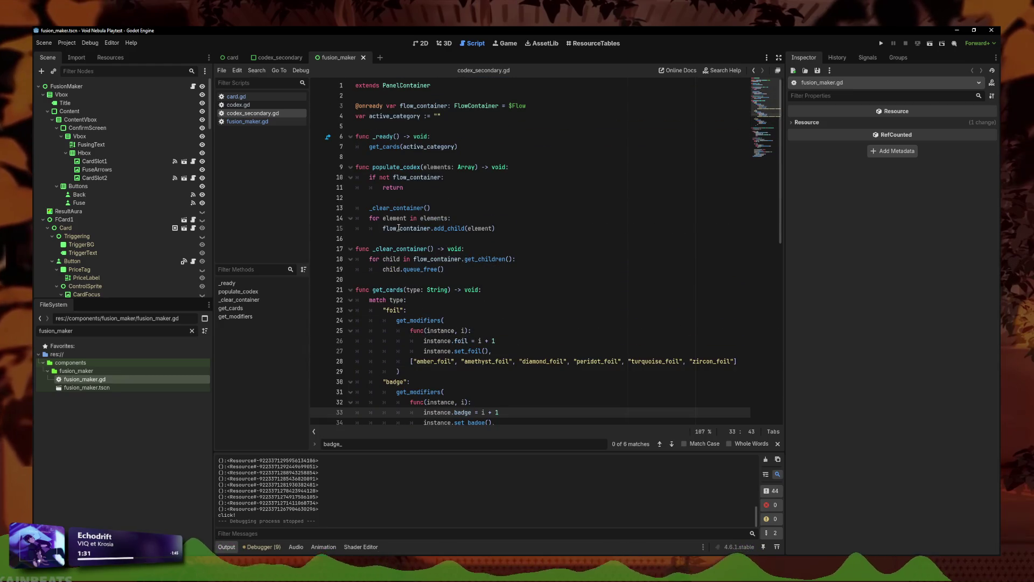
pyautogui.hotkey('alt', 'Left')
pyautogui.click(454, 324)
pyautogui.moveTo(541, 392); pyautogui.dragTo(356, 111)
pyautogui.click(536, 256)
pyautogui.click(520, 400)
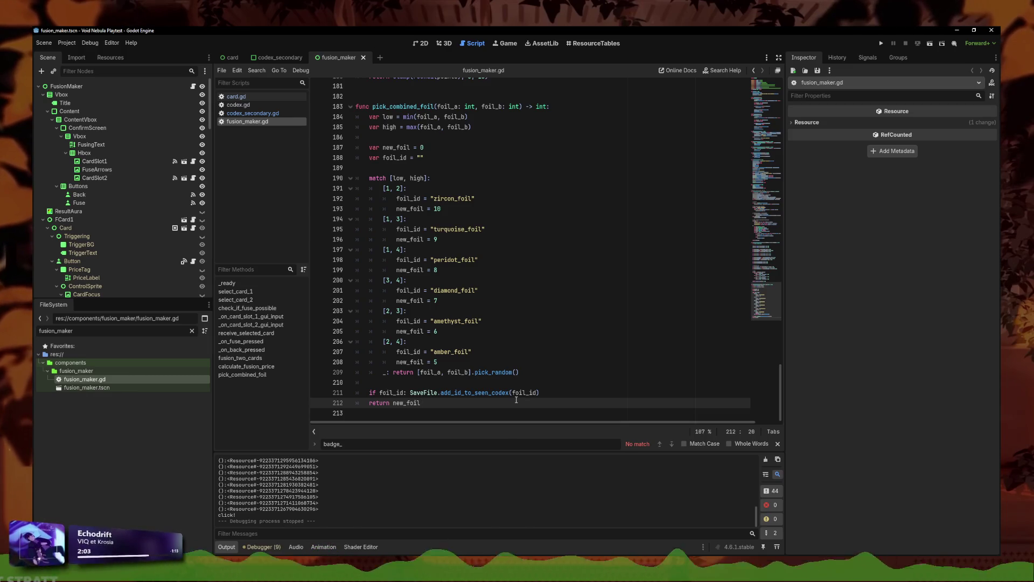
pyautogui.press('Return')
pyautogui.press('Return')
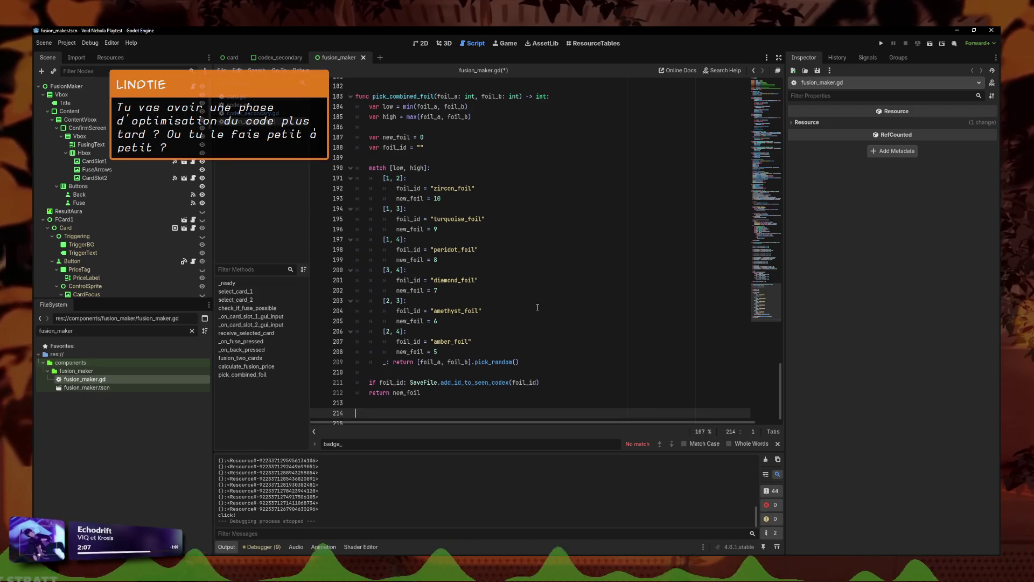
# Step: Write the pick_combined_modifier(a: int, b: int) -> int header, comparing against pick_combined_foil and codex_secondary.gd
pyautogui.write('func pick_combined')
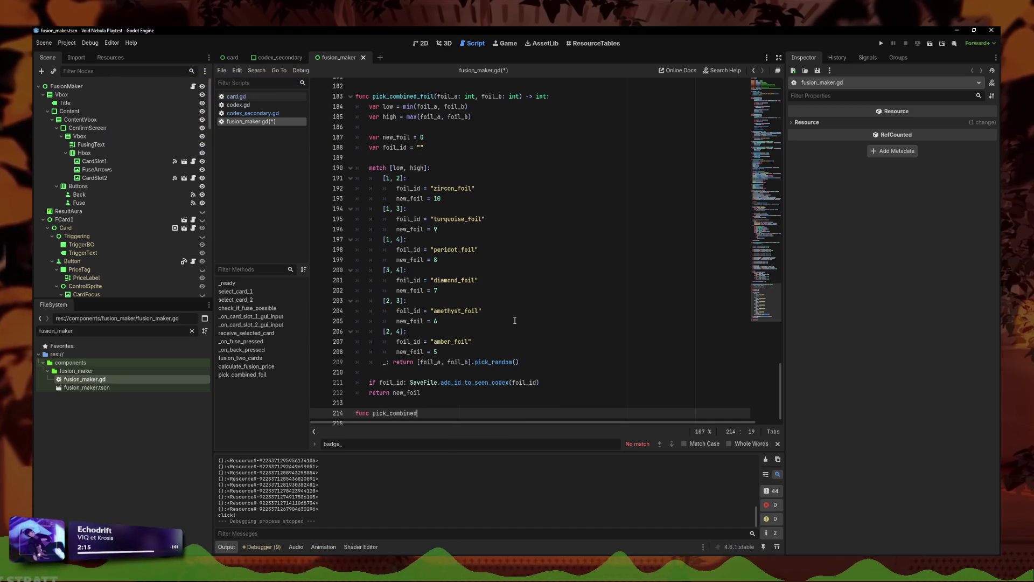
pyautogui.write('_modifier')
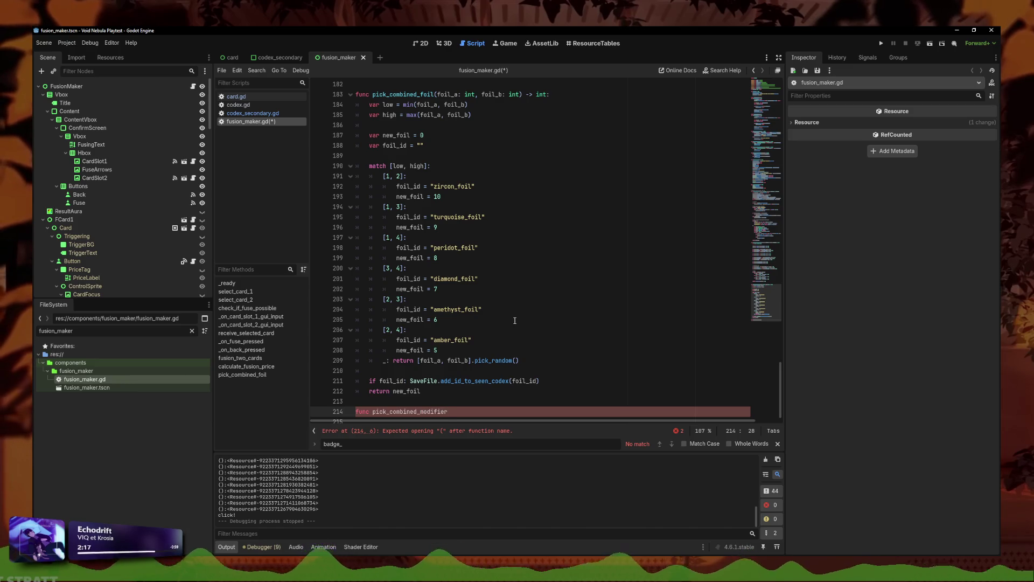
pyautogui.write('(a: i')
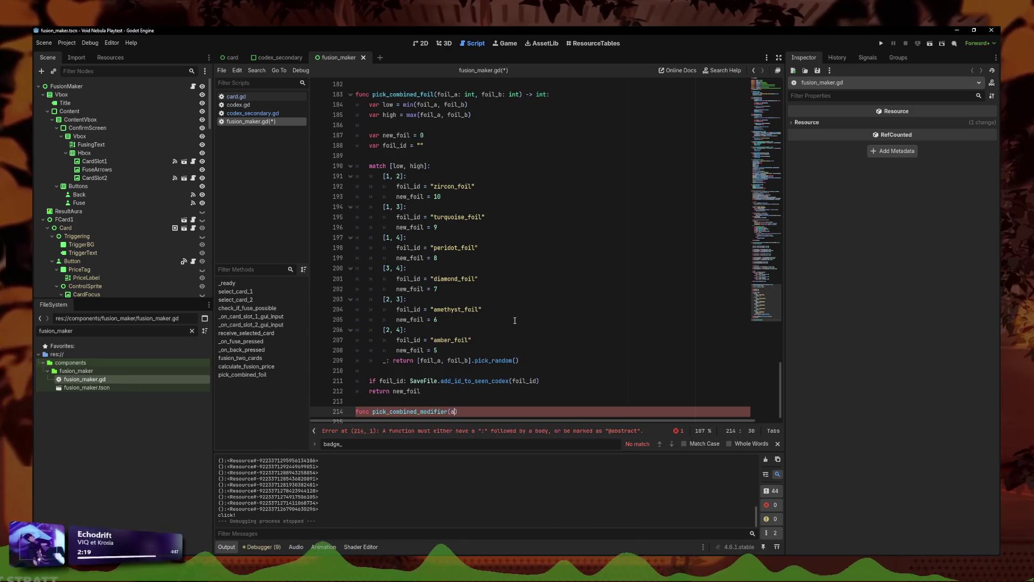
pyautogui.write('nt, b: ')
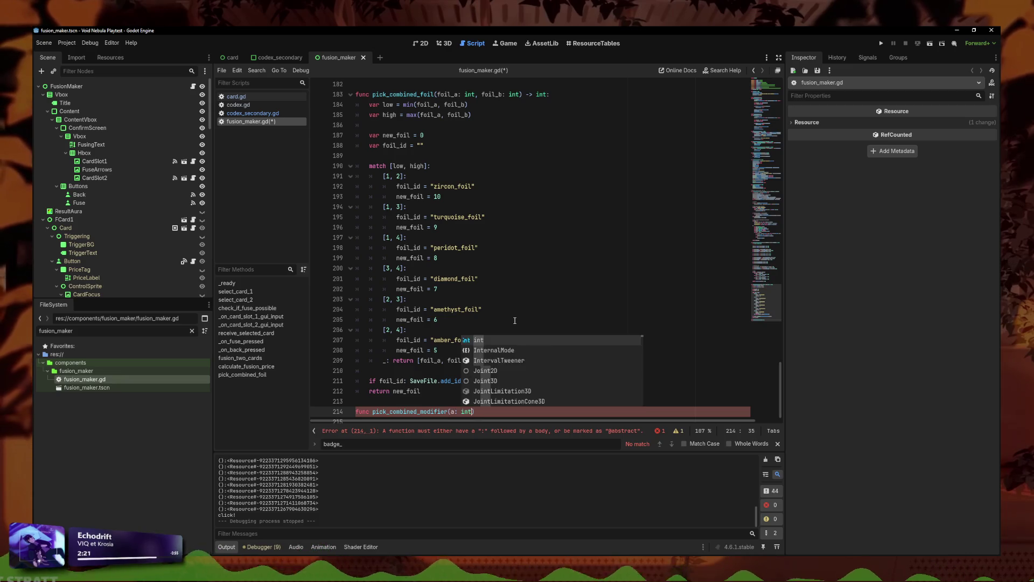
pyautogui.write('int')
pyautogui.click(485, 309)
pyautogui.moveTo(423, 391); pyautogui.dragTo(337, 93)
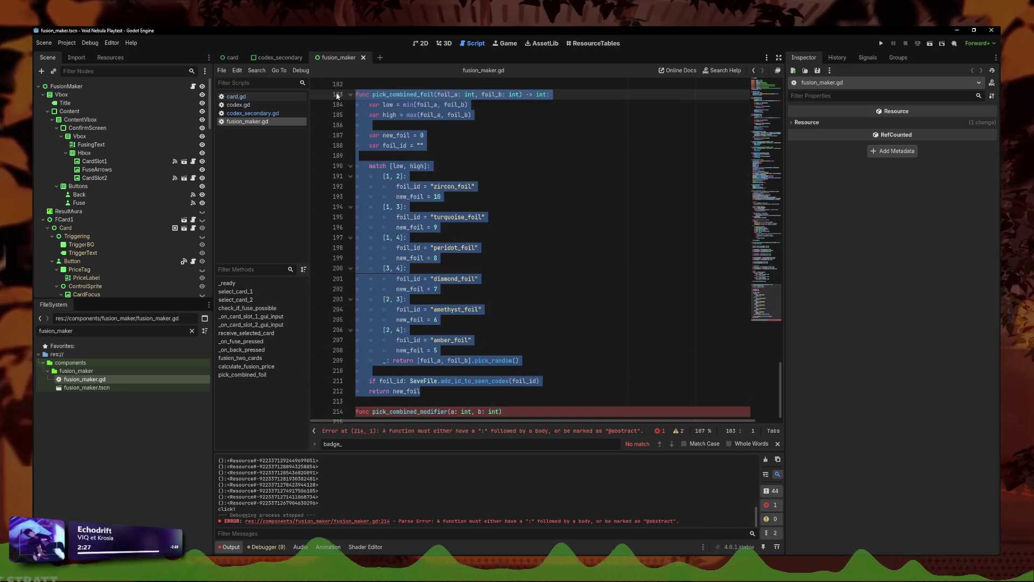
pyautogui.click(253, 113)
pyautogui.scroll(-3, 521, 255)
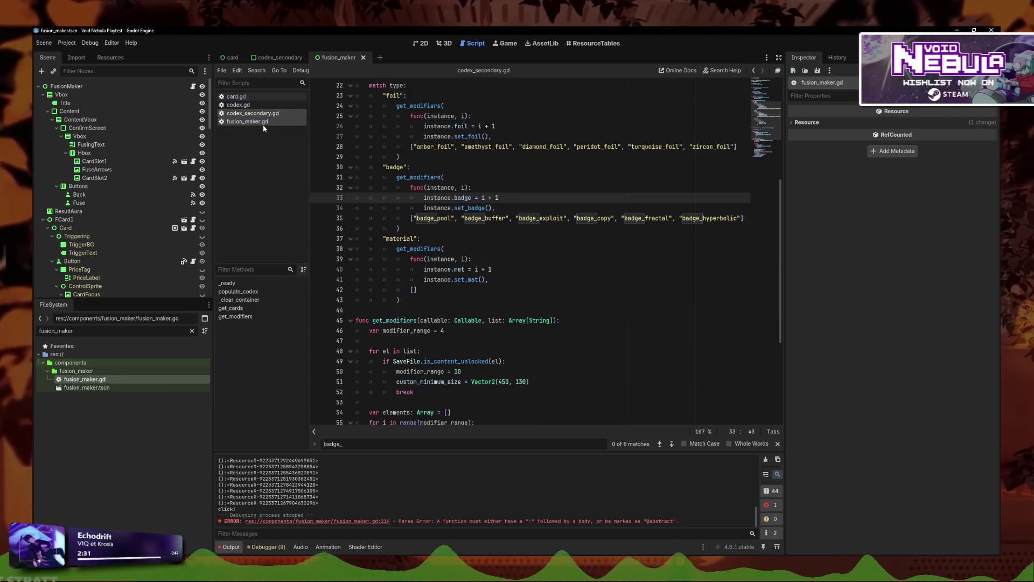
pyautogui.click(247, 121)
pyautogui.click(519, 411)
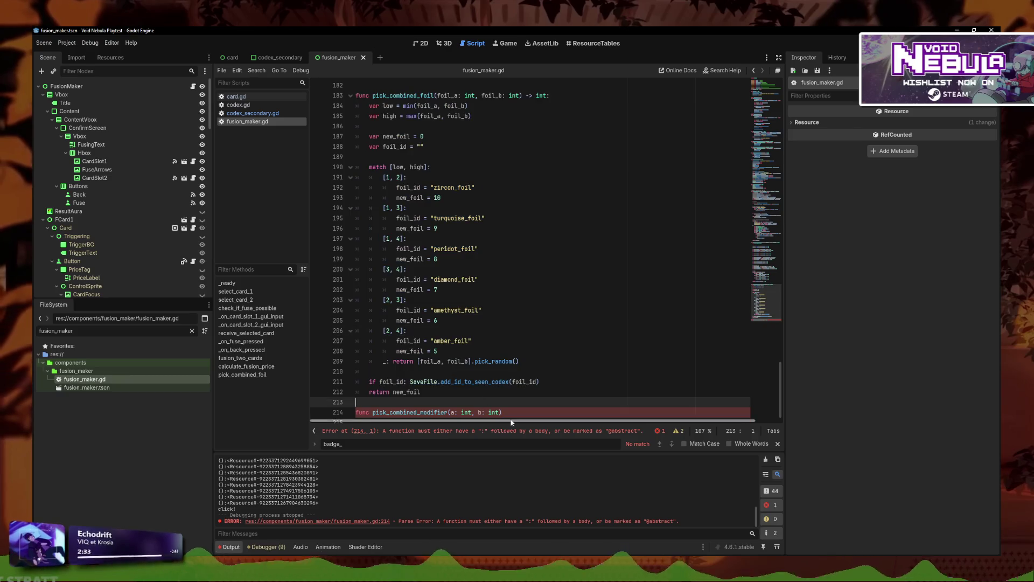
pyautogui.moveTo(466, 394)
pyautogui.mouseDown()
pyautogui.moveTo(312, 95)
pyautogui.moveTo(377, 274)
pyautogui.moveTo(304, 94)
pyautogui.mouseUp()
pyautogui.click(588, 411)
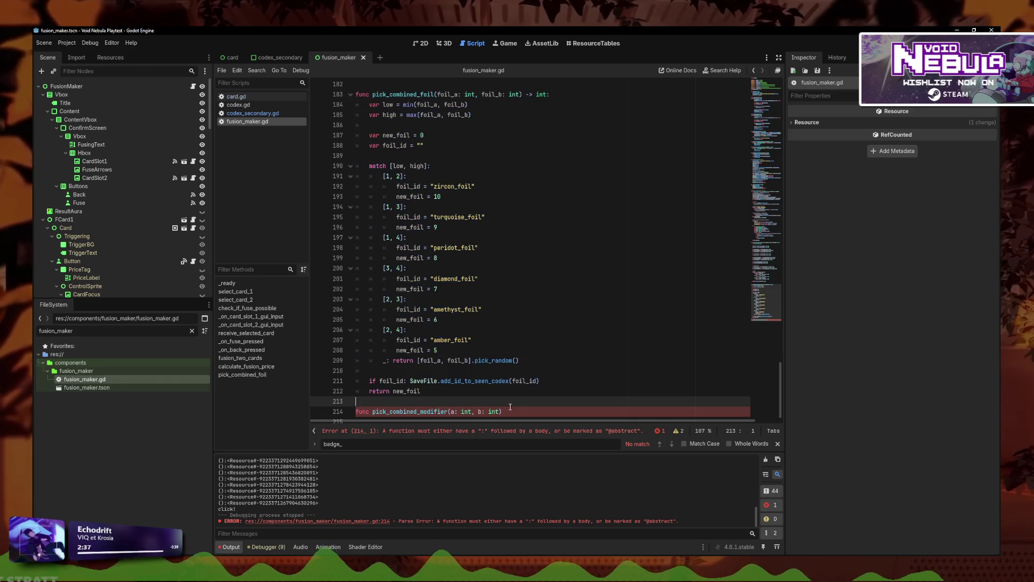
pyautogui.write('-')
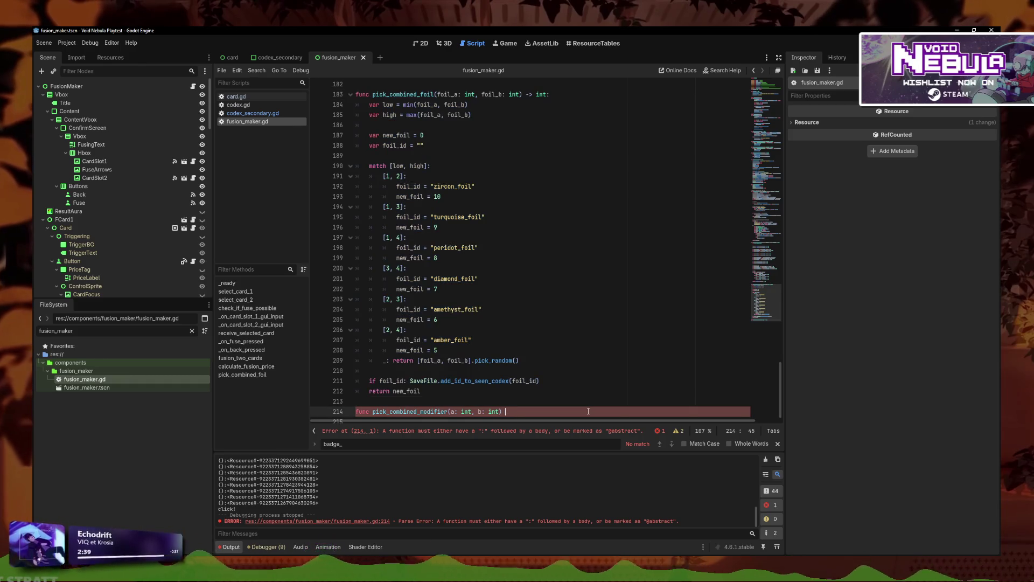
pyautogui.write('->')
pyautogui.press('BackSpace')
pyautogui.press('BackSpace')
pyautogui.write('int:')
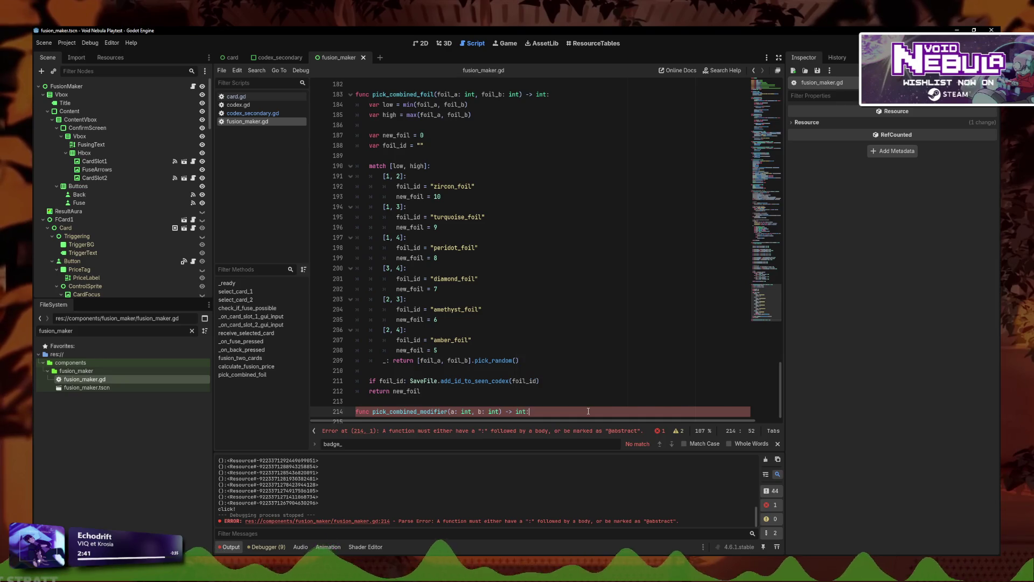
pyautogui.press('Return')
# Step: Add a return new_modifier line to the new function's body
pyautogui.scroll(2, 515, 262)
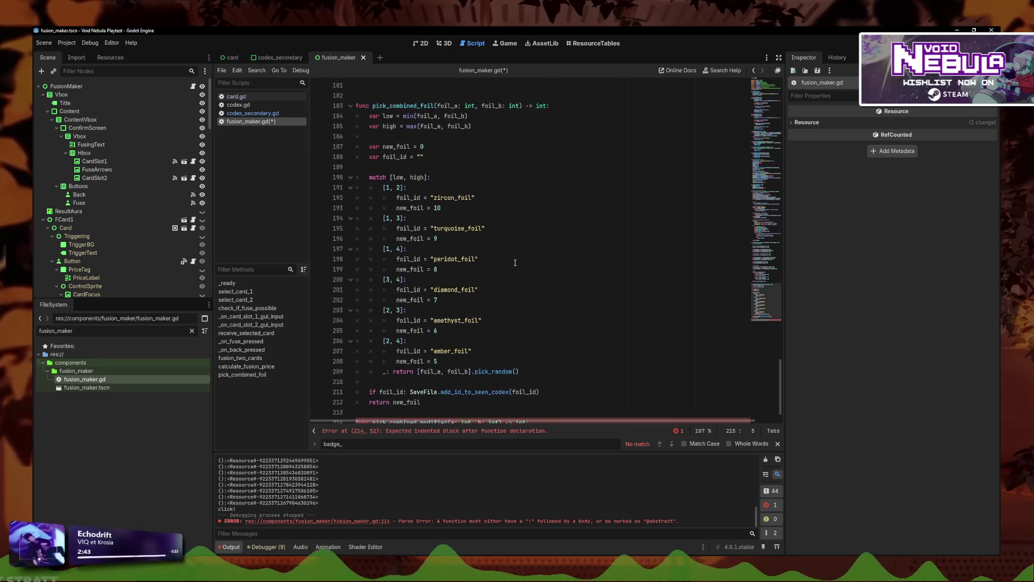
pyautogui.scroll(-2, 515, 262)
pyautogui.moveTo(426, 371); pyautogui.dragTo(371, 361)
pyautogui.click(400, 404)
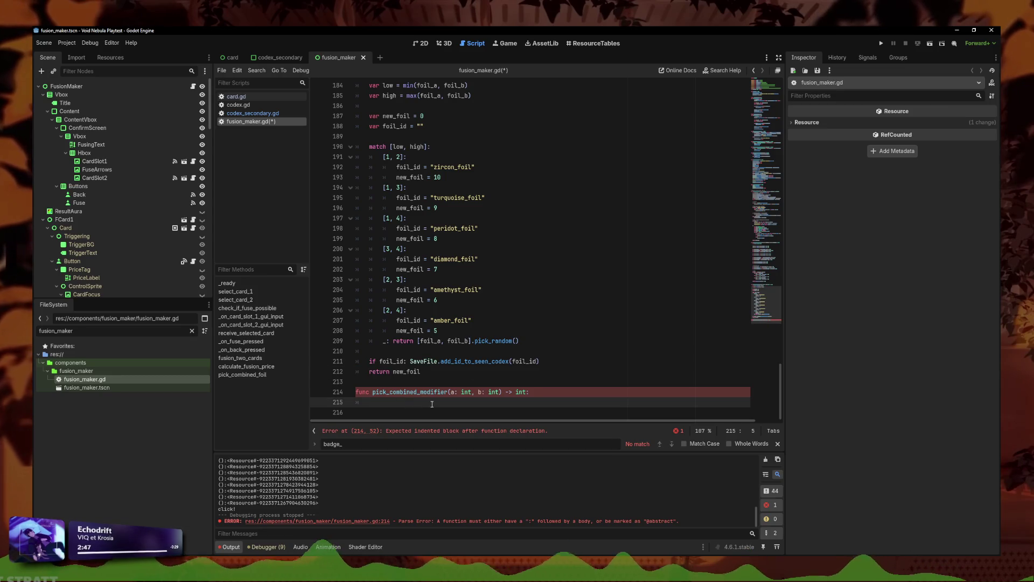
pyautogui.press('Return')
pyautogui.write('return ')
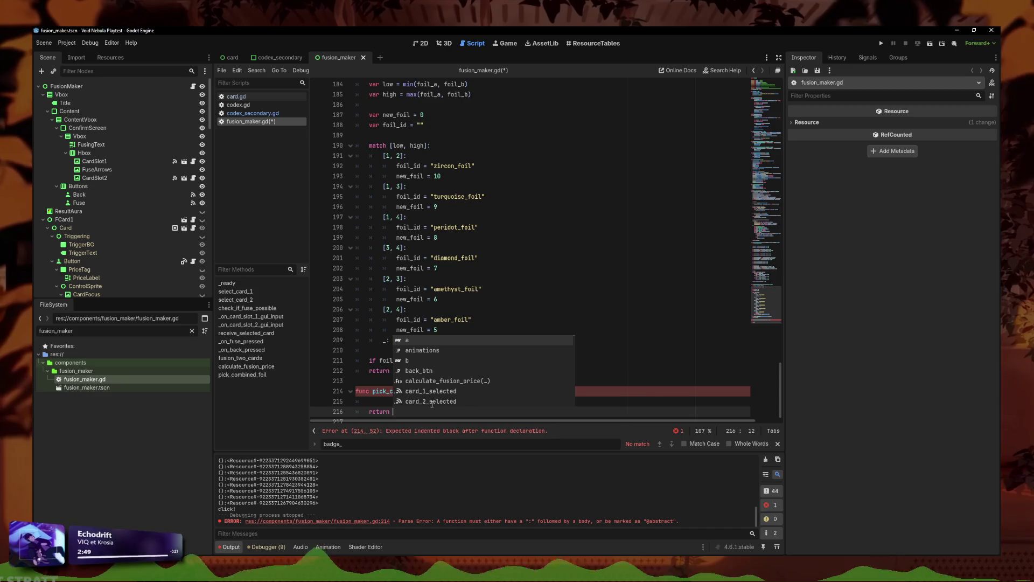
pyautogui.write('new_')
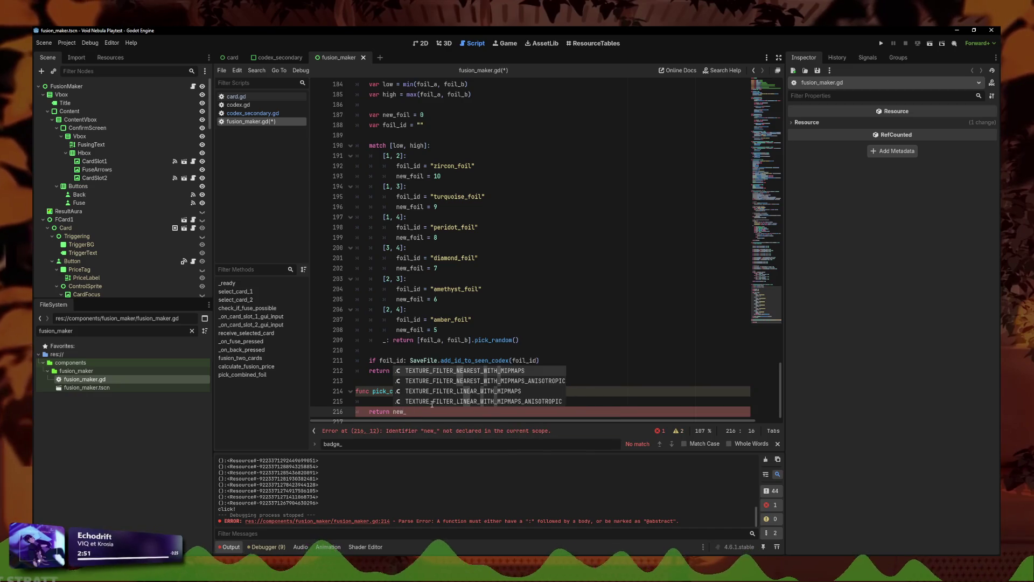
pyautogui.write('modifier')
# Step: Add an if condition on id that calls SaveFile.add_id_to_seen_codex(id)
pyautogui.click(431, 404)
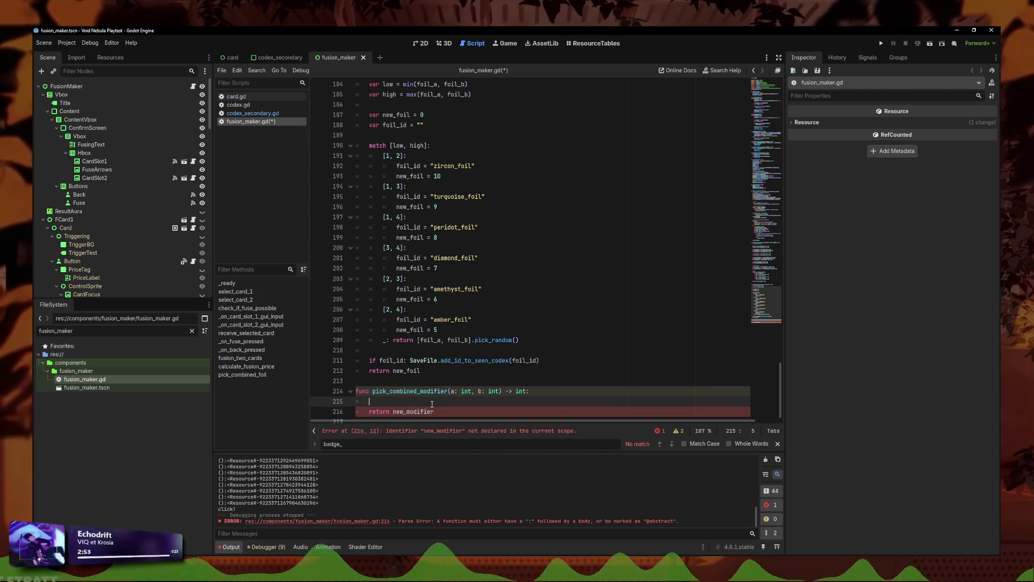
pyautogui.press('Return')
pyautogui.write('if new')
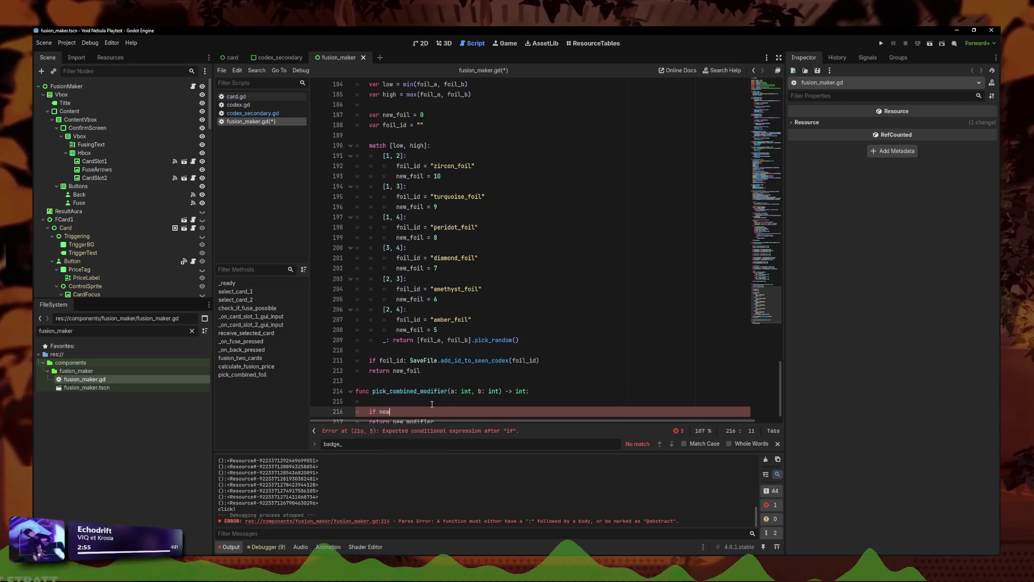
pyautogui.press('Escape')
pyautogui.scroll(-1, 420, 399)
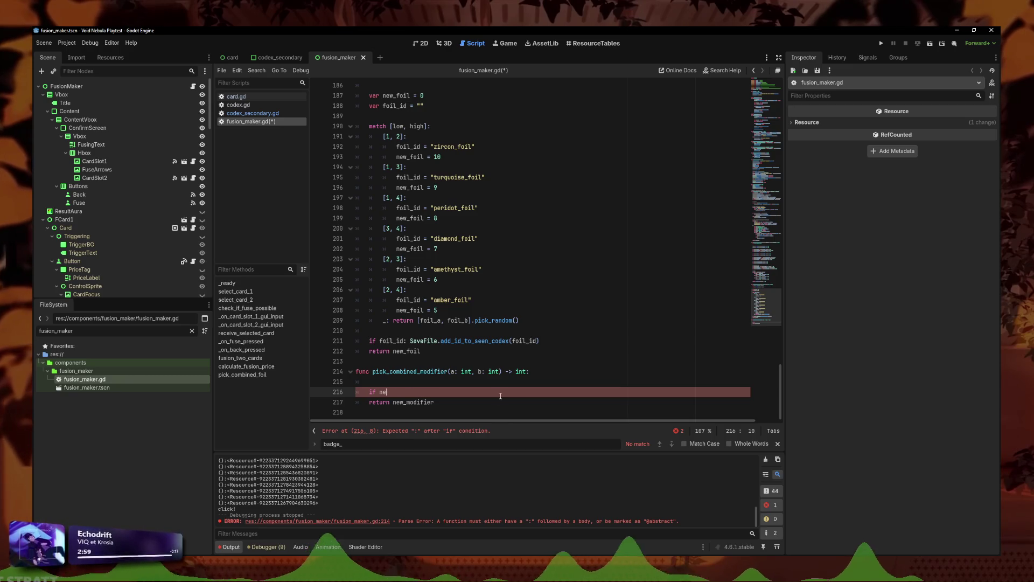
pyautogui.press('BackSpace')
pyautogui.press('BackSpace')
pyautogui.write('id:')
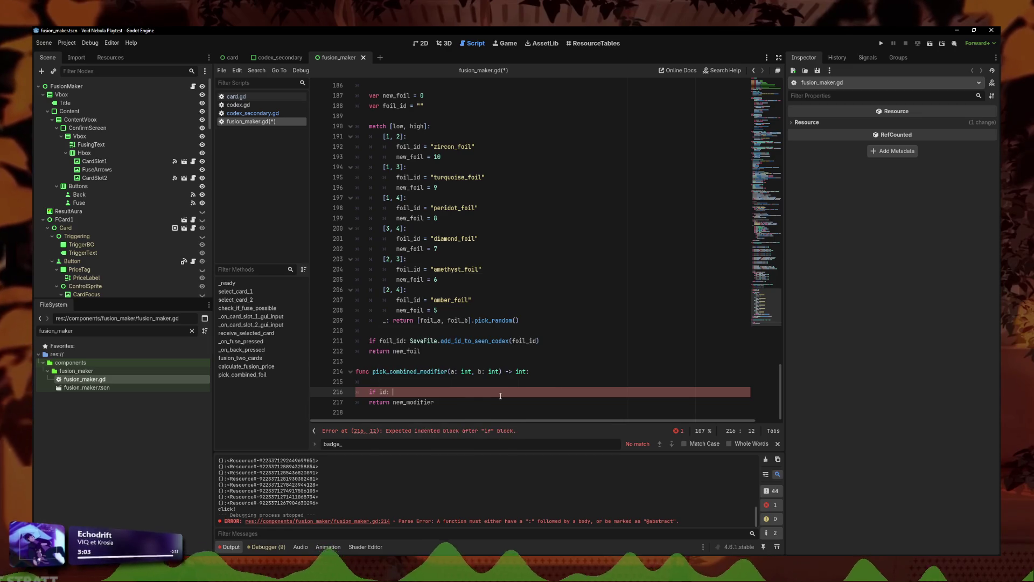
pyautogui.click(539, 341)
pyautogui.keyDown('shift'); pyautogui.click(408, 341); pyautogui.keyUp('shift')
pyautogui.hotkey('ctrl', 'c')
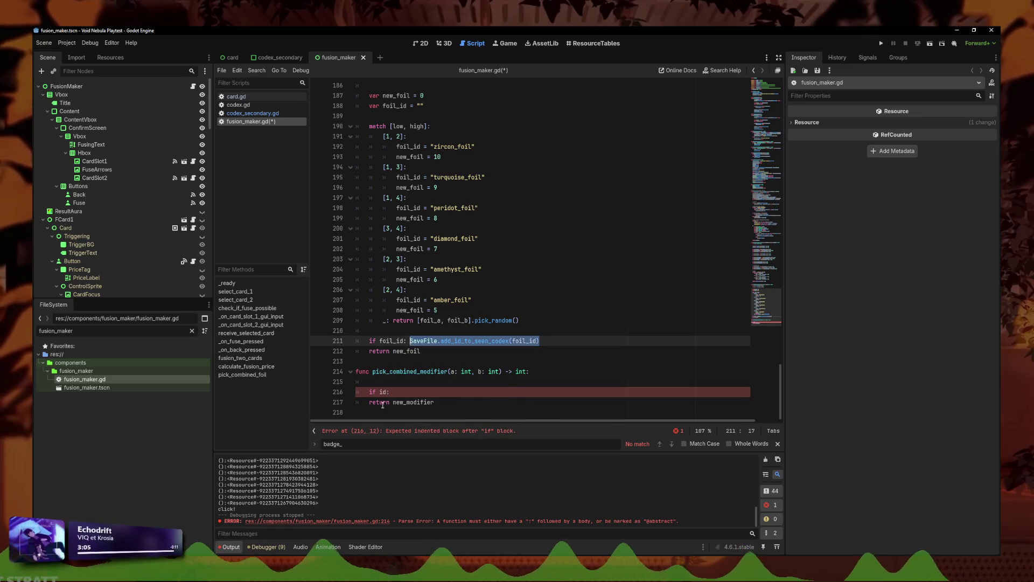
pyautogui.click(474, 392)
pyautogui.hotkey('ctrl', 'v')
pyautogui.click(509, 392)
pyautogui.press('BackSpace')
pyautogui.press('BackSpace')
pyautogui.press('BackSpace')
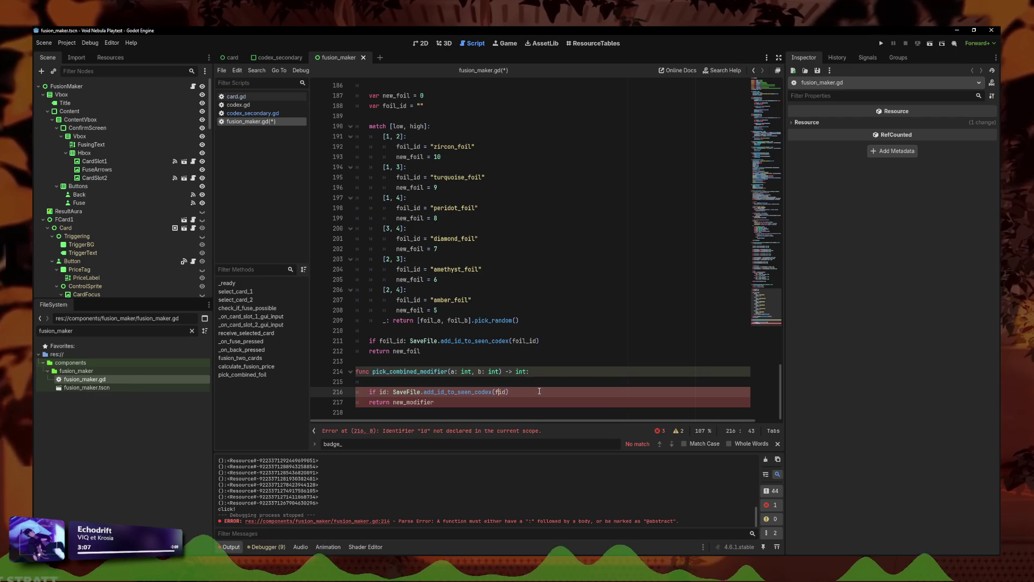
# Step: Copy pick_combined_foil's low and high calculations into the new function's body
pyautogui.click(542, 382)
pyautogui.press('Return')
pyautogui.press('Up')
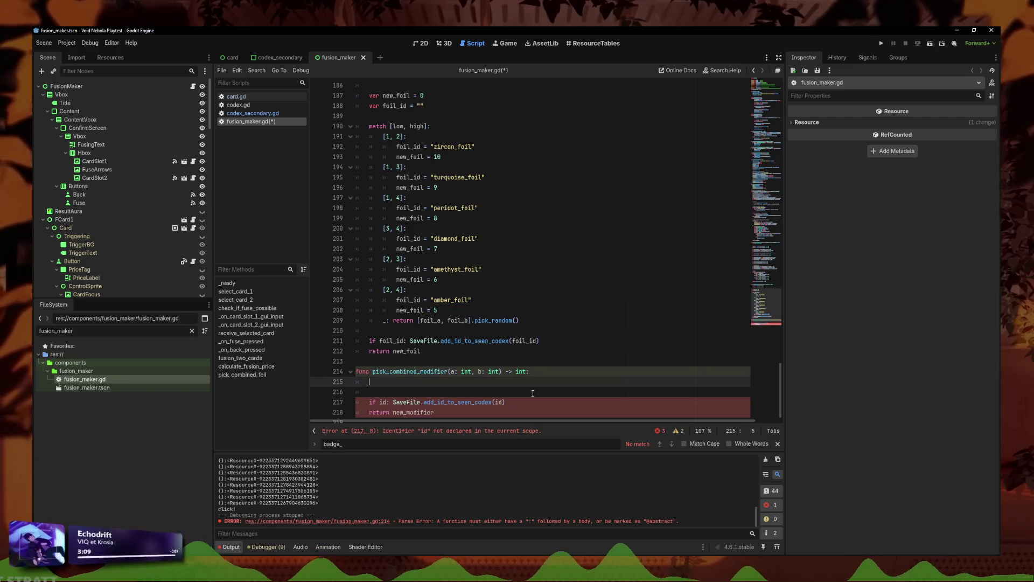
pyautogui.scroll(2, 546, 353)
pyautogui.moveTo(463, 170); pyautogui.dragTo(324, 122)
pyautogui.click(475, 136)
pyautogui.moveTo(475, 136); pyautogui.dragTo(324, 123)
pyautogui.click(476, 137)
pyautogui.moveTo(475, 136); pyautogui.dragTo(324, 122)
pyautogui.hotkey('ctrl', 'c')
pyautogui.scroll(-2, 378, 372)
pyautogui.click(379, 371)
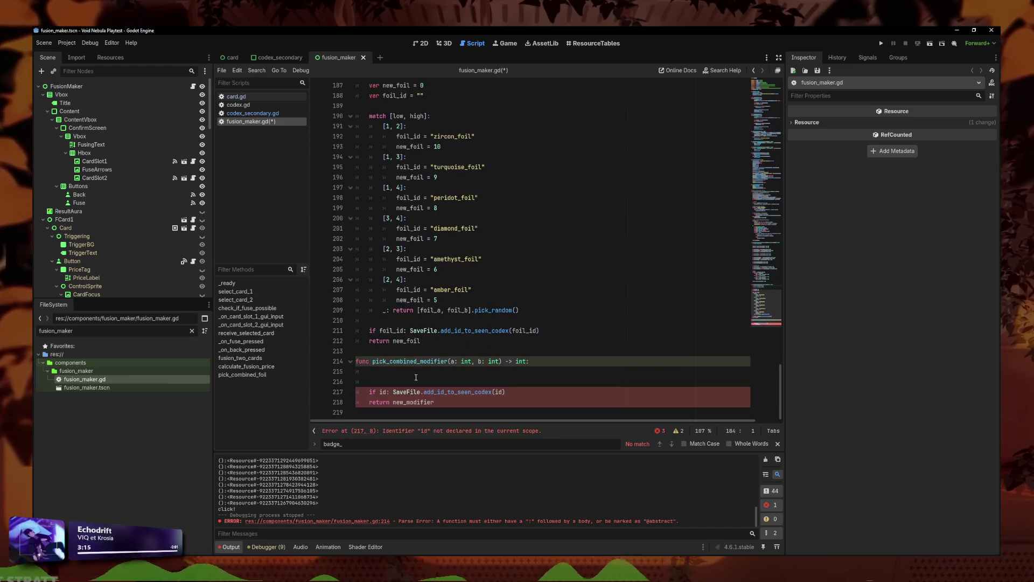
pyautogui.hotkey('ctrl', 'v')
# Step: Fix the pasted lines' indent so they read min(a, b) and max(a, b)
pyautogui.click(378, 372)
pyautogui.press('BackSpace')
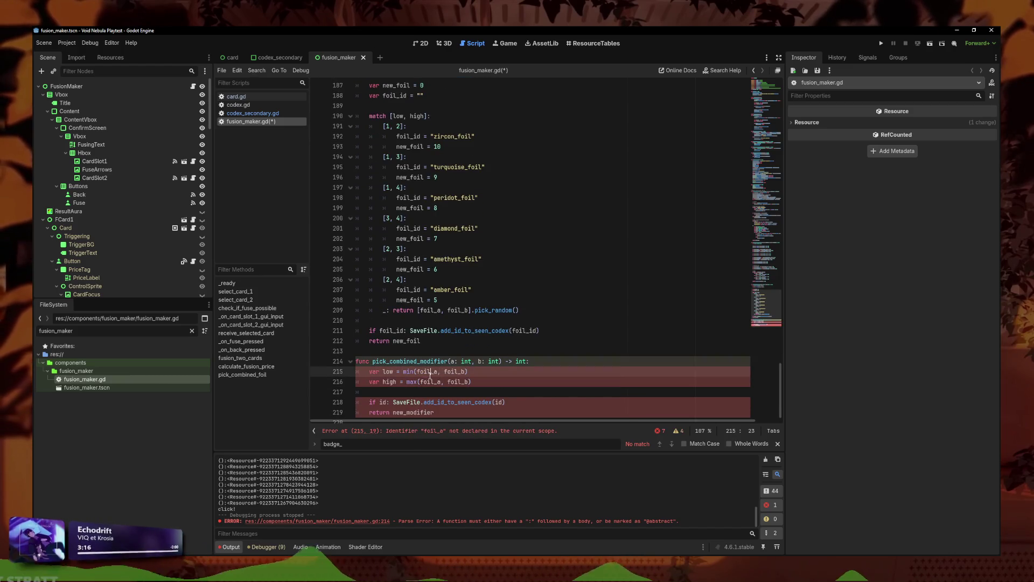
pyautogui.click(434, 376)
pyautogui.press('BackSpace')
pyautogui.press('BackSpace')
pyautogui.press('BackSpace')
pyautogui.press('BackSpace')
pyautogui.press('BackSpace')
pyautogui.write('a')
pyautogui.doubleClick(439, 371)
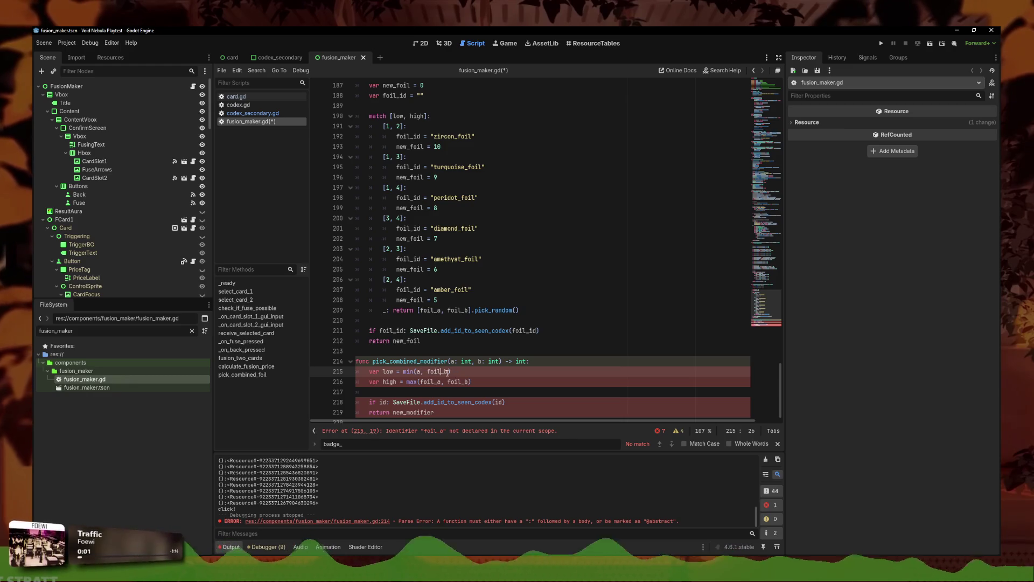
pyautogui.write('b')
pyautogui.doubleClick(439, 382)
pyautogui.write('a')
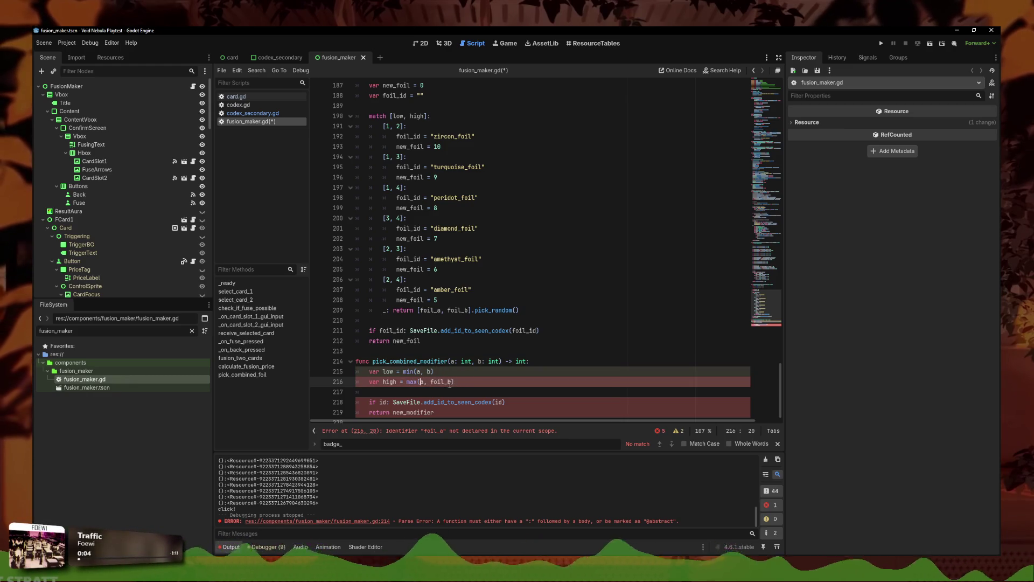
pyautogui.press('BackSpace')
pyautogui.press('BackSpace')
pyautogui.press('BackSpace')
pyautogui.press('Delete')
pyautogui.click(465, 381)
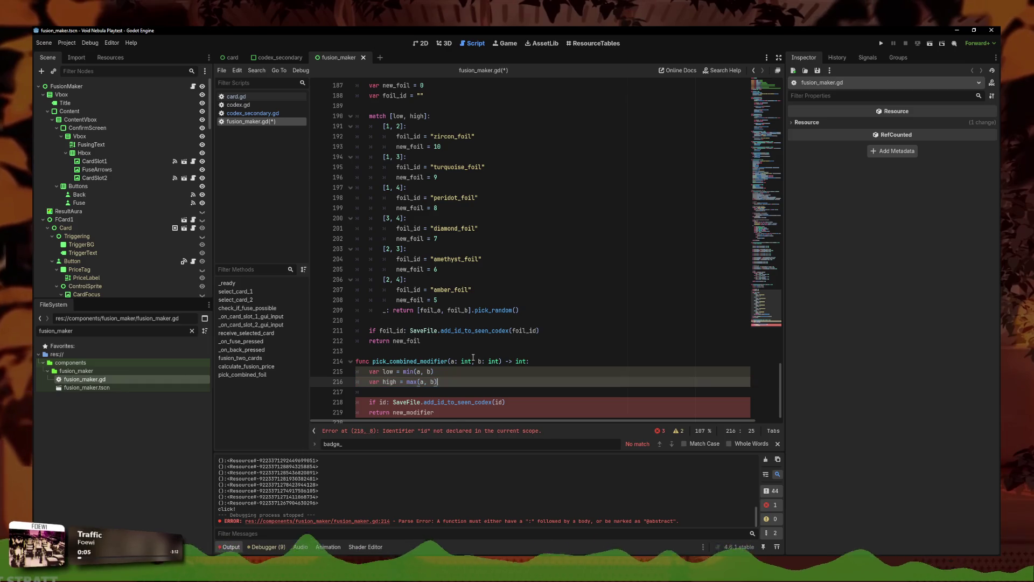
pyautogui.scroll(6, 471, 239)
# Step: Paste the new_foil and foil_id declarations and rename them to new_modifier and id
pyautogui.moveTo(425, 279); pyautogui.dragTo(356, 269)
pyautogui.scroll(-6, 484, 377)
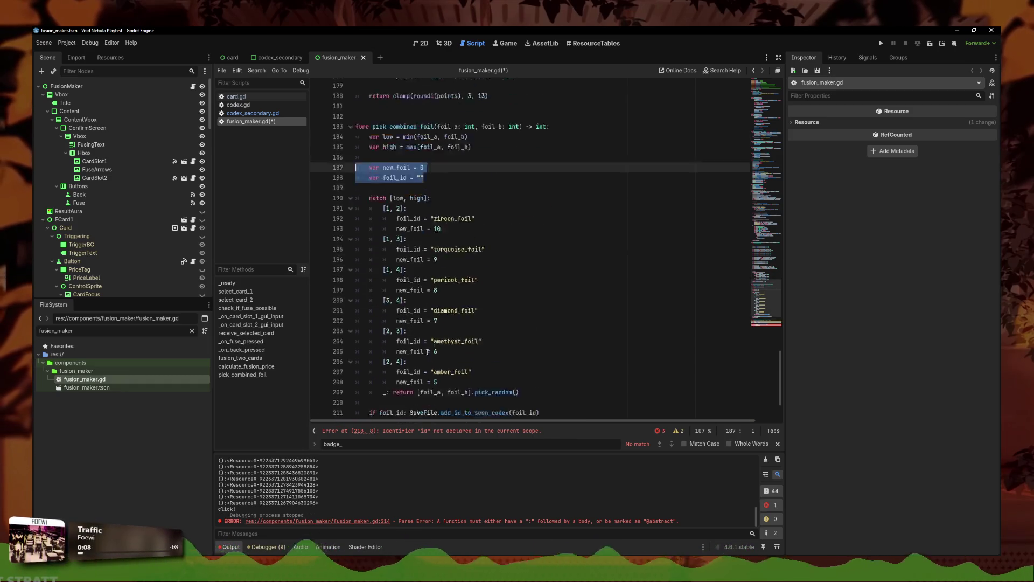
pyautogui.scroll(1, 484, 377)
pyautogui.keyDown('shift'); pyautogui.click(316, 98); pyautogui.keyUp('shift')
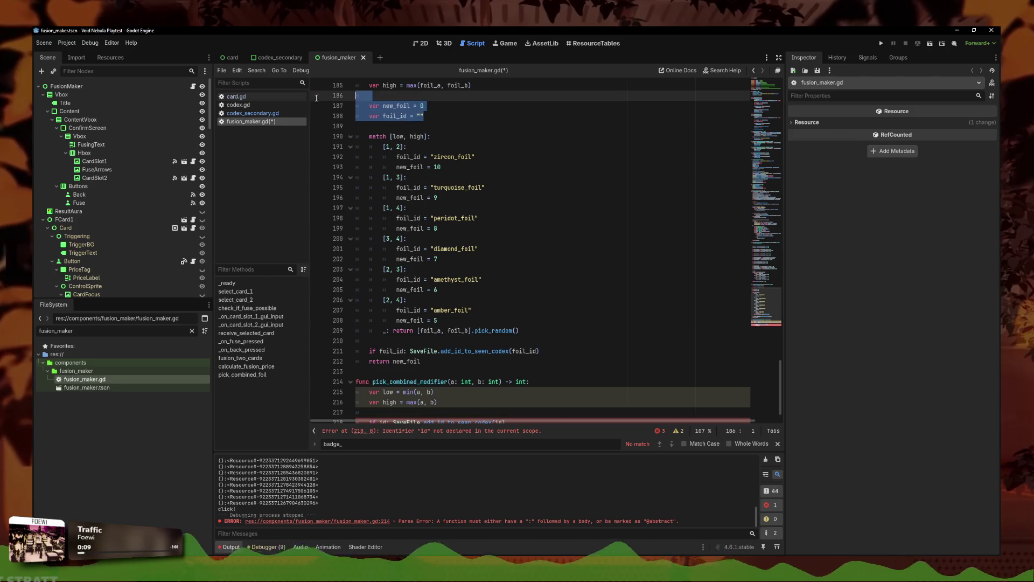
pyautogui.scroll(-1, 459, 280)
pyautogui.click(458, 372)
pyautogui.press('Return')
pyautogui.press('Return')
pyautogui.hotkey('ctrl', 'v')
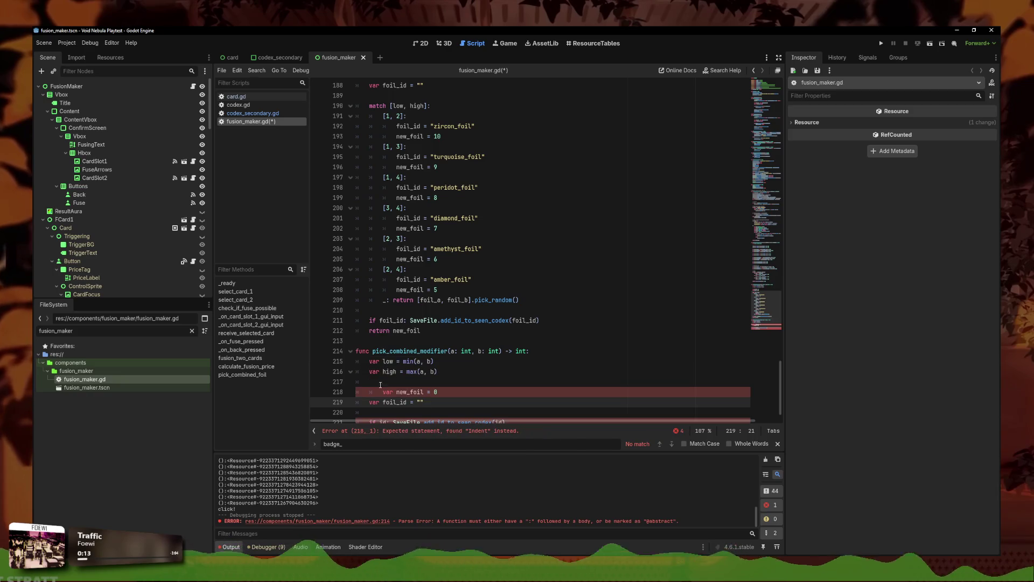
pyautogui.click(383, 392)
pyautogui.press('BackSpace')
pyautogui.click(392, 402)
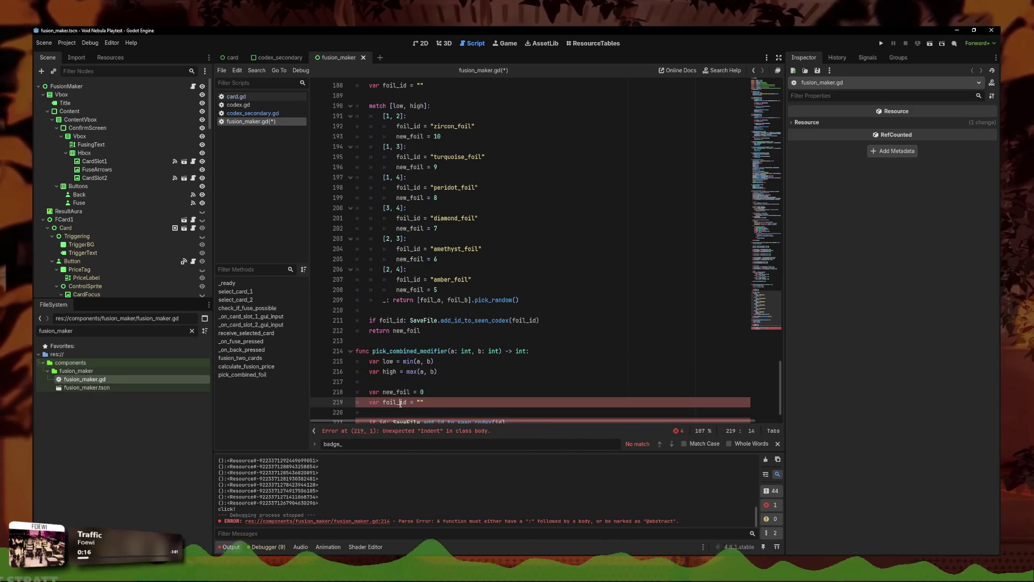
pyautogui.press('BackSpace')
pyautogui.press('BackSpace')
pyautogui.press('Delete')
pyautogui.press('Delete')
pyautogui.press('Delete')
pyautogui.click(418, 392)
pyautogui.press('BackSpace')
pyautogui.press('BackSpace')
pyautogui.press('BackSpace')
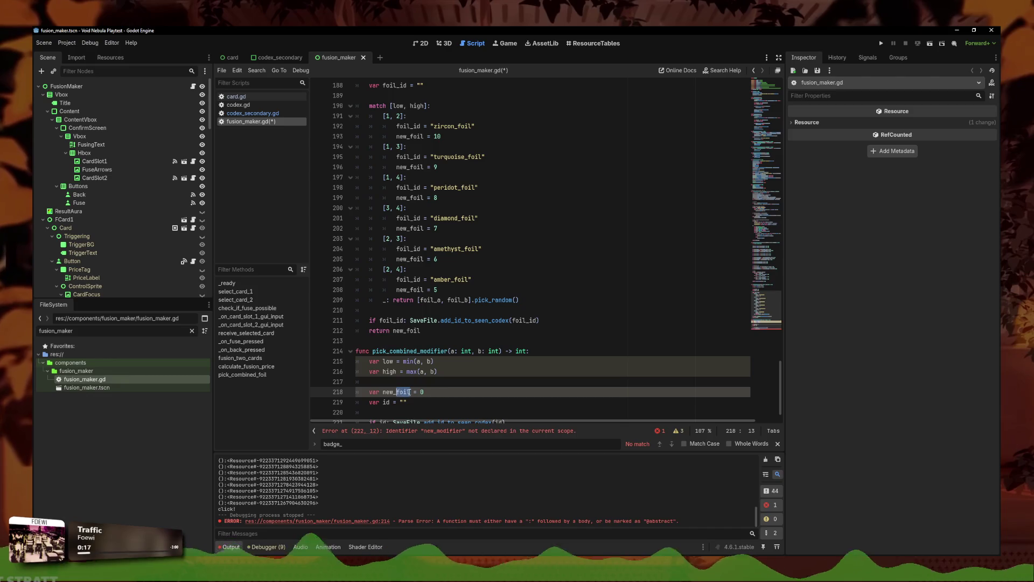
pyautogui.write('_modifier')
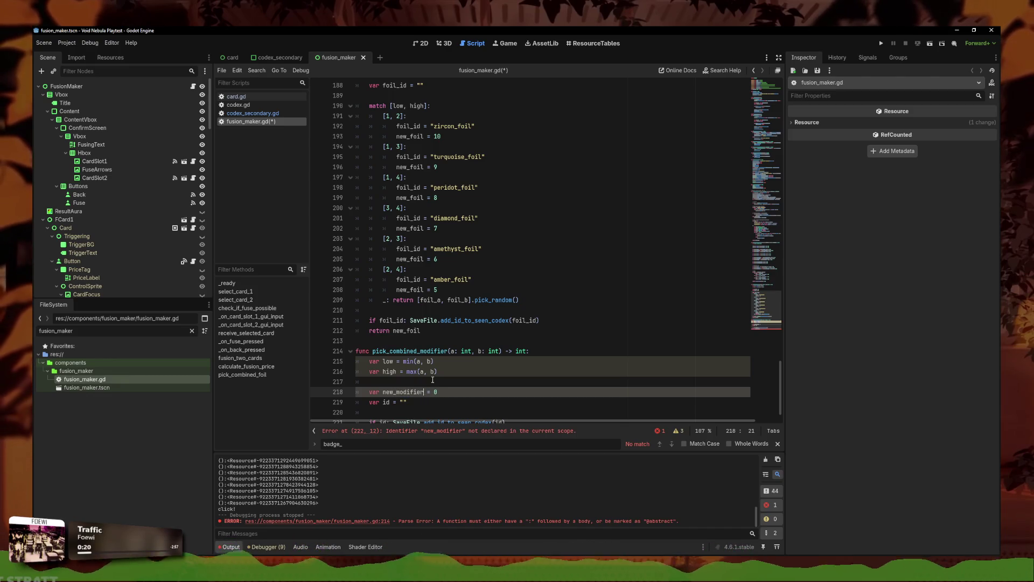
# Step: Paste the foil match table into pick_combined_modifier and outdent its match and default return lines
pyautogui.moveTo(519, 300)
pyautogui.mouseDown()
pyautogui.moveTo(383, 300)
pyautogui.moveTo(351, 160)
pyautogui.mouseUp()
pyautogui.scroll(-2, 377, 243)
pyautogui.click(431, 381)
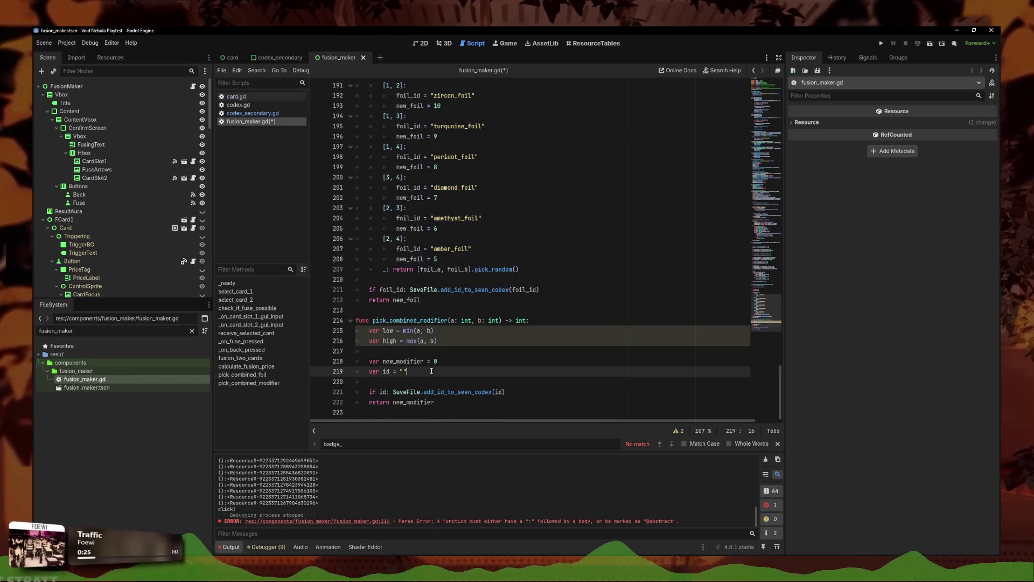
pyautogui.hotkey('ctrl', 'v')
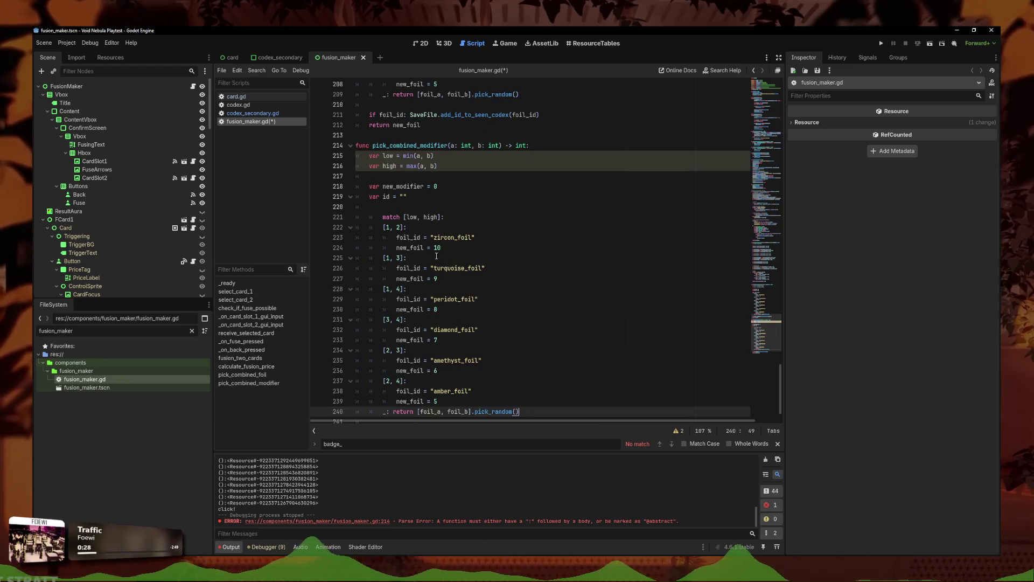
pyautogui.click(380, 169)
pyautogui.click(380, 174)
pyautogui.press('BackSpace')
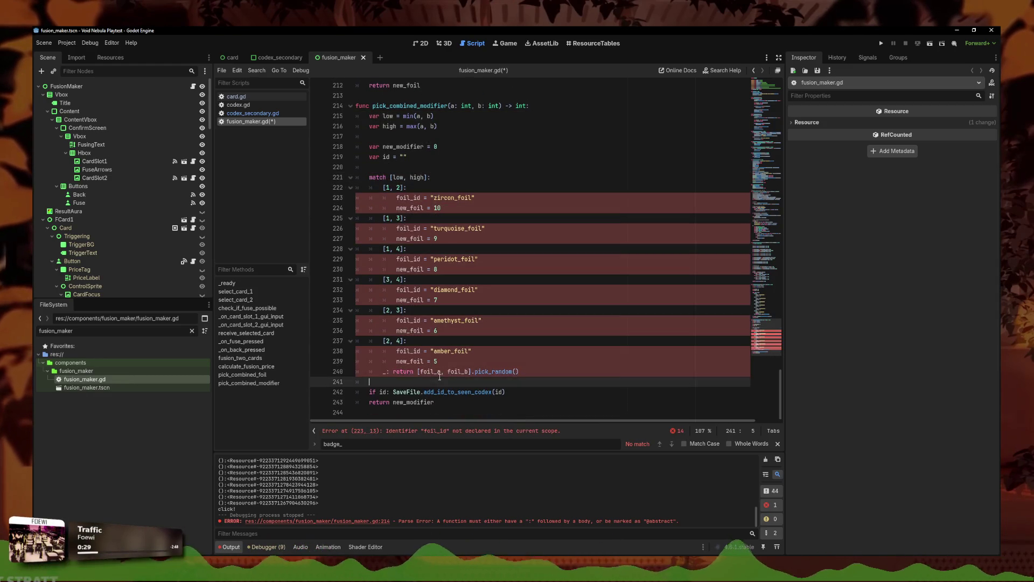
pyautogui.click(383, 371)
pyautogui.press('BackSpace')
pyautogui.click(527, 358)
pyautogui.scroll(5, 439, 201)
pyautogui.scroll(-5, 433, 221)
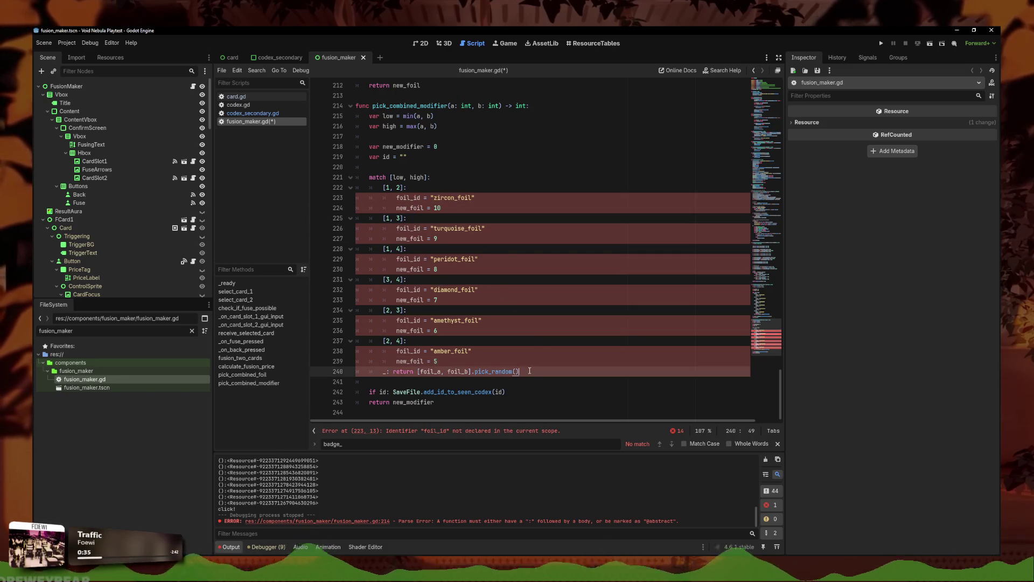
# Step: Change the default return to [a, b].pick_random() and review where new_modifier is used
pyautogui.click(437, 371)
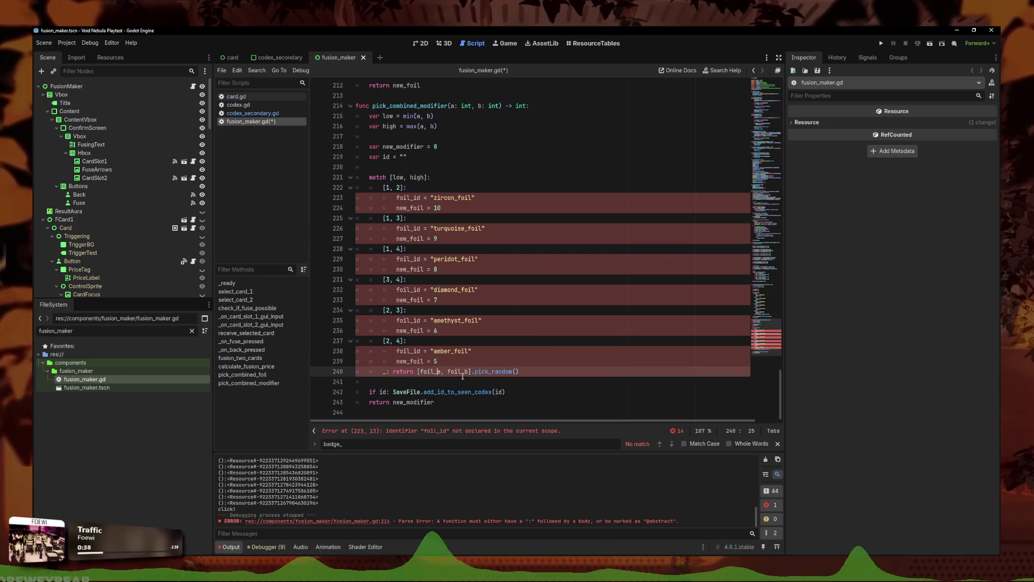
pyautogui.keyDown('alt'); pyautogui.click(463, 371); pyautogui.keyUp('alt')
pyautogui.press('BackSpace')
pyautogui.press('BackSpace')
pyautogui.press('BackSpace')
pyautogui.press('BackSpace')
pyautogui.press('BackSpace')
pyautogui.click(433, 360)
pyautogui.moveTo(433, 358); pyautogui.dragTo(303, 348)
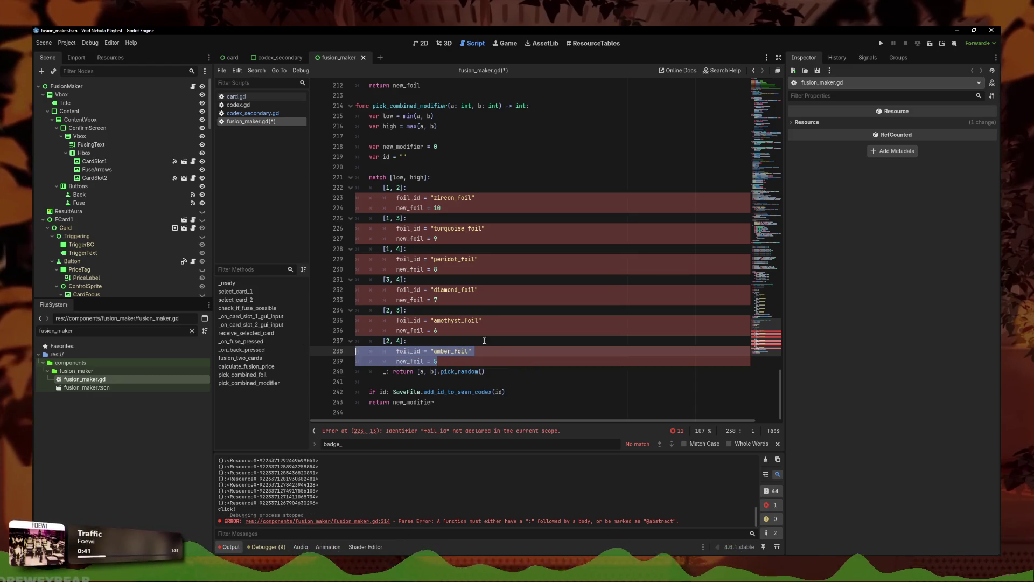
pyautogui.click(468, 331)
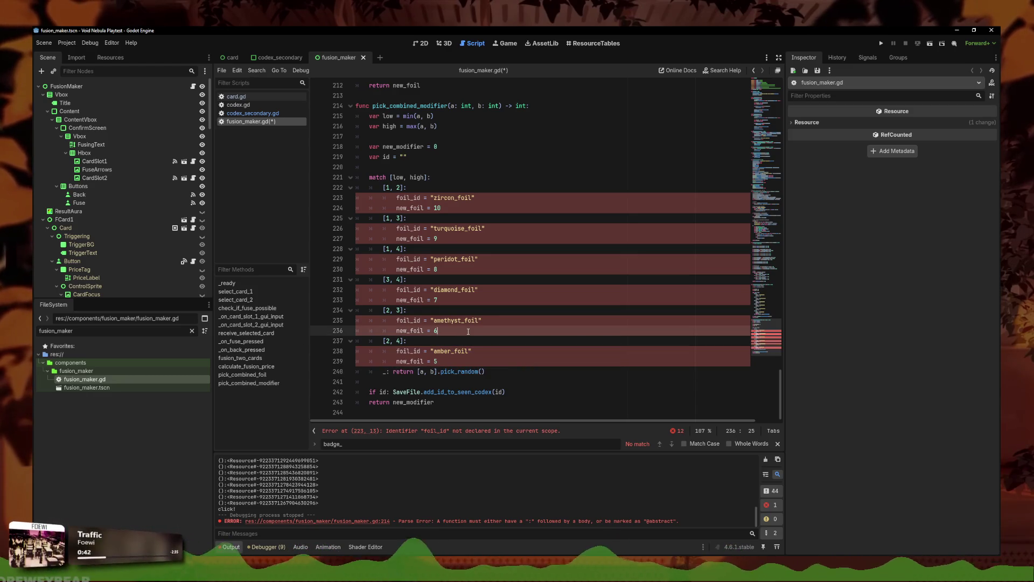
pyautogui.click(423, 302)
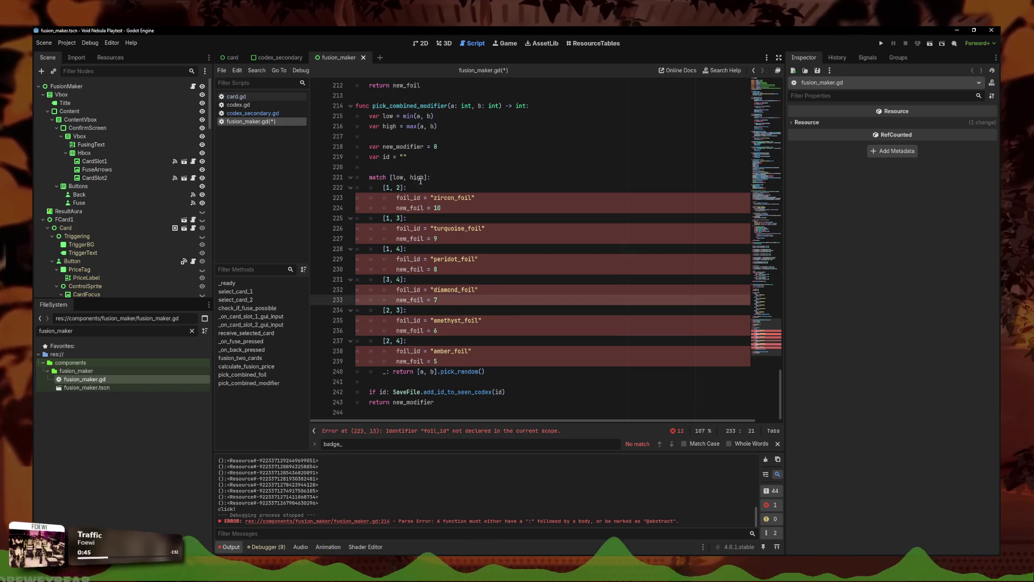
pyautogui.moveTo(424, 147); pyautogui.dragTo(383, 146)
pyautogui.click(235, 96)
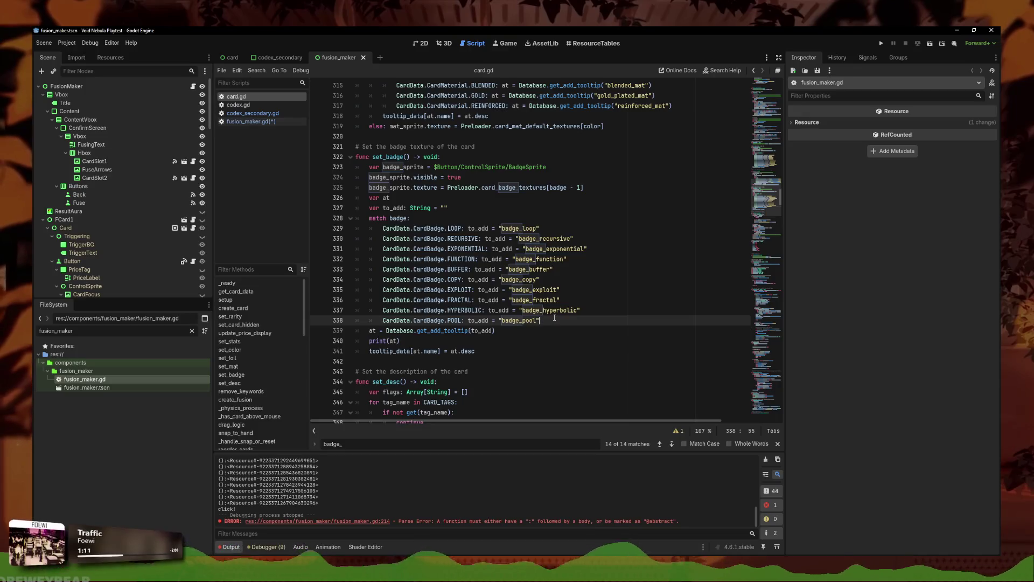
# Step: Compare card.gd's badge match with the amber_foil case and codex call in fusion_maker.gd
pyautogui.click(549, 320)
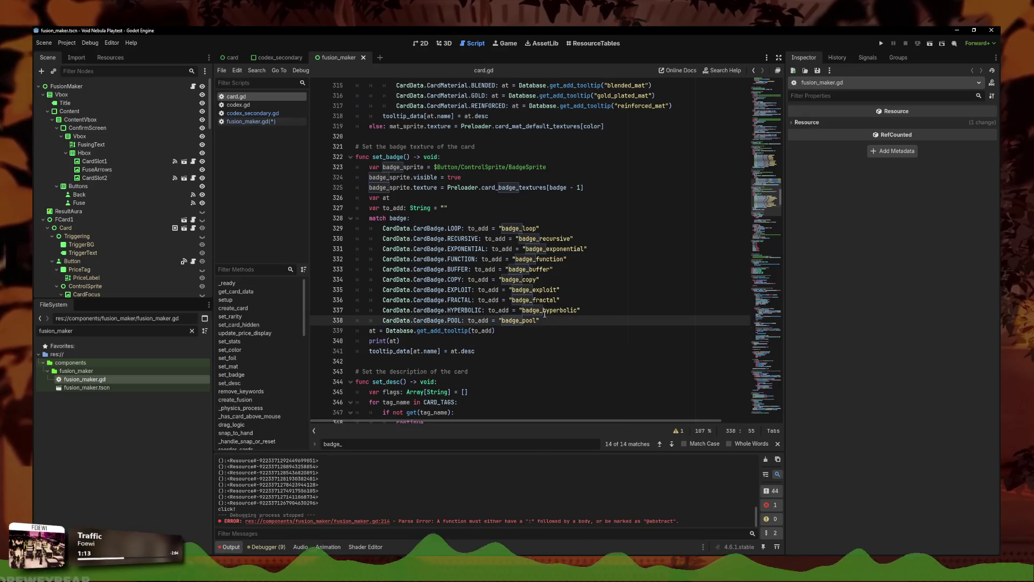
pyautogui.click(275, 124)
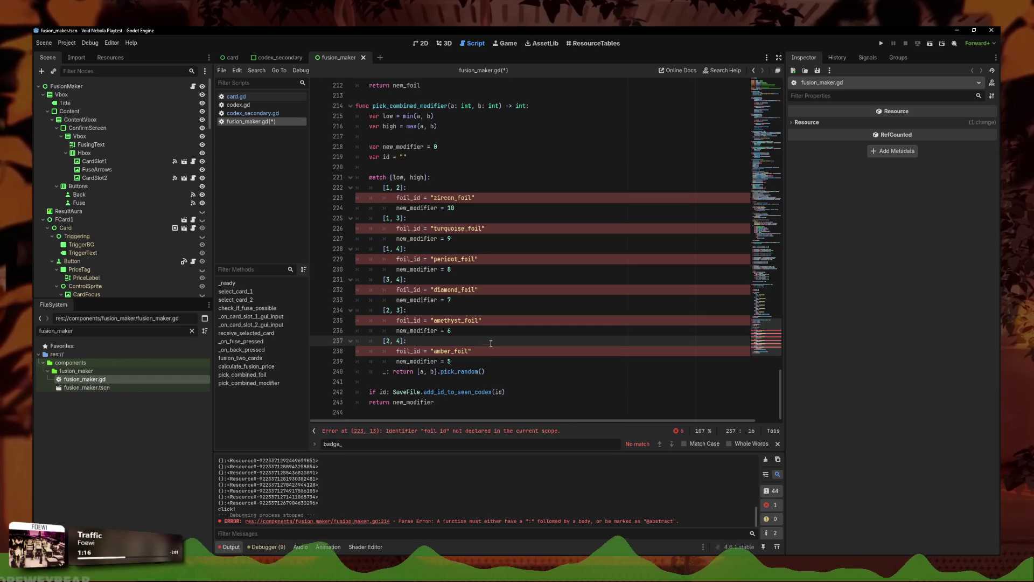
pyautogui.click(485, 350)
pyautogui.tripleClick(485, 350)
pyautogui.click(483, 351)
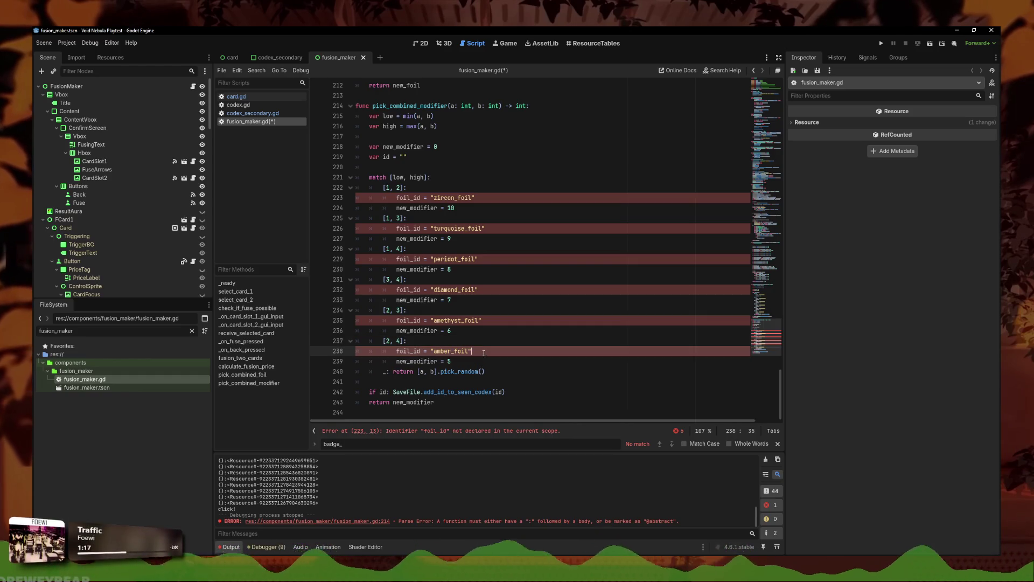
pyautogui.scroll(5, 467, 278)
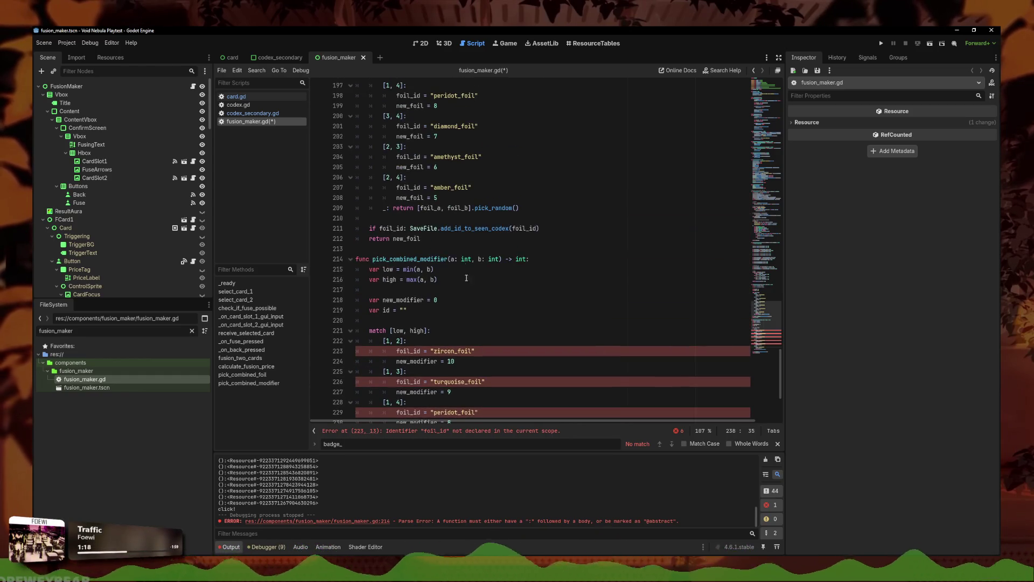
pyautogui.doubleClick(474, 228)
pyautogui.click(555, 239)
pyautogui.scroll(-2, 555, 239)
pyautogui.scroll(-3, 555, 239)
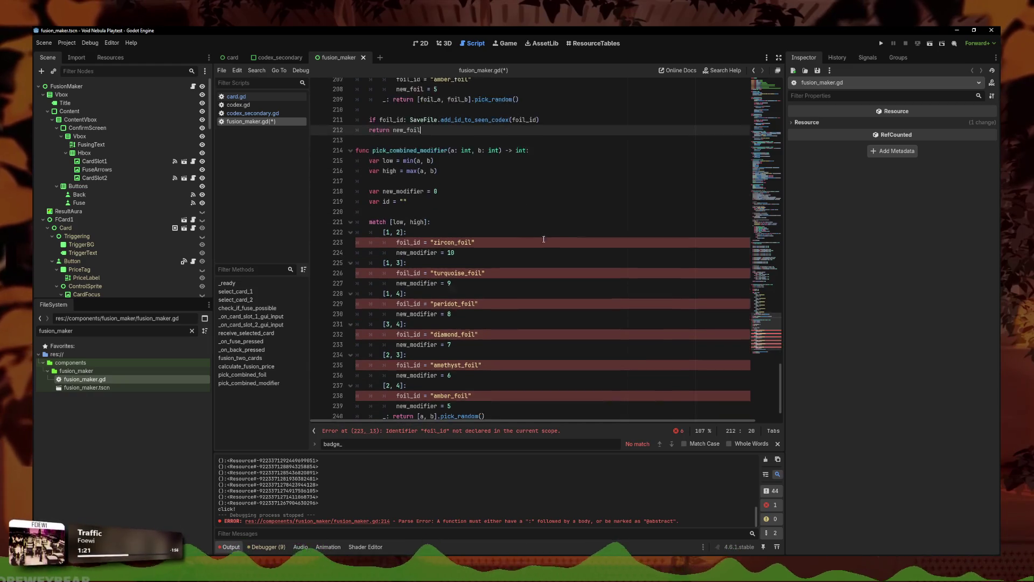
# Step: Check codex_secondary.gd, then move to the foil_id assignment in the [1, 2] zircon_foil case
pyautogui.click(266, 114)
pyautogui.click(268, 122)
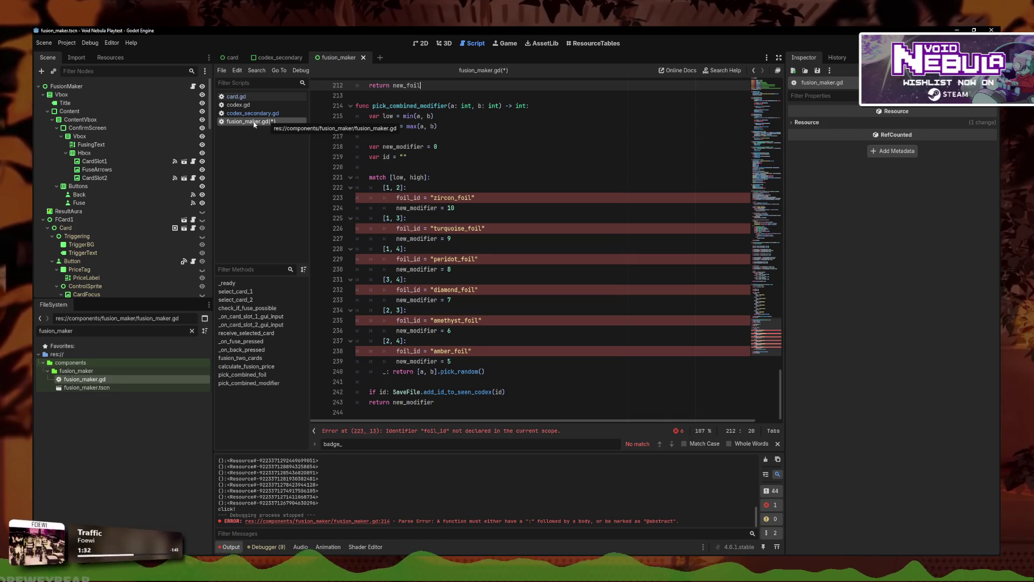
pyautogui.click(385, 187)
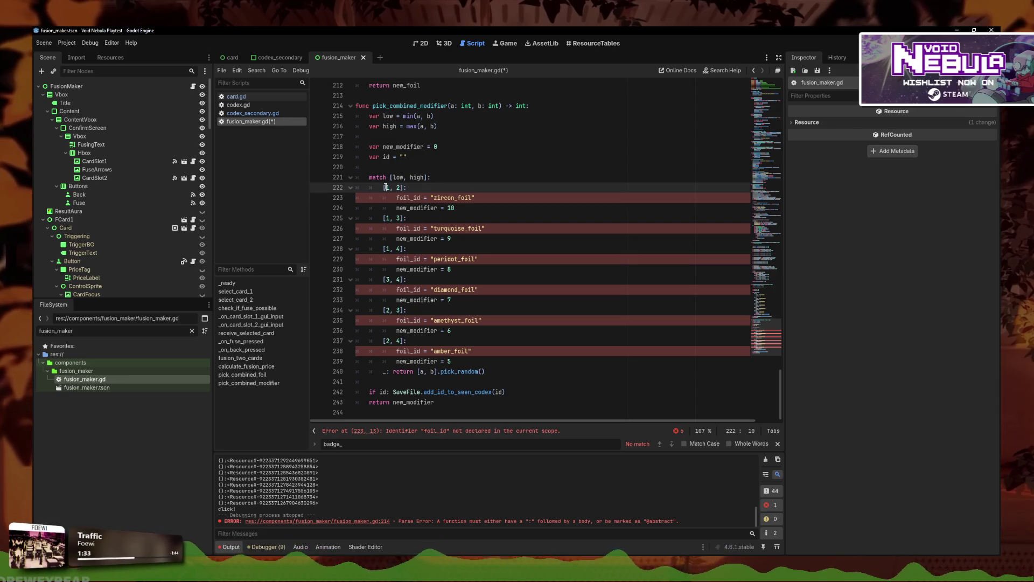
pyautogui.click(400, 197)
pyautogui.hotkey('ctrl', 'Right')
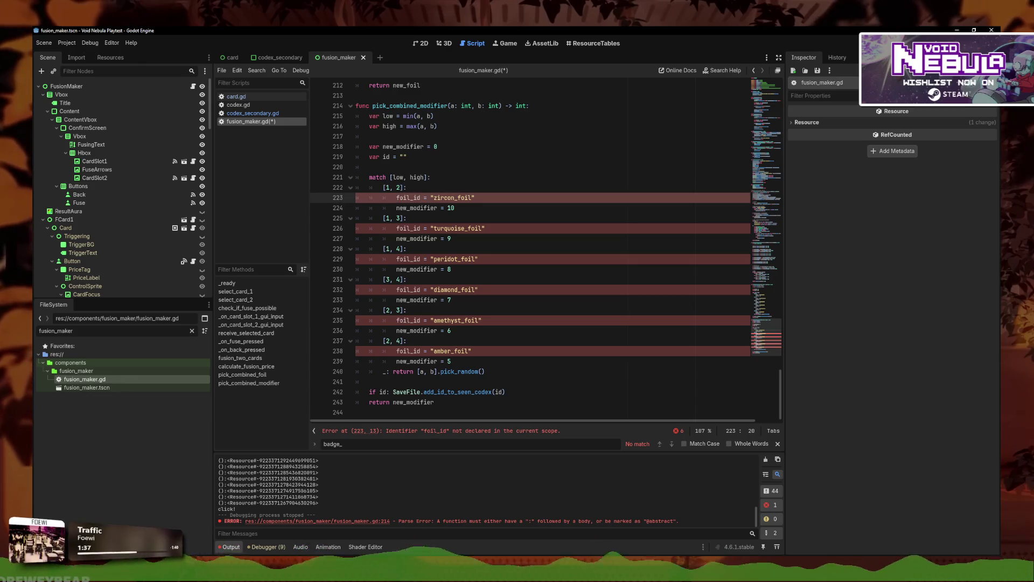
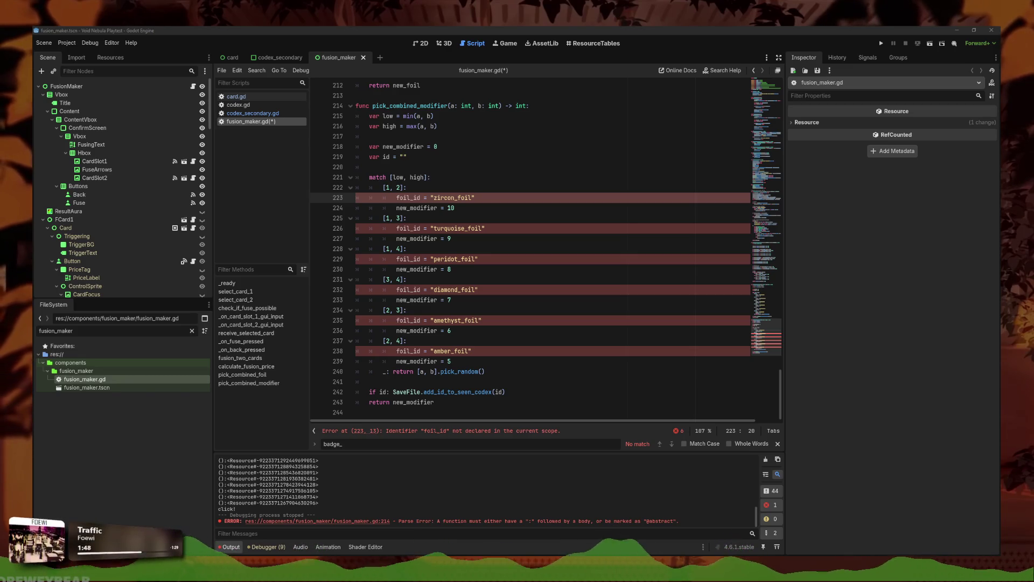
# Step: Filter the FileSystem list with 'card_data' and open data/card_data.gd
pyautogui.click(444, 229)
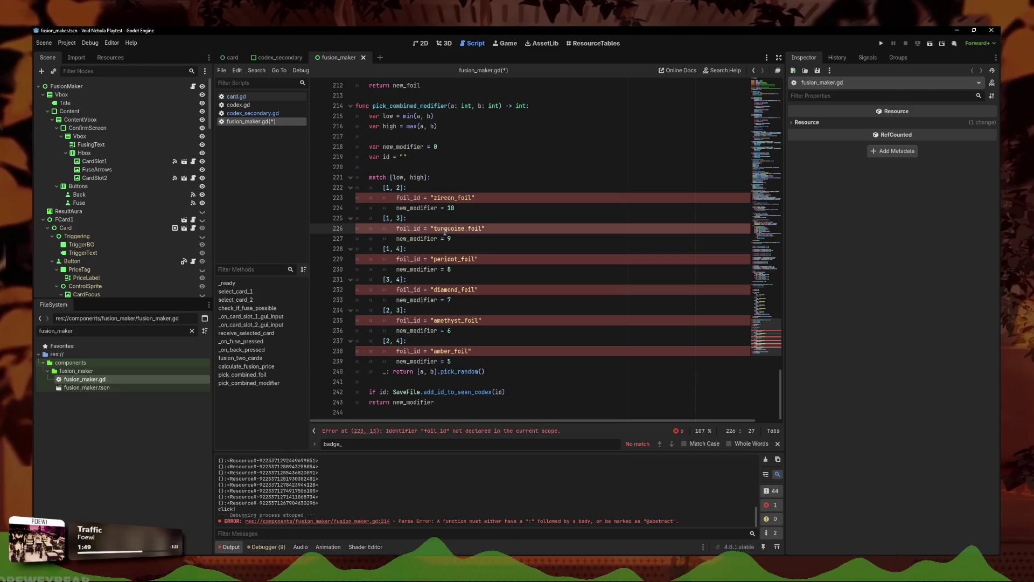
pyautogui.click(449, 216)
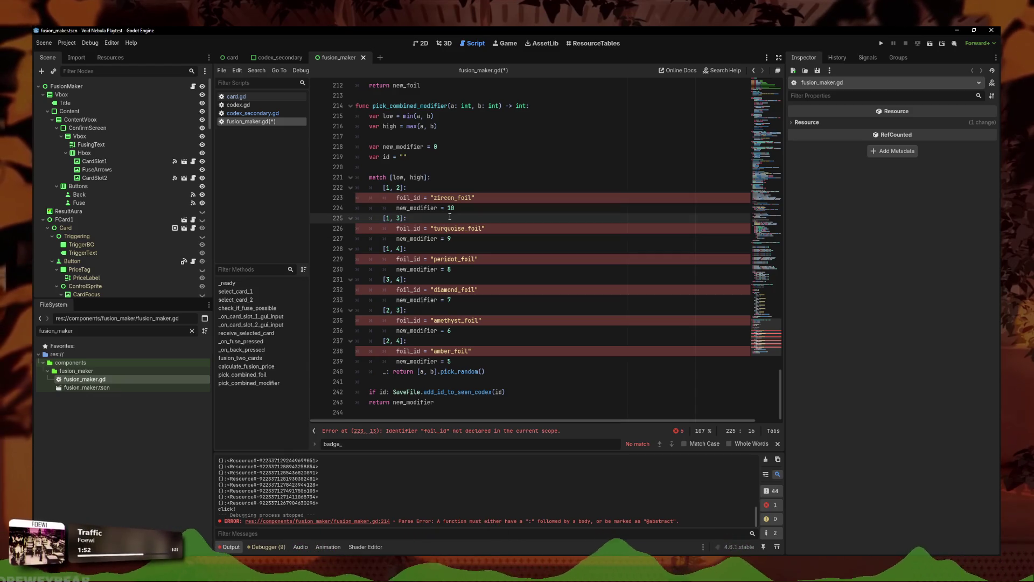
pyautogui.doubleClick(56, 330)
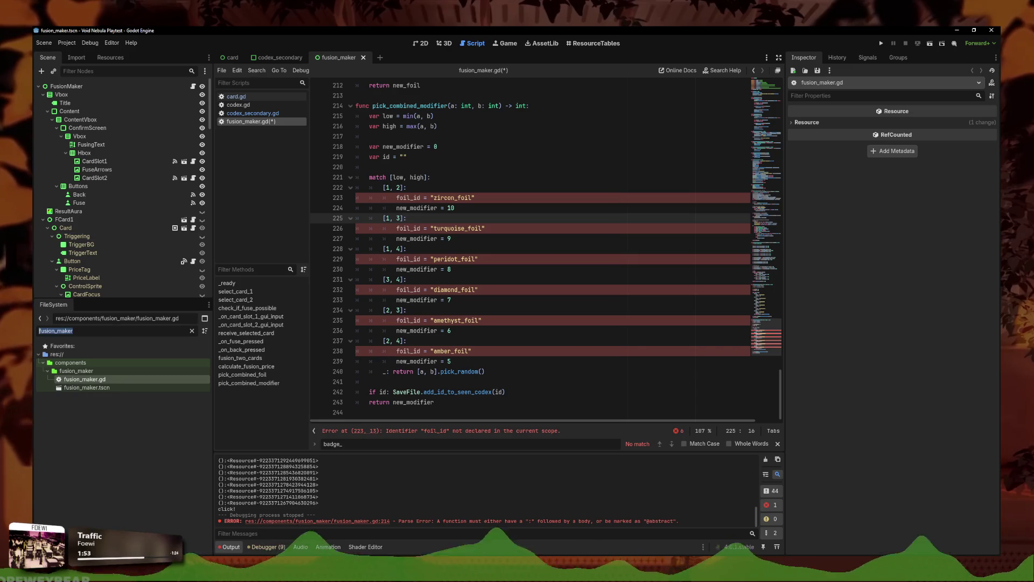
pyautogui.write('card_data')
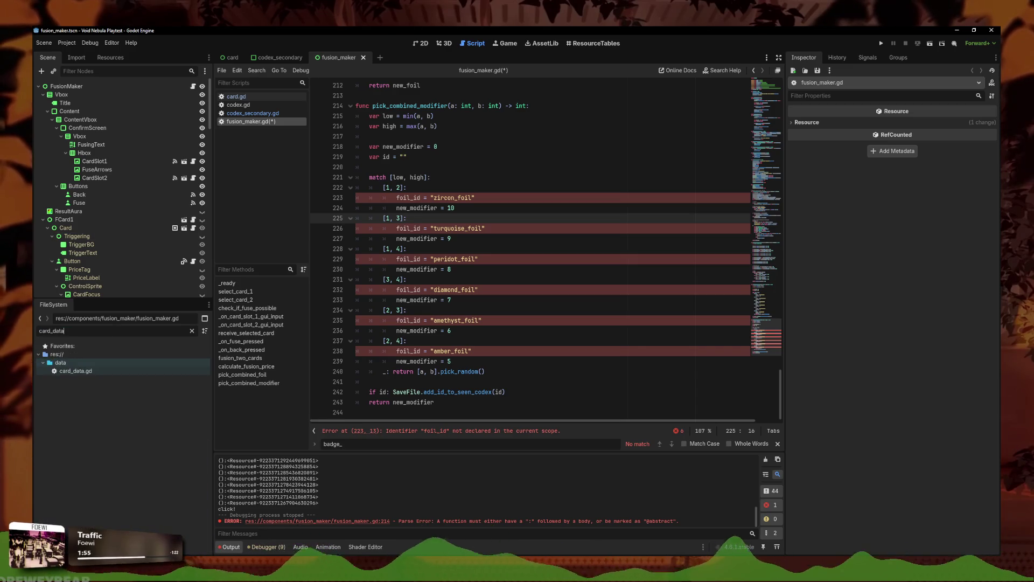
pyautogui.doubleClick(92, 373)
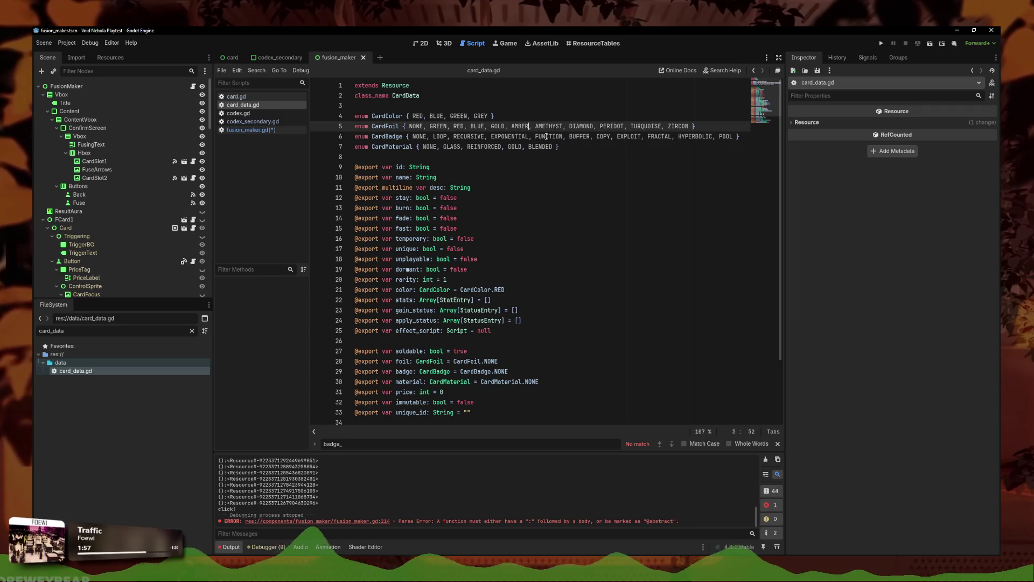
# Step: Examine the CardBadge enum line in card_data.gd, selecting BUFFER and EXPLOIT
pyautogui.click(674, 136)
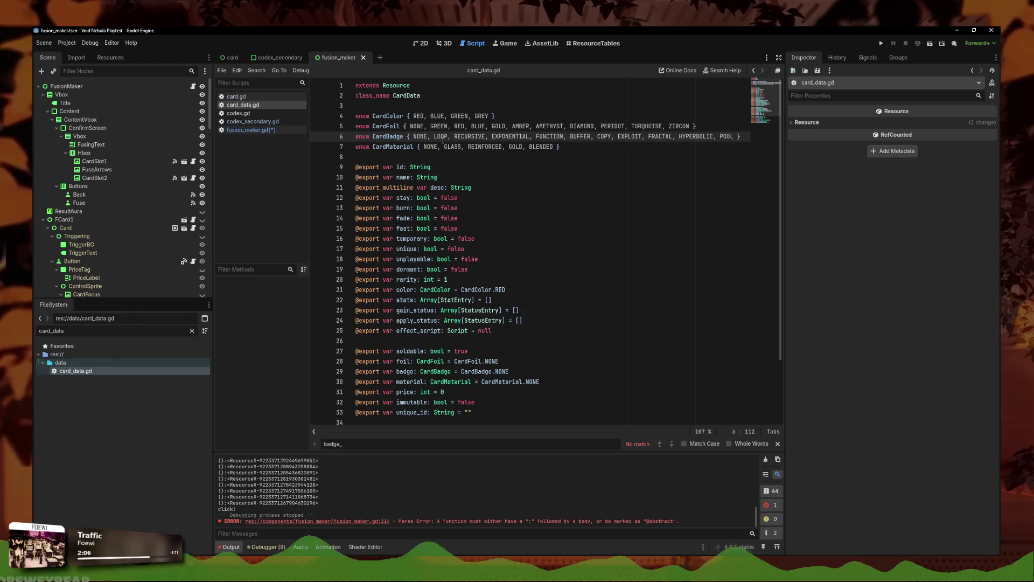
pyautogui.click(443, 138)
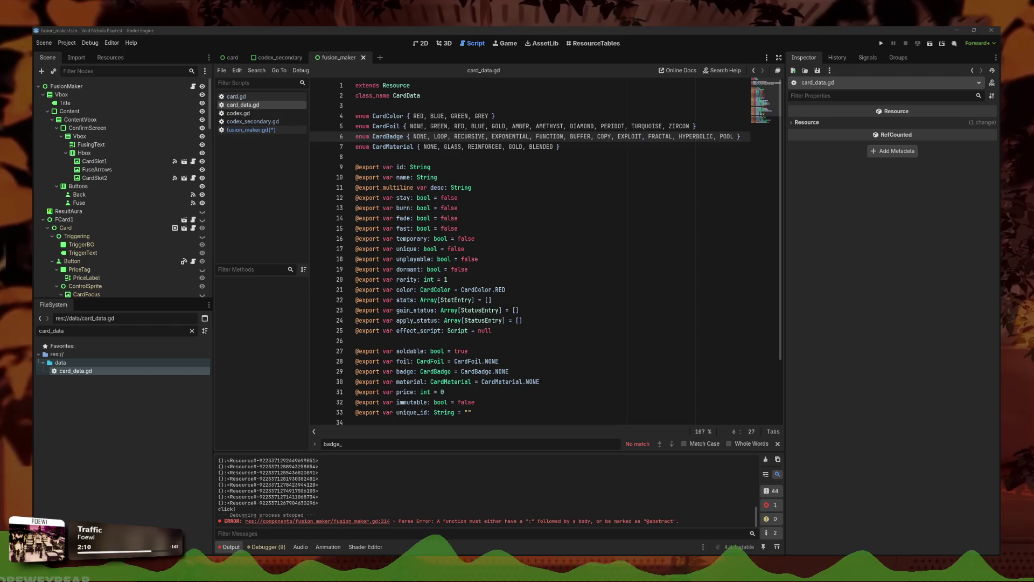
pyautogui.doubleClick(572, 137)
pyautogui.tripleClick(572, 137)
pyautogui.press('Down')
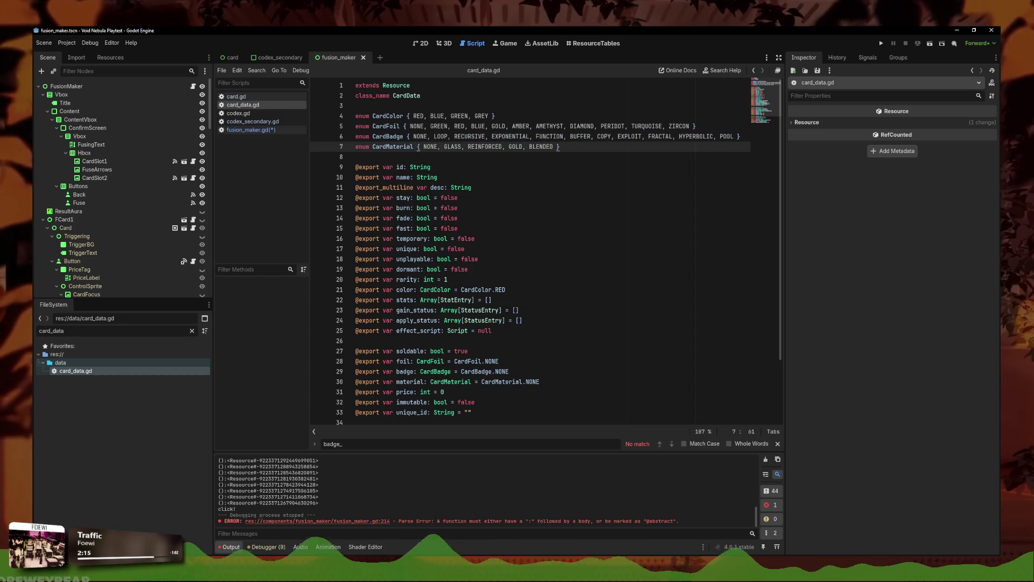
pyautogui.click(469, 136)
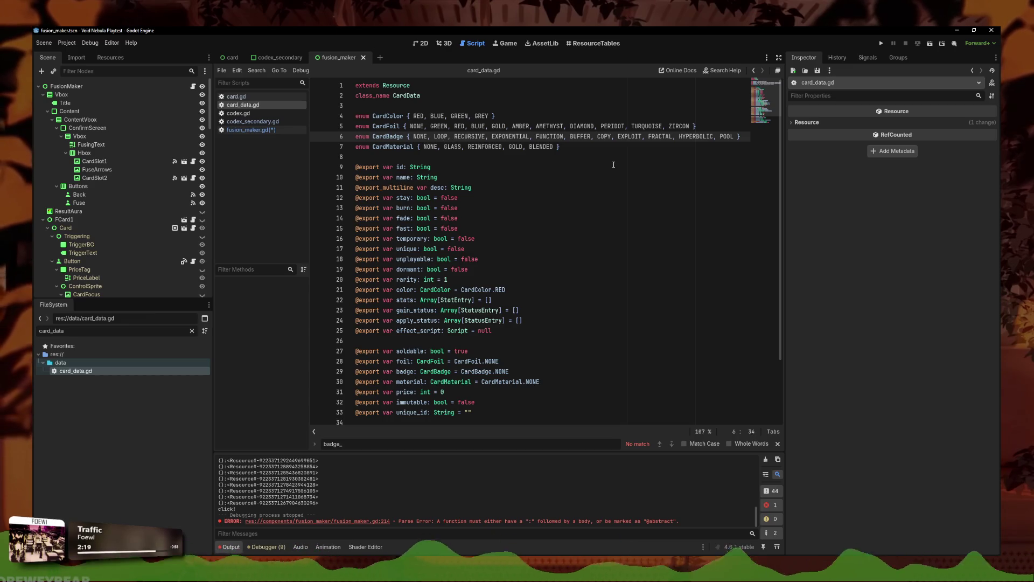
pyautogui.doubleClick(634, 136)
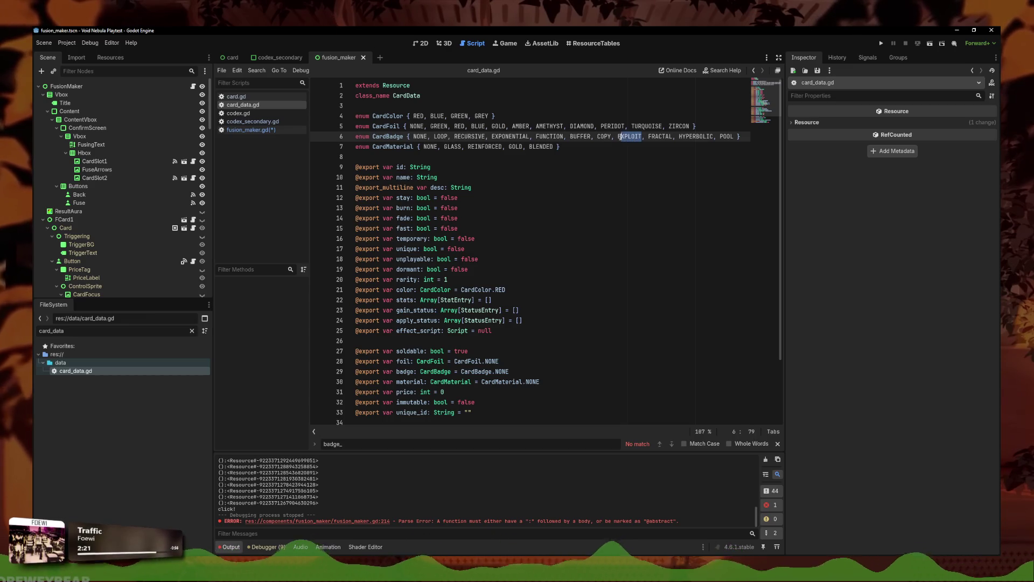
# Step: Move EXPLOIT to just after FUNCTION in the CardBadge enum and remove the stray comma
pyautogui.click(568, 138)
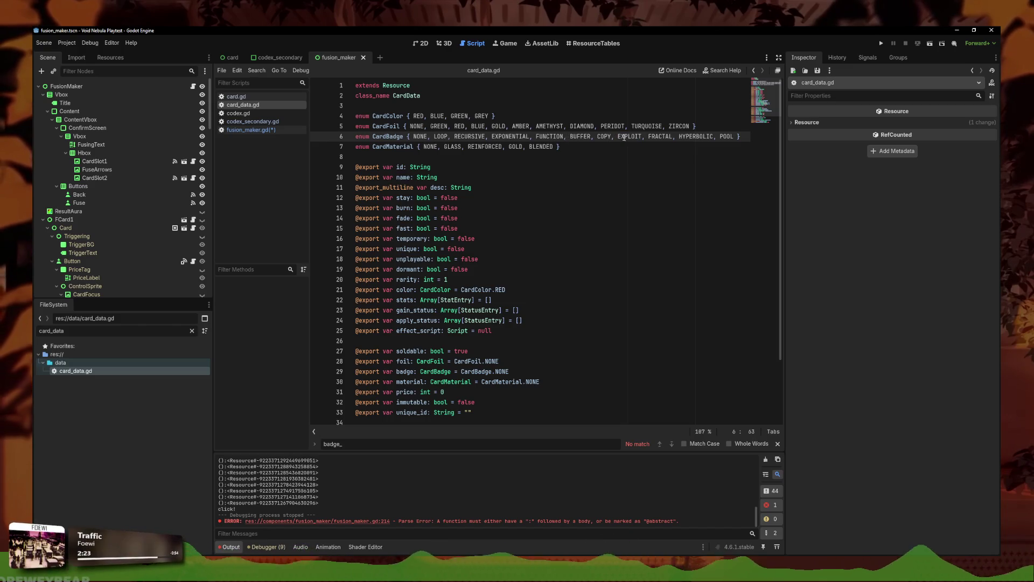
pyautogui.doubleClick(642, 138)
pyautogui.press('BackSpace')
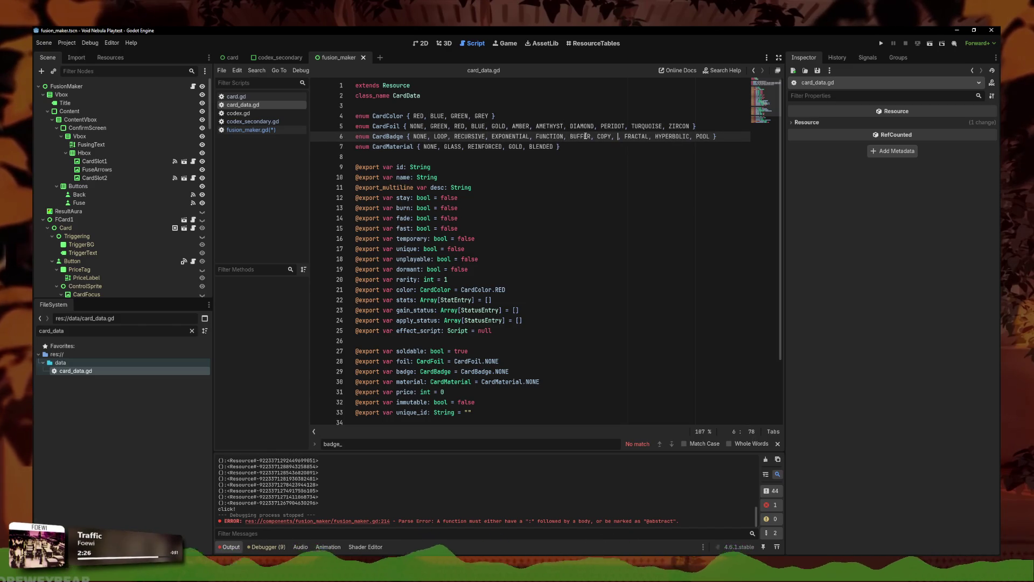
pyautogui.write('EXPLOIT,')
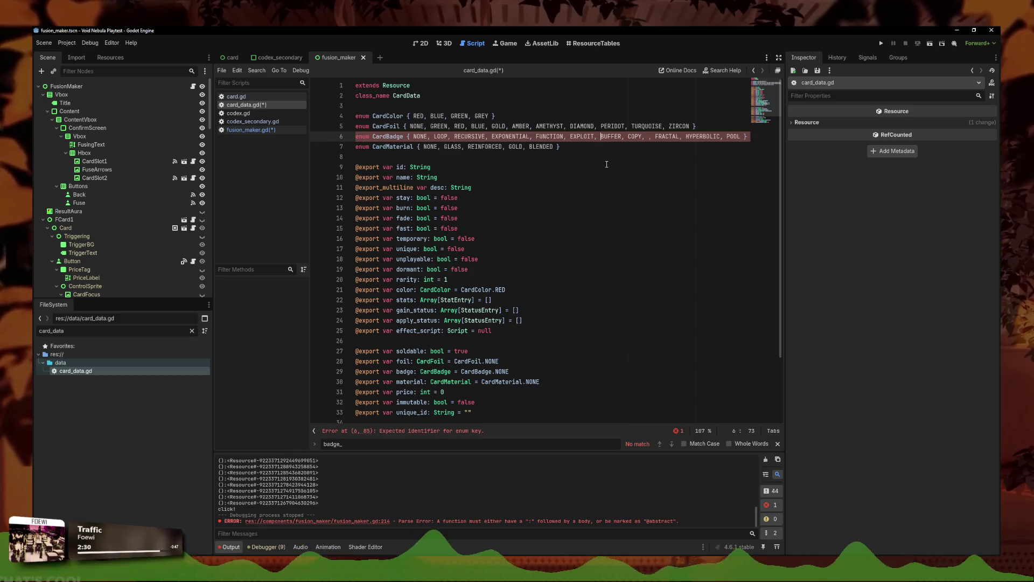
pyautogui.press('BackSpace')
pyautogui.press('BackSpace')
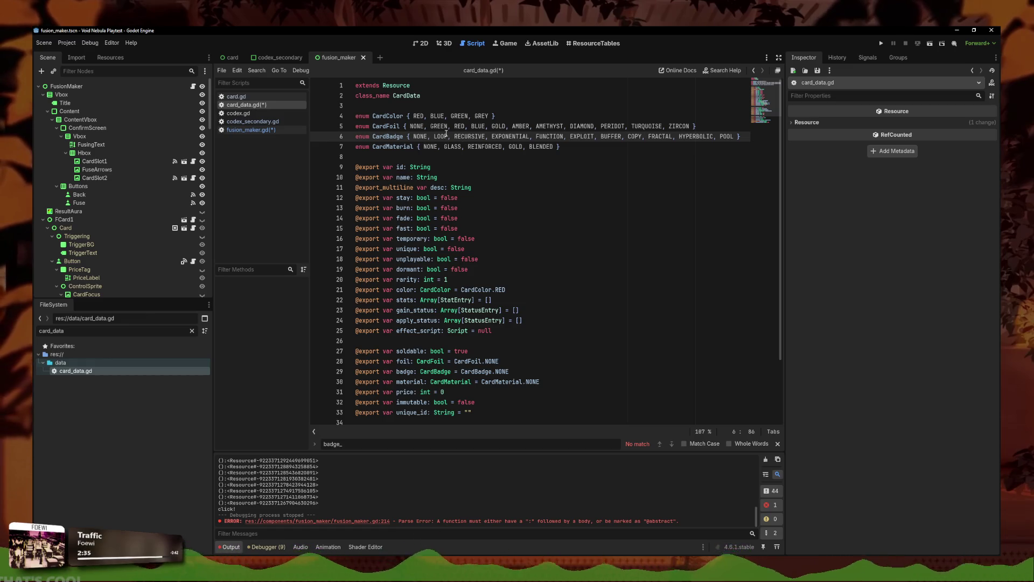
pyautogui.click(251, 130)
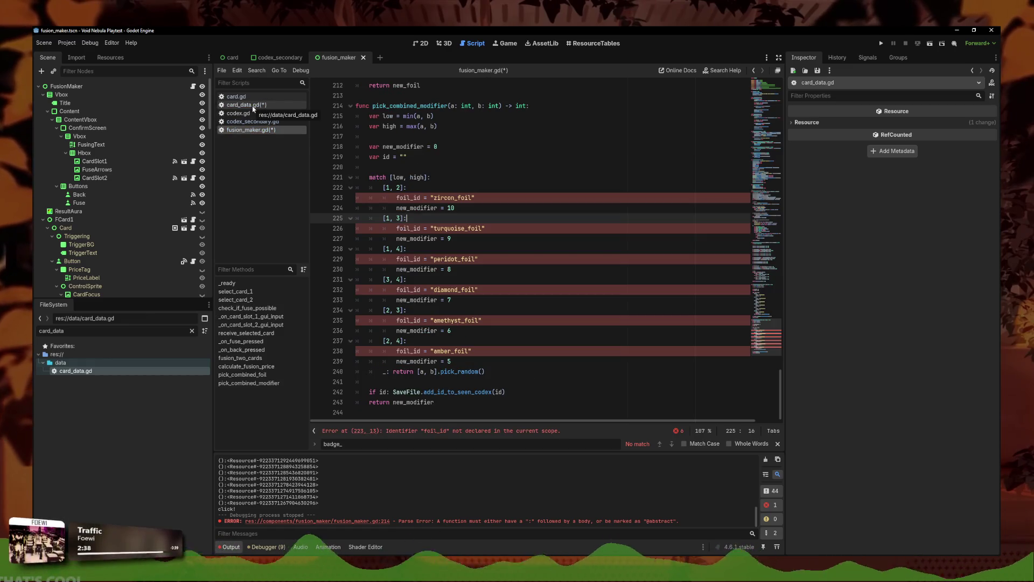
pyautogui.click(253, 107)
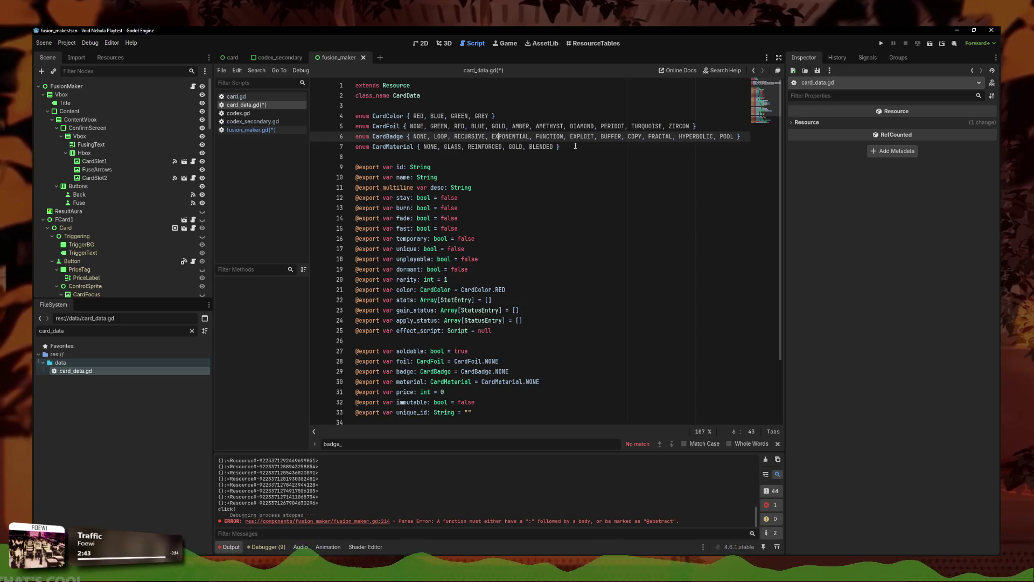
# Step: Cut HYPERBOLIC from the CardBadge enum and paste it after EXPLOIT
pyautogui.moveTo(716, 140); pyautogui.dragTo(678, 138)
pyautogui.hotkey('ctrl', 'c')
pyautogui.press('BackSpace')
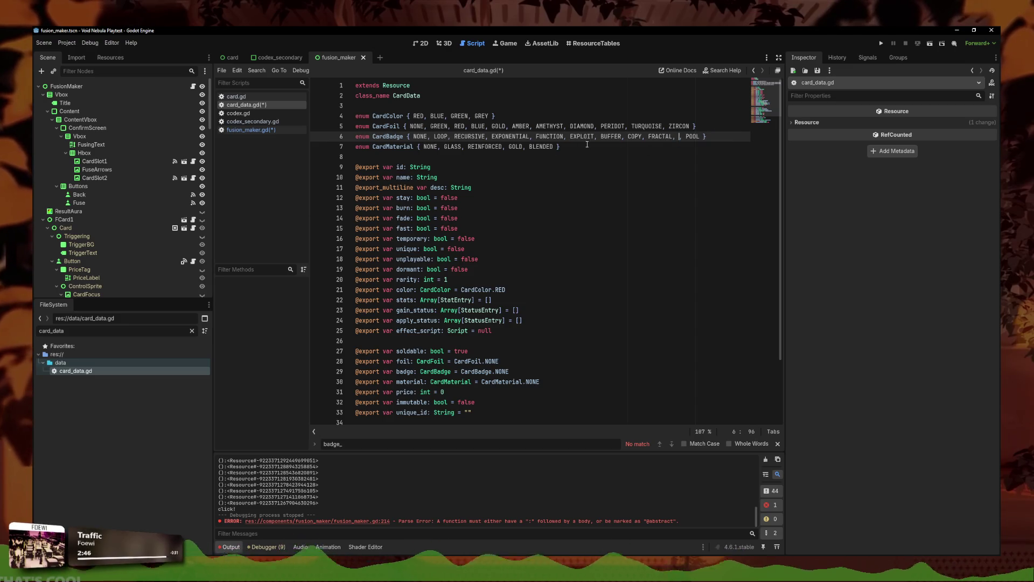
pyautogui.hotkey('ctrl', 'v')
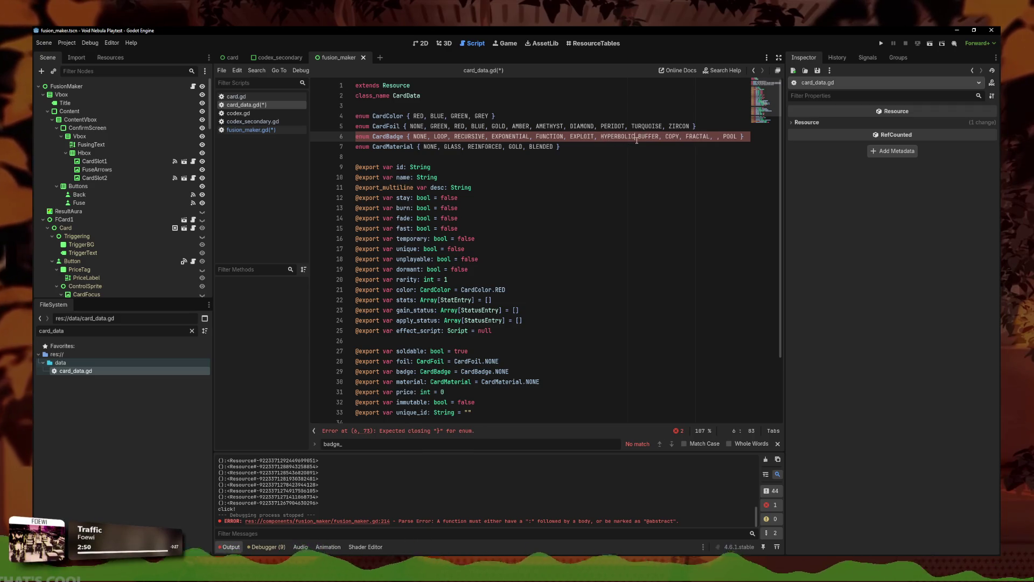
pyautogui.write(',')
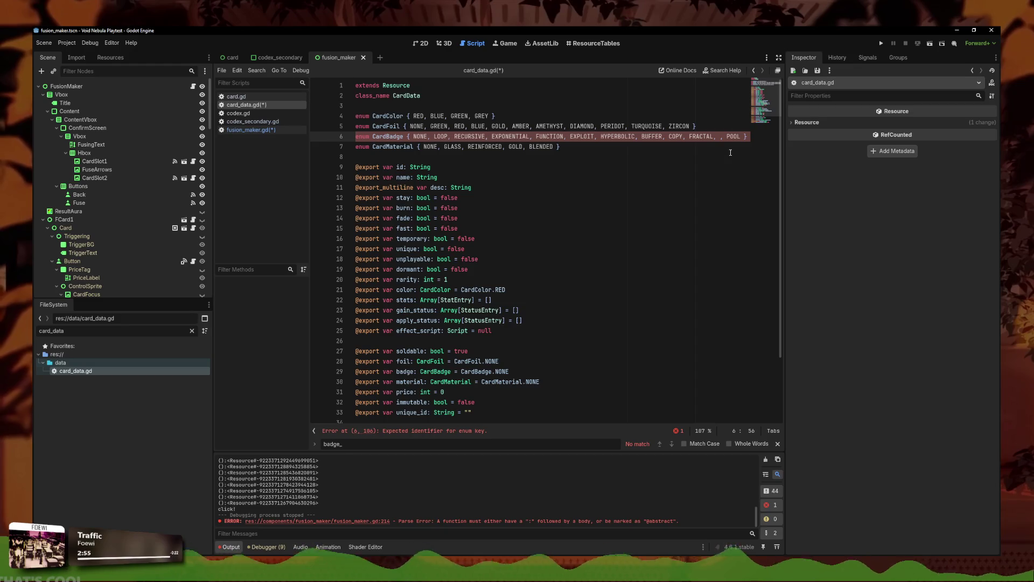
# Step: Move POOL from the end of the enum to before BUFFER, cross-checking fusion_maker.gd
pyautogui.moveTo(740, 131); pyautogui.dragTo(725, 133)
pyautogui.press('BackSpace')
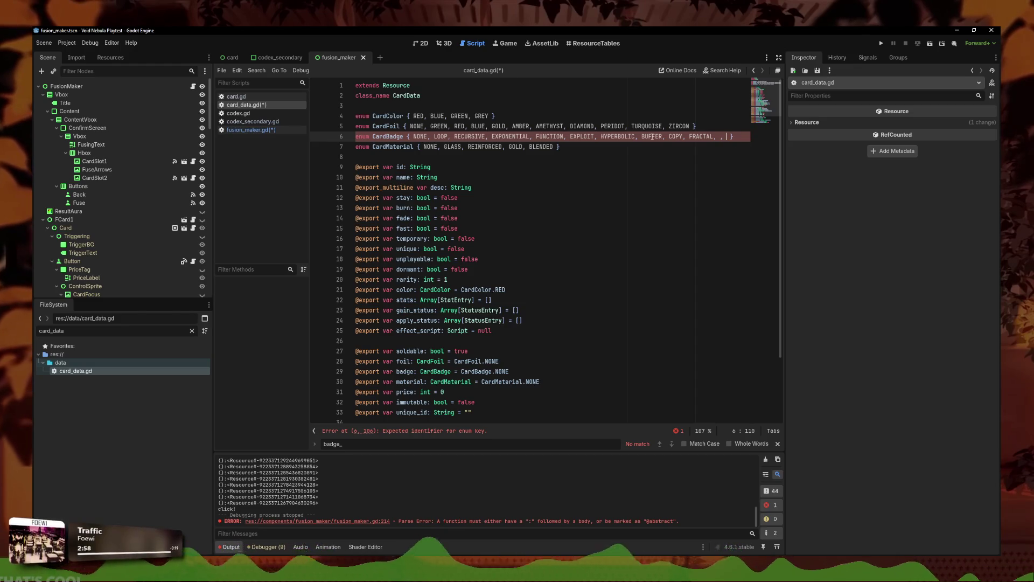
pyautogui.write('POOL,')
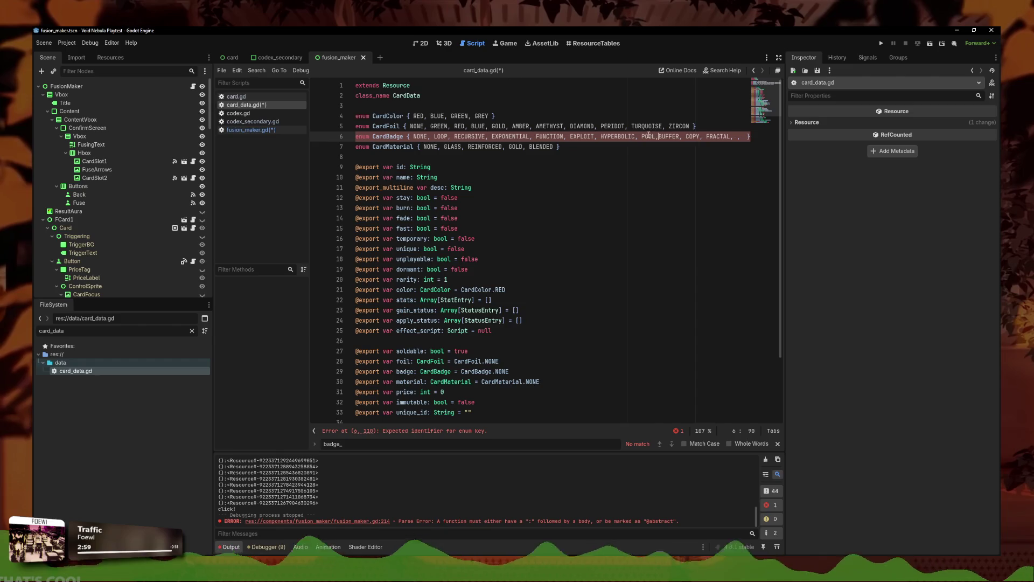
pyautogui.click(251, 130)
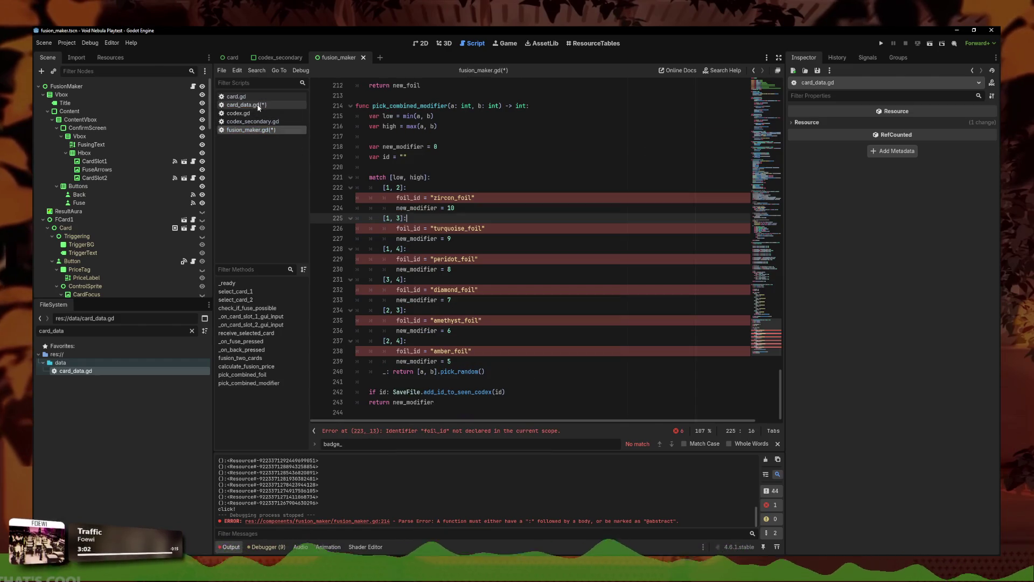
pyautogui.click(255, 106)
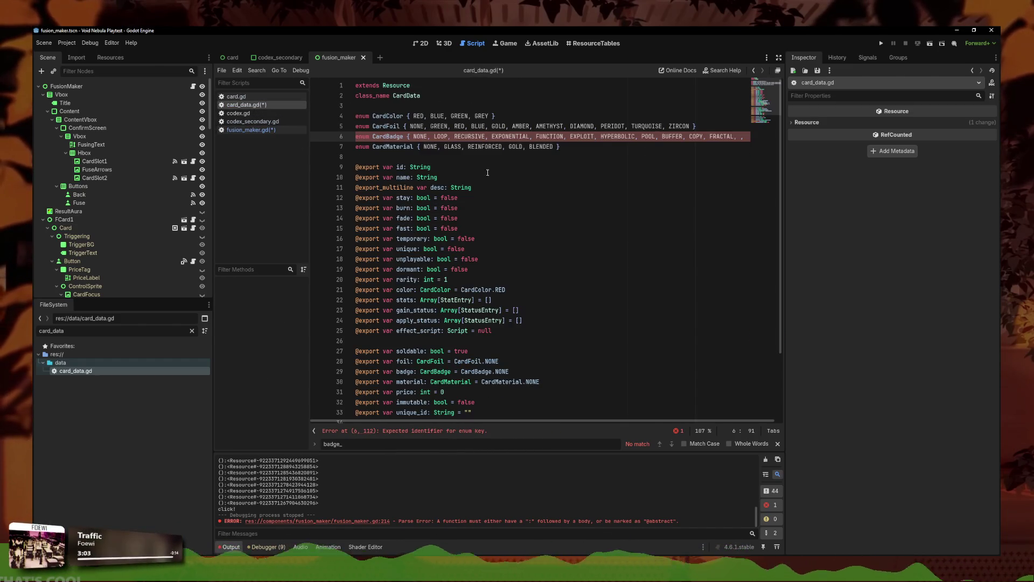
pyautogui.click(550, 137)
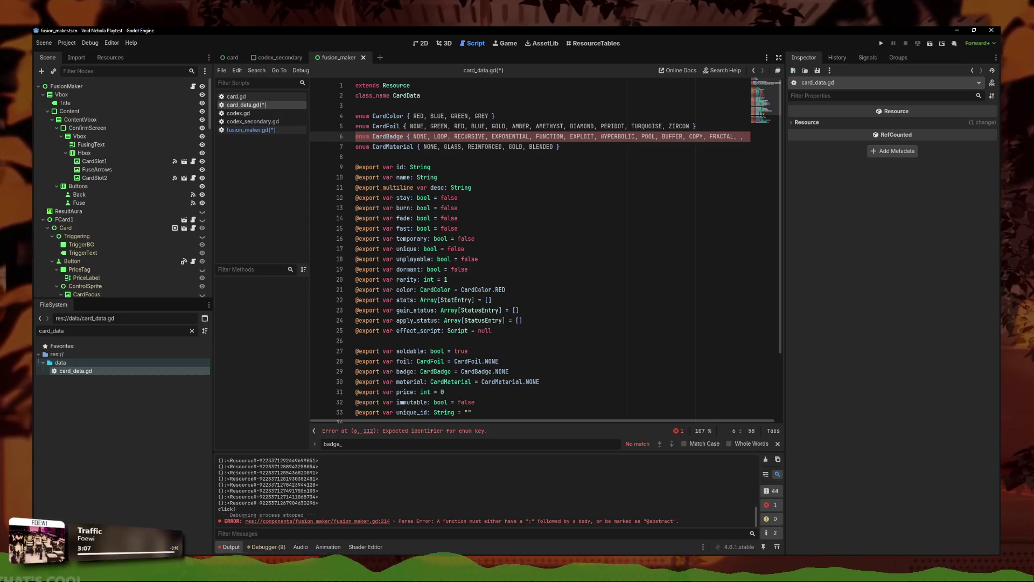
pyautogui.hotkey('ctrl', 'Right')
pyautogui.hotkey('ctrl', 'Right')
pyautogui.hotkey('ctrl', 'Right')
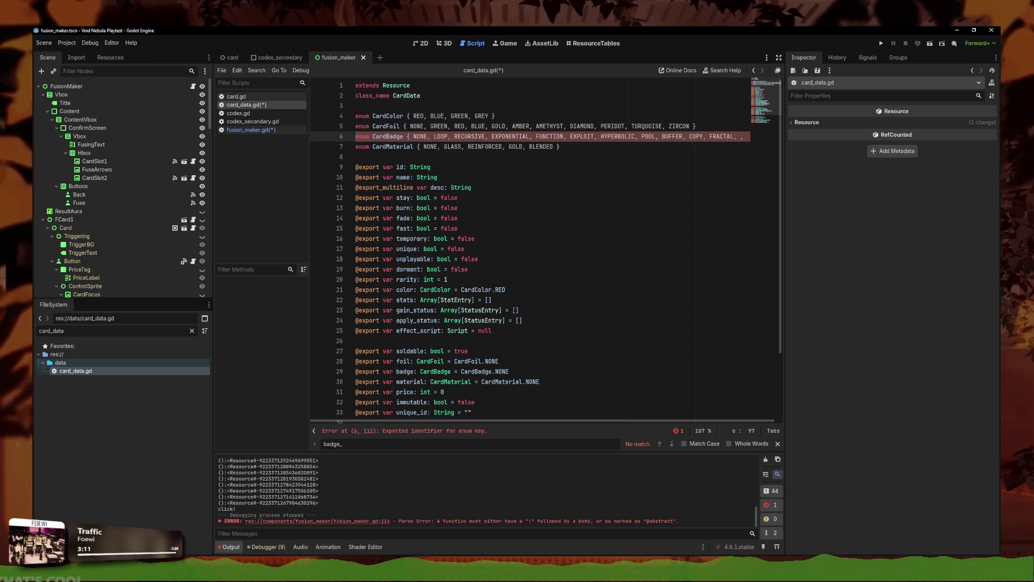
pyautogui.click(257, 131)
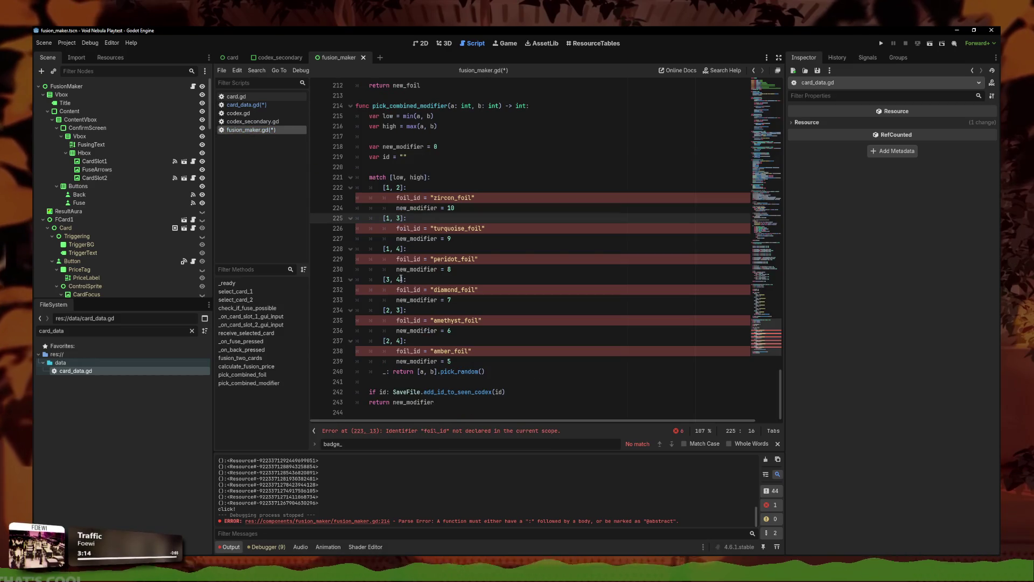
pyautogui.click(255, 105)
# Step: Try deleting FRACTAL from the CardBadge enum, then undo the deletion
pyautogui.click(468, 136)
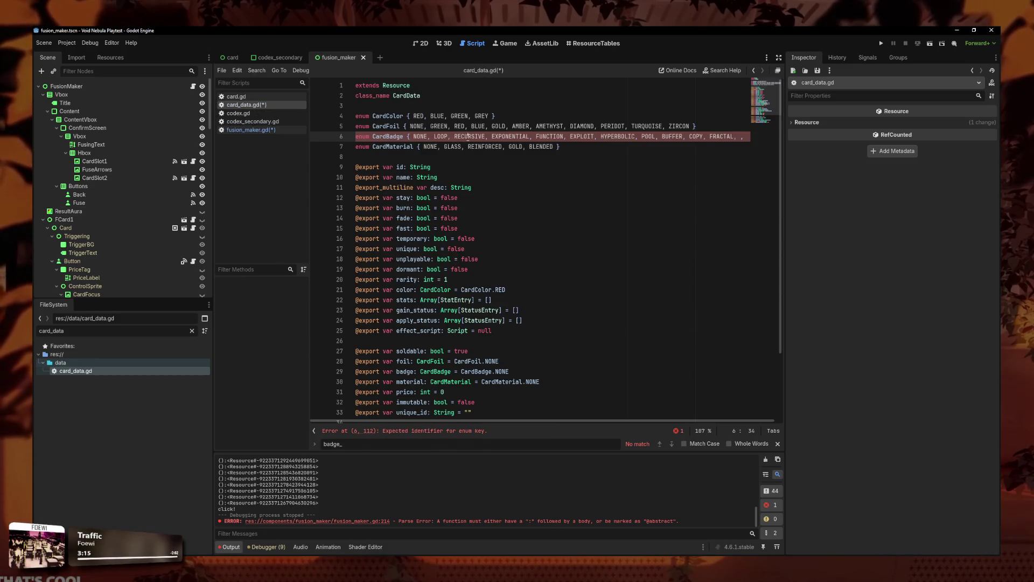
pyautogui.click(513, 137)
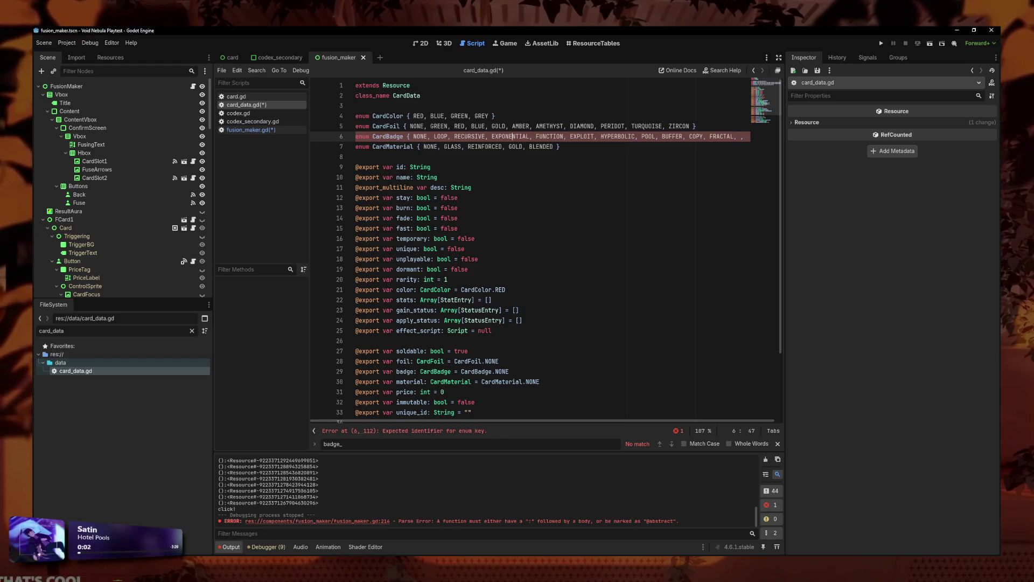
pyautogui.doubleClick(721, 136)
pyautogui.press('BackSpace')
pyautogui.click(688, 138)
pyautogui.hotkey('ctrl', 'z')
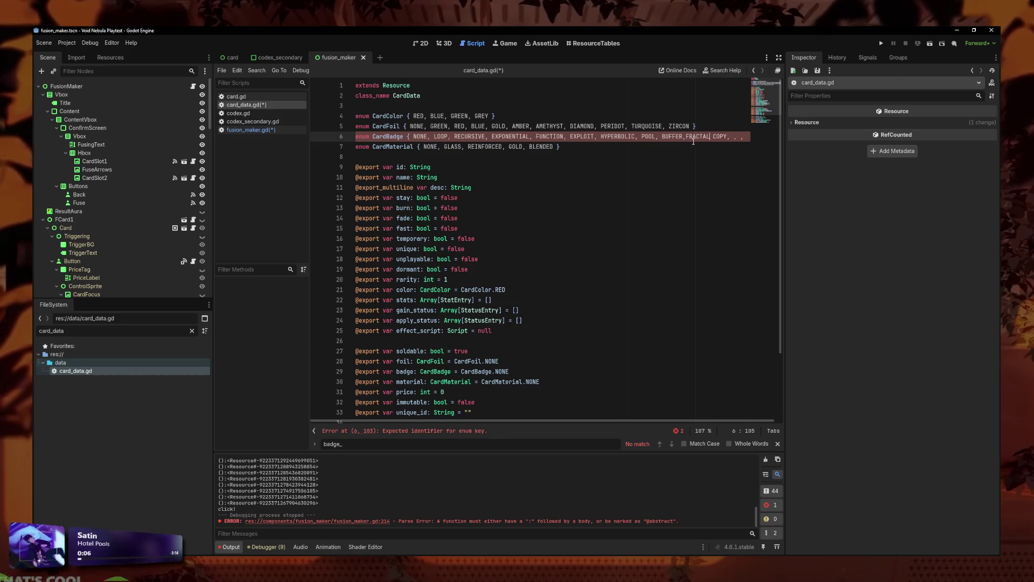
# Step: Replace the trailing comma with a closing brace, put a comma between FRACTAL and COPY, and save card_data.gd
pyautogui.click(744, 139)
pyautogui.press('BackSpace')
pyautogui.press('BackSpace')
pyautogui.write('}')
pyautogui.click(713, 138)
pyautogui.press('Delete')
pyautogui.write(',')
pyautogui.click(594, 136)
pyautogui.hotkey('ctrl', 's')
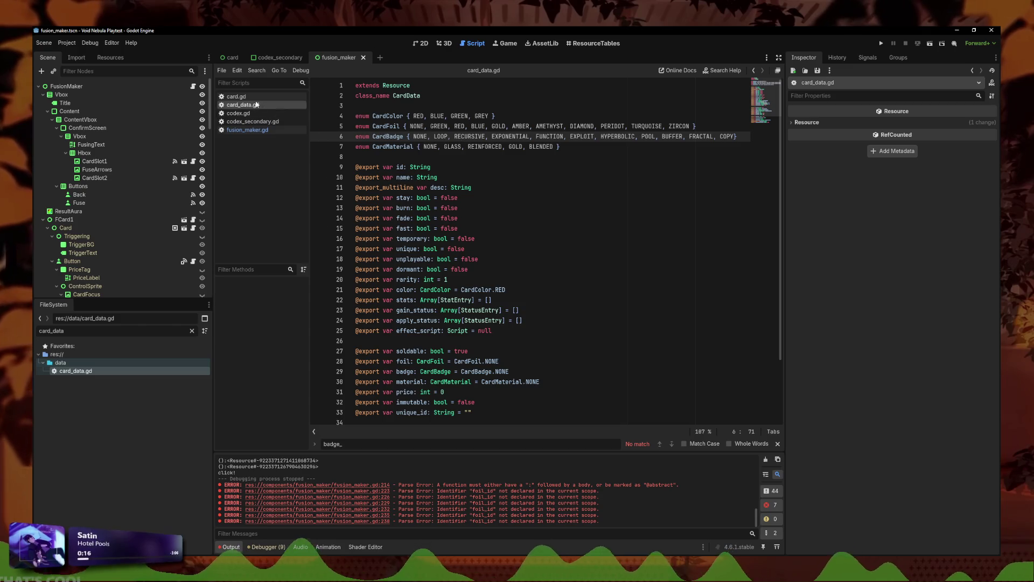
pyautogui.doubleClick(51, 331)
# Step: Open preloader.gd and compare its badge texture lines with the CardBadge enum order
pyautogui.write('preloader')
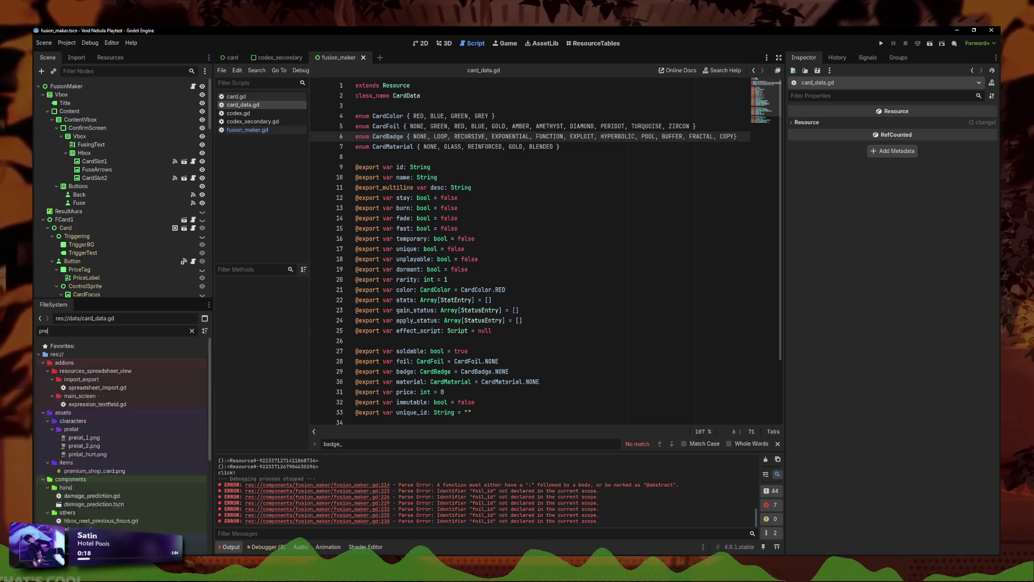
pyautogui.click(142, 373)
pyautogui.doubleClick(75, 371)
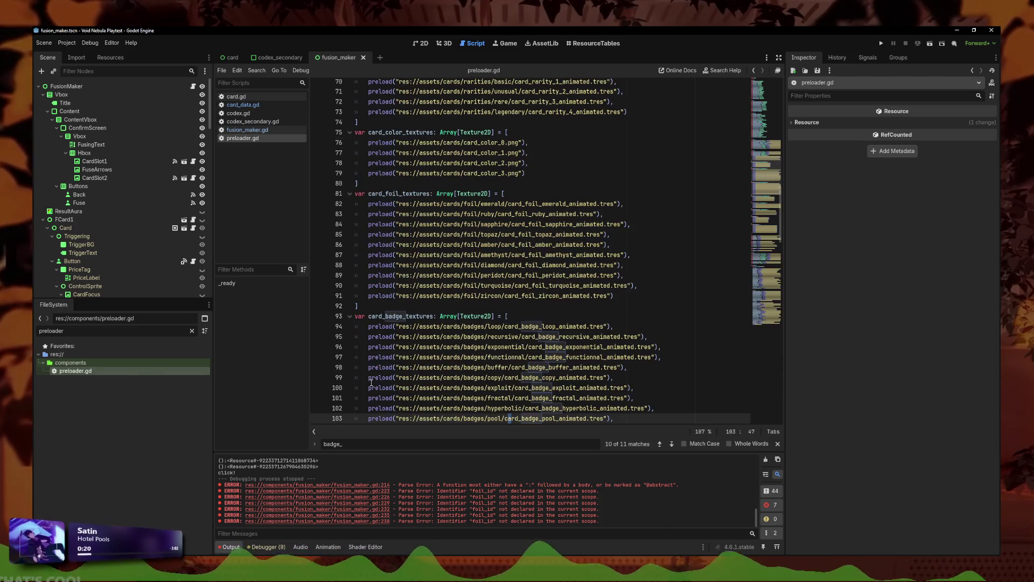
pyautogui.scroll(-2, 538, 269)
pyautogui.click(653, 305)
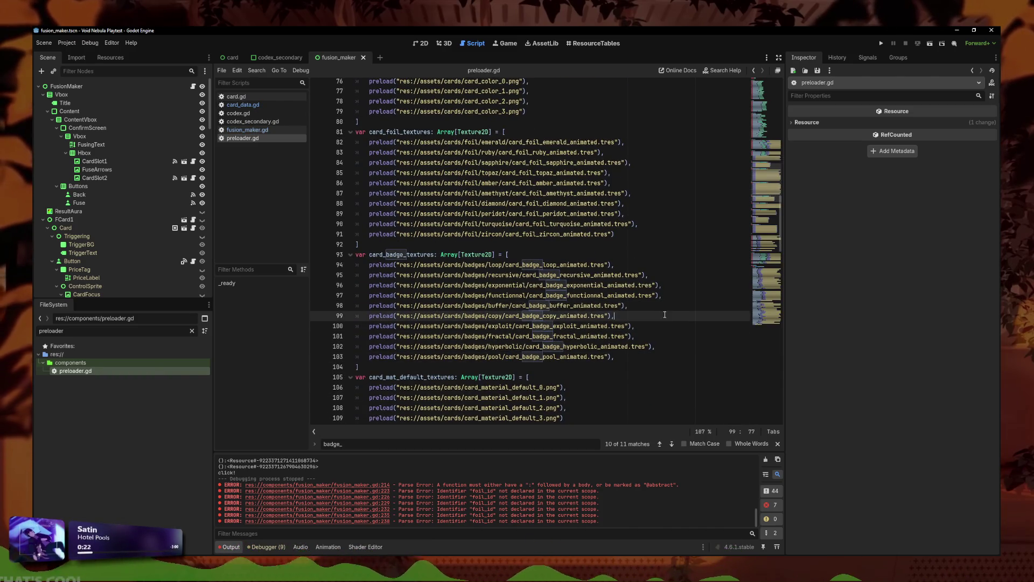
pyautogui.click(675, 334)
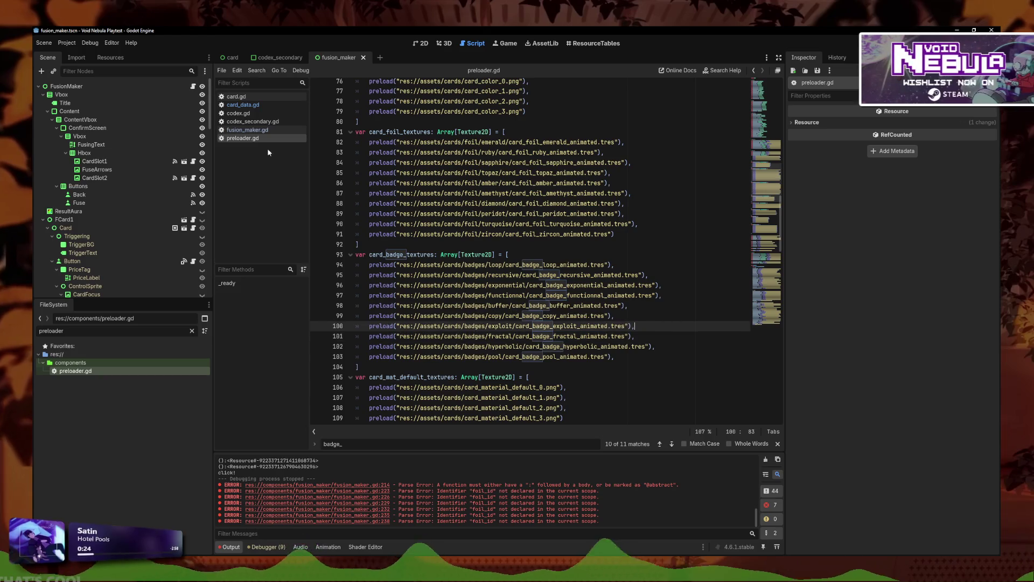
pyautogui.click(236, 96)
pyautogui.click(243, 104)
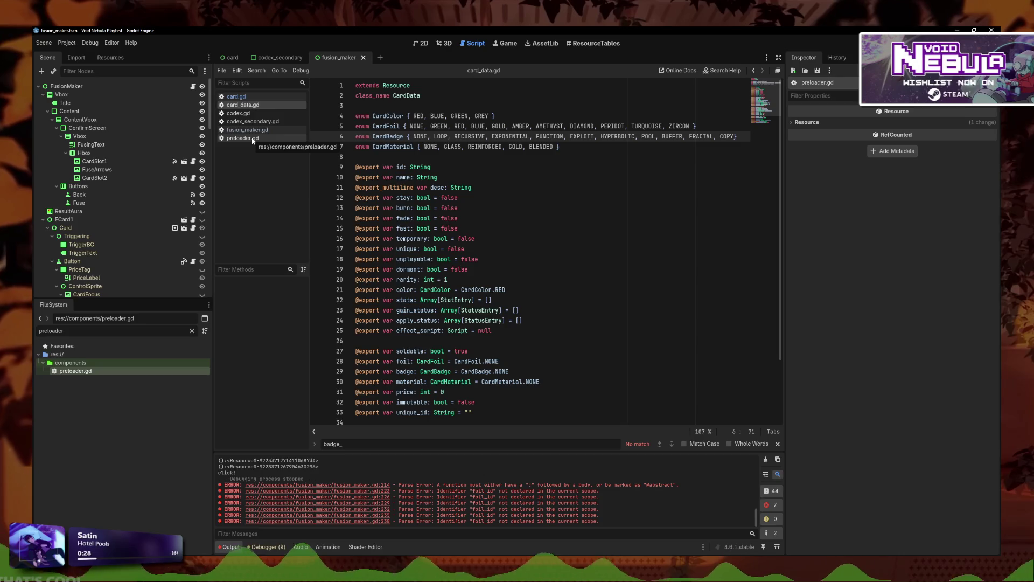
pyautogui.click(242, 138)
pyautogui.click(619, 361)
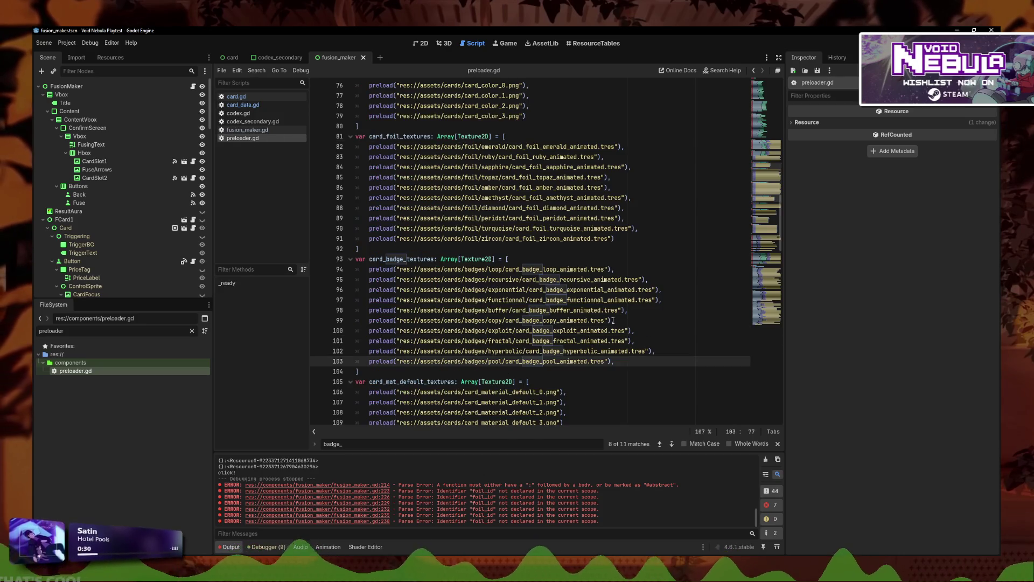
# Step: Move the exploit, pool and hyperbolic badge texture lines up to match the enum order
pyautogui.click(650, 323)
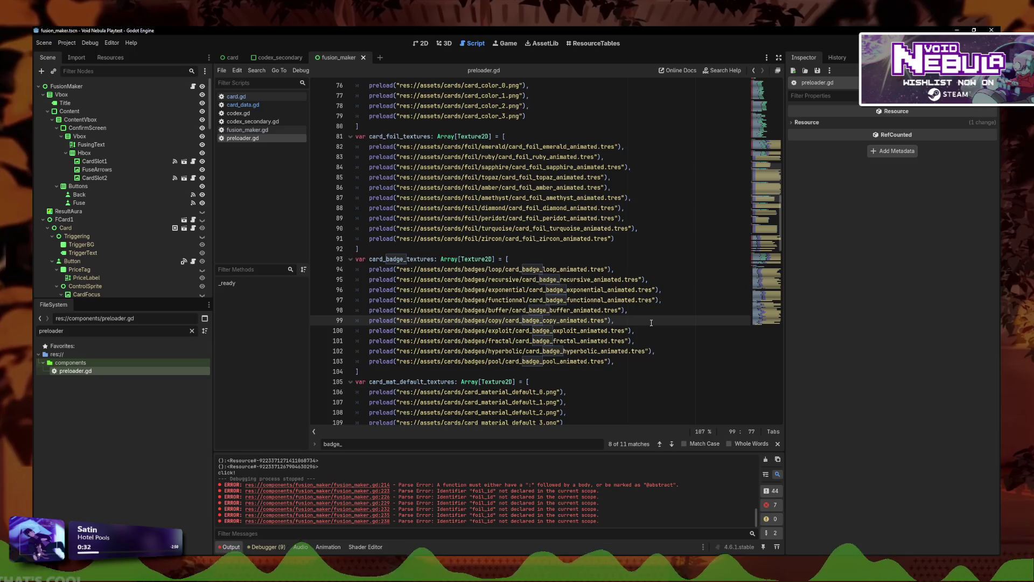
pyautogui.press('Down')
pyautogui.hotkey('alt', 'Up')
pyautogui.hotkey('alt', 'Up')
pyautogui.press('Down')
pyautogui.press('Down')
pyautogui.press('Down')
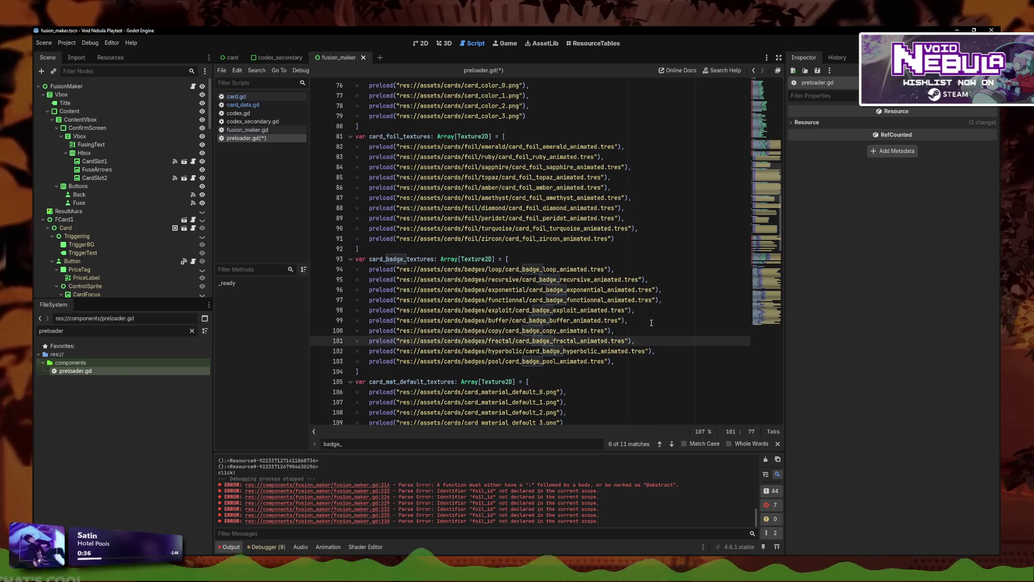
pyautogui.press('Down')
pyautogui.press('Down')
pyautogui.hotkey('alt', 'Up')
pyautogui.hotkey('alt', 'Up')
pyautogui.hotkey('alt', 'Up')
pyautogui.press('Down')
pyautogui.press('Down')
pyautogui.press('Down')
pyautogui.hotkey('alt', 'Up')
pyautogui.press('Down')
pyautogui.press('Down')
pyautogui.hotkey('alt', 'Up')
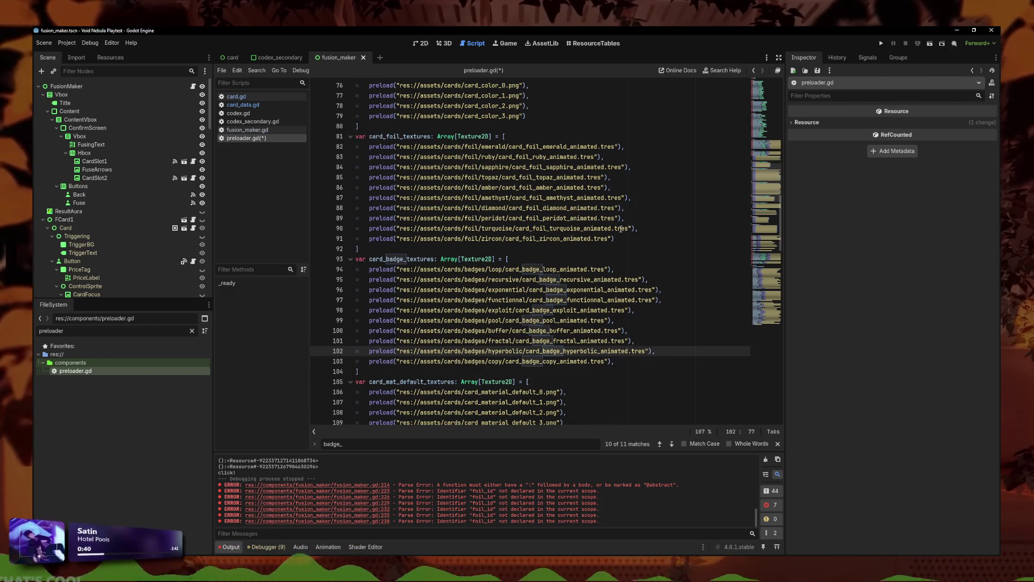
# Step: Recheck where POOL and HYPERBOLIC sit in the enum and move the hyperbolic line below exploit
pyautogui.click(245, 105)
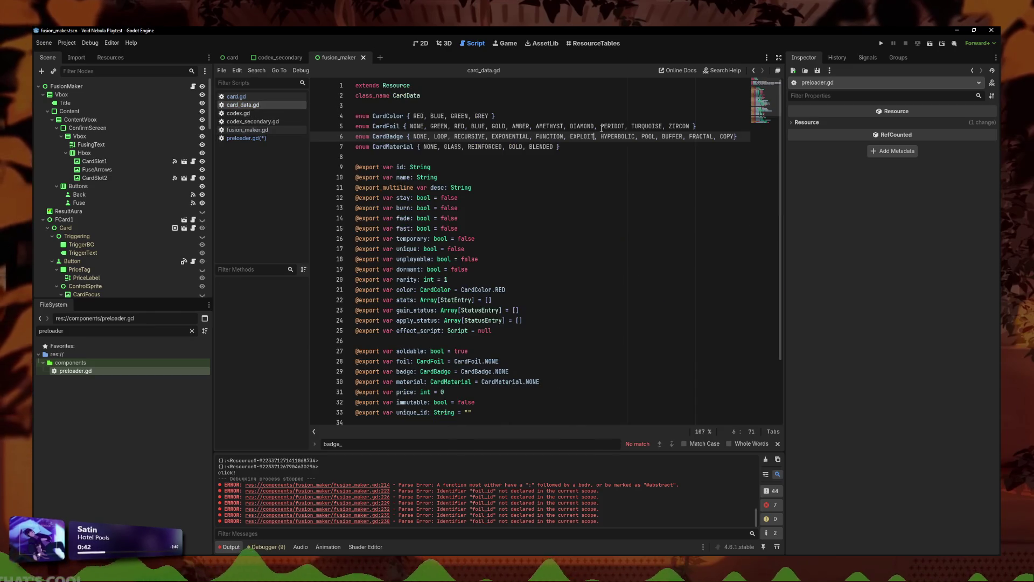
pyautogui.click(641, 137)
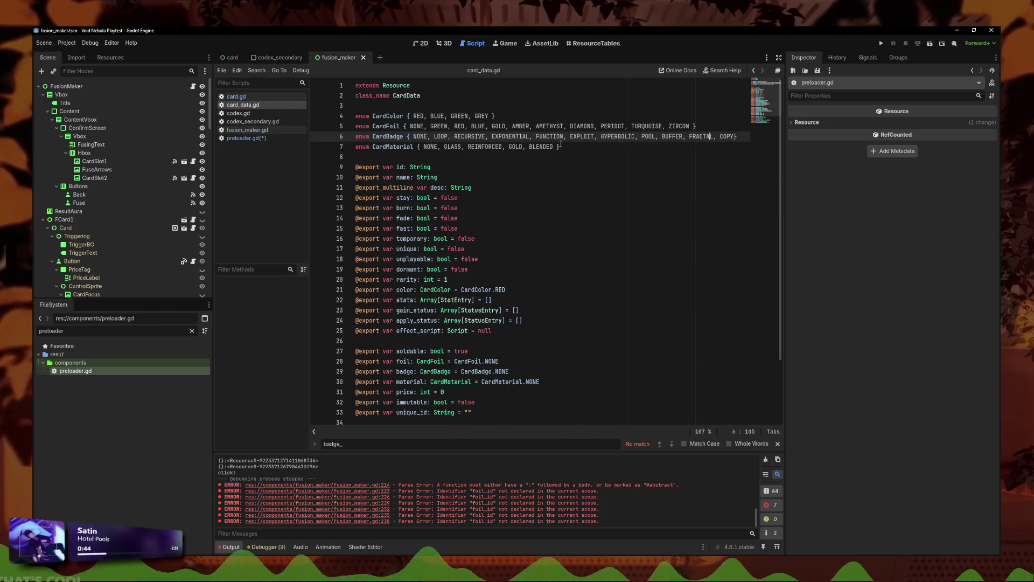
pyautogui.click(617, 138)
pyautogui.click(247, 138)
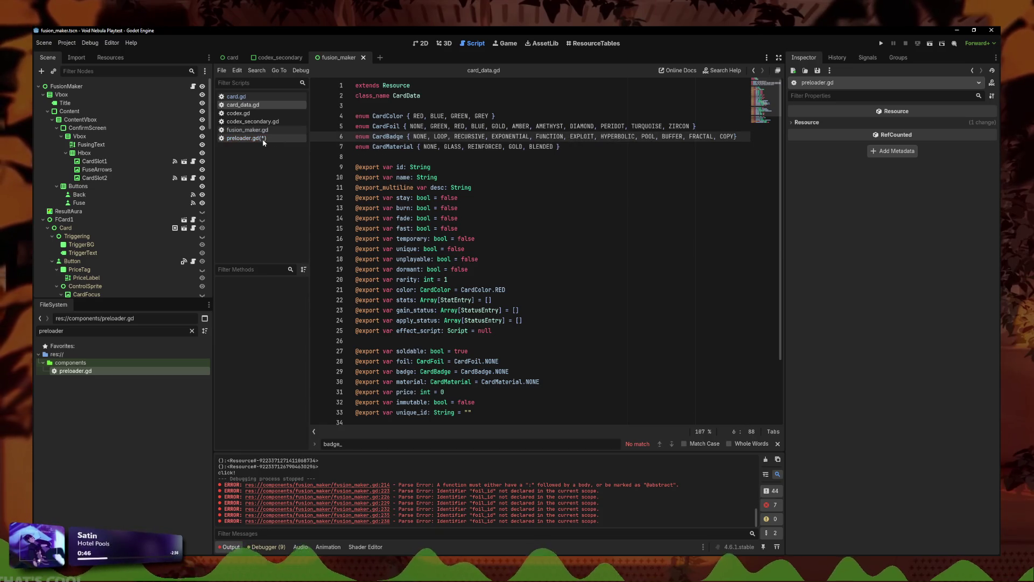
pyautogui.click(583, 309)
pyautogui.click(585, 351)
pyautogui.hotkey('alt', 'Up')
pyautogui.hotkey('alt', 'Up')
pyautogui.hotkey('alt', 'Up')
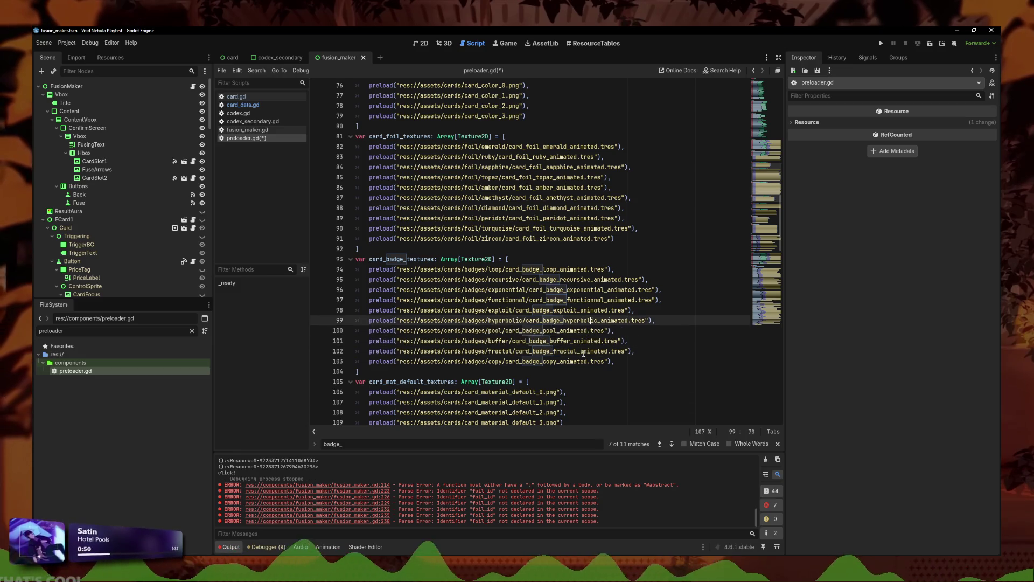
pyautogui.press('Down')
pyautogui.press('Up')
pyautogui.press('Down')
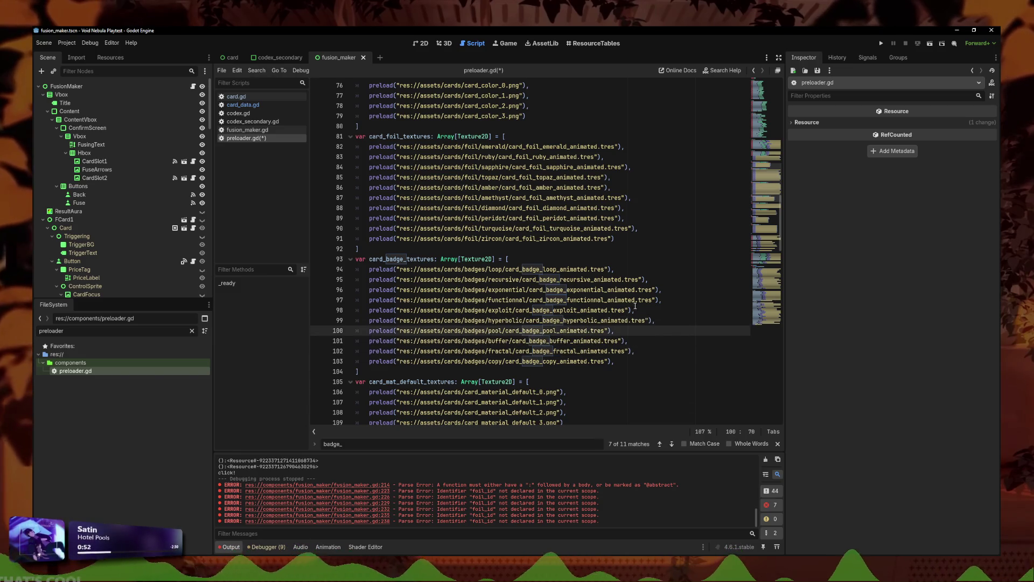
# Step: Verify against card_data.gd, save preloader.gd, and look through the codex and card scripts
pyautogui.click(244, 105)
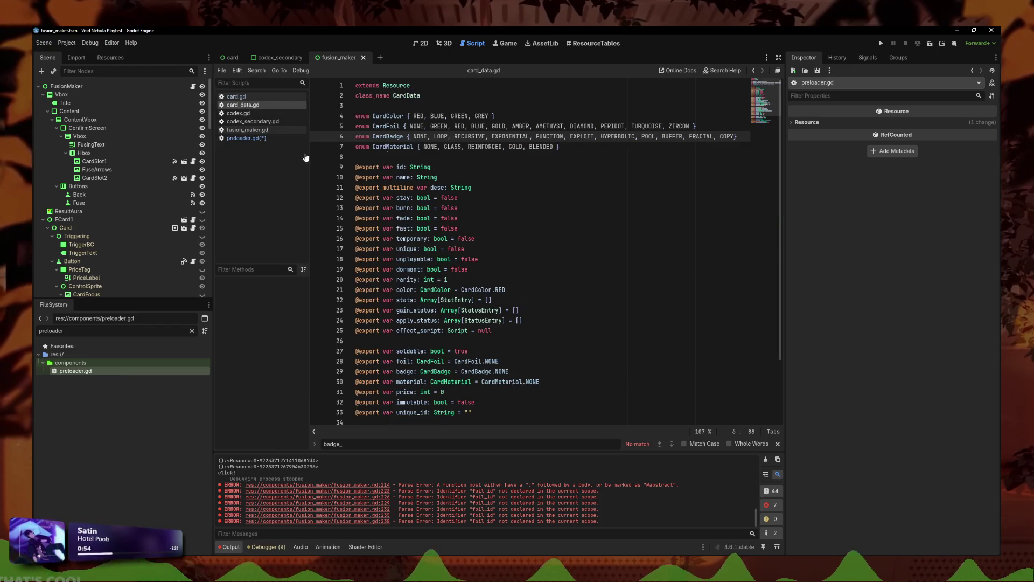
pyautogui.hotkey('alt', 'Left')
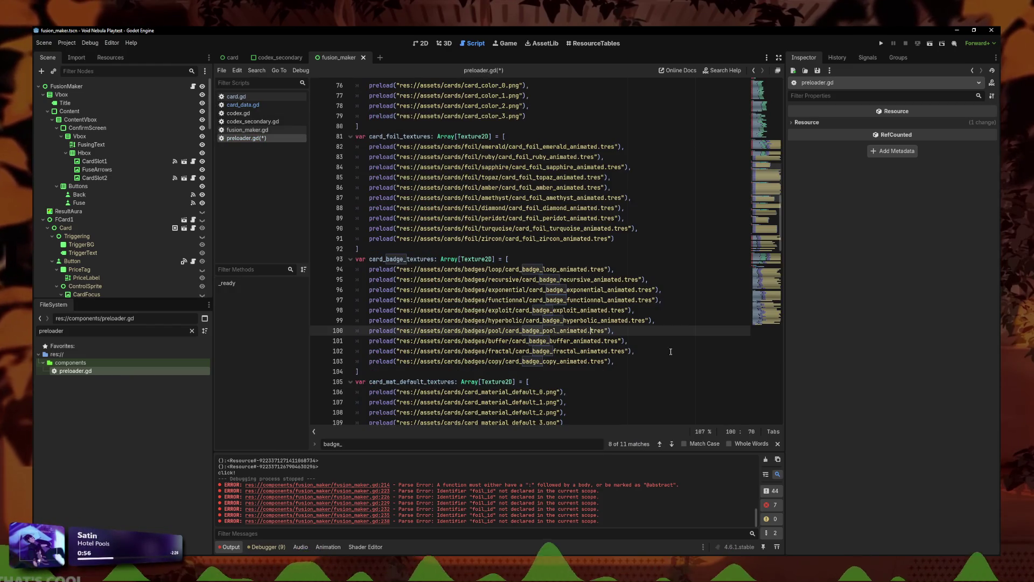
pyautogui.click(660, 353)
pyautogui.hotkey('ctrl', 's')
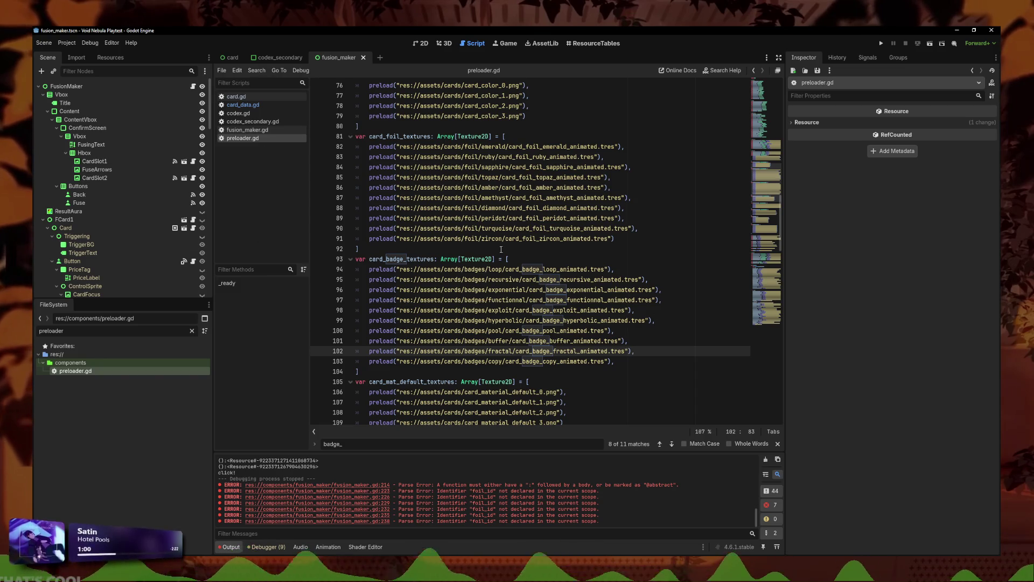
pyautogui.click(264, 105)
pyautogui.click(248, 121)
pyautogui.click(240, 113)
pyautogui.click(249, 96)
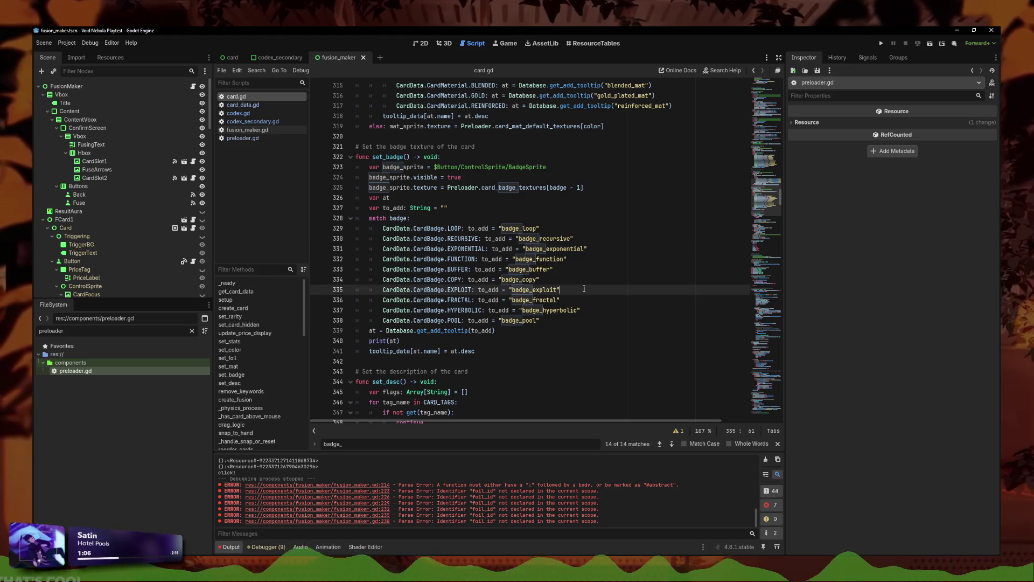
# Step: Open codex_secondary.gd and inspect the badge_pool entry in the badge list
pyautogui.click(579, 312)
pyautogui.press('Down')
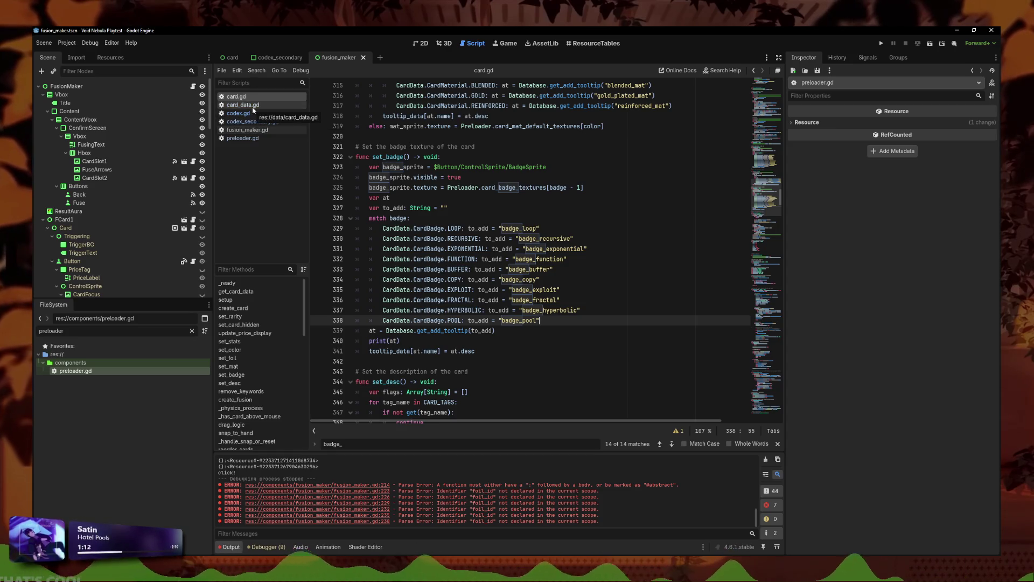
pyautogui.click(253, 107)
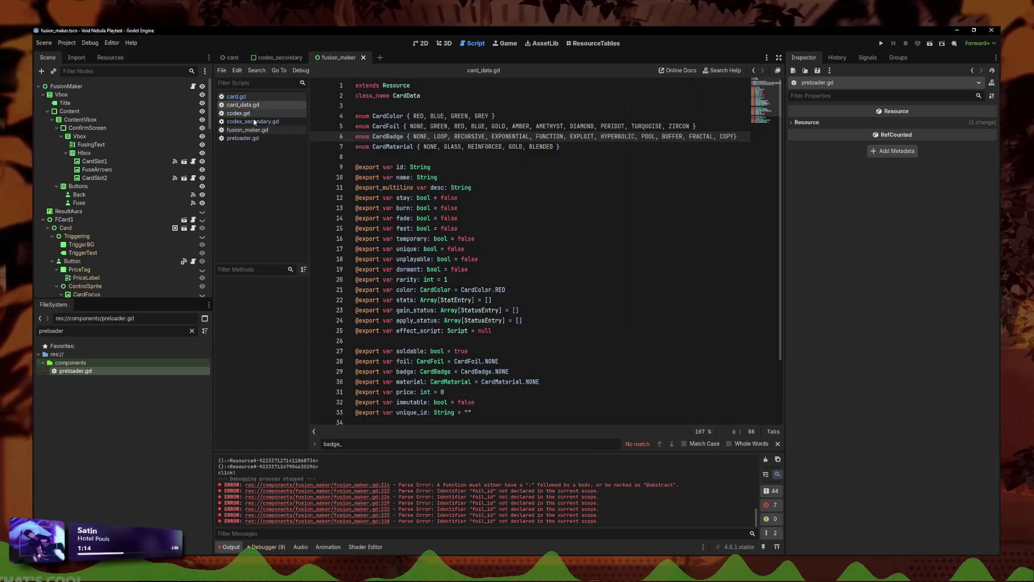
pyautogui.click(255, 122)
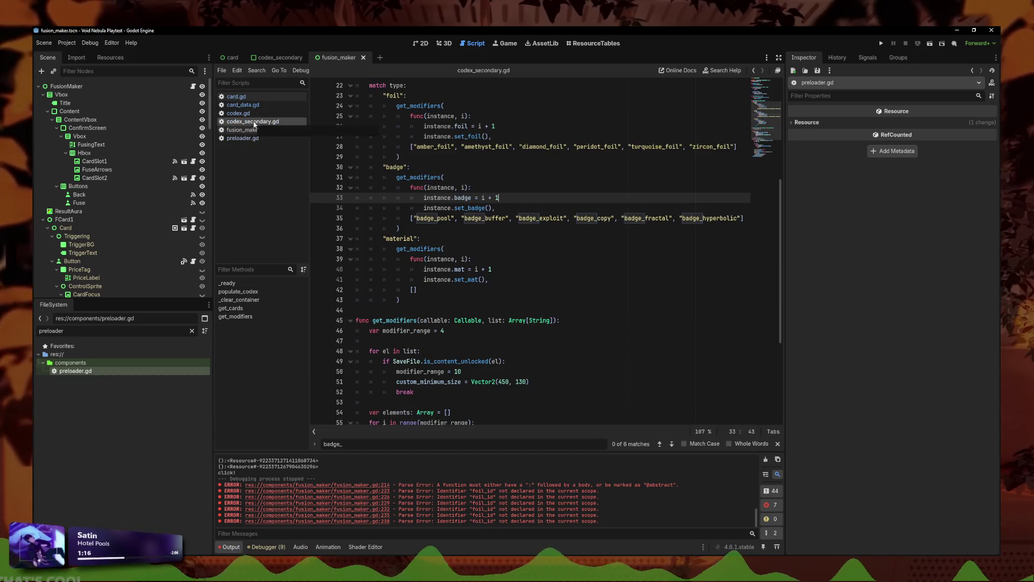
pyautogui.click(421, 238)
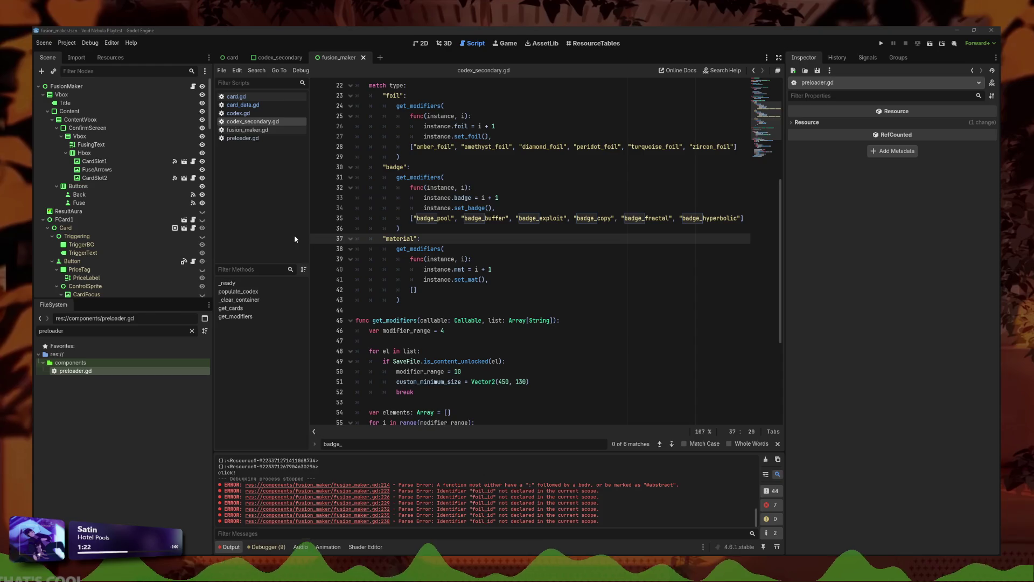
pyautogui.click(448, 218)
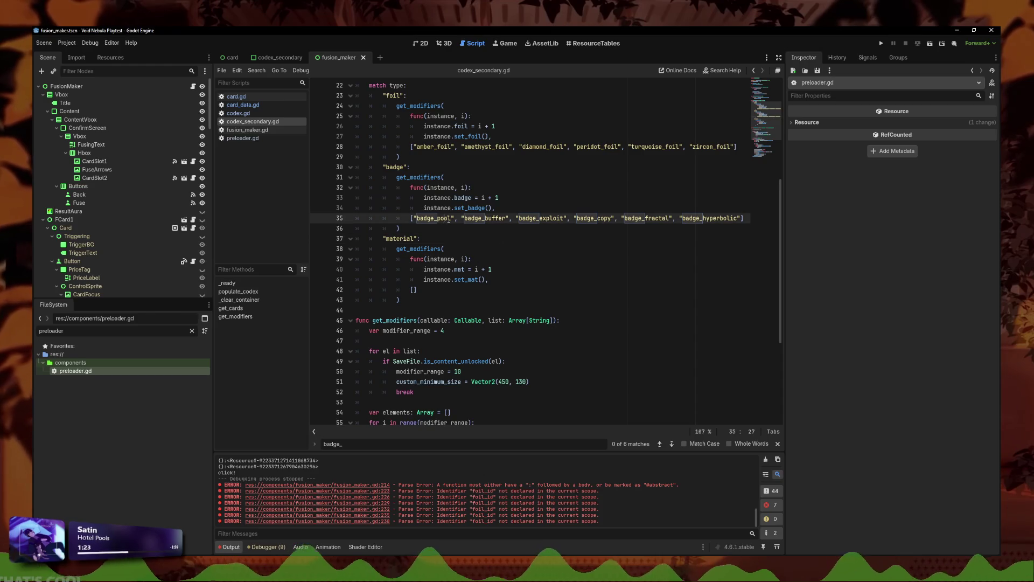
pyautogui.click(531, 230)
# Step: Review get_modifiers' locked-content check and card hiding call, then the badge ids including badge_buffer
pyautogui.scroll(-5, 626, 226)
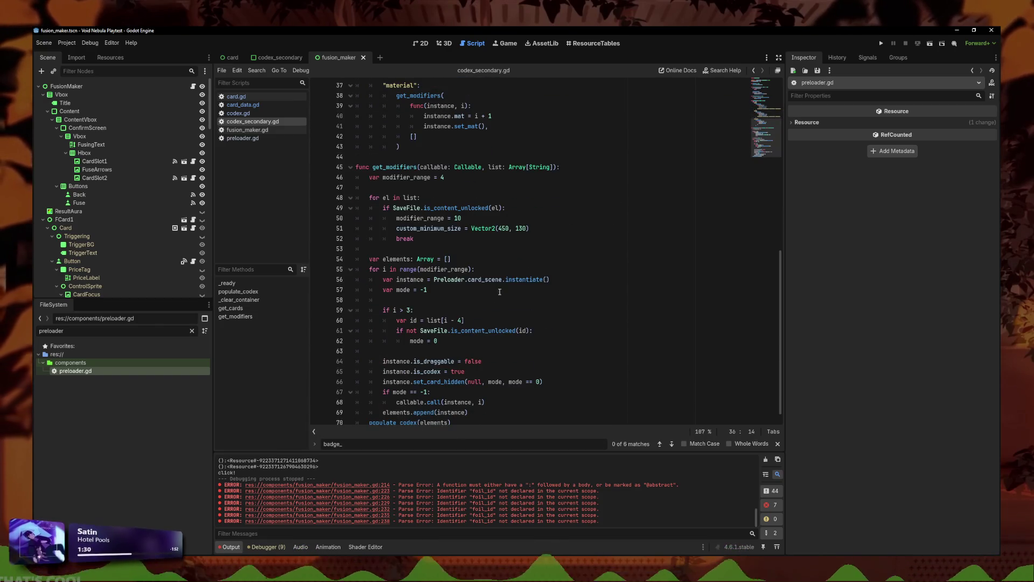
pyautogui.scroll(6, 494, 296)
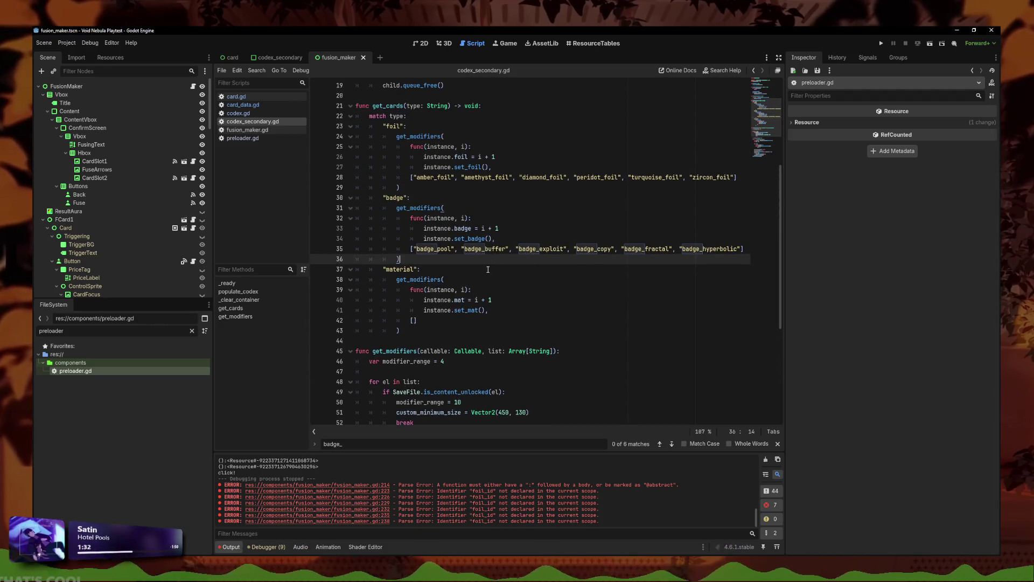
pyautogui.scroll(-6, 492, 246)
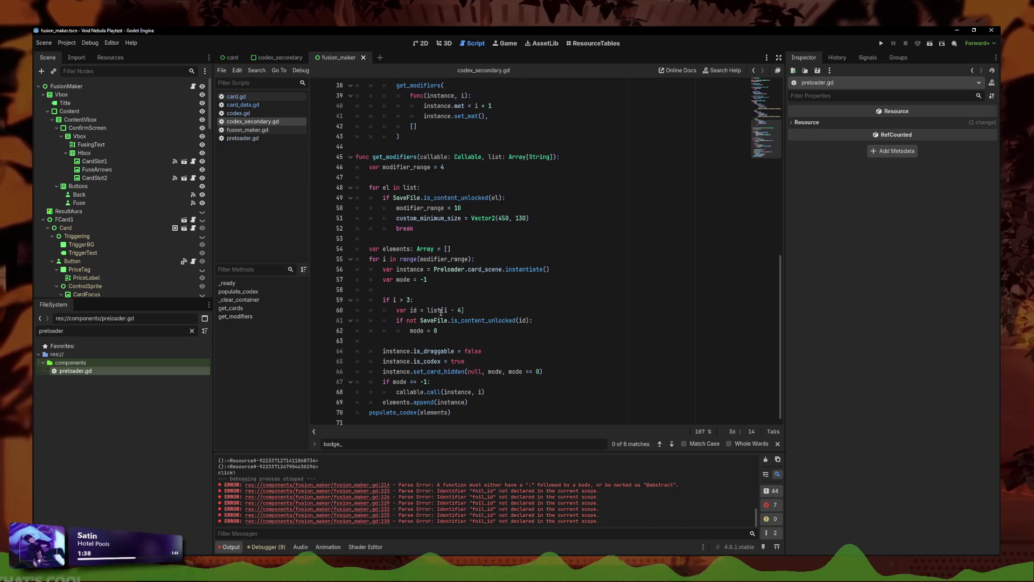
pyautogui.click(492, 330)
pyautogui.click(492, 311)
pyautogui.click(491, 330)
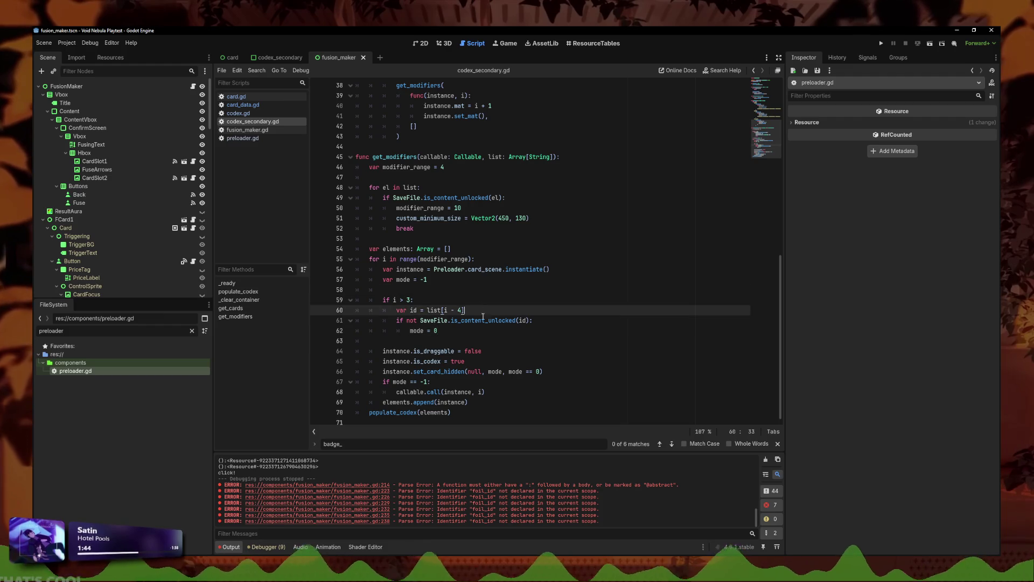
pyautogui.click(523, 371)
pyautogui.scroll(5, 501, 356)
pyautogui.scroll(3, 501, 356)
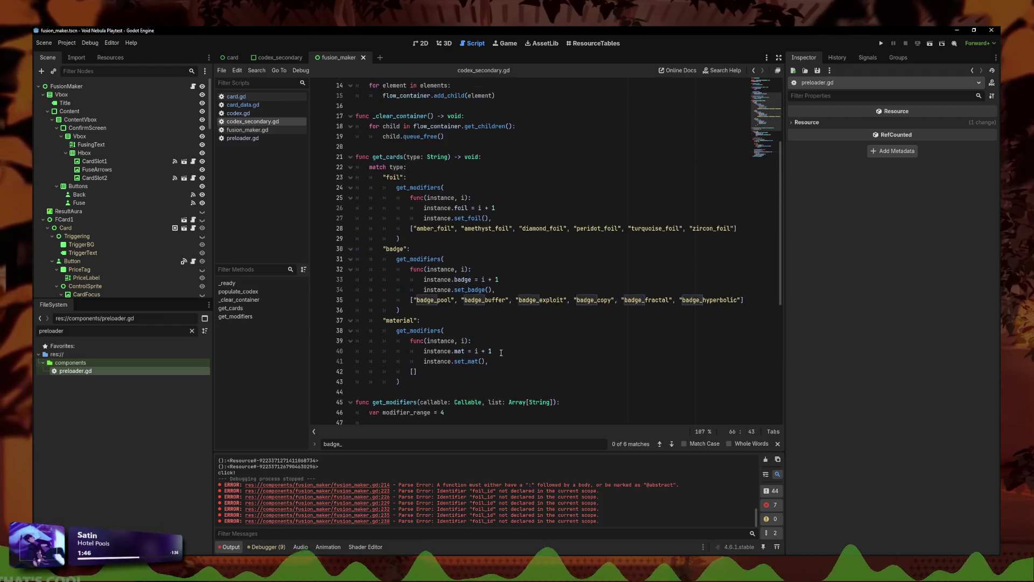
pyautogui.click(518, 301)
pyautogui.click(498, 304)
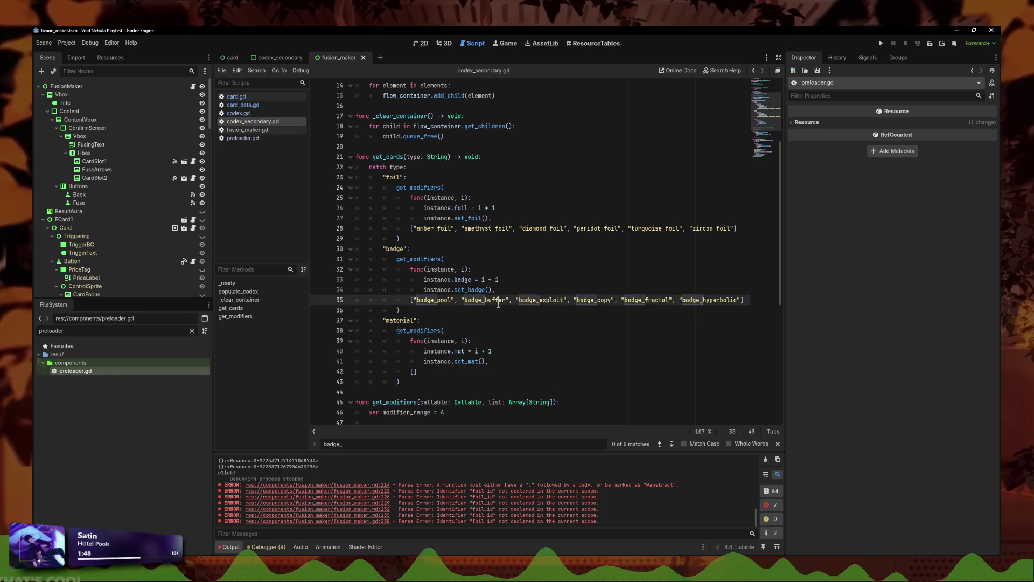
# Step: Recheck the enums in card_data.gd and fusion_maker.gd, then select badge_exploit in codex_secondary's badge list
pyautogui.click(247, 129)
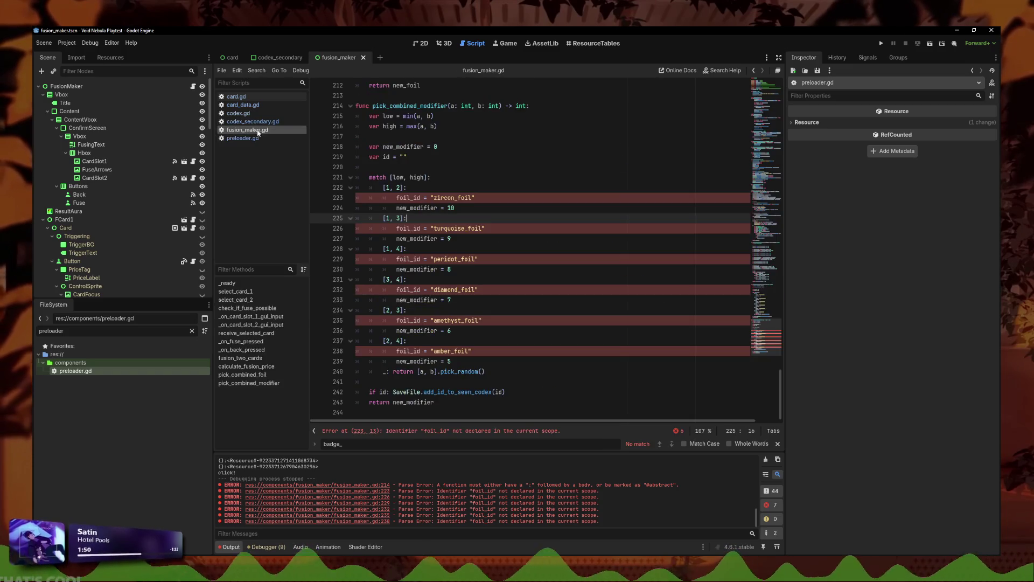
pyautogui.click(248, 104)
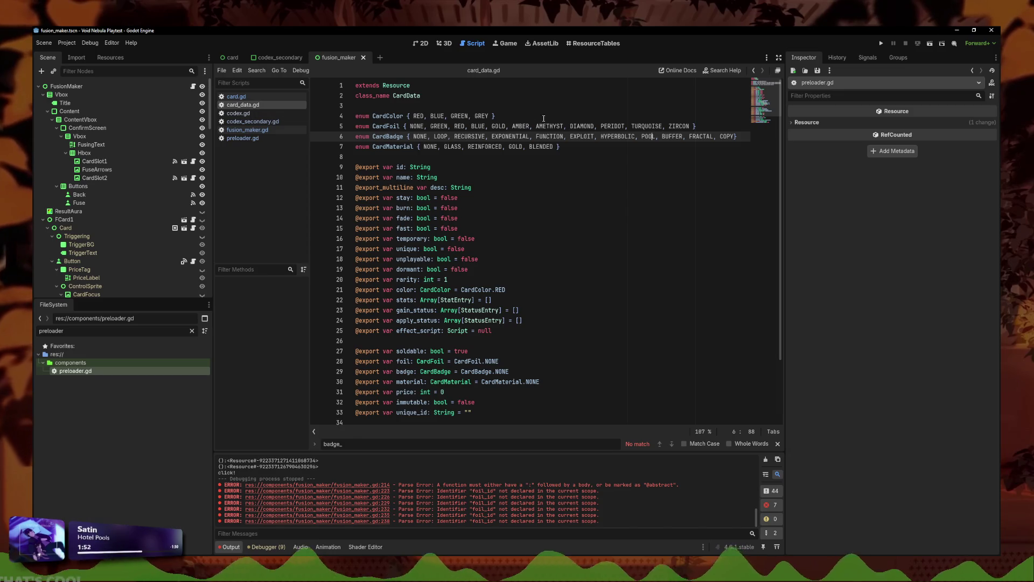
pyautogui.click(248, 130)
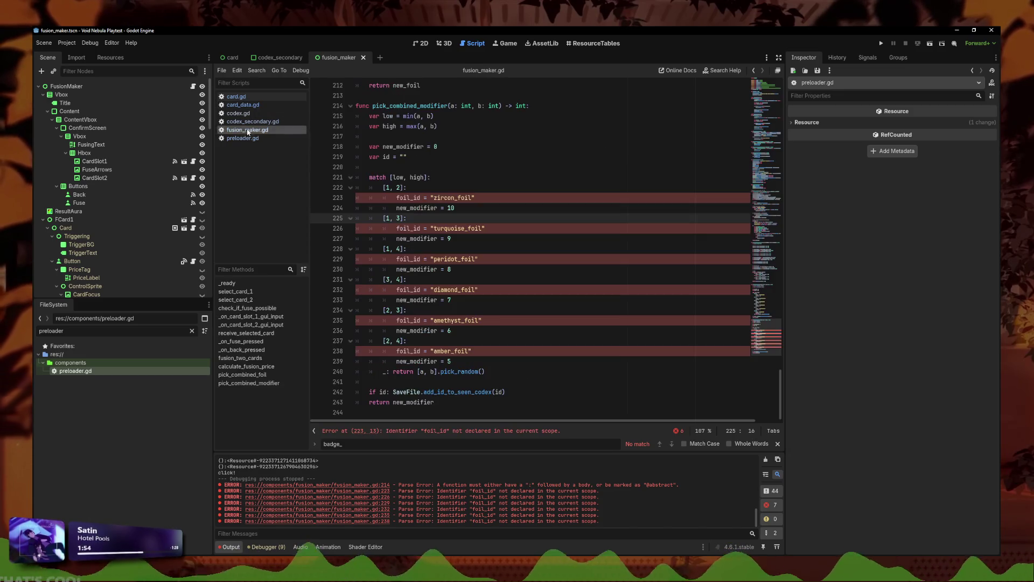
pyautogui.scroll(4, 415, 246)
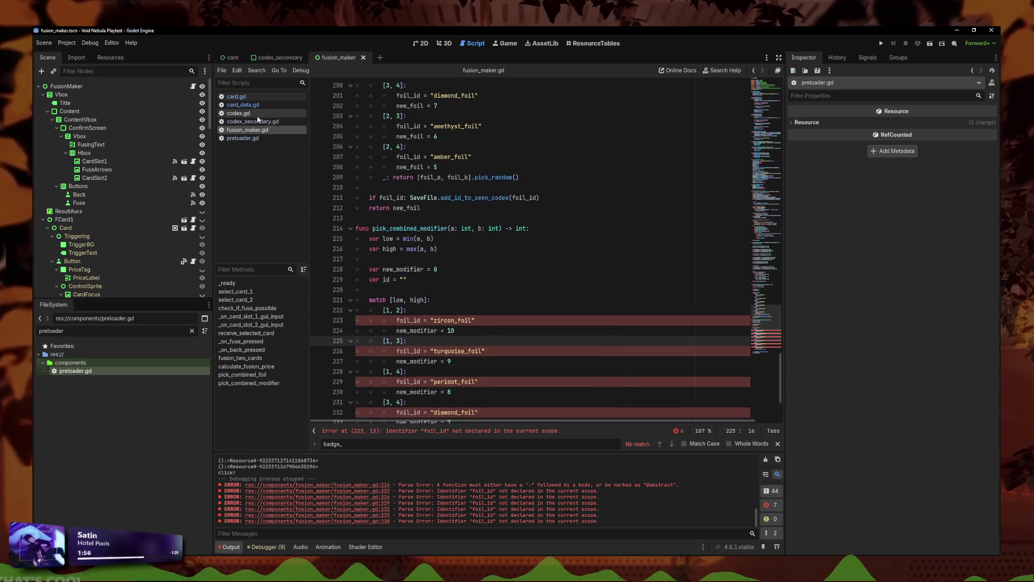
pyautogui.click(252, 121)
pyautogui.click(551, 337)
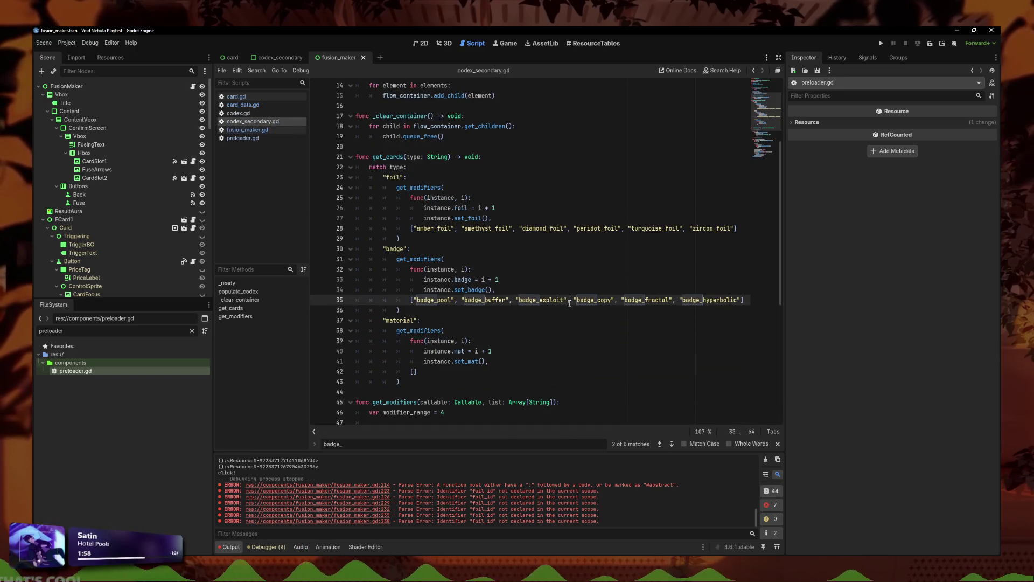
pyautogui.moveTo(565, 300); pyautogui.dragTo(523, 300)
# Step: Move badge_hyperbolic and badge_pool forward in line 35's badge list and remove the stray leading comma
pyautogui.click(505, 308)
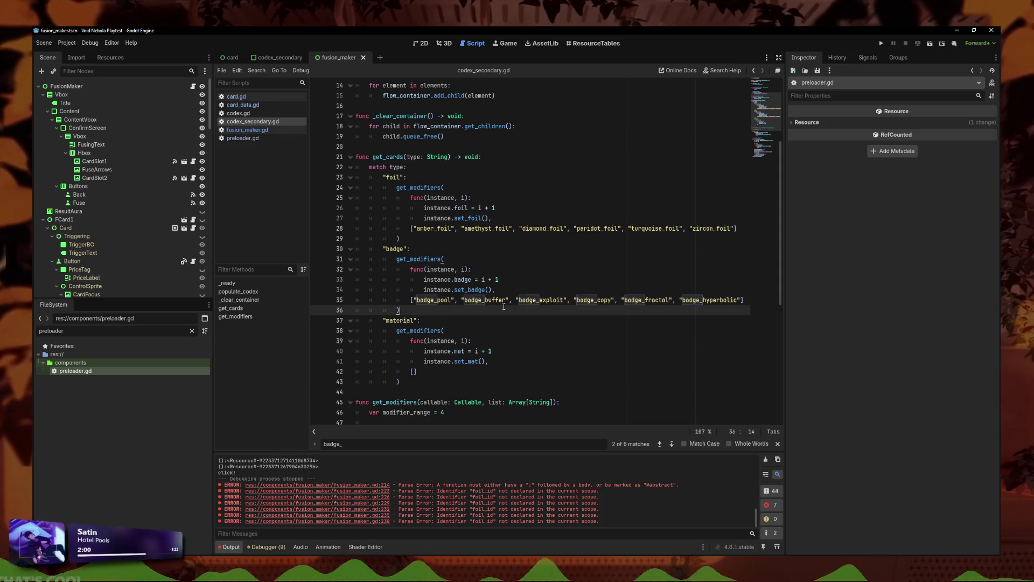
pyautogui.moveTo(686, 304); pyautogui.dragTo(680, 302)
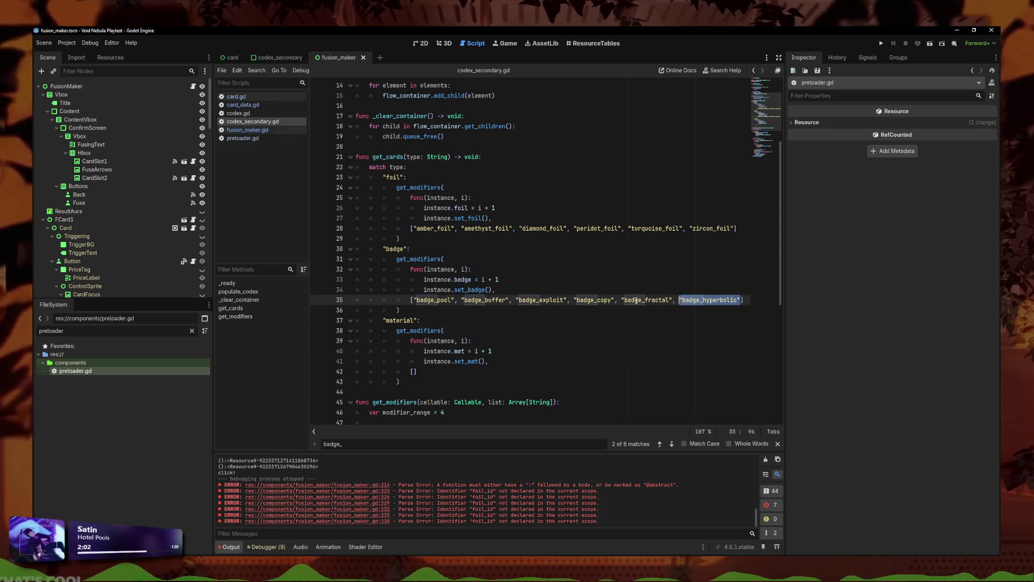
pyautogui.press('BackSpace')
pyautogui.write('"badge_hyperbolic", "badge_')
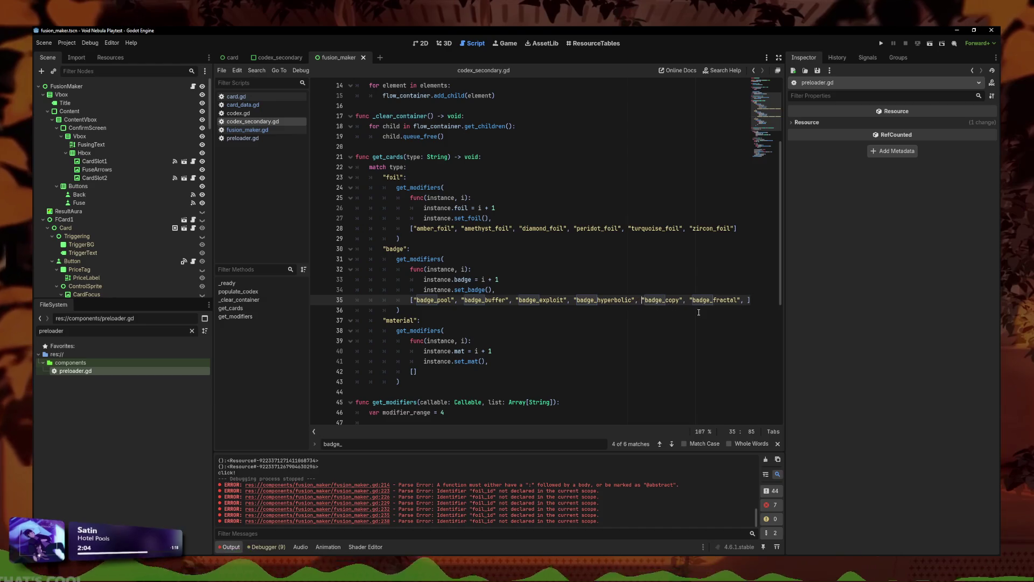
pyautogui.doubleClick(453, 299)
pyautogui.press('BackSpace')
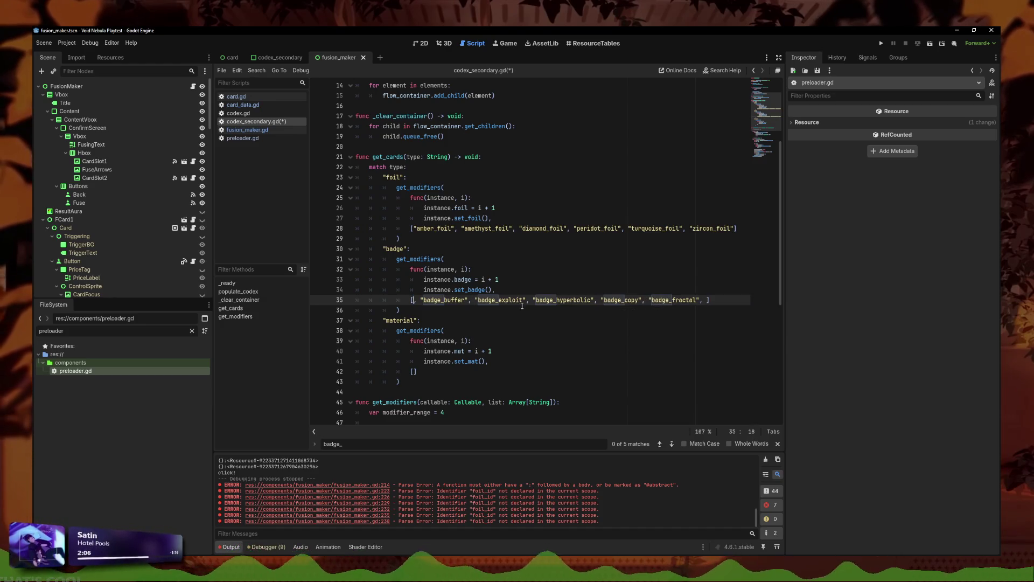
pyautogui.write('"badge_pool"')
pyautogui.write(',')
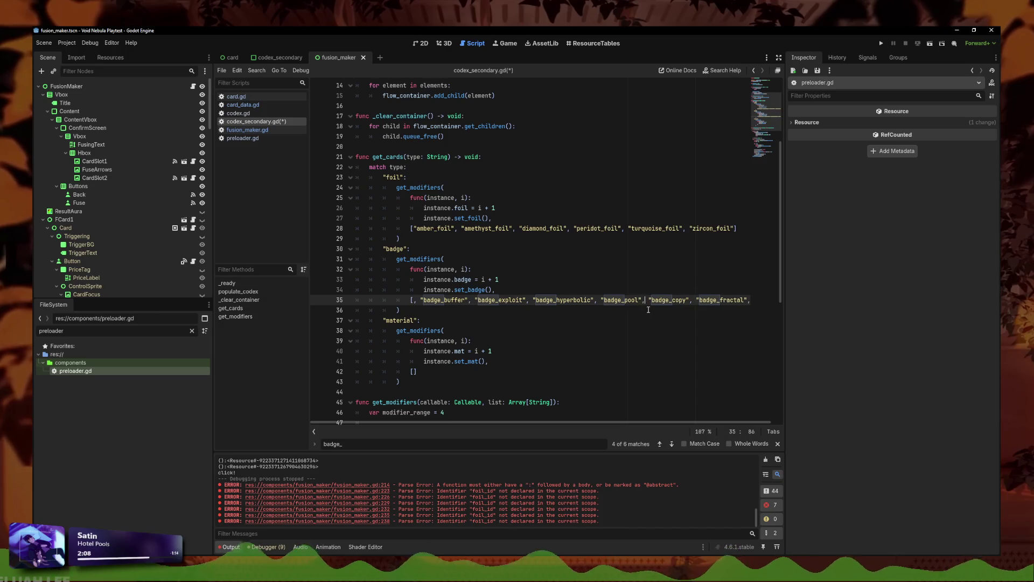
pyautogui.click(424, 300)
pyautogui.press('BackSpace')
pyautogui.press('BackSpace')
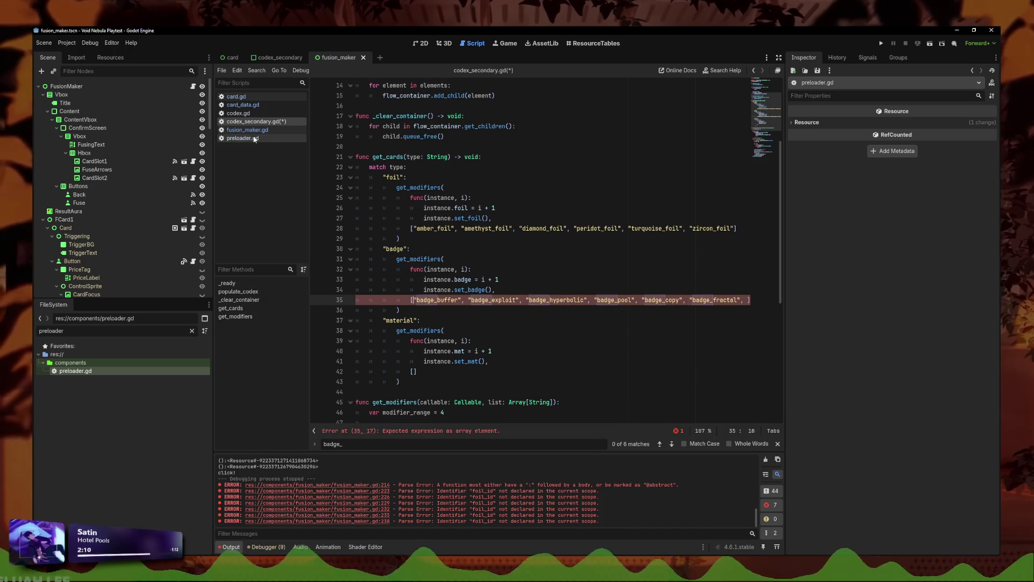
# Step: Check the CardBadge enum order in card_data.gd, then move badge_buffer after badge_pool
pyautogui.click(235, 106)
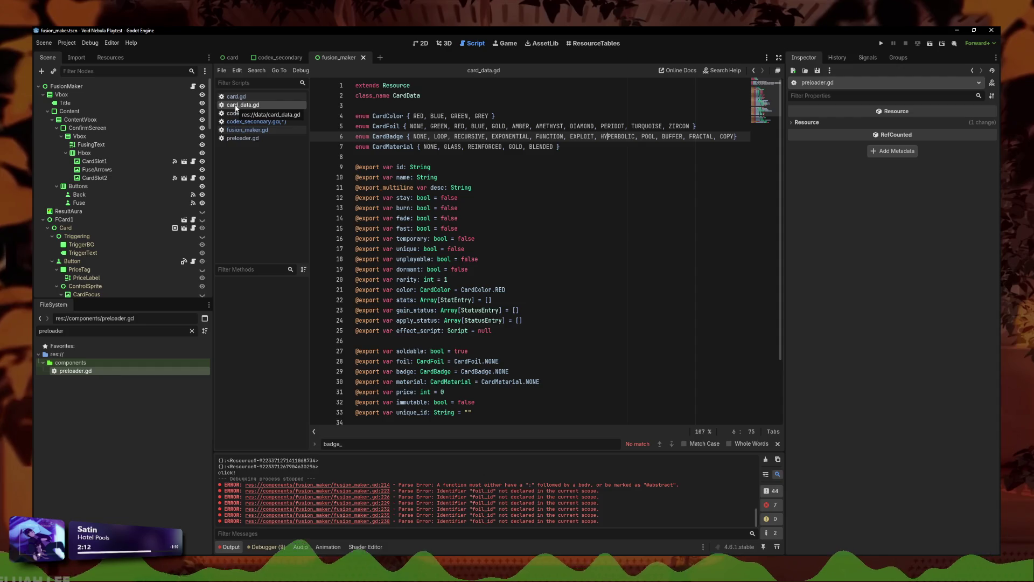
pyautogui.click(253, 121)
pyautogui.click(699, 309)
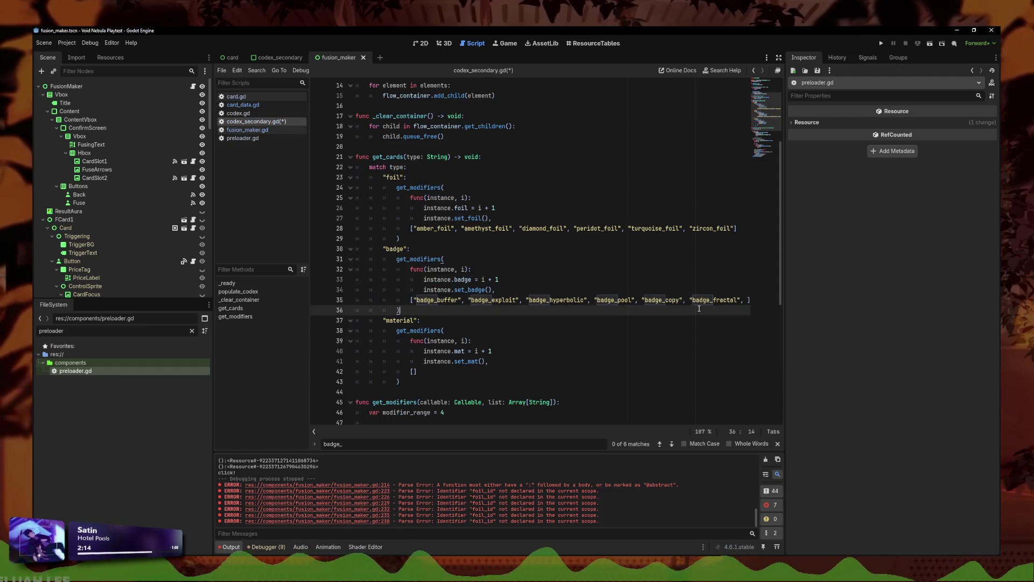
pyautogui.click(461, 300)
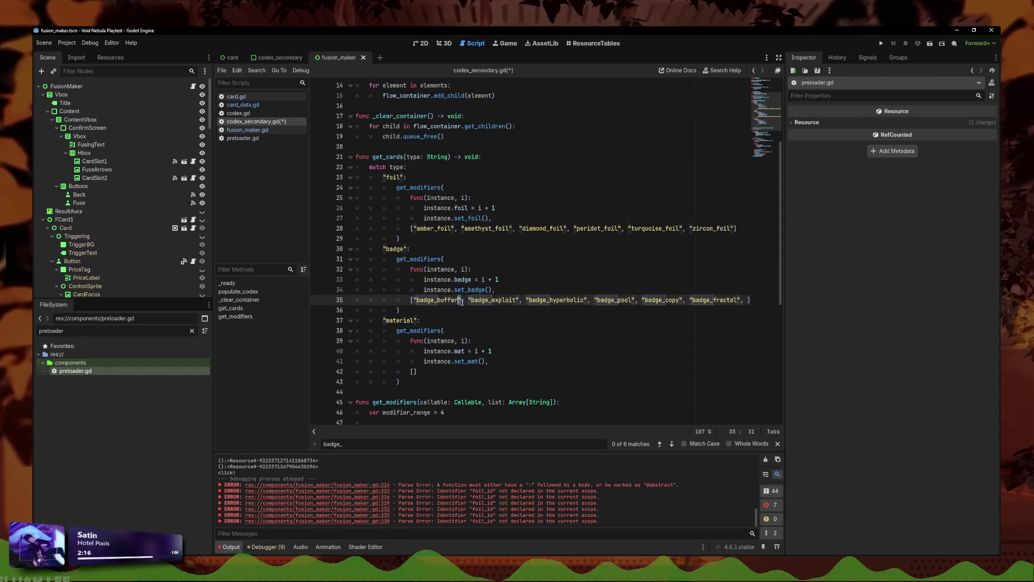
pyautogui.doubleClick(452, 300)
pyautogui.press('BackSpace')
pyautogui.press('BackSpace')
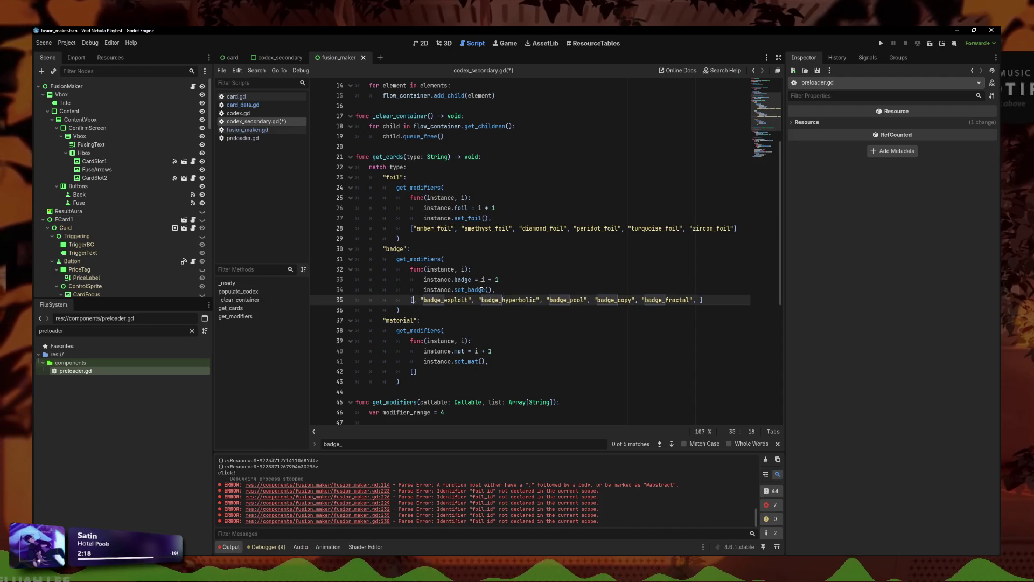
pyautogui.press('BackSpace')
pyautogui.press('BackSpace')
pyautogui.click(585, 299)
pyautogui.write('"badge_buffer"')
pyautogui.write(',')
# Step: Move badge_fractal after badge_buffer and delete the trailing commas after badge_copy
pyautogui.moveTo(742, 300); pyautogui.dragTo(690, 300)
pyautogui.hotkey('ctrl', 'c')
pyautogui.press('BackSpace')
pyautogui.hotkey('ctrl', 'v')
pyautogui.click(694, 300)
pyautogui.write(',')
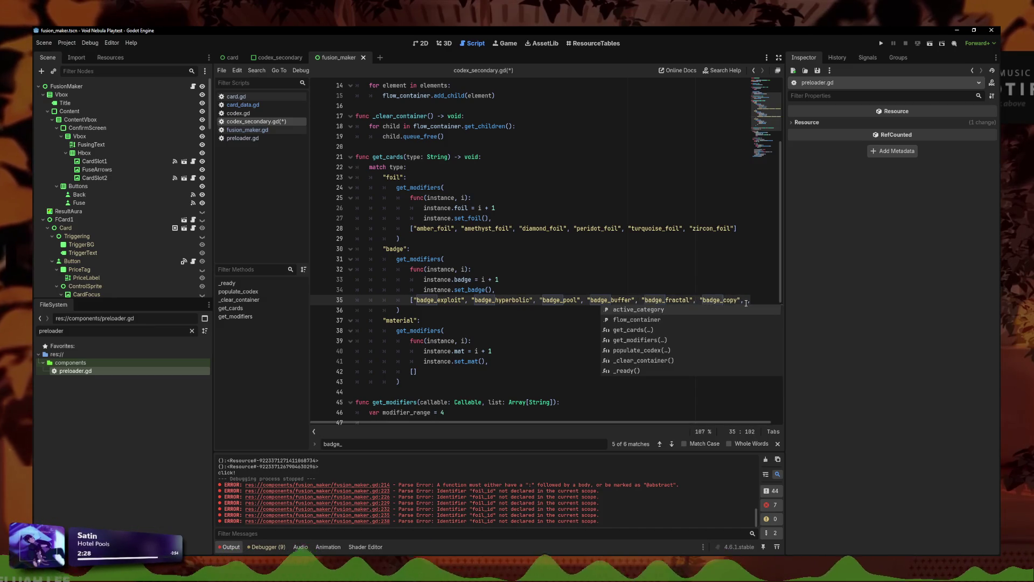
pyautogui.press('End')
pyautogui.press('BackSpace')
pyautogui.press('BackSpace')
pyautogui.press('BackSpace')
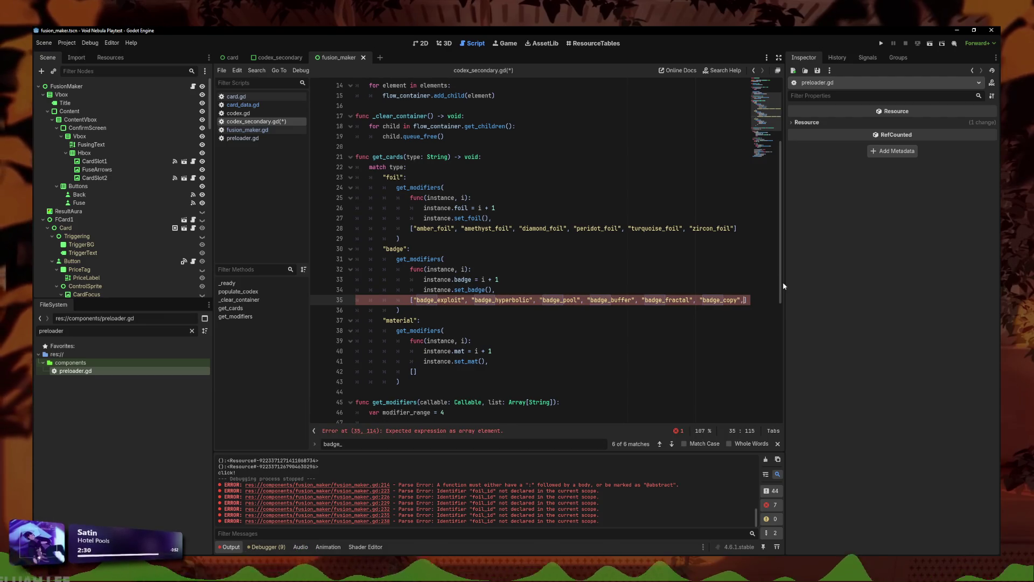
# Step: Save codex_secondary.gd with the reordered badge list
pyautogui.click(722, 341)
pyautogui.hotkey('ctrl', 's')
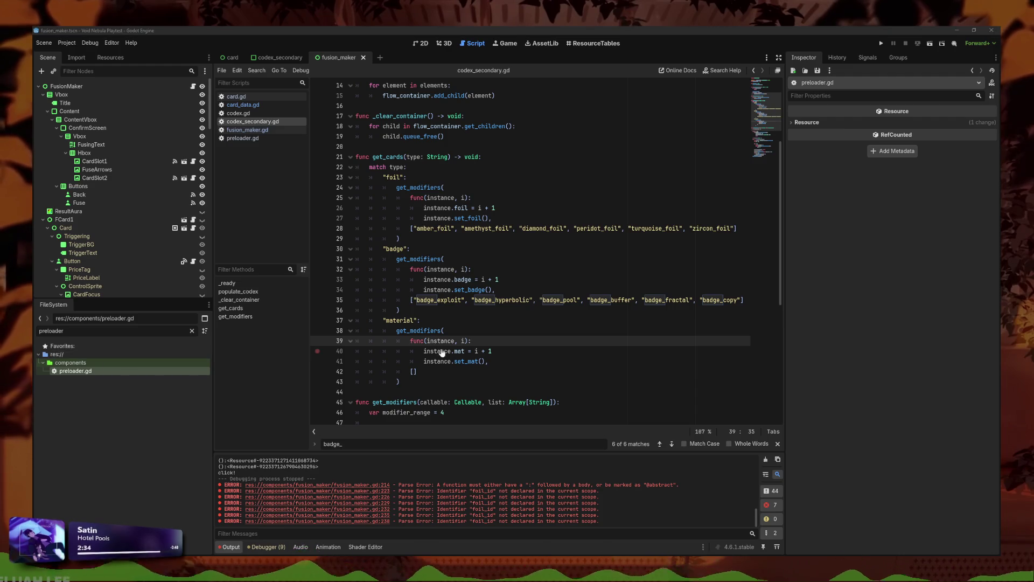
pyautogui.click(525, 311)
pyautogui.click(517, 290)
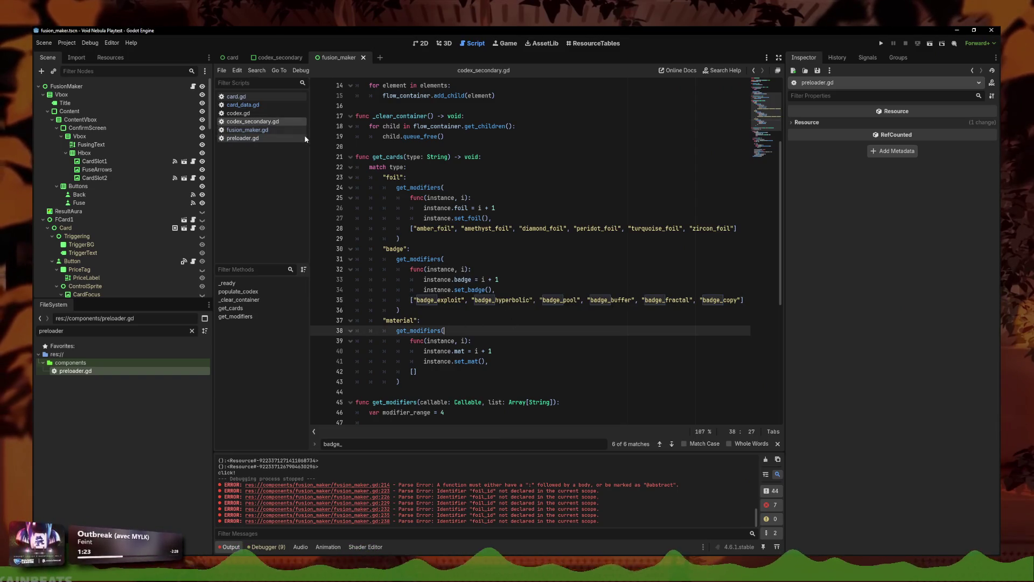
pyautogui.click(248, 129)
# Step: Delete the amber, amethyst, diamond, peridot, turquoise and zircon foil_id lines in pick_combined_modifier
pyautogui.scroll(-3, 467, 279)
pyautogui.click(487, 381)
pyautogui.tripleClick(463, 381)
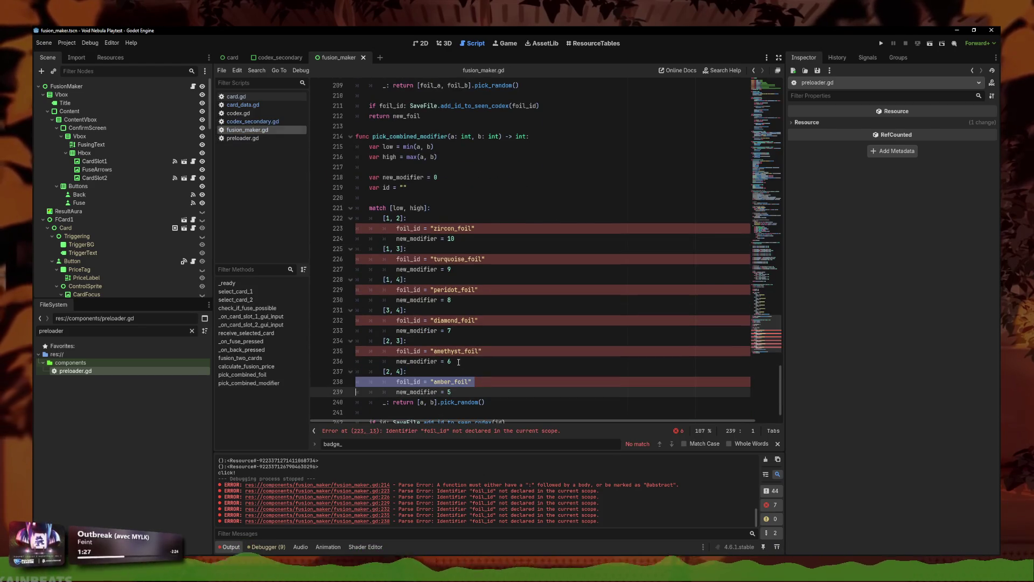
pyautogui.press('BackSpace')
pyautogui.tripleClick(457, 351)
pyautogui.press('BackSpace')
pyautogui.tripleClick(455, 319)
pyautogui.press('BackSpace')
pyautogui.click(451, 289)
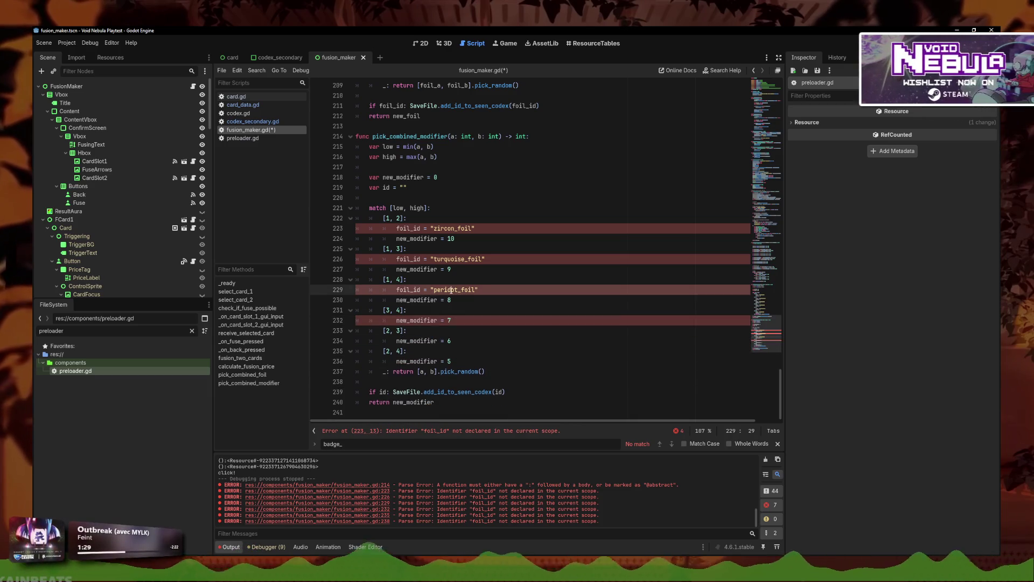
pyautogui.tripleClick(452, 289)
pyautogui.press('BackSpace')
pyautogui.tripleClick(458, 258)
pyautogui.press('BackSpace')
pyautogui.tripleClick(460, 227)
pyautogui.press('BackSpace')
# Step: Delete the var id declaration and the line saving id to the codex, then save fusion_maker.gd
pyautogui.scroll(1, 462, 223)
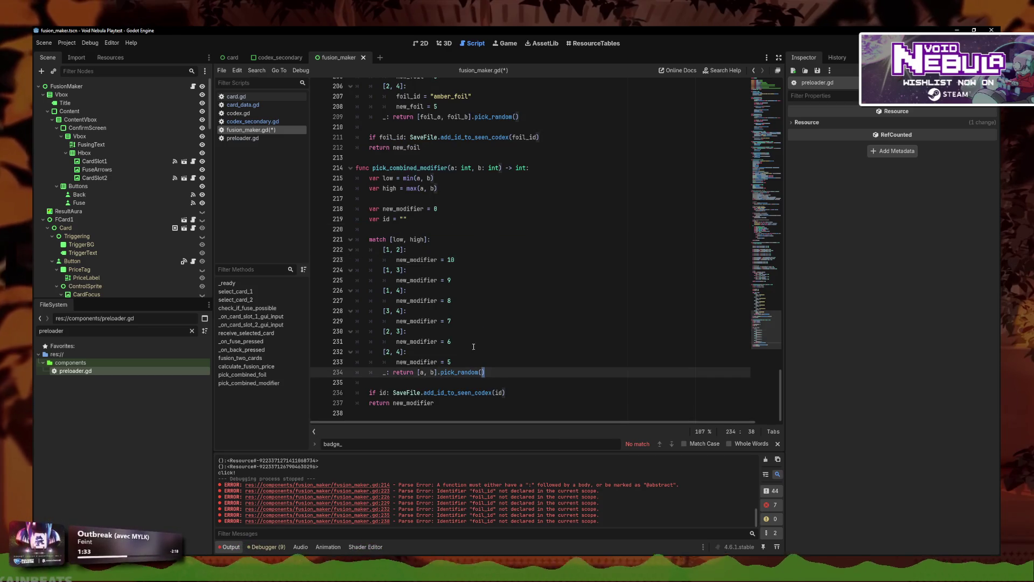
pyautogui.tripleClick(403, 220)
pyautogui.press('BackSpace')
pyautogui.tripleClick(492, 382)
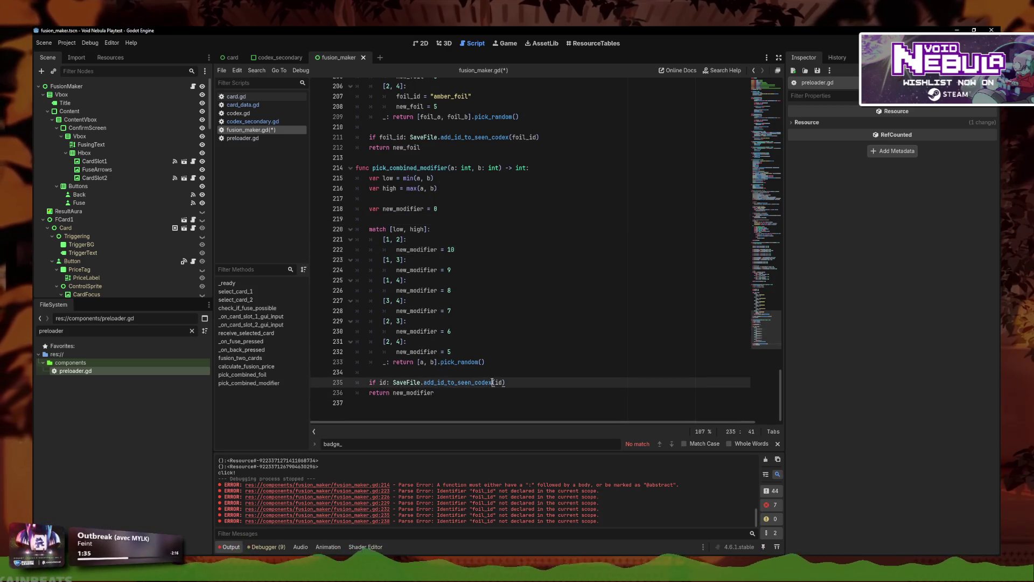
pyautogui.press('BackSpace')
pyautogui.press('BackSpace')
pyautogui.click(502, 291)
pyautogui.hotkey('ctrl', 's')
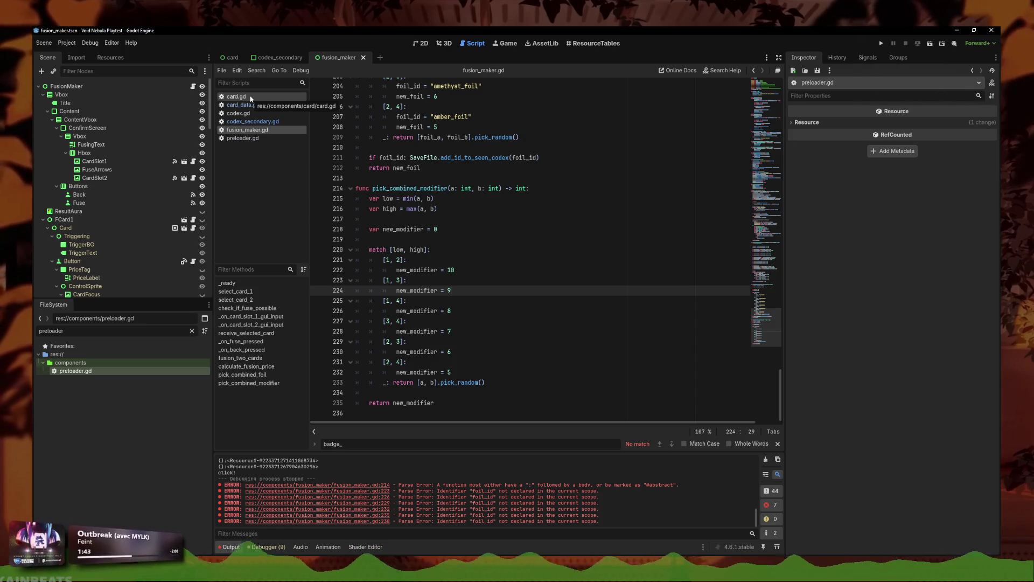
# Step: Undo the deletions to restore the id and foil_id lines, checking the peridot, var id and zircon lines
pyautogui.hotkey('ctrl', 'y')
pyautogui.hotkey('ctrl', 'y')
pyautogui.hotkey('ctrl', 'y')
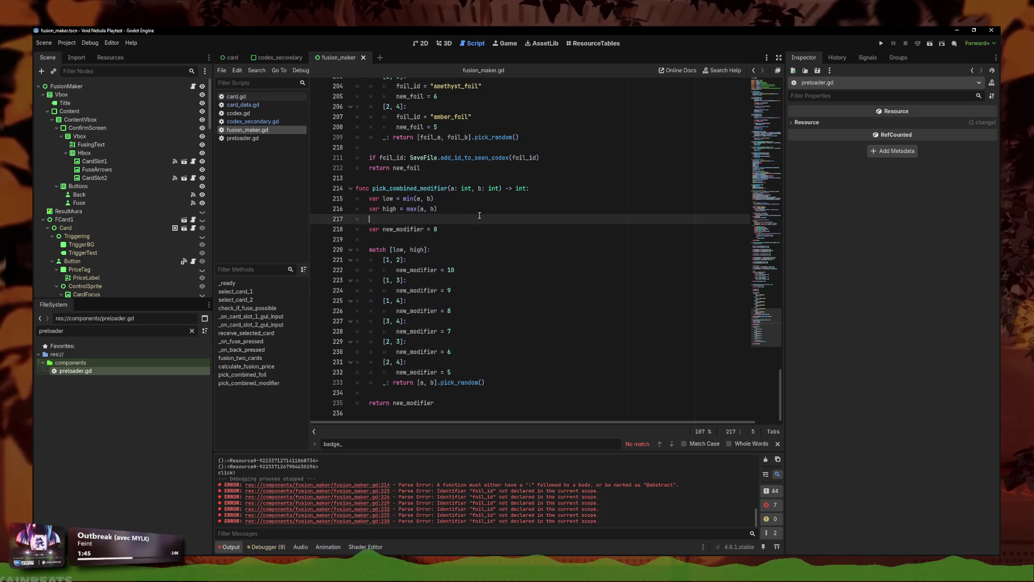
pyautogui.hotkey('ctrl', 'y')
pyautogui.hotkey('ctrl', 'y')
pyautogui.hotkey('ctrl', 'y')
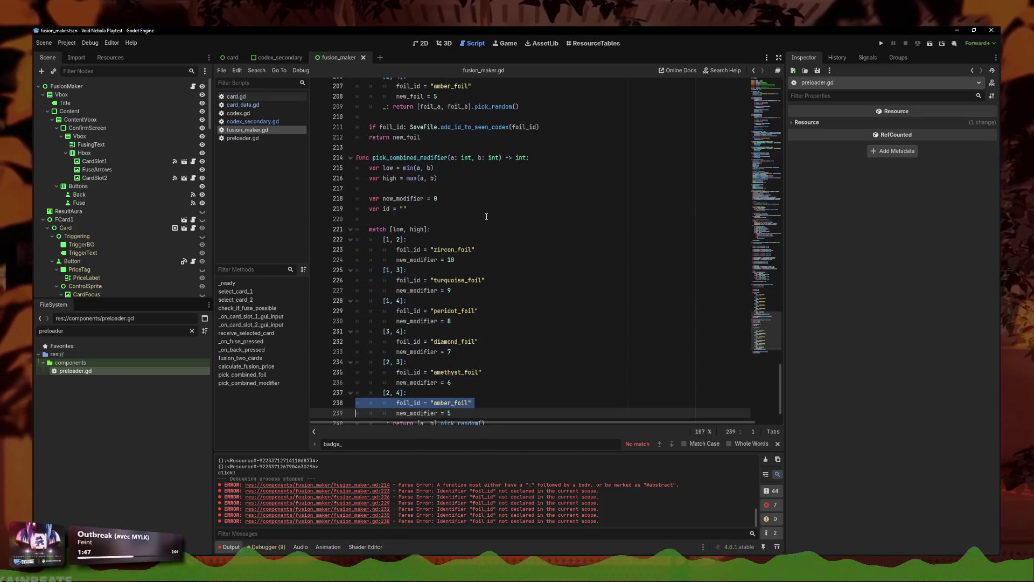
pyautogui.hotkey('ctrl', 'y')
pyautogui.hotkey('ctrl', 'y')
pyautogui.hotkey('ctrl', 'y')
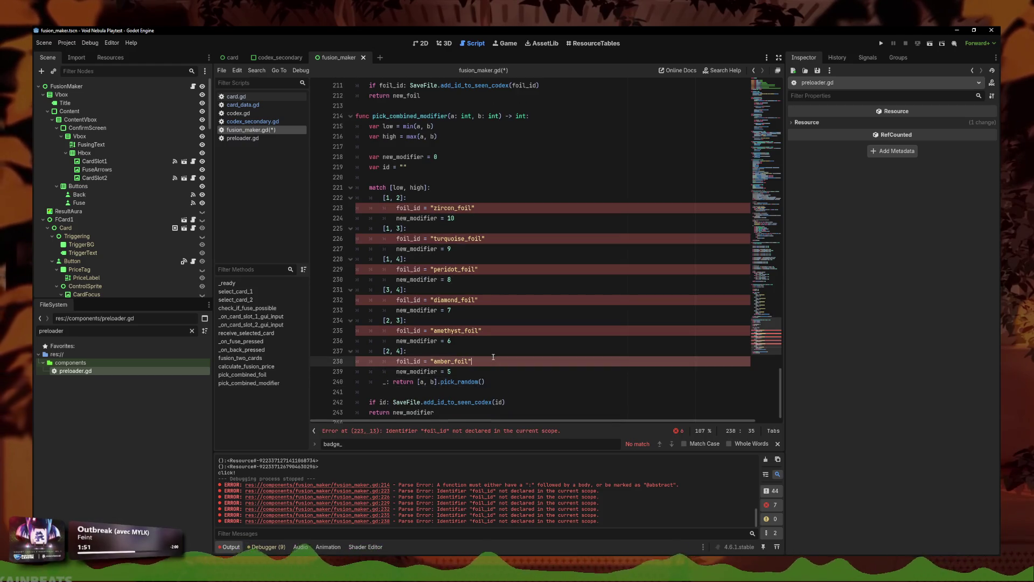
pyautogui.click(455, 170)
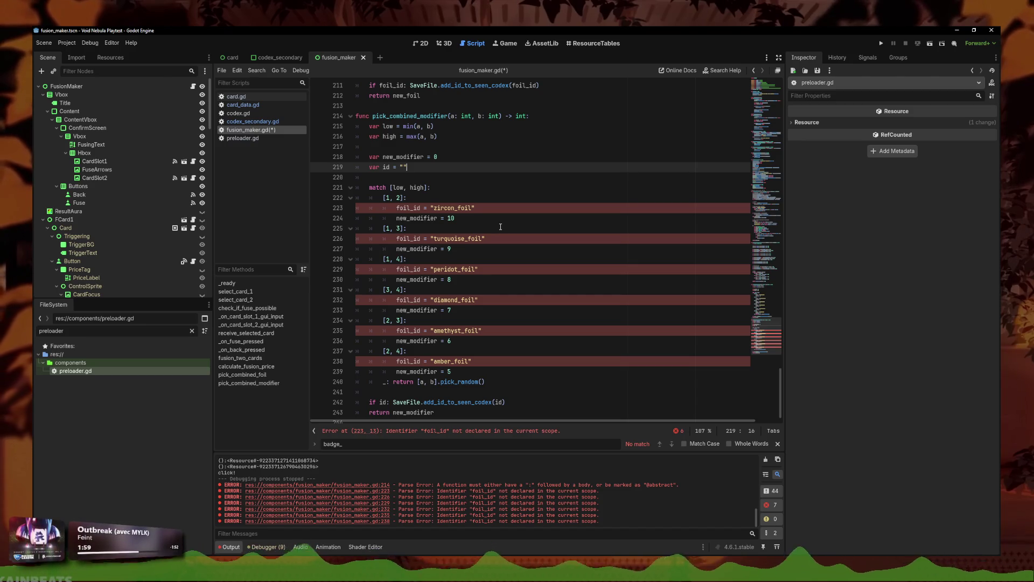
pyautogui.click(477, 269)
pyautogui.click(485, 177)
pyautogui.click(485, 126)
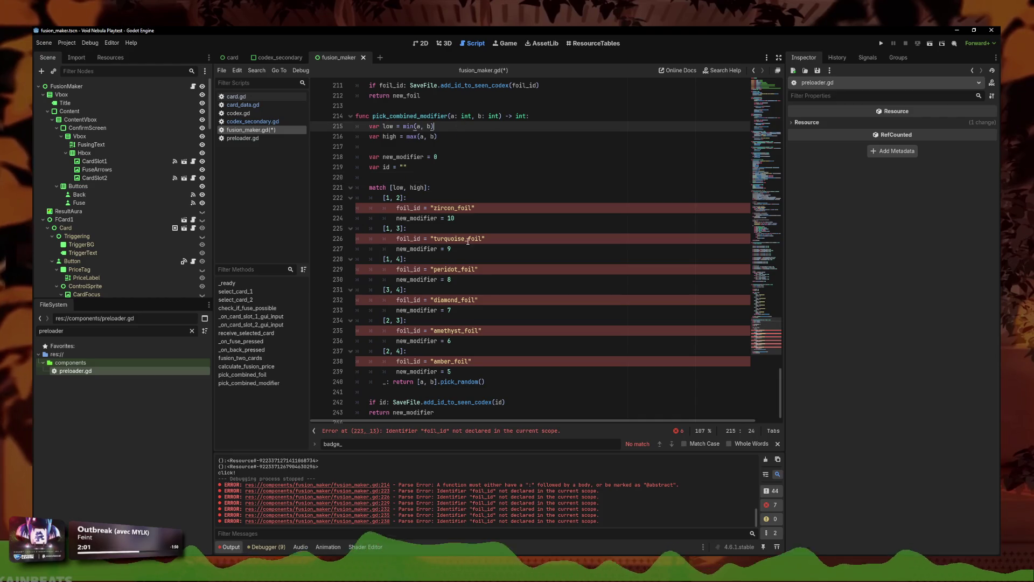
pyautogui.click(495, 213)
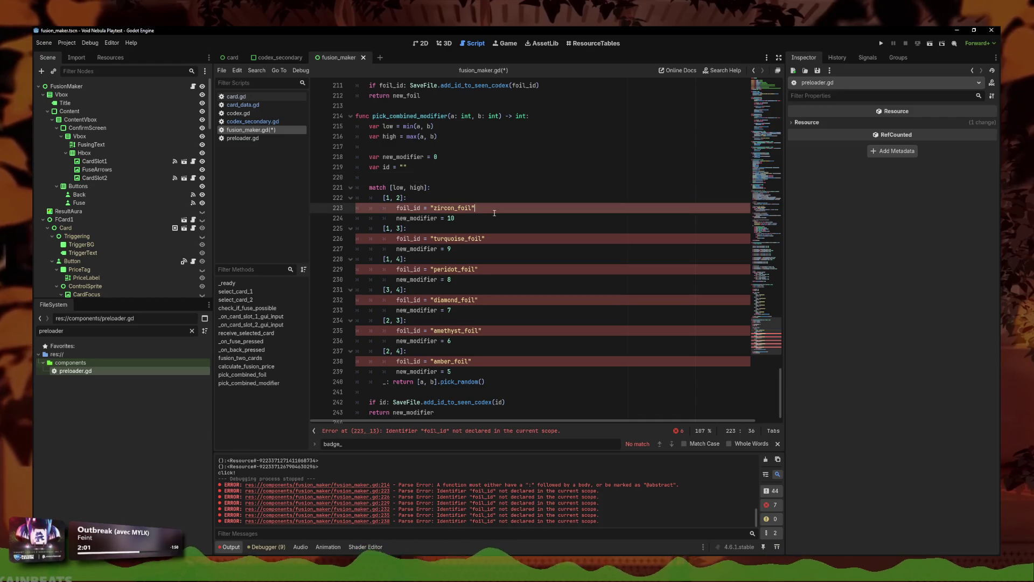
pyautogui.click(253, 122)
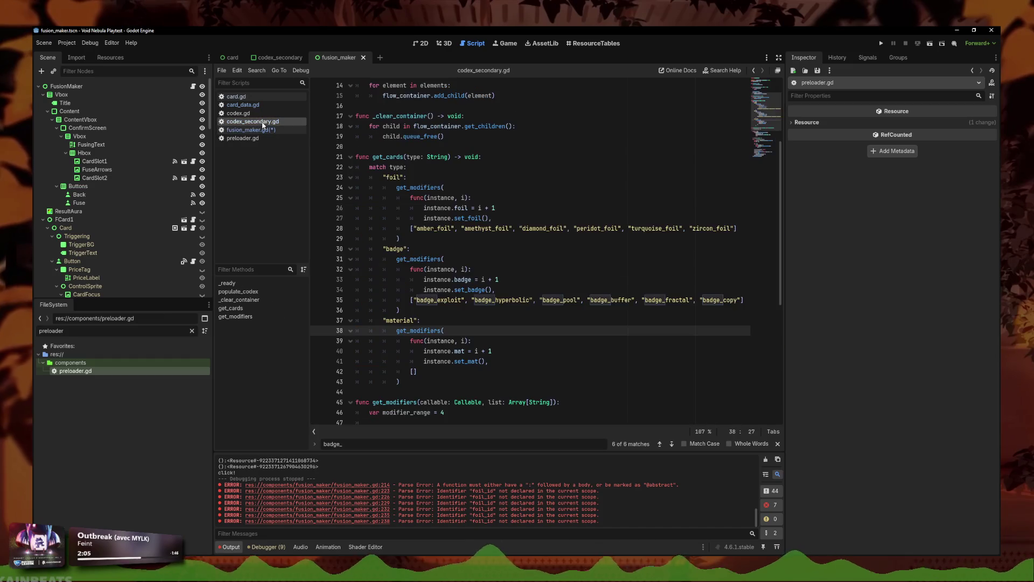
# Step: Select the badge list array in codex_secondary.gd and open toolbox.gd from the file search
pyautogui.click(411, 300)
pyautogui.moveTo(411, 300); pyautogui.dragTo(753, 301)
pyautogui.hotkey('ctrl', 'c')
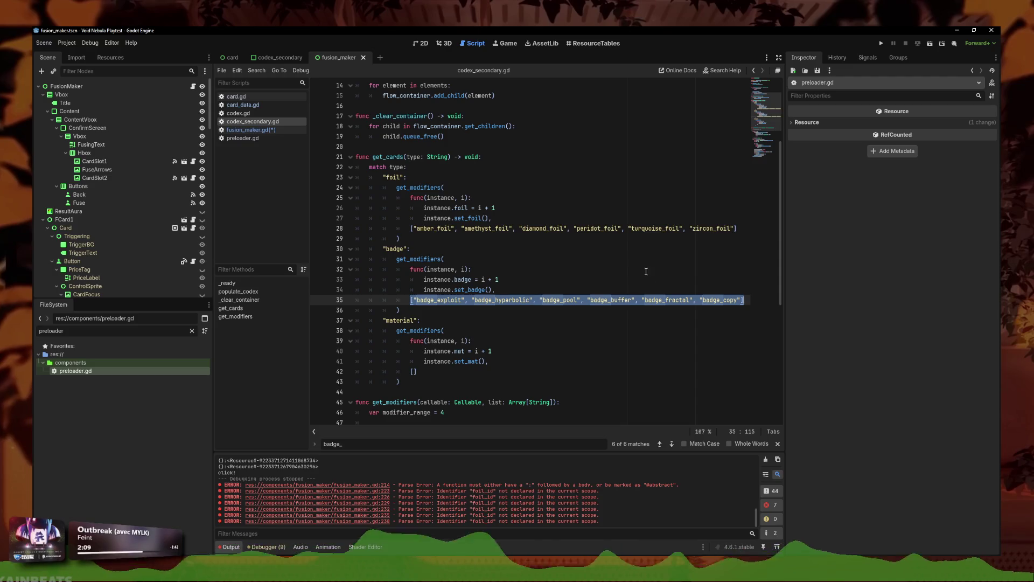
pyautogui.doubleClick(48, 330)
pyautogui.write('toolbox')
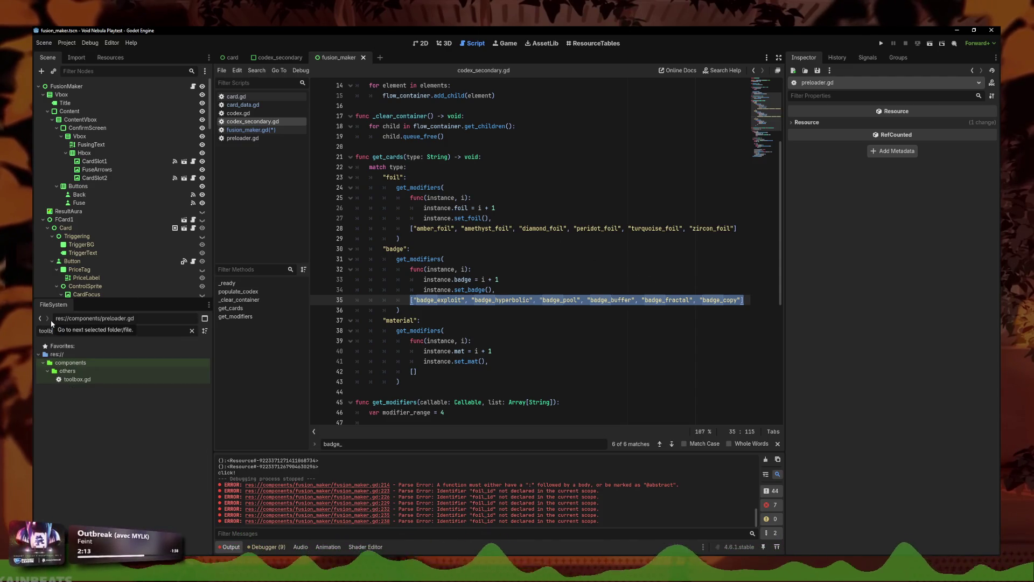
pyautogui.doubleClick(76, 379)
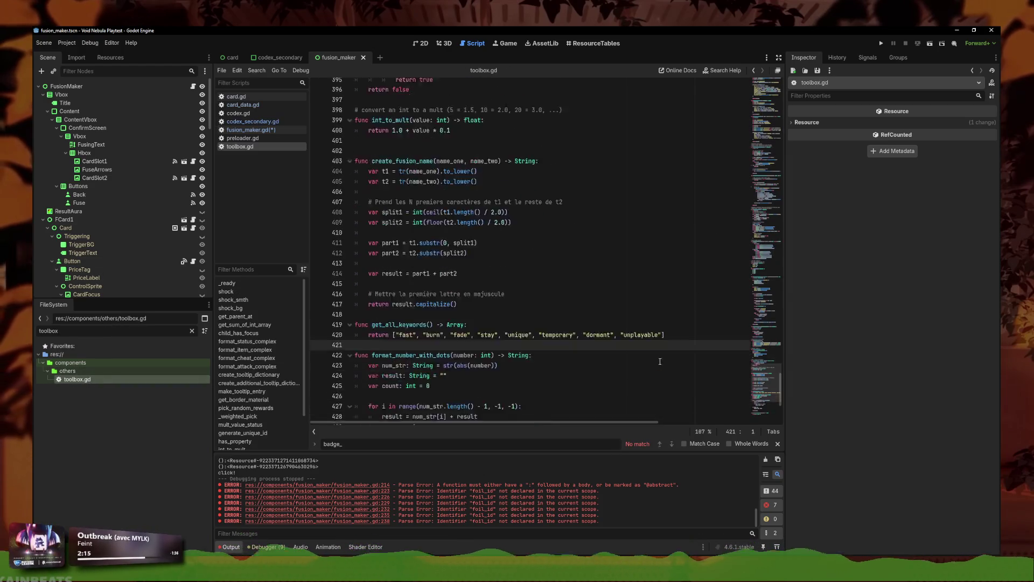
# Step: Add func get_all_fusion_badges() -> Array returning the pasted badge list below get_all_keywords, and save
pyautogui.click(694, 159)
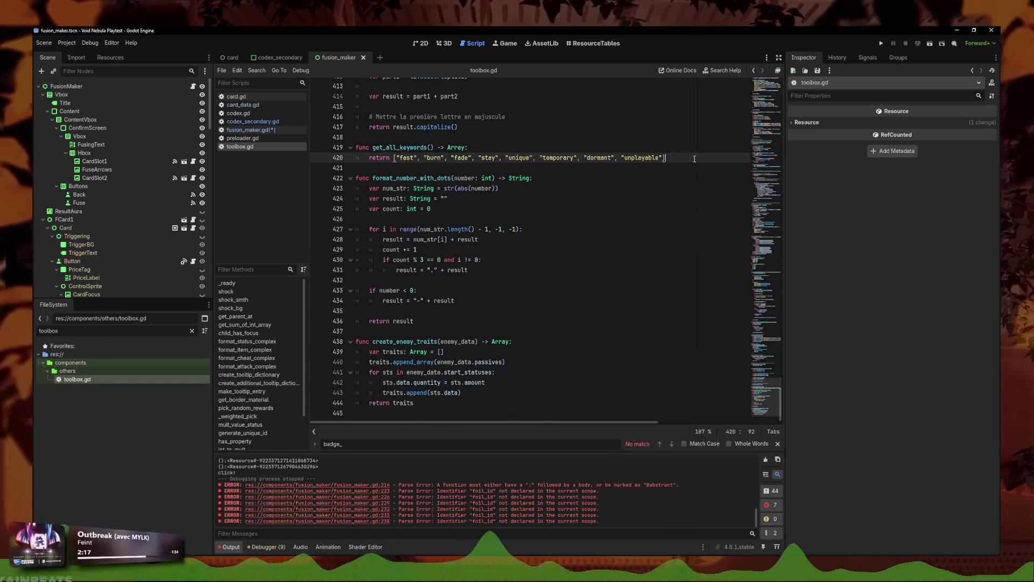
pyautogui.press('Return')
pyautogui.press('Return')
pyautogui.write('func get_all_')
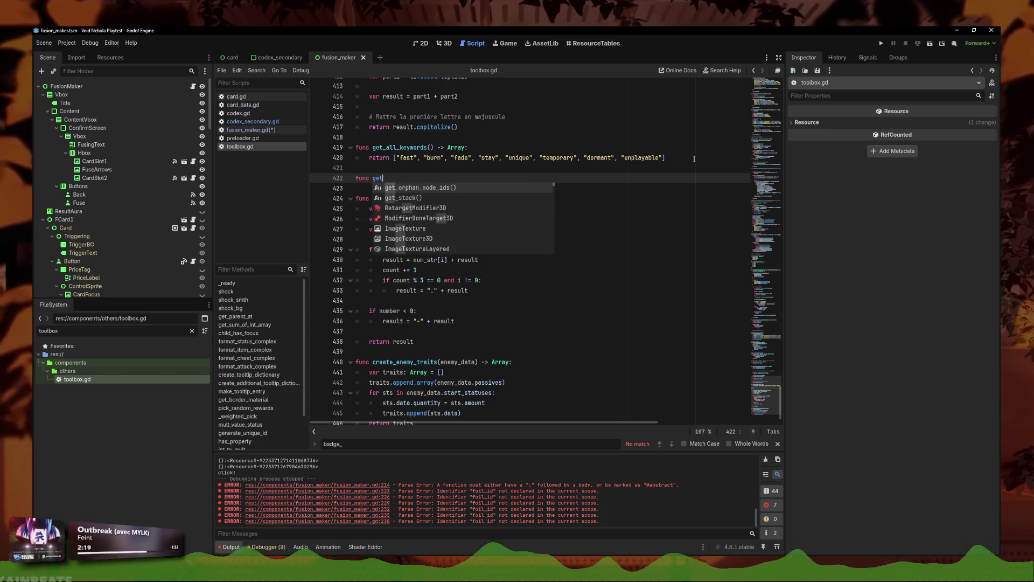
pyautogui.press('Escape')
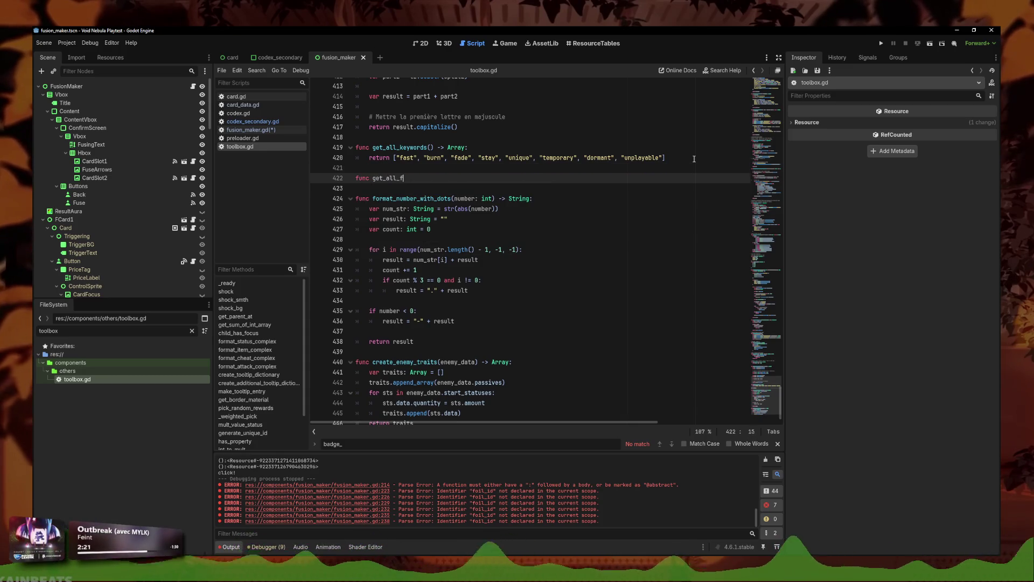
pyautogui.write('usion_badges() ->')
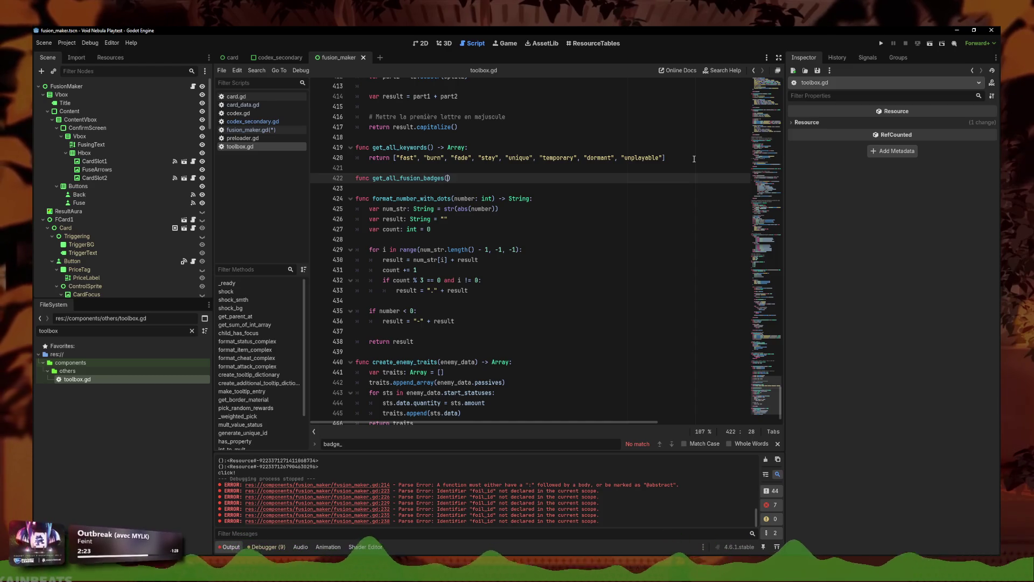
pyautogui.write(' Array:')
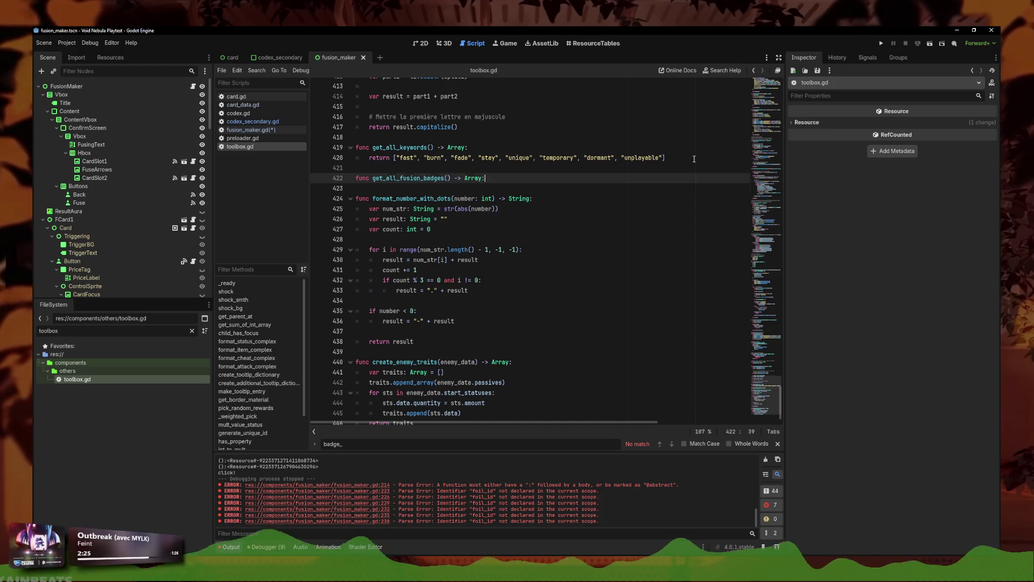
pyautogui.press('Return')
pyautogui.hotkey('ctrl', 'v')
pyautogui.click(371, 188)
pyautogui.write('return')
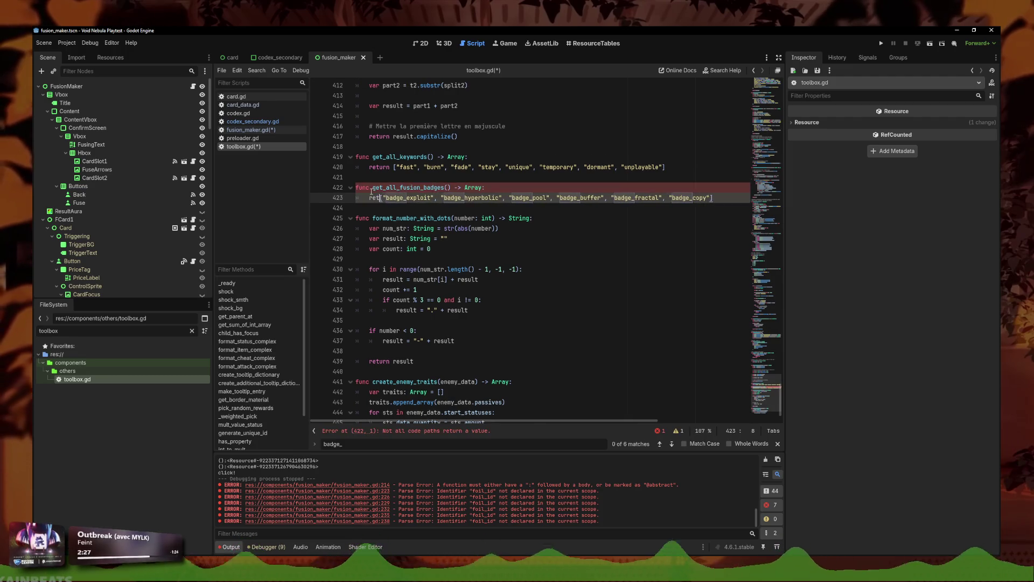
pyautogui.hotkey('ctrl', 's')
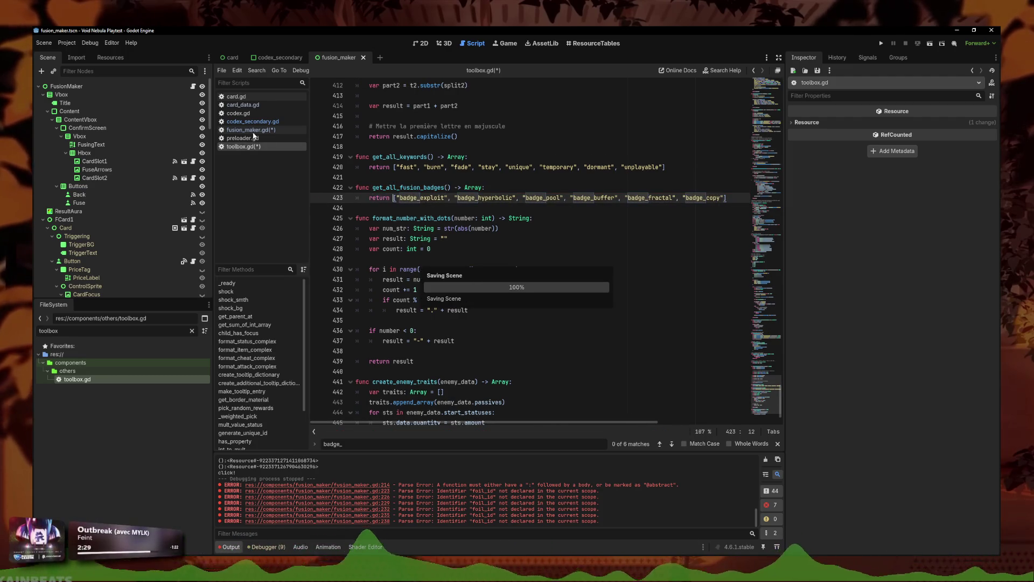
# Step: Overwrite the badge list on line 35 of codex_secondary.gd with 'Toolbox.get'
pyautogui.click(253, 122)
pyautogui.moveTo(744, 300); pyautogui.dragTo(407, 300)
pyautogui.write('Toolbox.getal')
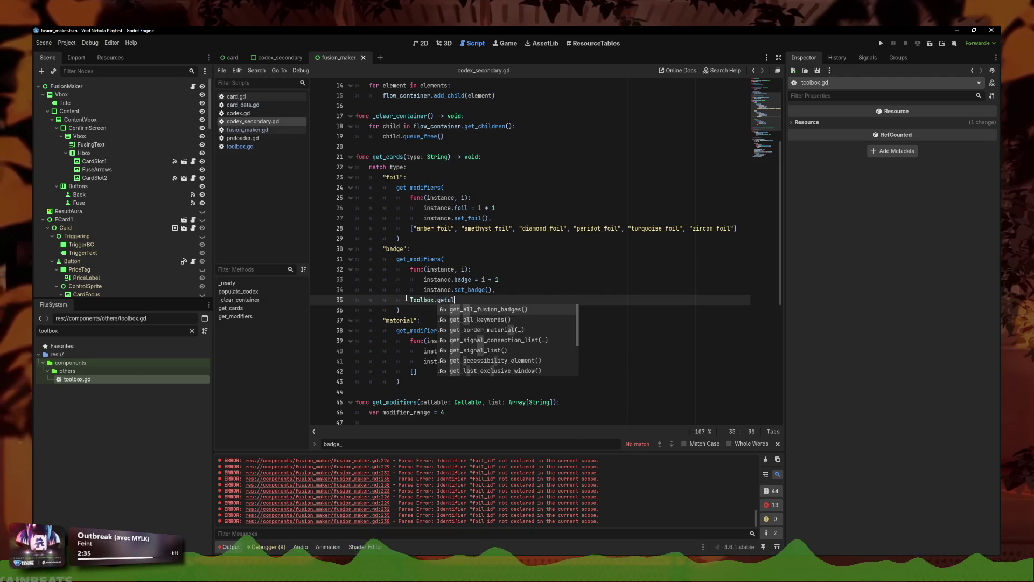
# Step: Accept Toolbox.get_all_fusion_badges() on line 35 and copy that call over line 28's foil list
pyautogui.press('Return')
pyautogui.moveTo(356, 309); pyautogui.dragTo(434, 308)
pyautogui.moveTo(516, 300)
pyautogui.mouseDown()
pyautogui.moveTo(413, 303)
pyautogui.moveTo(517, 300)
pyautogui.mouseUp()
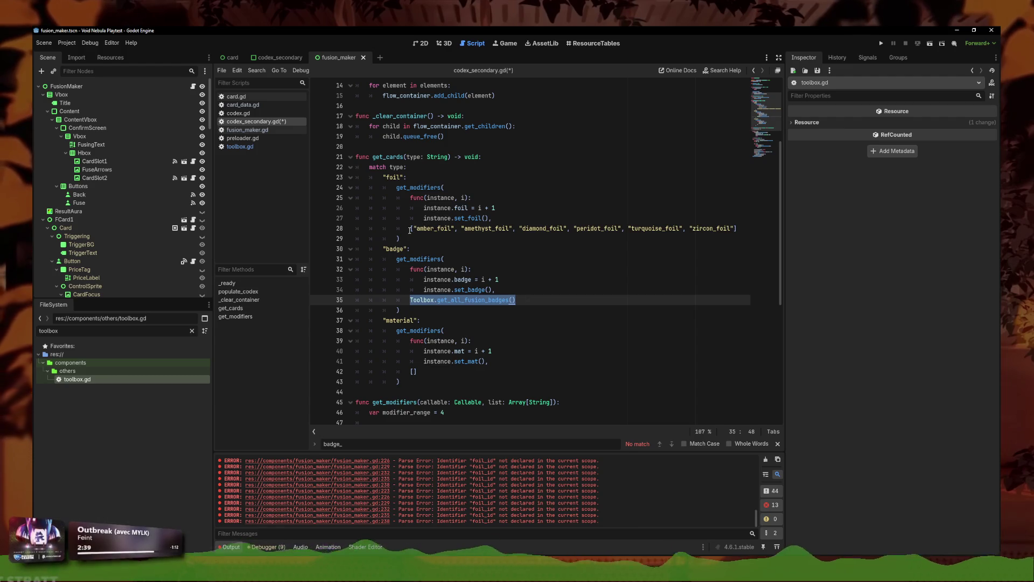
pyautogui.hotkey('ctrl', 'c')
pyautogui.moveTo(410, 228); pyautogui.dragTo(741, 230)
pyautogui.hotkey('ctrl', 'v')
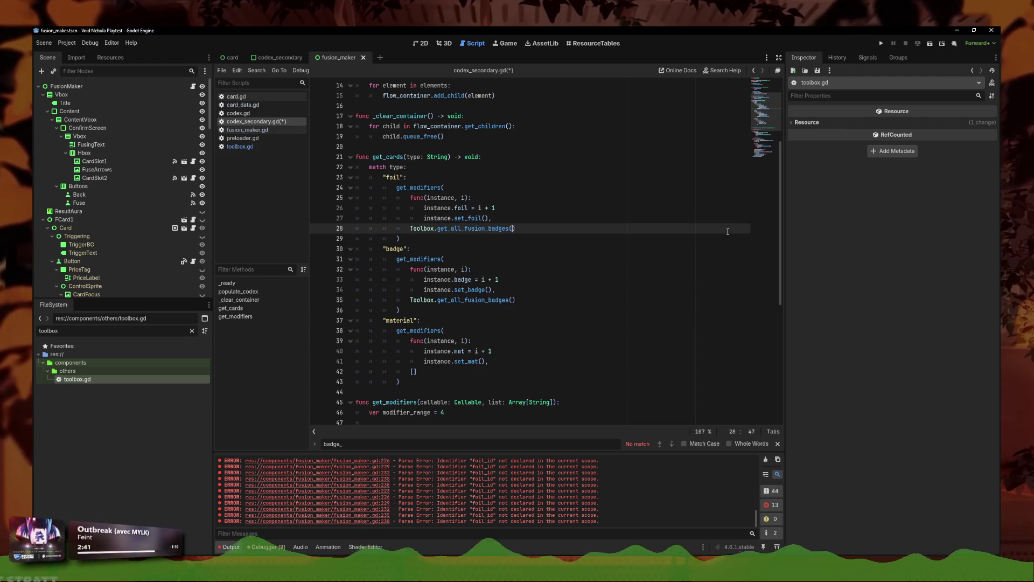
# Step: Change 'badges' to 'foil' in line 28's pasted call and save codex_secondary.gd
pyautogui.press('BackSpace')
pyautogui.press('BackSpace')
pyautogui.press('BackSpace')
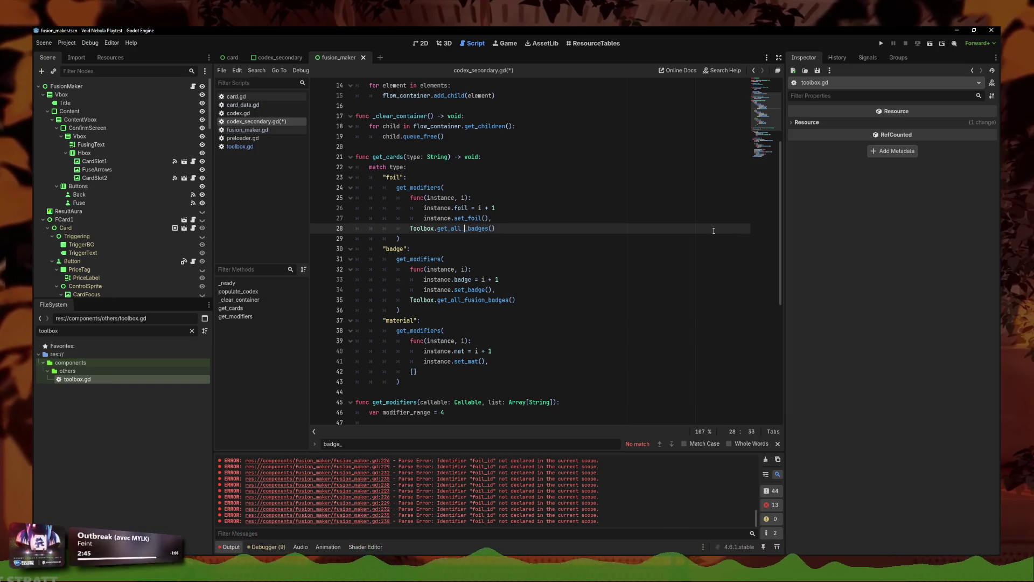
pyautogui.hotkey('ctrl', 'z')
pyautogui.doubleClick(507, 230)
pyautogui.click(507, 230)
pyautogui.moveTo(488, 229); pyautogui.dragTo(509, 230)
pyautogui.write('foil')
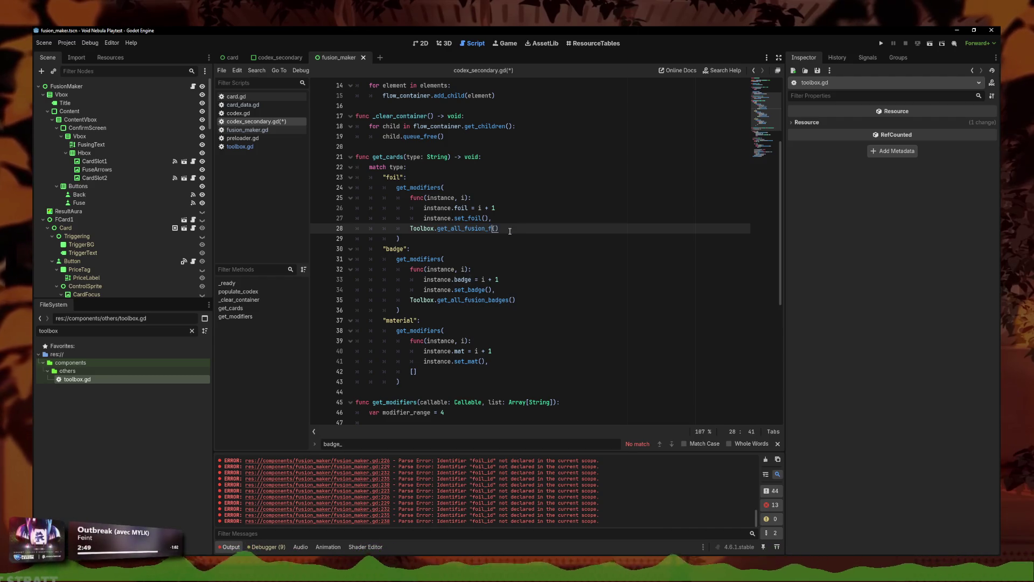
pyautogui.hotkey('ctrl', 's')
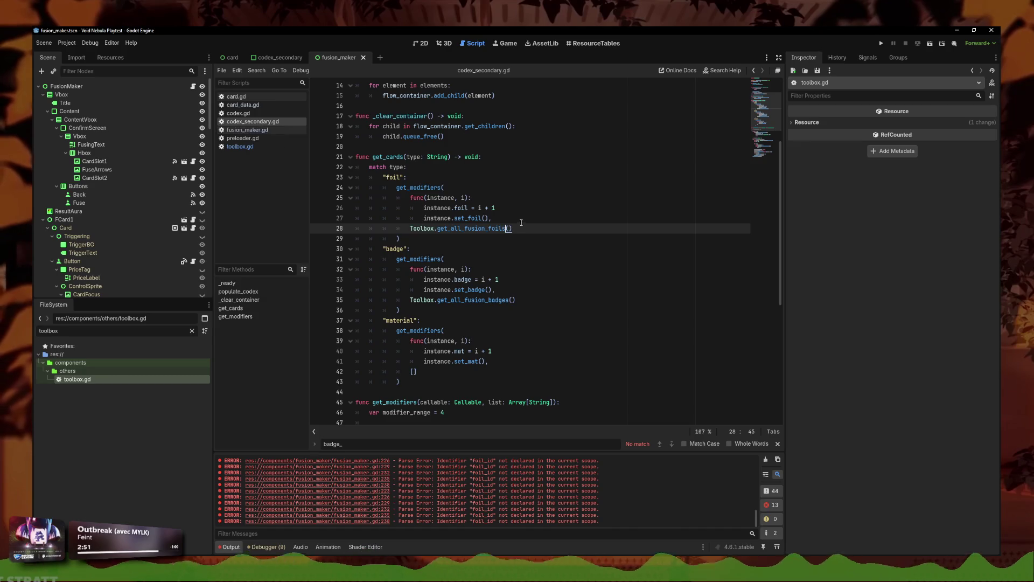
# Step: Undo line 28 back to the original foil list array
pyautogui.click(239, 146)
pyautogui.click(252, 121)
pyautogui.hotkey('ctrl', 'z')
pyautogui.hotkey('ctrl', 'z')
pyautogui.tripleClick(510, 228)
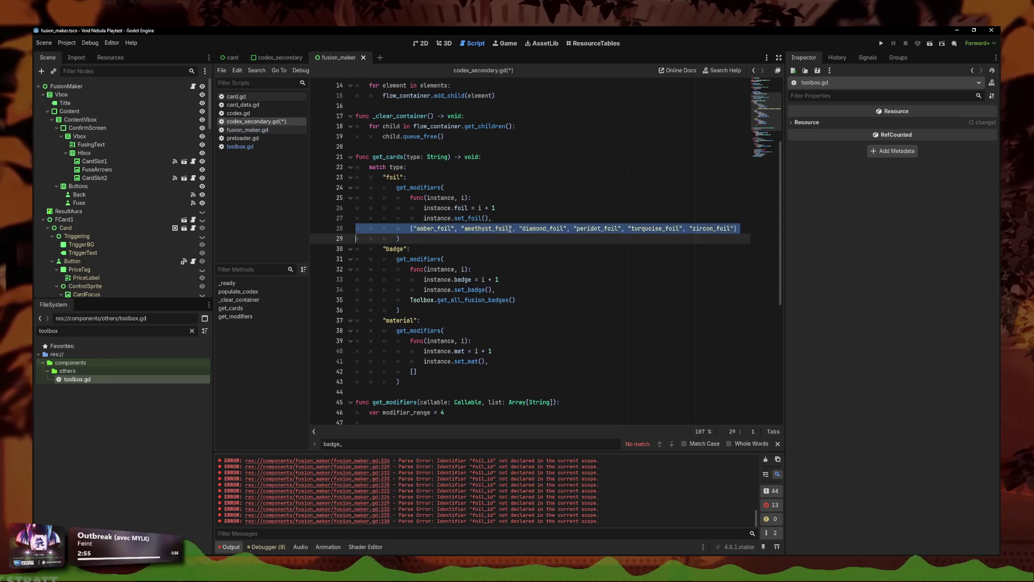
pyautogui.press('BackSpace')
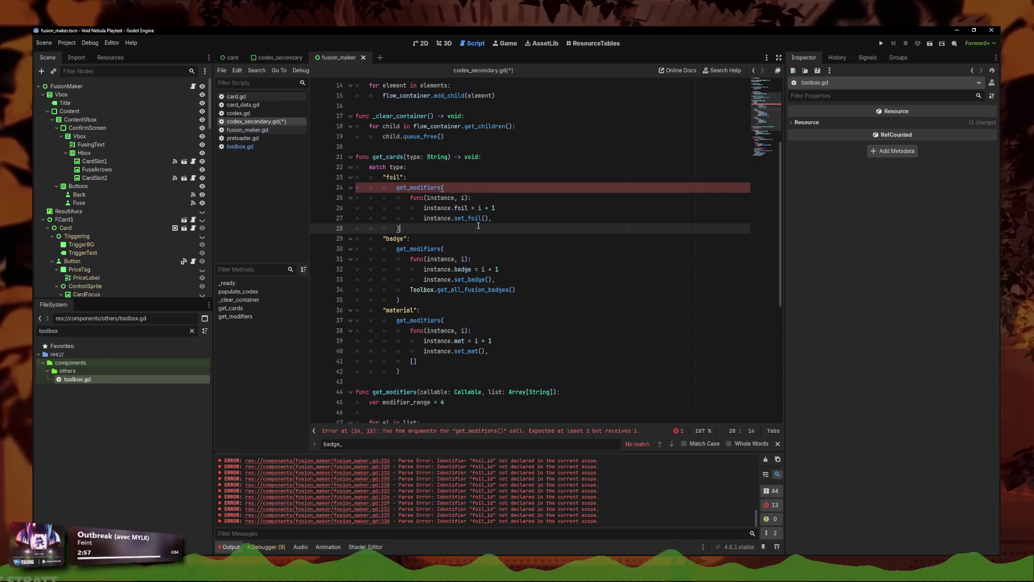
pyautogui.hotkey('ctrl', 'z')
# Step: Replace line 28's foil list with a partly typed 'Toolbox.get_all_fusion_f' call
pyautogui.doubleClick(479, 228)
pyautogui.moveTo(410, 229); pyautogui.dragTo(733, 230)
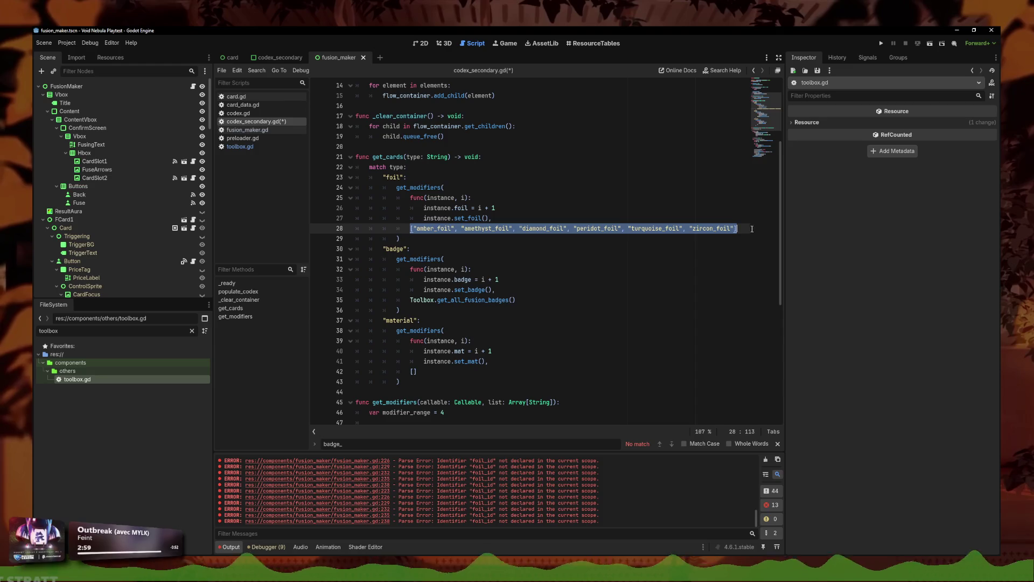
pyautogui.press('BackSpace')
pyautogui.write('Too')
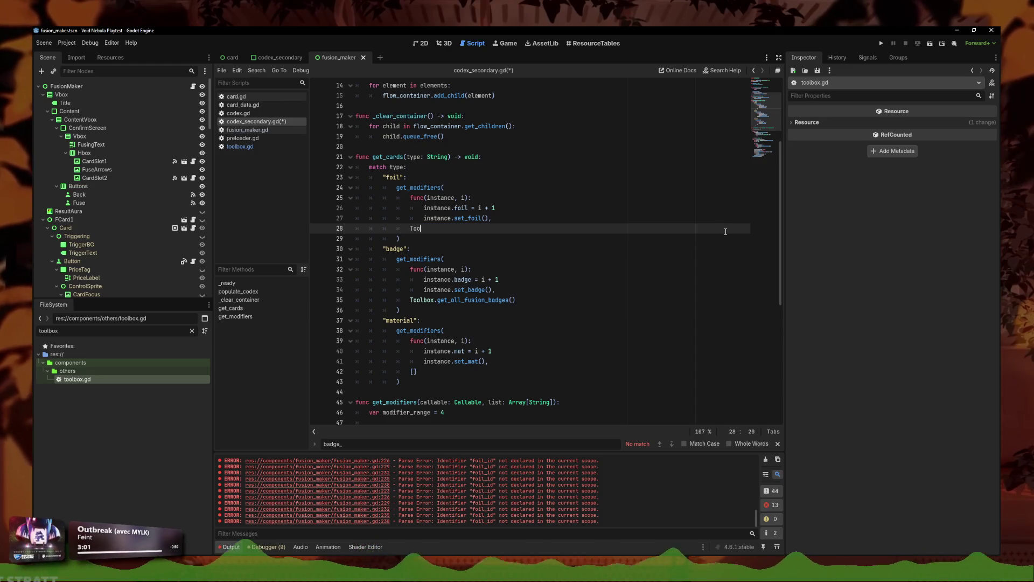
pyautogui.write('lbox.get_all_fu')
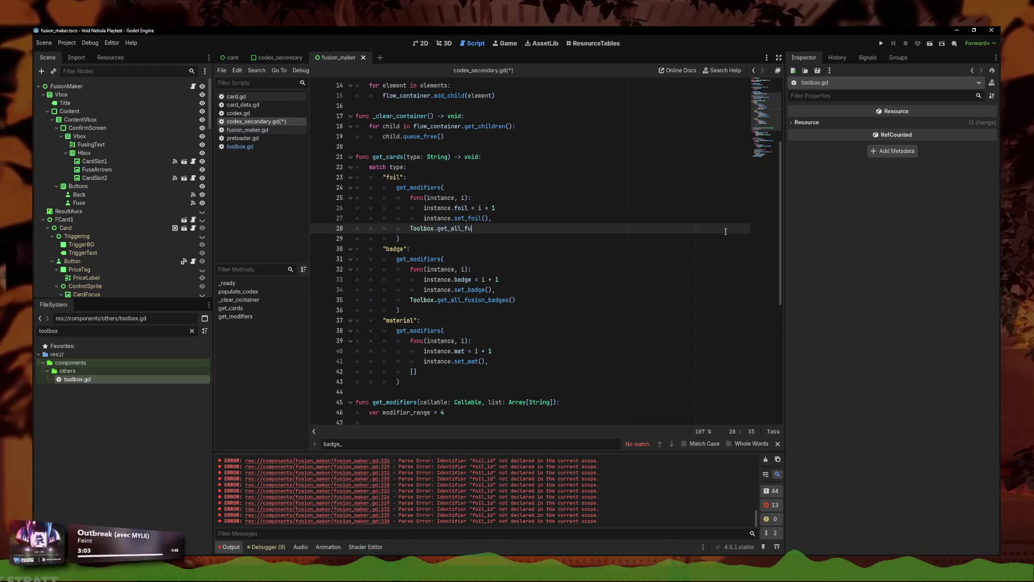
pyautogui.write('sion_foils(')
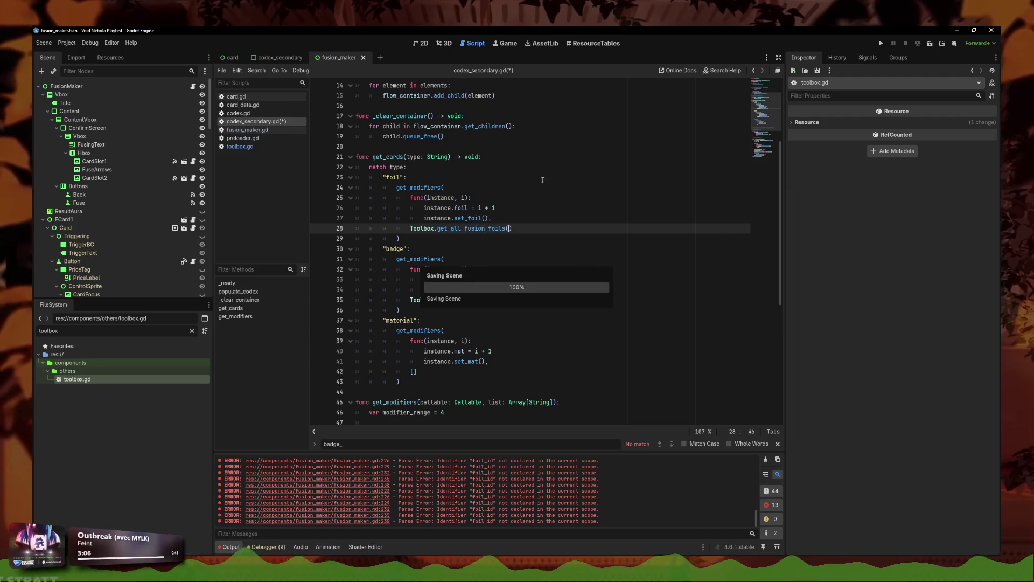
pyautogui.keyDown('ctrl'); pyautogui.click(476, 300); pyautogui.keyUp('ctrl')
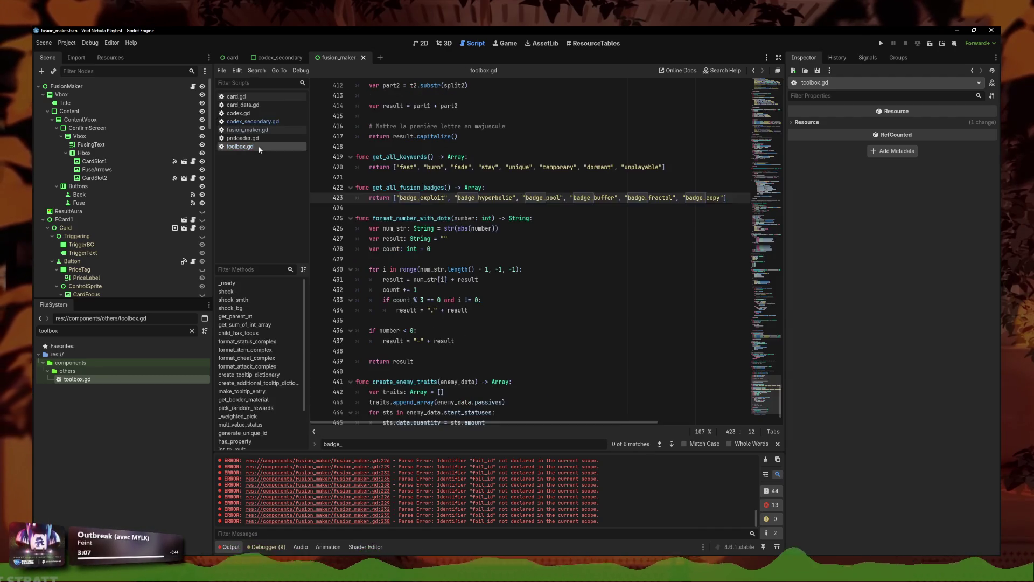
# Step: Add func get_all_fusion_foils() -> Array returning the pasted six-foil list below get_all_fusion_badges
pyautogui.click(464, 208)
pyautogui.press('Return')
pyautogui.press('Up')
pyautogui.press('Return')
pyautogui.write('f')
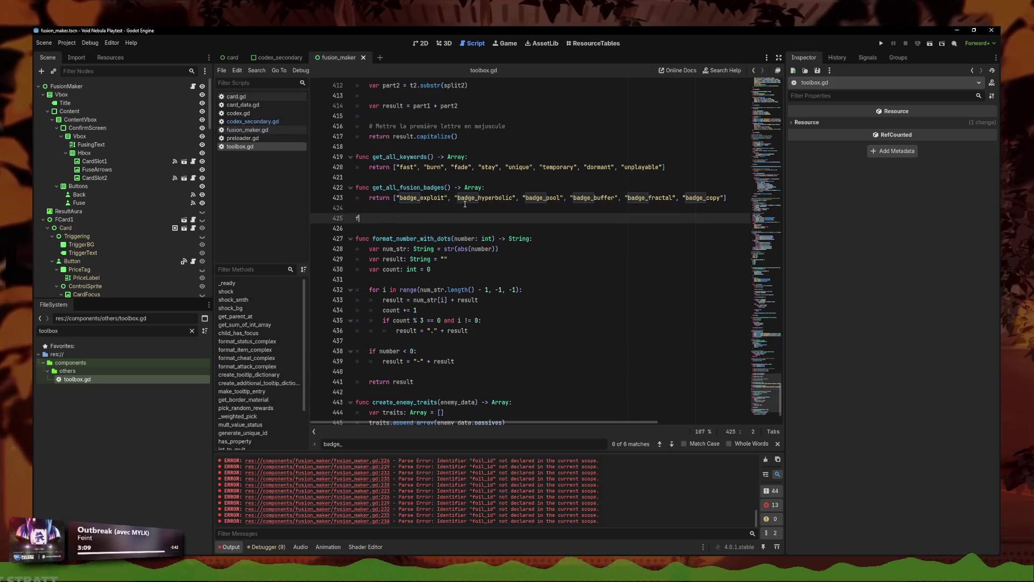
pyautogui.write('unc get_all_')
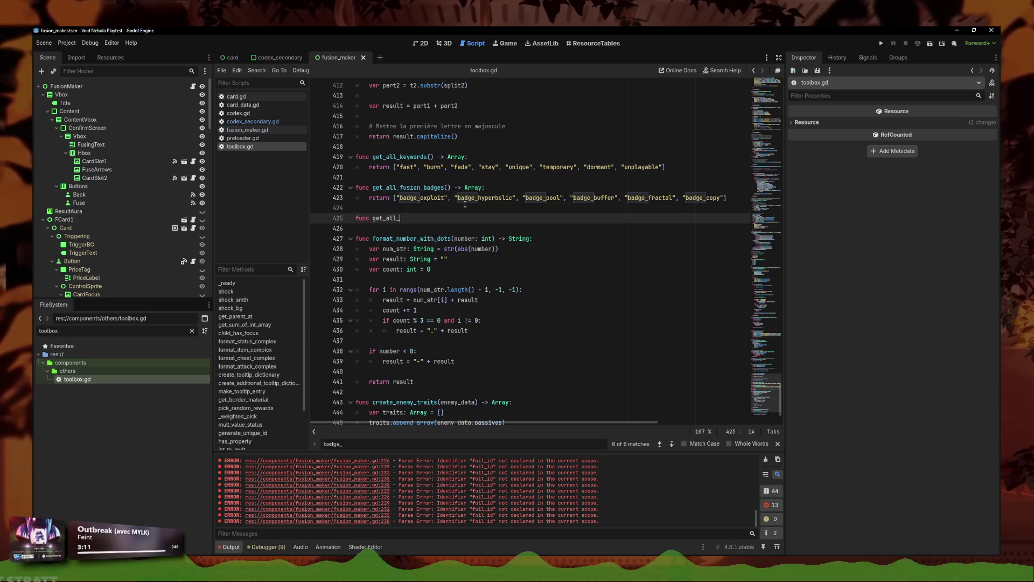
pyautogui.write('fusion_foils() -> Array:')
pyautogui.press('Return')
pyautogui.hotkey('ctrl', 'v')
pyautogui.click(369, 228)
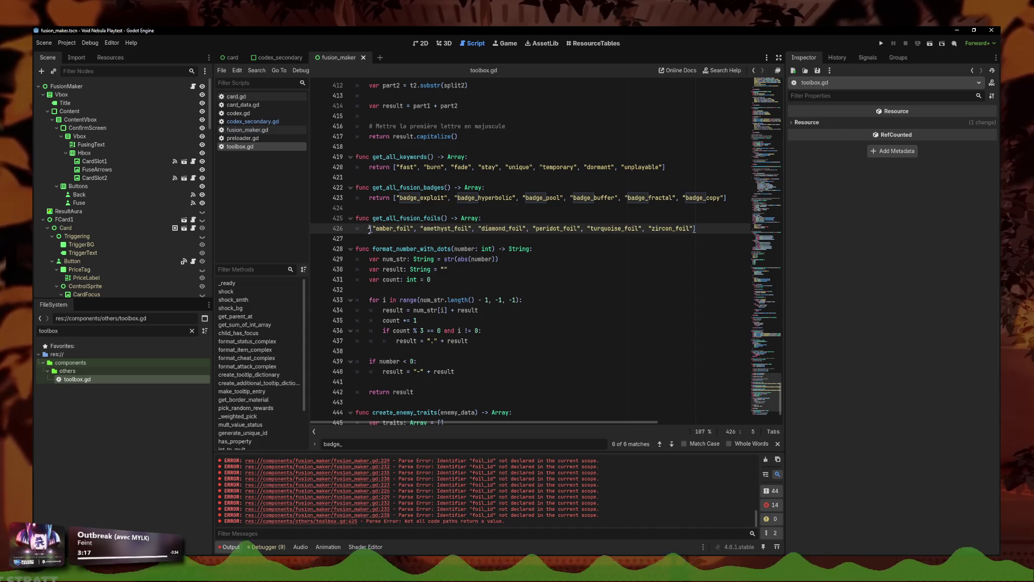
pyautogui.write('return')
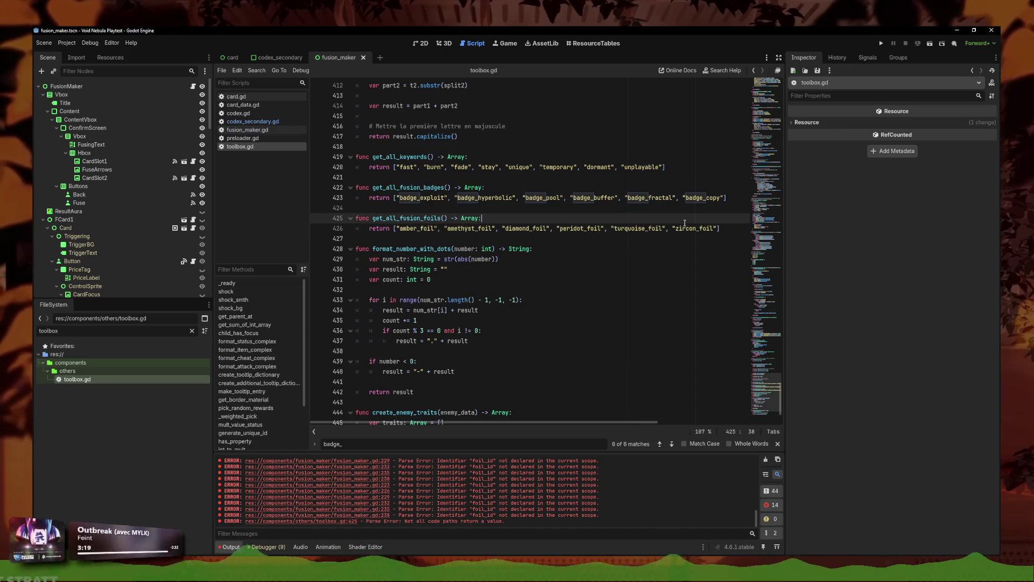
# Step: Review the foil and badge Toolbox calls on lines 28 and 35 of codex_secondary.gd
pyautogui.click(252, 121)
pyautogui.click(500, 280)
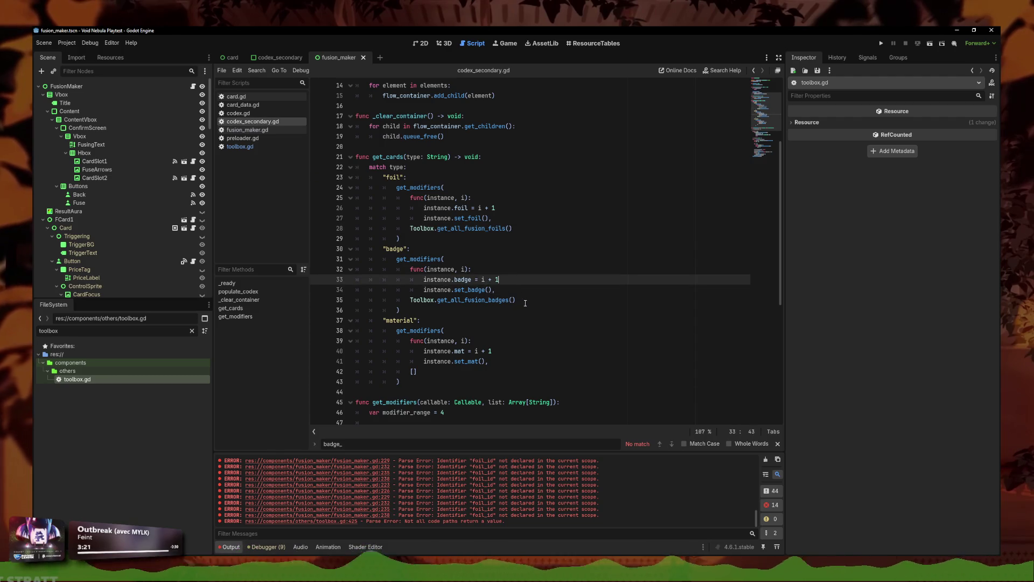
pyautogui.click(506, 300)
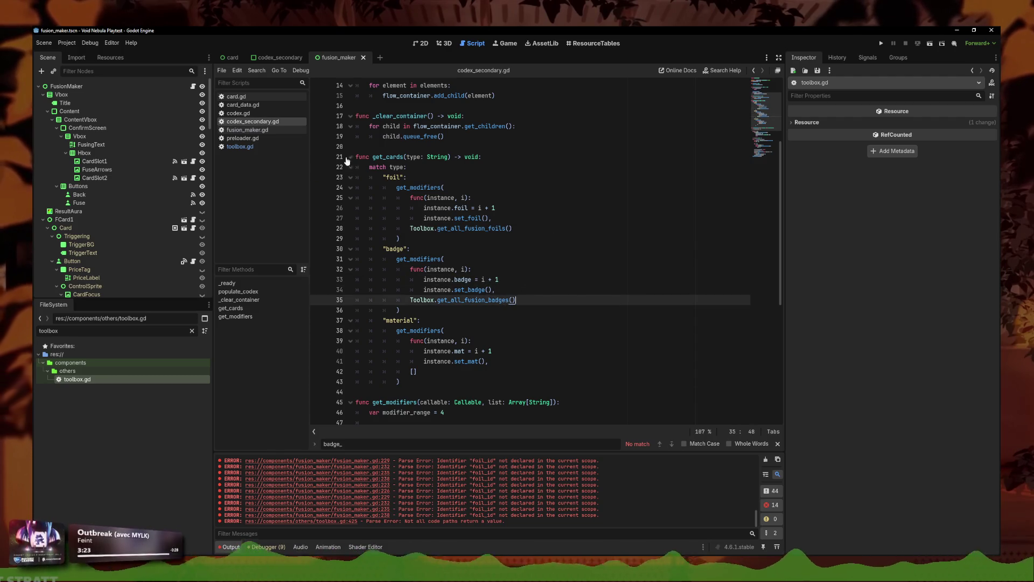
pyautogui.press('Up')
pyautogui.press('Up')
pyautogui.press('Up')
pyautogui.press('Down')
pyautogui.press('Down')
pyautogui.press('Down')
pyautogui.press('Down')
pyautogui.press('Down')
pyautogui.press('Down')
pyautogui.hotkey('shift', 'Home')
# Step: Inspect the foil assignments in fusion_maker.gd's match, selecting the zircon_foil string on line 223
pyautogui.click(241, 147)
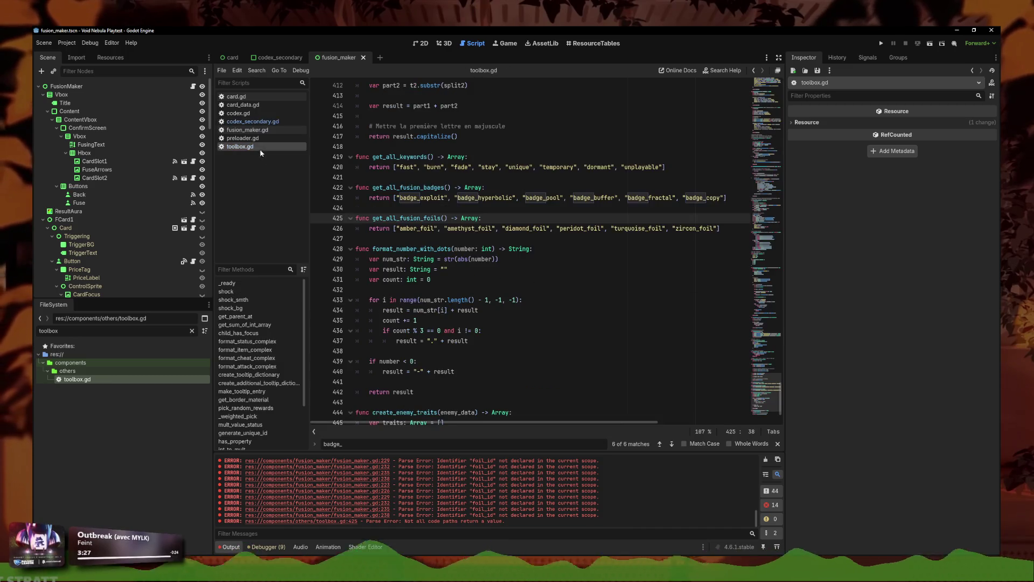
pyautogui.click(248, 130)
pyautogui.click(460, 300)
pyautogui.click(495, 364)
pyautogui.moveTo(475, 208); pyautogui.dragTo(431, 207)
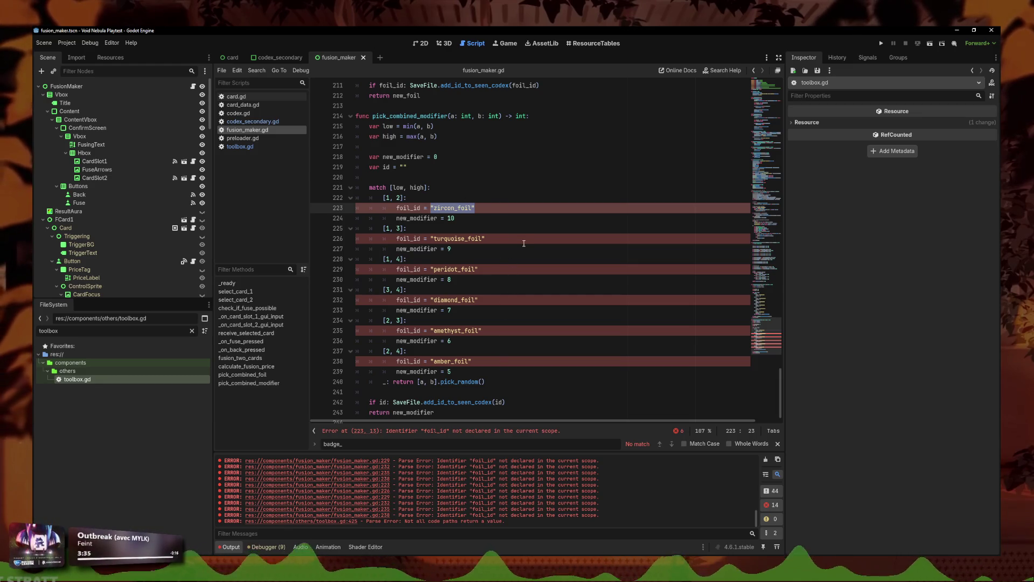
# Step: Add an 'ids: Array' parameter to pick_combined_modifier and rename foil_id to id on all six branches
pyautogui.click(500, 116)
pyautogui.write(', ids')
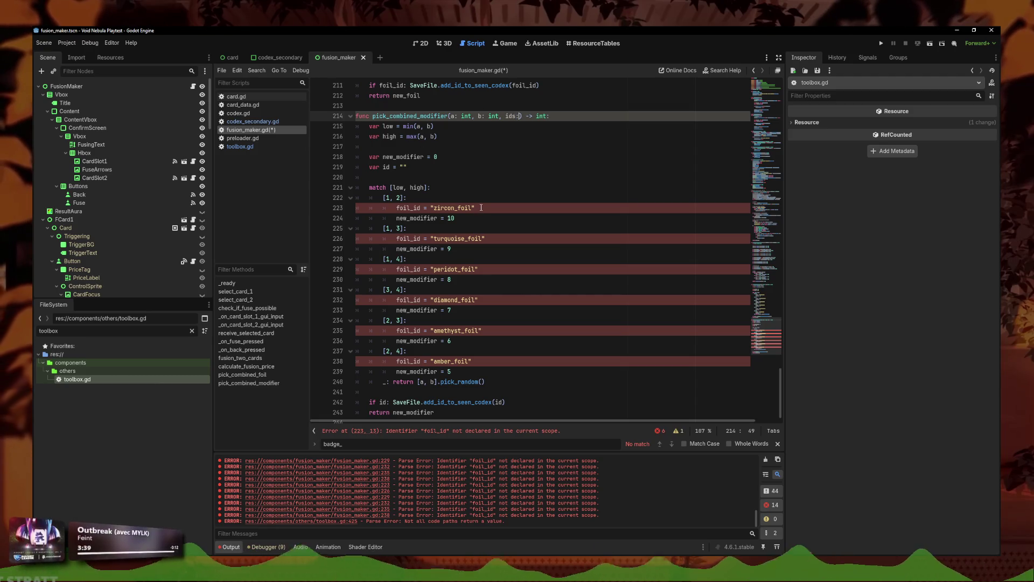
pyautogui.write(': Array')
pyautogui.moveTo(481, 208); pyautogui.dragTo(431, 208)
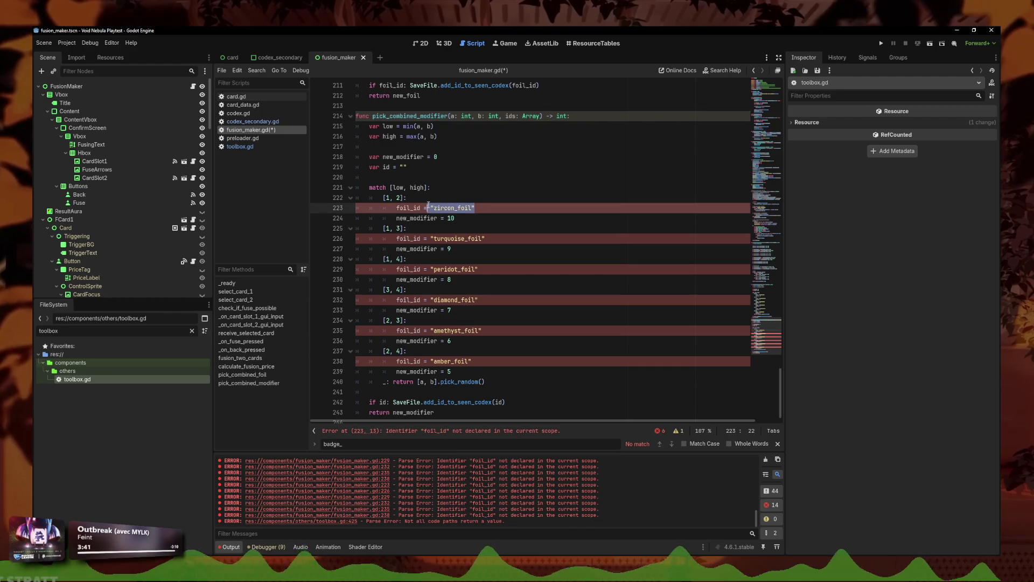
pyautogui.click(414, 208)
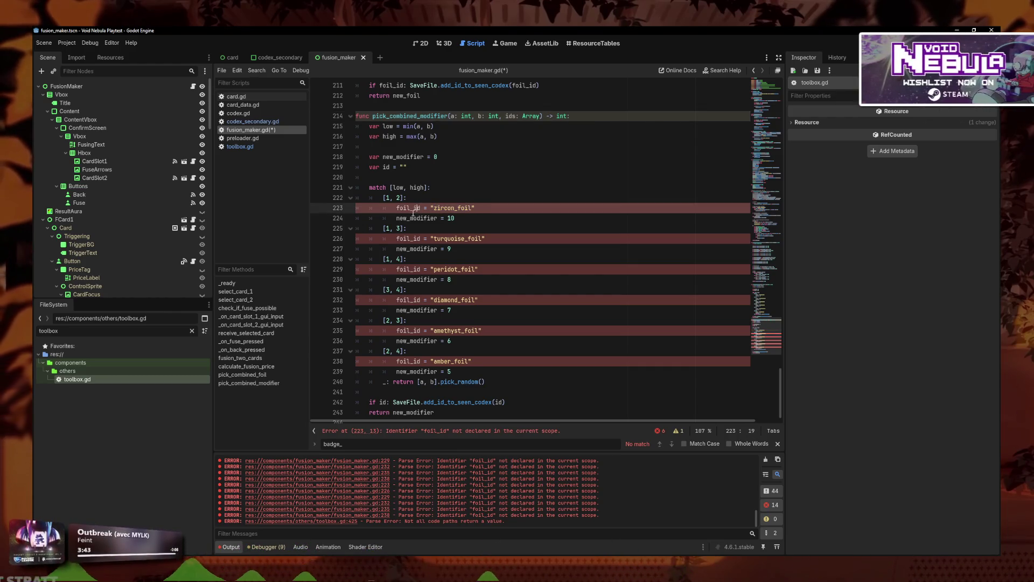
pyautogui.click(413, 239)
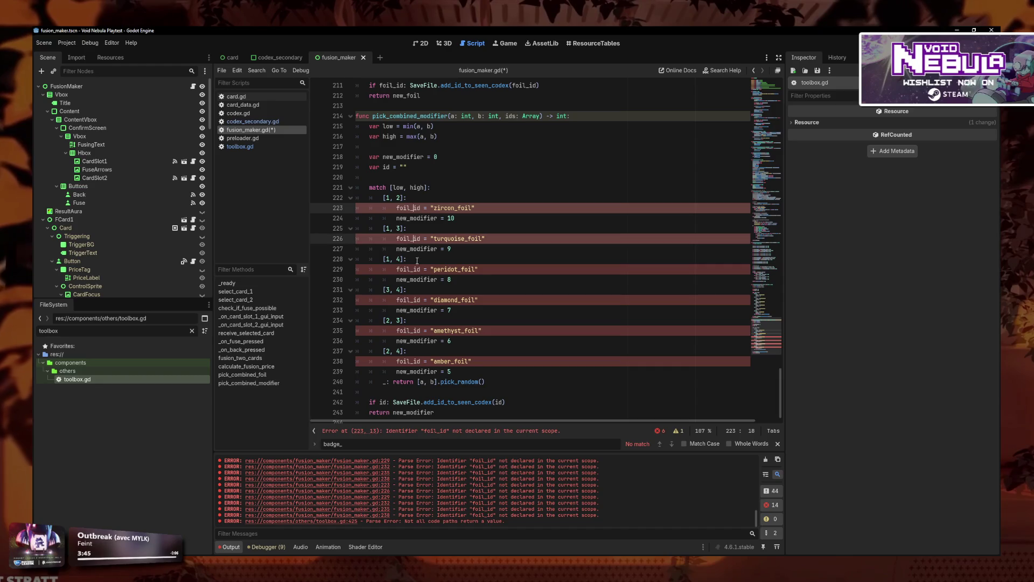
pyautogui.click(414, 270)
pyautogui.keyDown('alt'); pyautogui.click(414, 208); pyautogui.keyUp('alt')
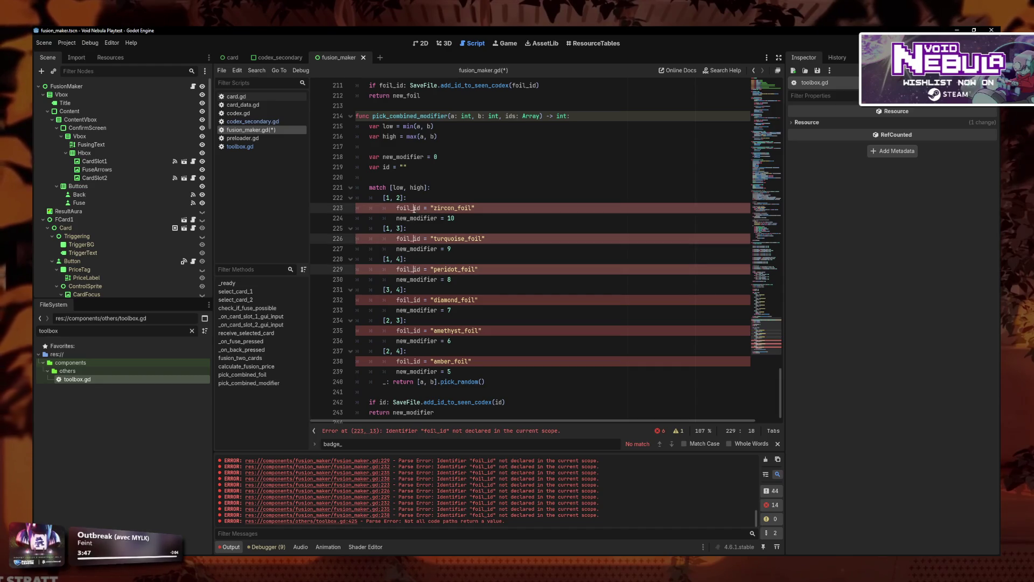
pyautogui.keyDown('alt'); pyautogui.click(415, 300); pyautogui.keyUp('alt')
pyautogui.keyDown('alt'); pyautogui.click(415, 331); pyautogui.keyUp('alt')
pyautogui.keyDown('alt'); pyautogui.click(415, 362); pyautogui.keyUp('alt')
pyautogui.press('BackSpace')
pyautogui.press('BackSpace')
pyautogui.press('BackSpace')
pyautogui.press('BackSpace')
pyautogui.press('BackSpace')
pyautogui.click(471, 206)
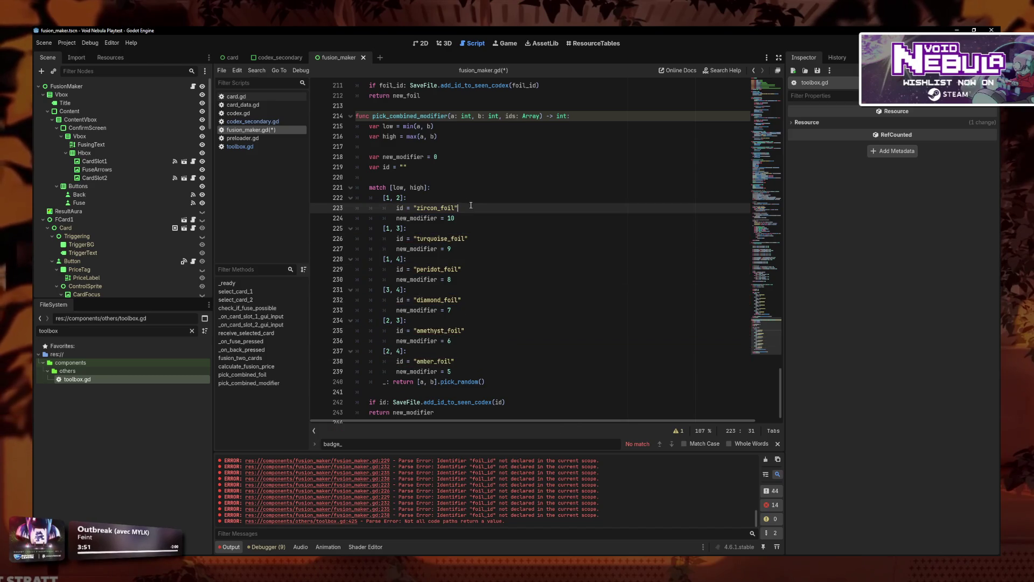
# Step: Insert ids[0] before the foil name on all six id lines at once
pyautogui.click(474, 208)
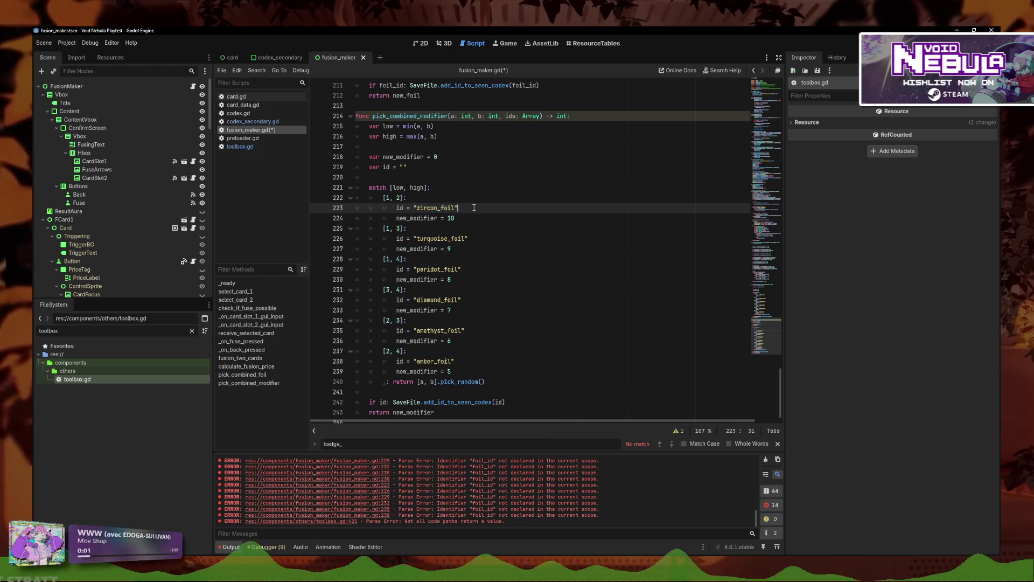
pyautogui.click(413, 208)
pyautogui.keyDown('alt'); pyautogui.click(413, 238); pyautogui.keyUp('alt')
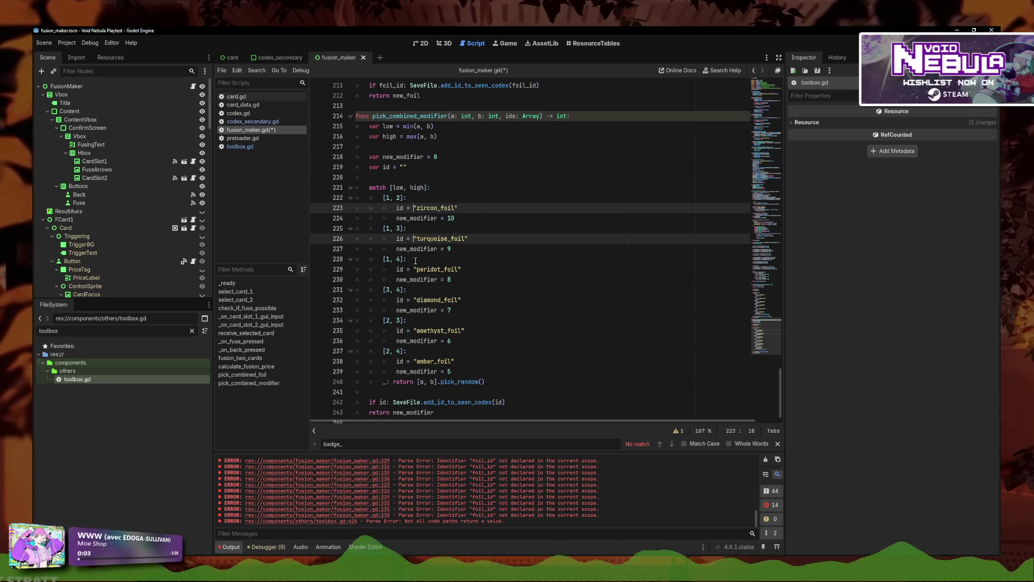
pyautogui.keyDown('alt'); pyautogui.click(413, 269); pyautogui.keyUp('alt')
pyautogui.keyDown('alt'); pyautogui.click(414, 300); pyautogui.keyUp('alt')
pyautogui.keyDown('alt'); pyautogui.click(413, 331); pyautogui.keyUp('alt')
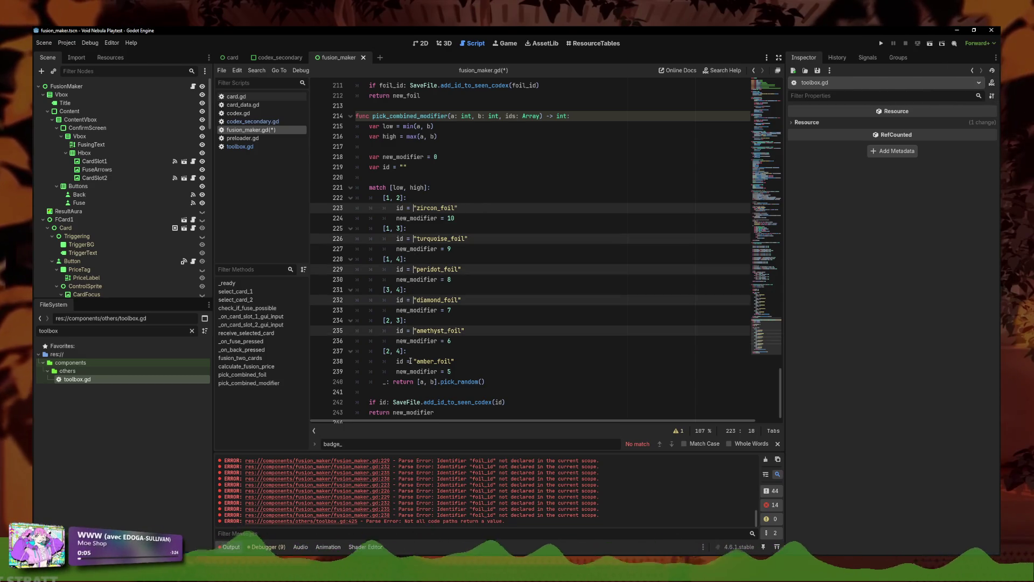
pyautogui.keyDown('alt'); pyautogui.click(414, 361); pyautogui.keyUp('alt')
pyautogui.write('ids[')
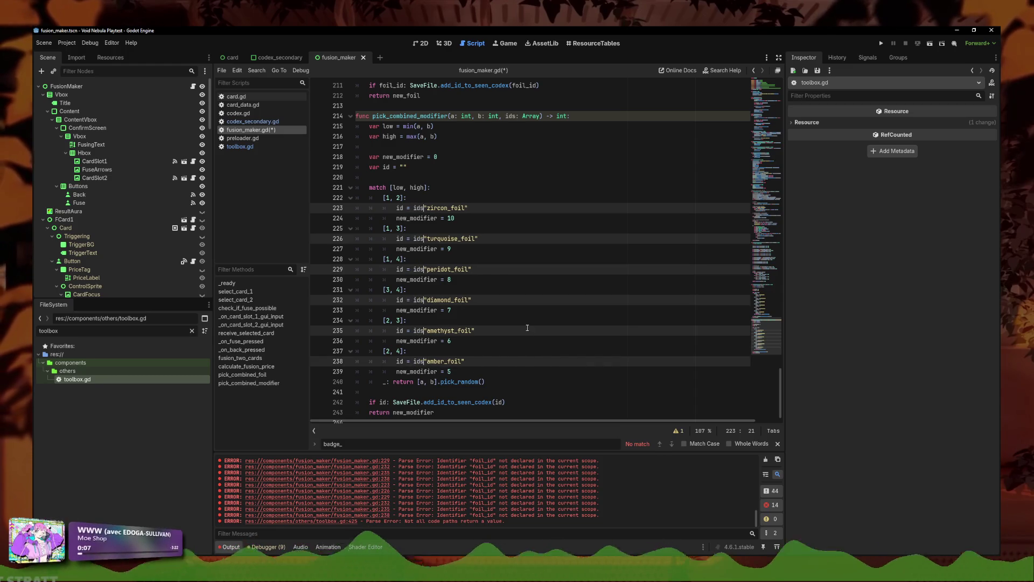
pyautogui.write('0')
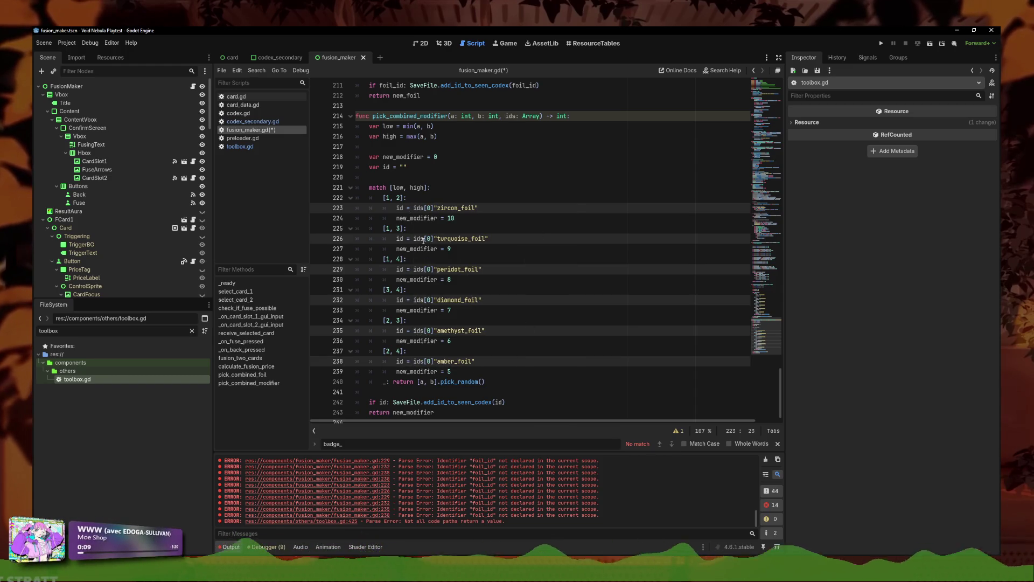
# Step: Renumber the copied indices on the later branches to ids[1] through ids[5]
pyautogui.click(431, 239)
pyautogui.press('BackSpace')
pyautogui.write('1')
pyautogui.click(439, 268)
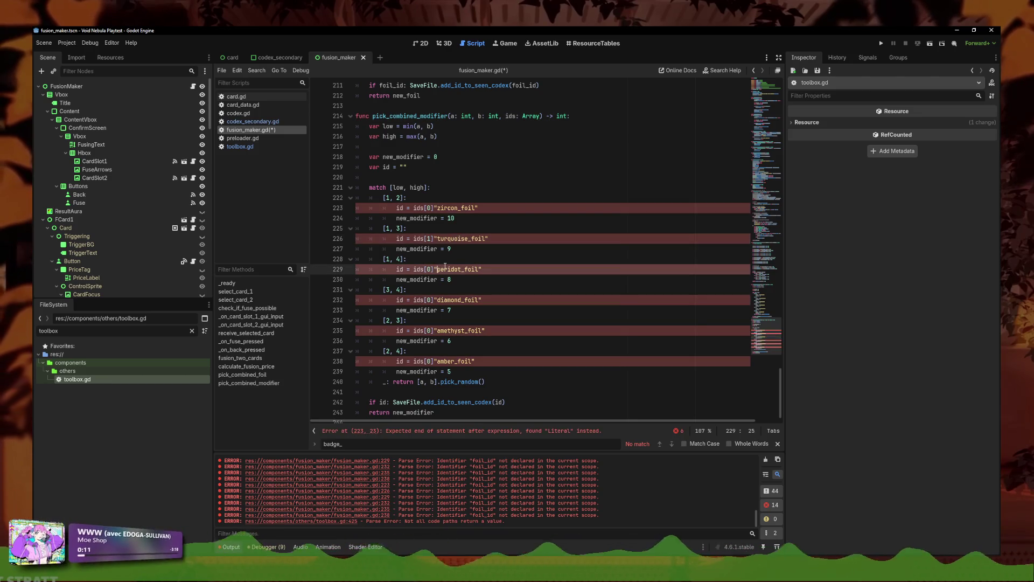
pyautogui.write('2')
pyautogui.click(432, 299)
pyautogui.press('BackSpace')
pyautogui.write('3')
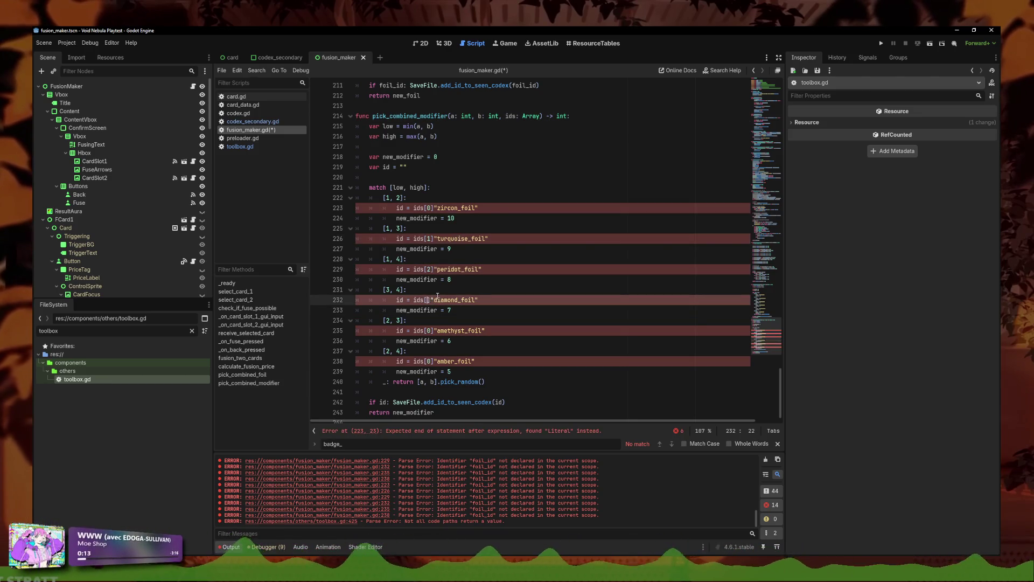
pyautogui.press('Down')
pyautogui.press('Down')
pyautogui.press('Down')
pyautogui.press('Up')
pyautogui.press('BackSpace')
pyautogui.write('4')
pyautogui.press('Down')
pyautogui.press('Down')
pyautogui.press('Down')
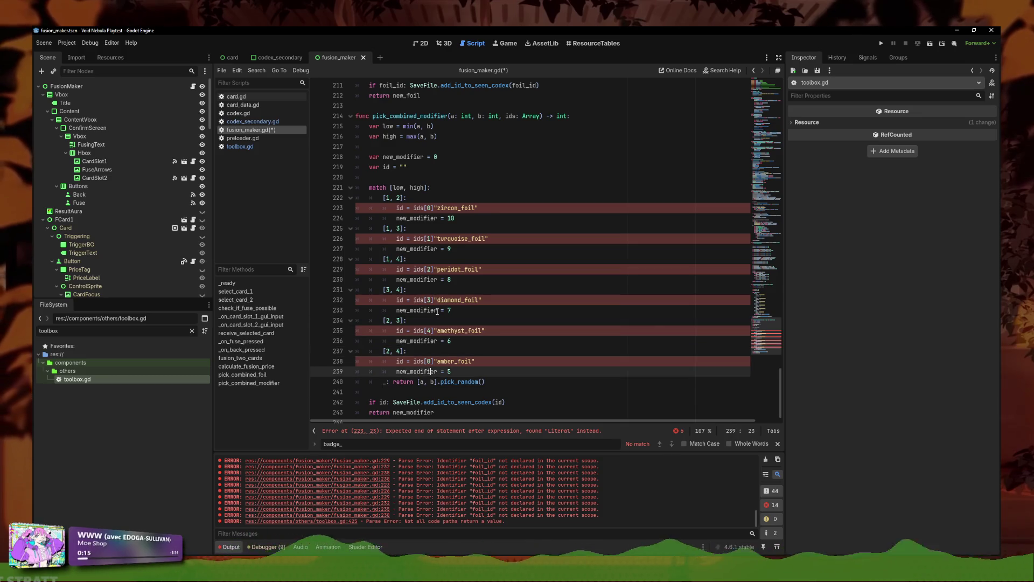
pyautogui.press('Left')
pyautogui.press('Up')
pyautogui.press('Delete')
pyautogui.write('5')
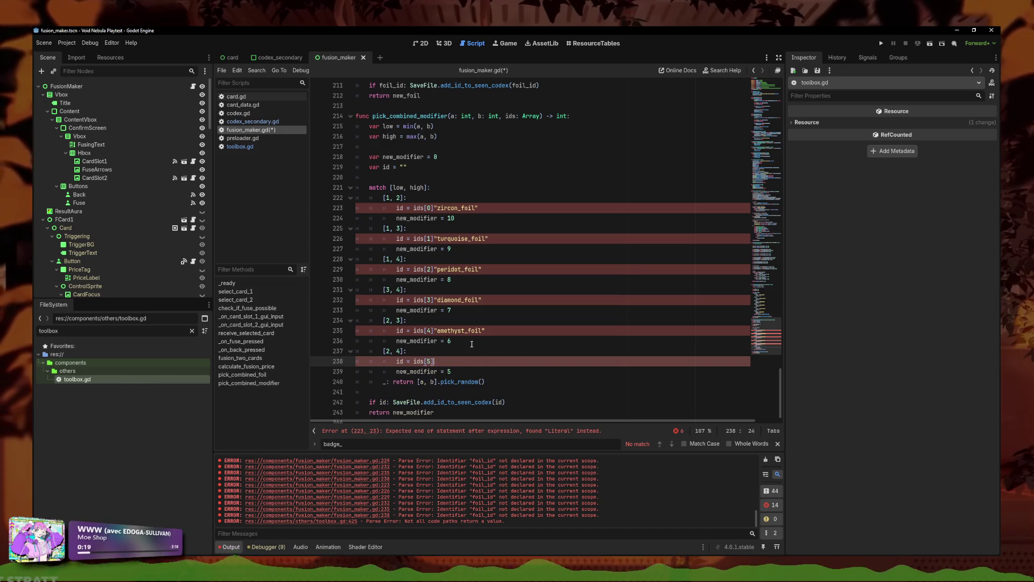
# Step: Delete the leftover foil string literals, from amber_foil up through zircon_foil
pyautogui.hotkey('shift', 'End')
pyautogui.press('BackSpace')
pyautogui.press('BackSpace')
pyautogui.press('Up')
pyautogui.press('Up')
pyautogui.press('Up')
pyautogui.hotkey('shift', 'Home')
pyautogui.hotkey('shift', 'Home')
pyautogui.press('BackSpace')
pyautogui.press('BackSpace')
pyautogui.hotkey('ctrl', 'z')
pyautogui.hotkey('ctrl', 'z')
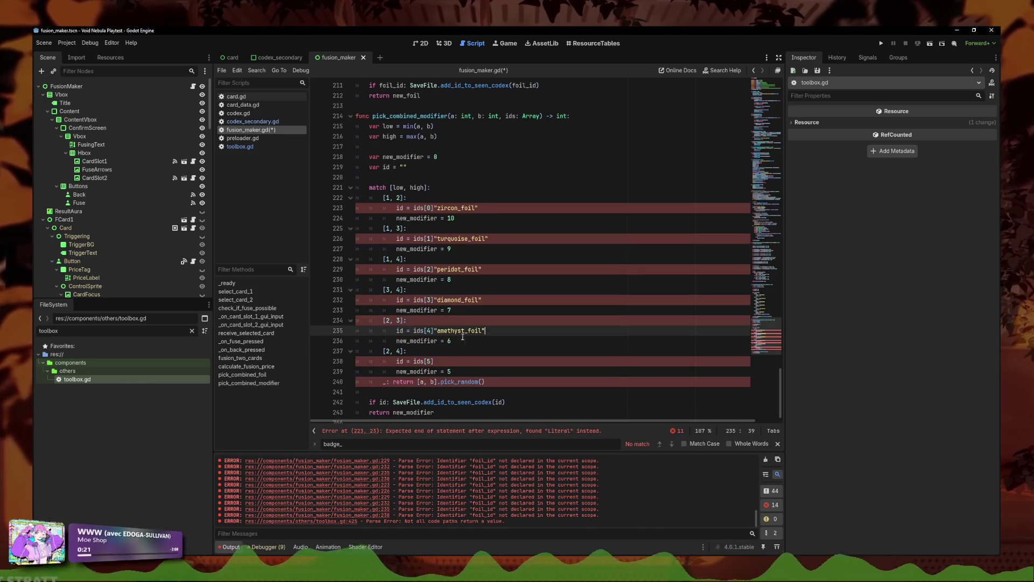
pyautogui.hotkey('shift', 'End')
pyautogui.press('BackSpace')
pyautogui.press('Up')
pyautogui.press('Up')
pyautogui.press('Up')
pyautogui.press('End')
pyautogui.press('Down')
pyautogui.press('Down')
pyautogui.press('Left')
pyautogui.press('Left')
pyautogui.press('Left')
pyautogui.hotkey('shift', 'End')
pyautogui.press('BackSpace')
pyautogui.press('Up')
pyautogui.press('Up')
pyautogui.press('Up')
pyautogui.hotkey('shift', 'End')
pyautogui.press('BackSpace')
pyautogui.press('Up')
pyautogui.press('Up')
pyautogui.press('Up')
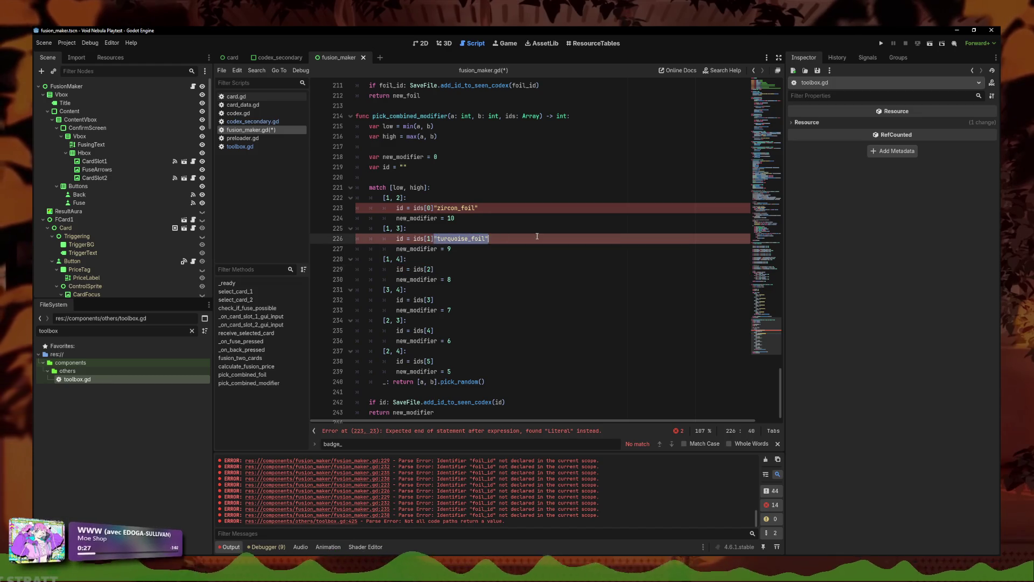
pyautogui.hotkey('shift', 'End')
pyautogui.press('BackSpace')
pyautogui.press('Up')
pyautogui.press('Up')
pyautogui.press('Up')
pyautogui.hotkey('shift', 'End')
pyautogui.press('BackSpace')
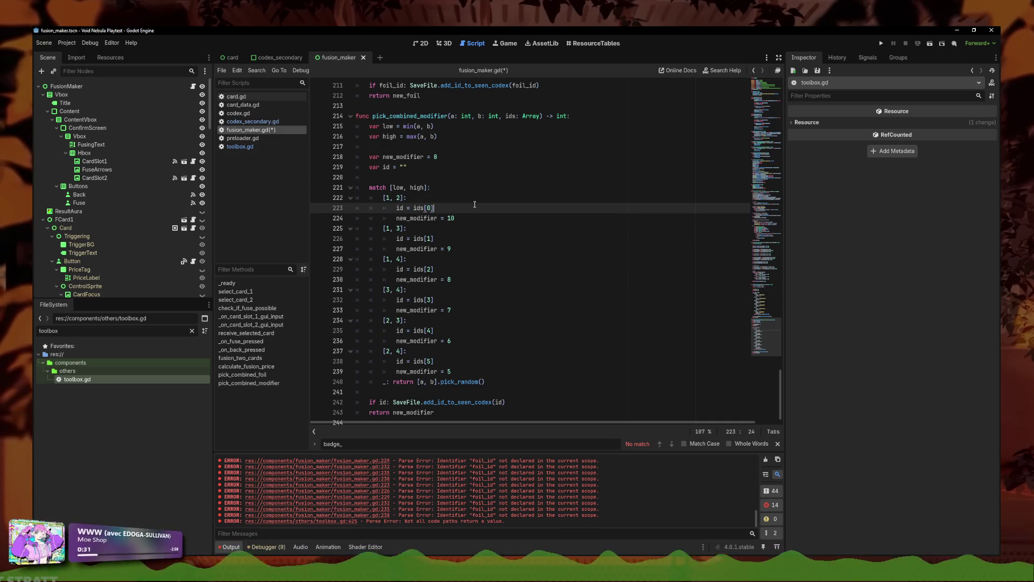
# Step: Save the edited fusion_maker.gd script
pyautogui.tripleClick(475, 204)
pyautogui.tripleClick(480, 310)
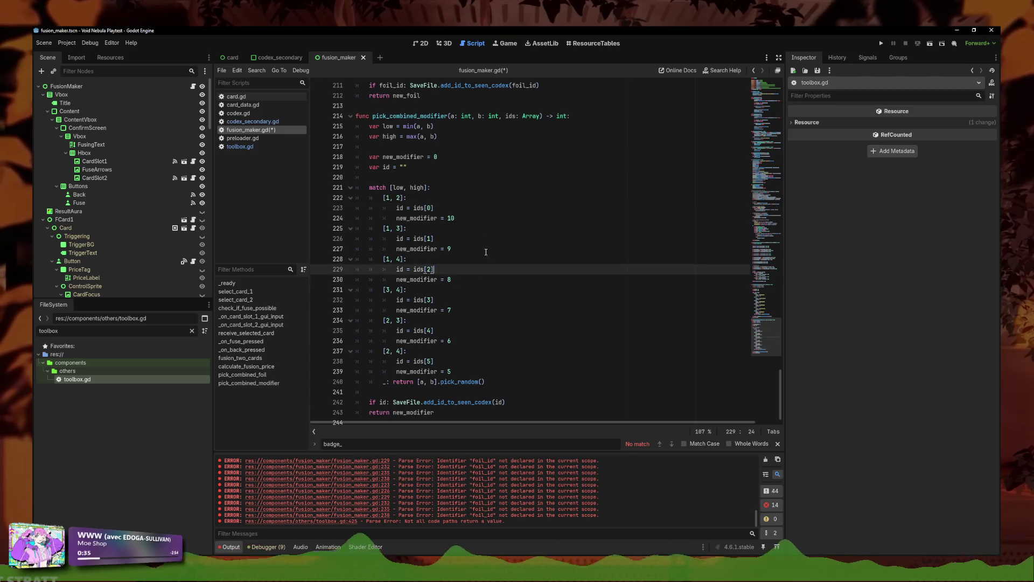
pyautogui.click(476, 228)
pyautogui.hotkey('ctrl', 's')
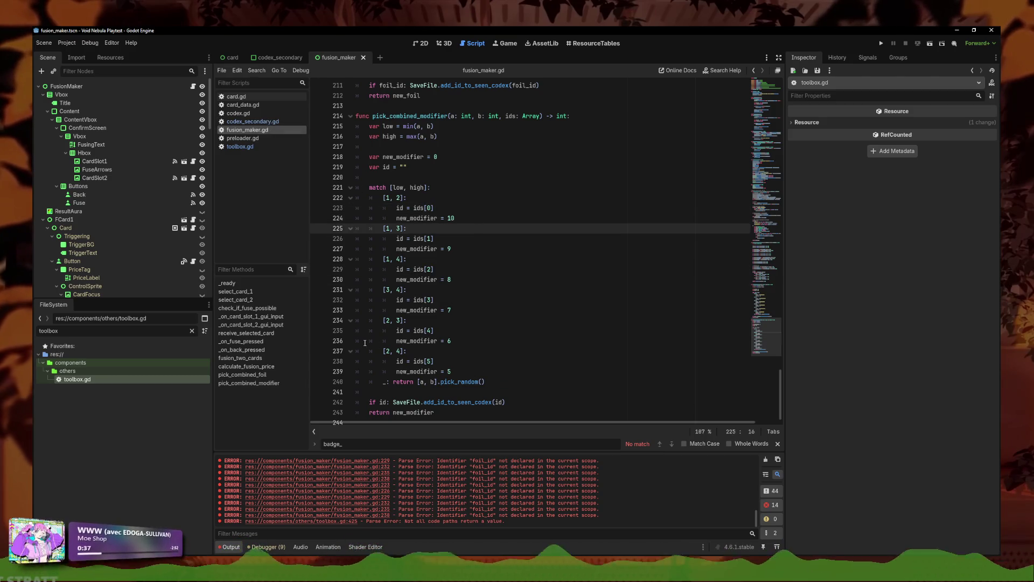
# Step: In card_data.gd, move COPY from the end of CardBadge to right after FUNCTION
pyautogui.click(258, 124)
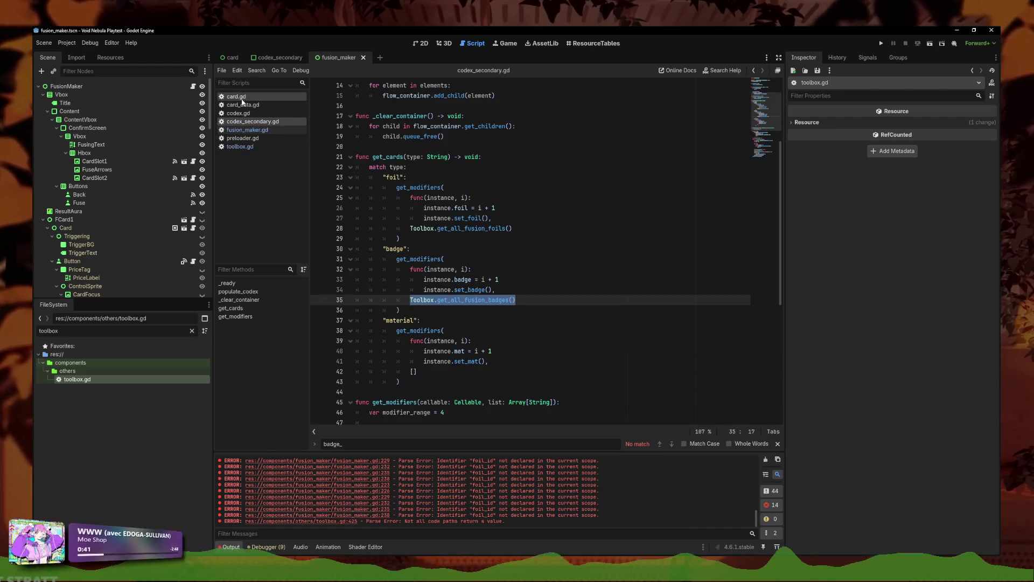
pyautogui.click(243, 104)
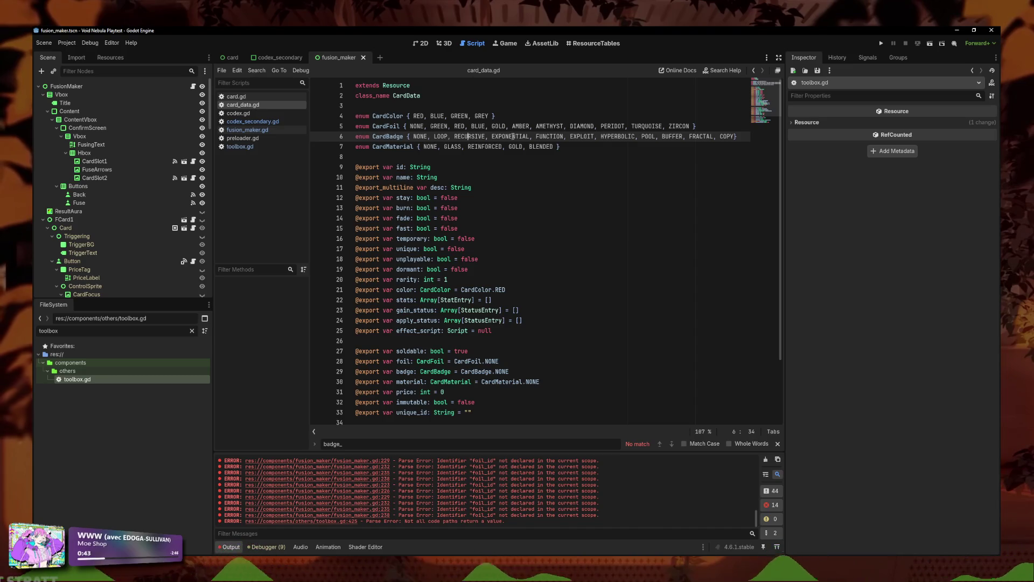
pyautogui.hotkey('alt', 'Tab')
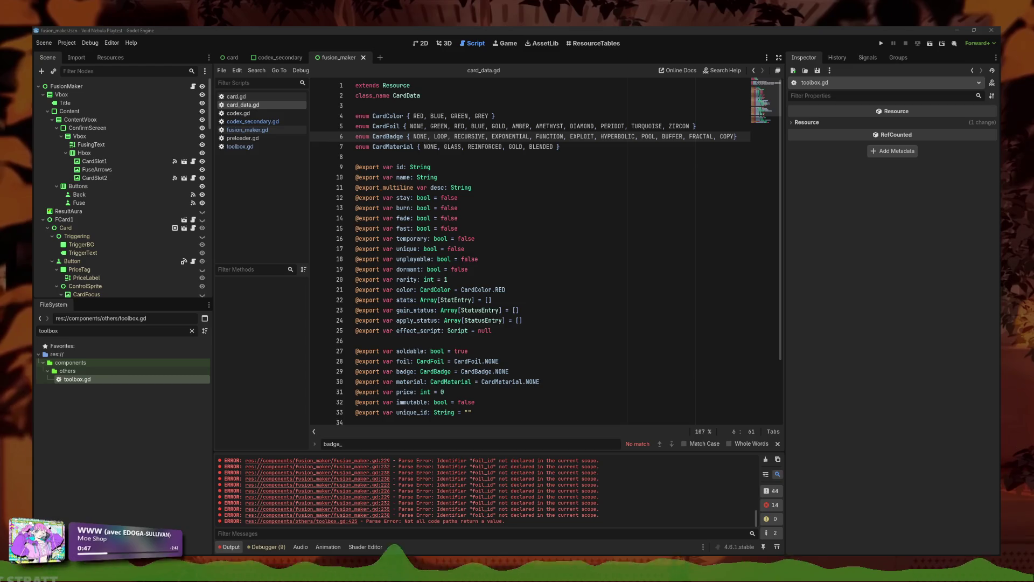
pyautogui.doubleClick(727, 136)
pyautogui.press('BackSpace')
pyautogui.click(569, 136)
pyautogui.write('COPY,')
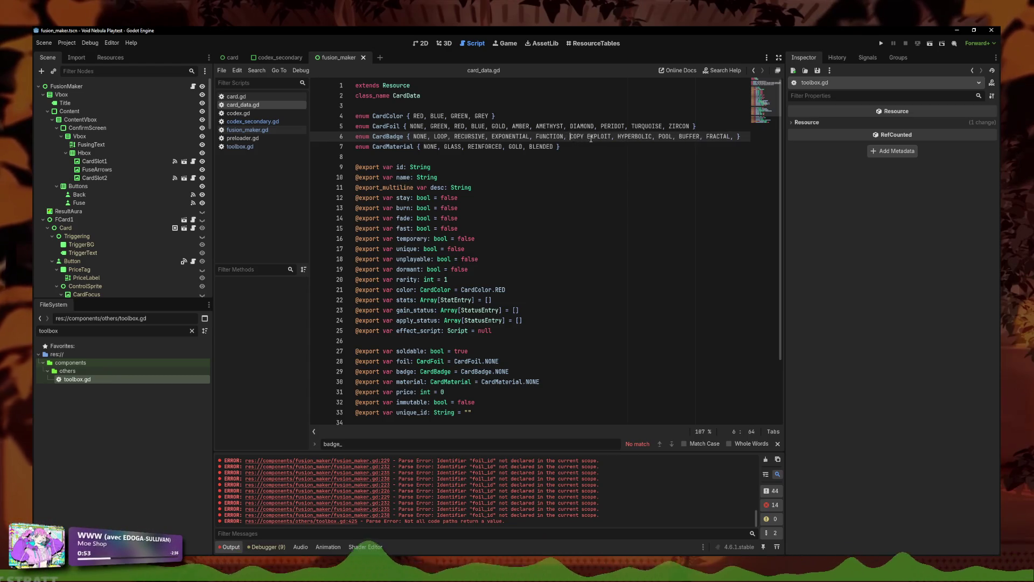
pyautogui.press('Right')
pyautogui.press('Right')
pyautogui.press('Right')
pyautogui.write(',')
# Step: Paste FRACTAL right after COPY in the CardBadge enum
pyautogui.click(261, 132)
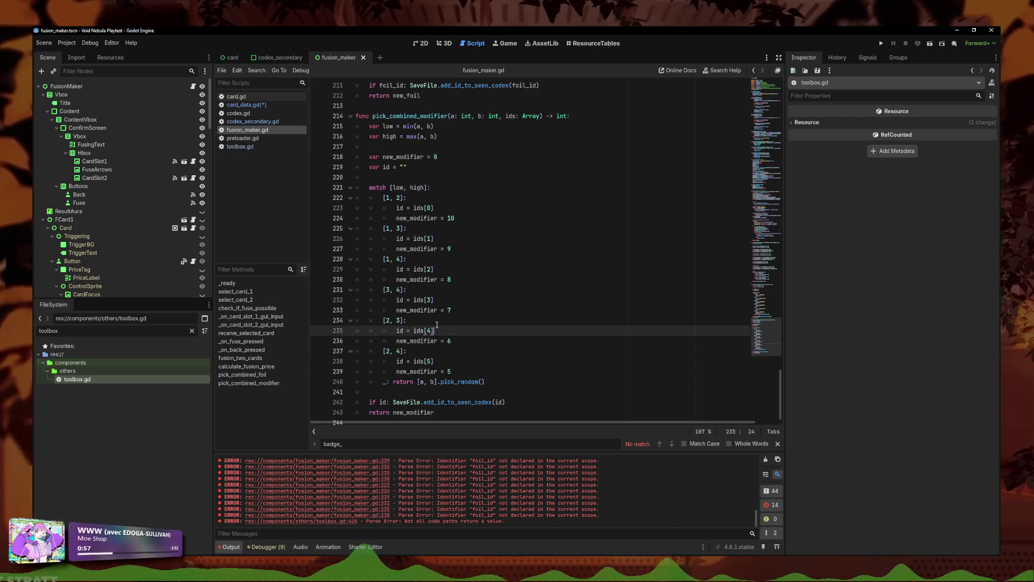
pyautogui.click(246, 105)
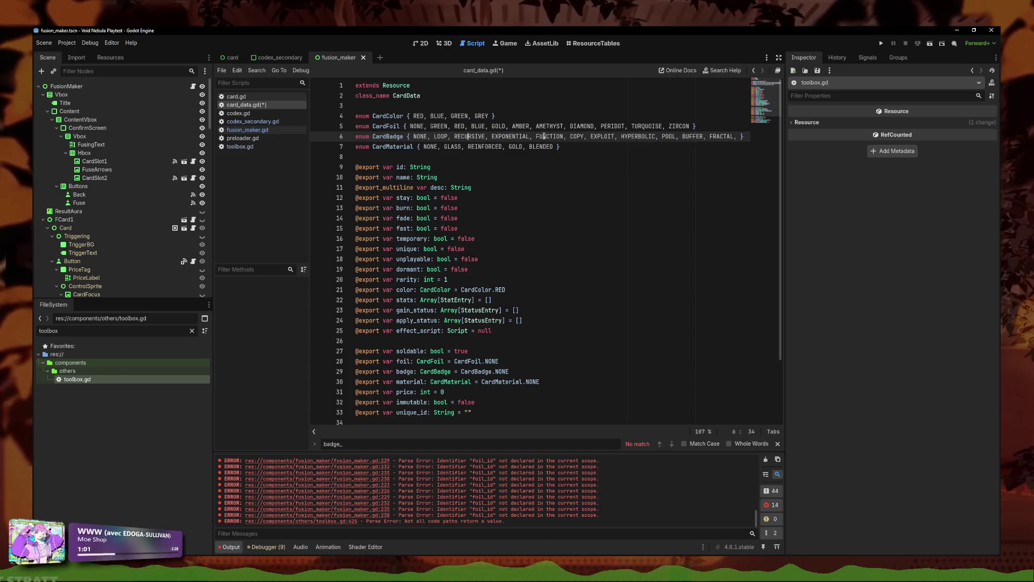
pyautogui.press('Right')
pyautogui.press('Right')
pyautogui.press('Right')
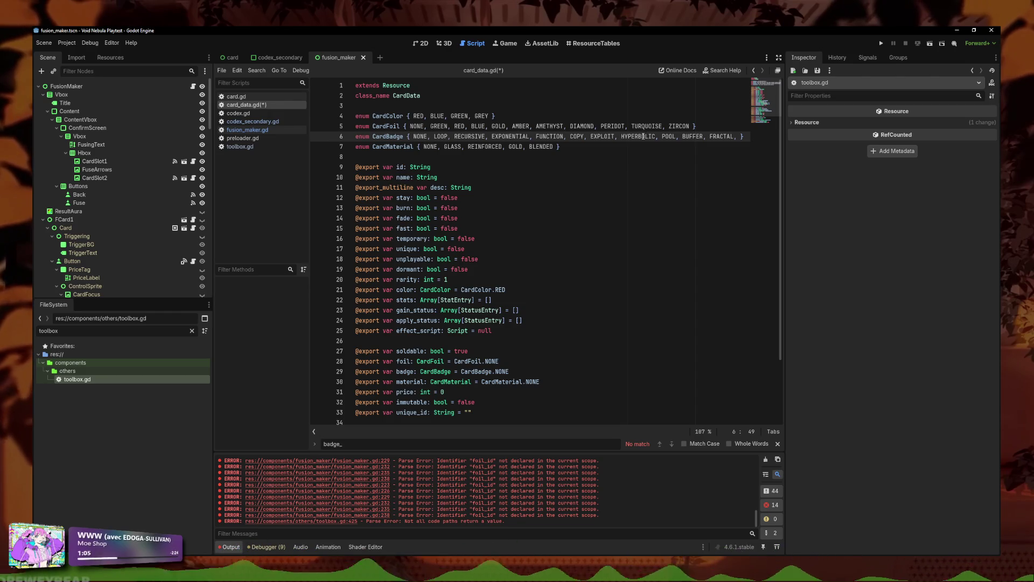
pyautogui.click(733, 136)
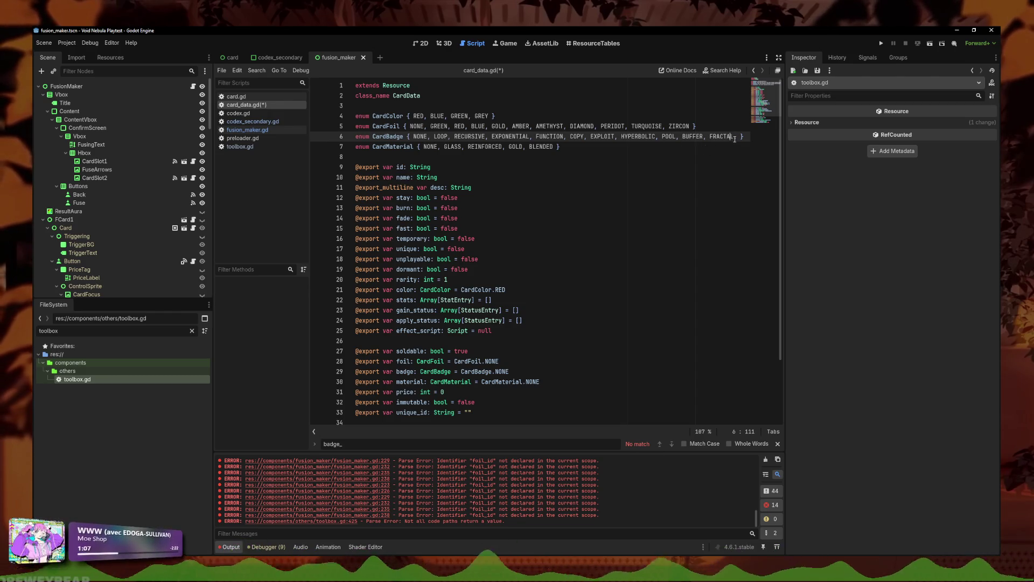
pyautogui.moveTo(734, 139); pyautogui.dragTo(709, 138)
pyautogui.hotkey('ctrl', 'c')
pyautogui.click(586, 136)
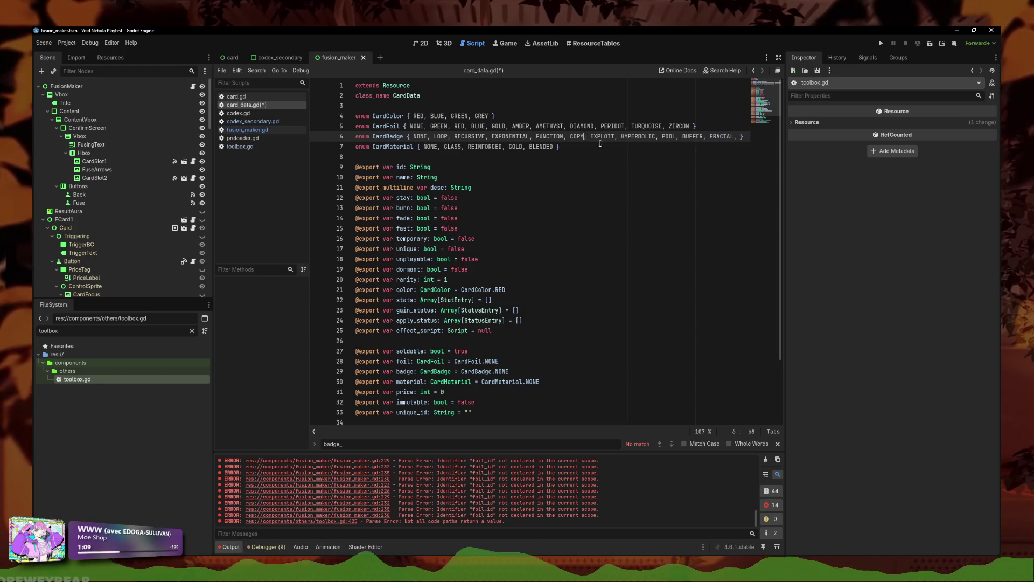
pyautogui.hotkey('ctrl', 'v')
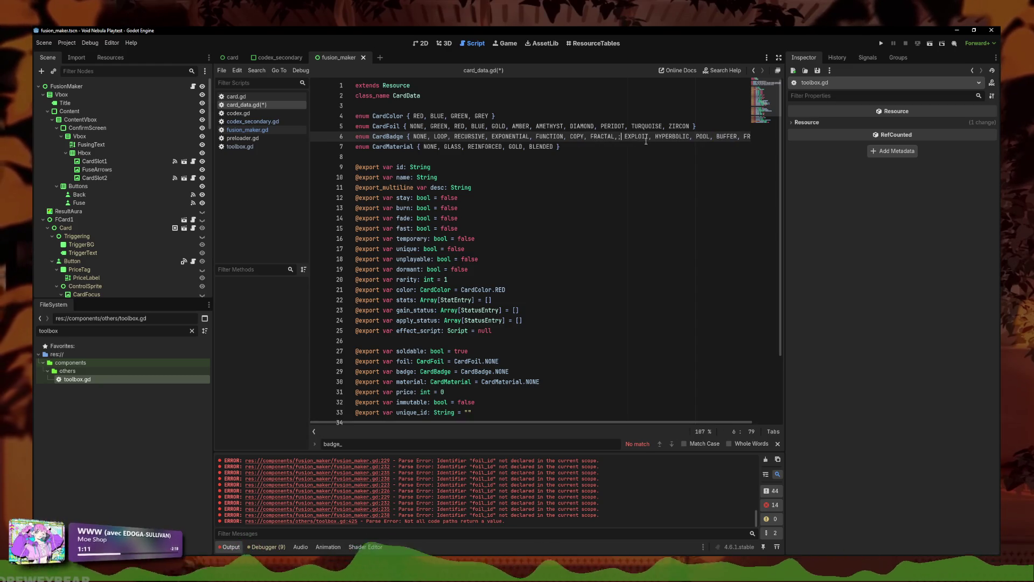
pyautogui.press('BackSpace')
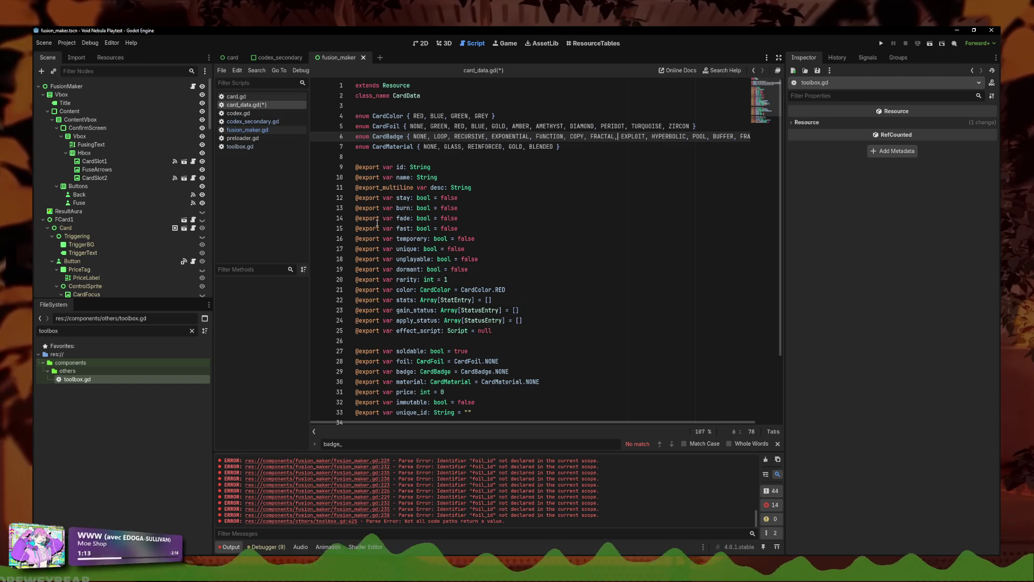
# Step: Add BUFFER after FRACTAL, just before EXPLOIT, in CardBadge
pyautogui.hotkey('alt', 'Left')
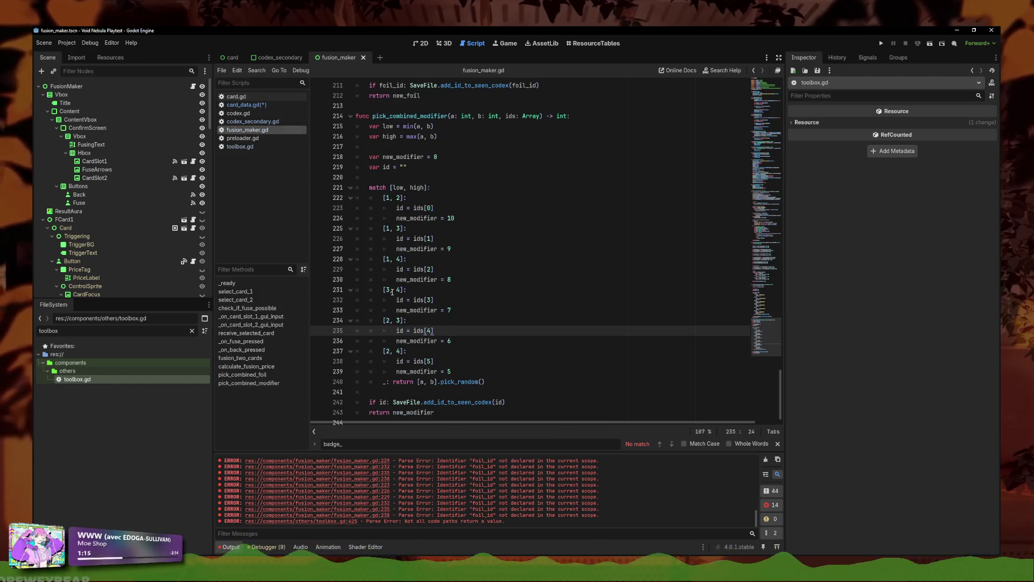
pyautogui.hotkey('alt', 'Right')
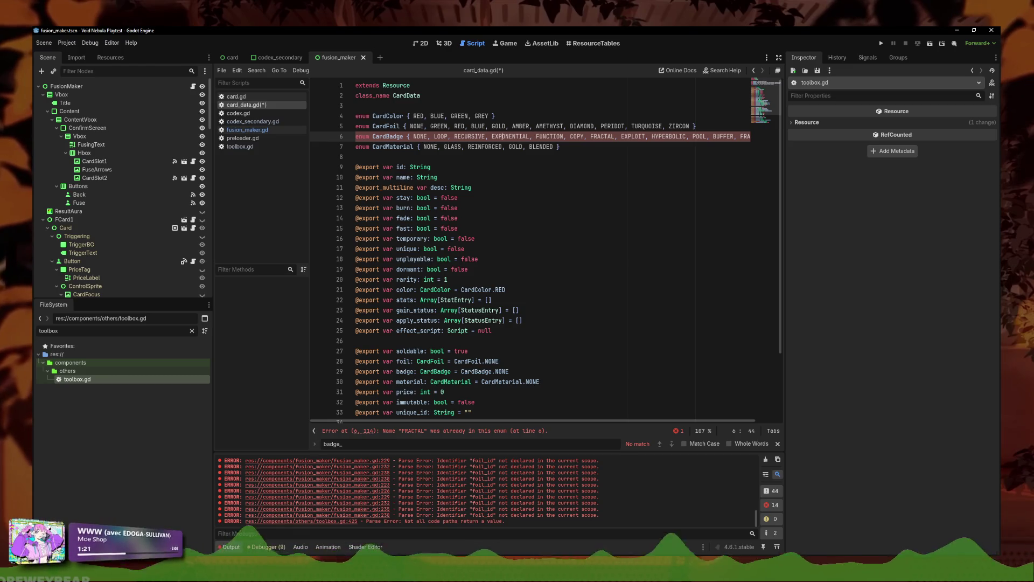
pyautogui.doubleClick(721, 137)
pyautogui.click(621, 136)
pyautogui.write('BUFFER,')
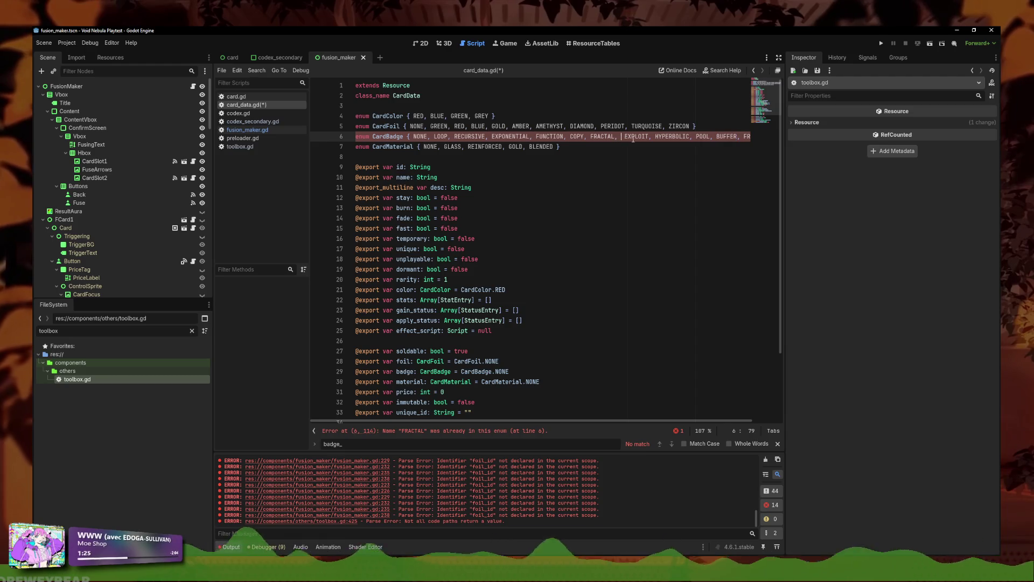
pyautogui.press('BackSpace')
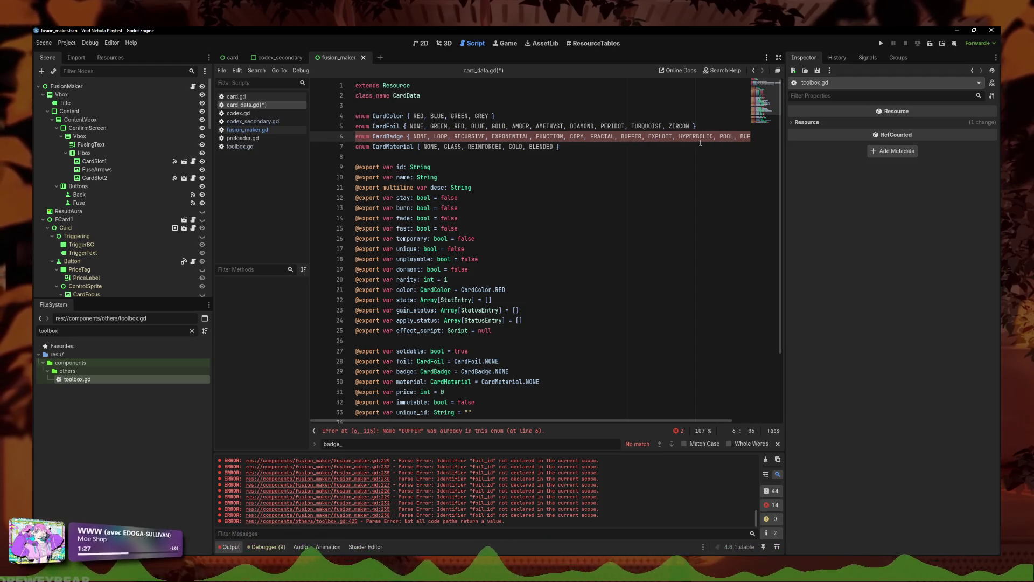
pyautogui.click(247, 130)
pyautogui.click(493, 301)
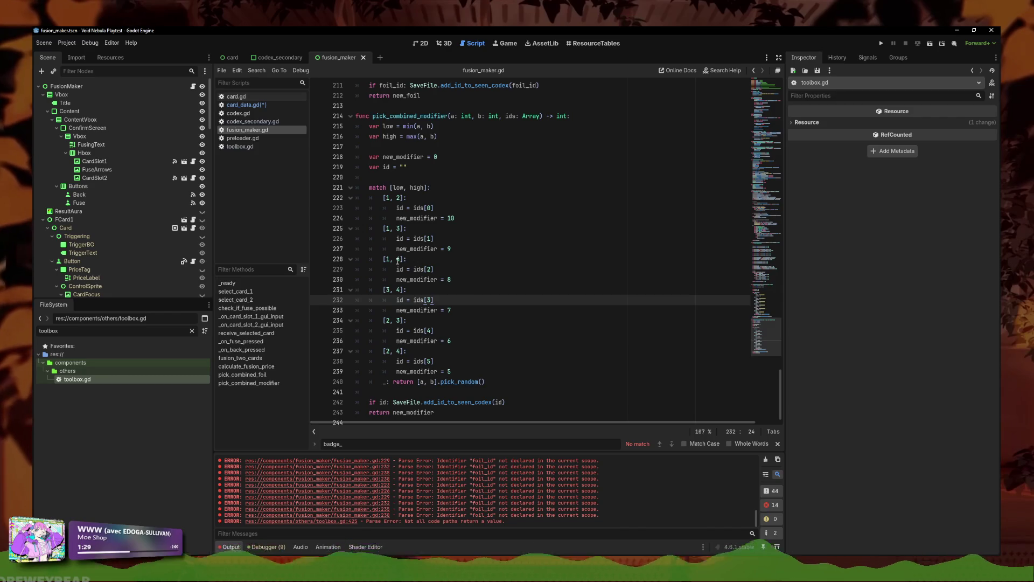
# Step: Cut POOL and paste it after BUFFER in the CardBadge enum
pyautogui.click(246, 104)
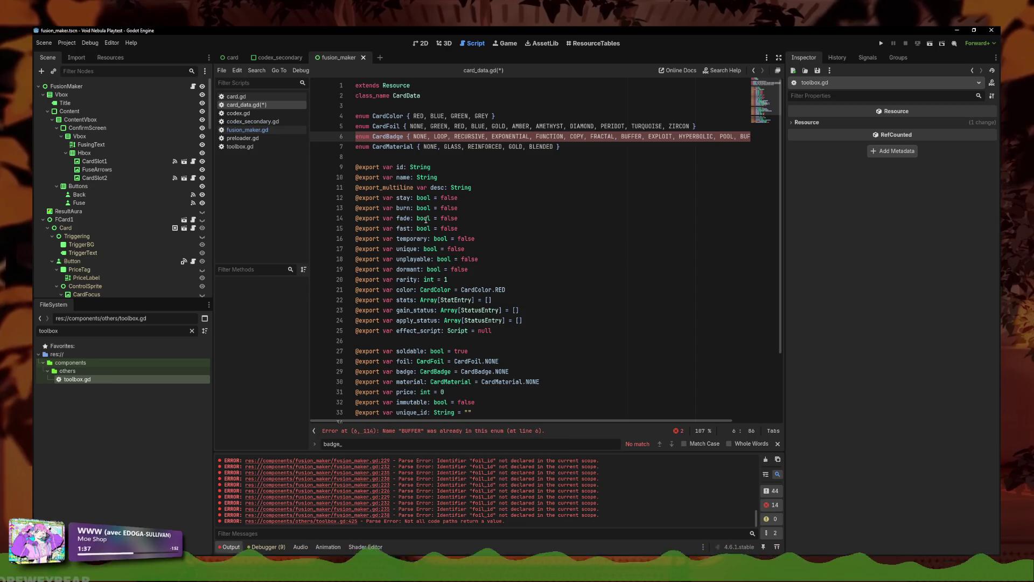
pyautogui.doubleClick(722, 136)
pyautogui.hotkey('ctrl', 'x')
pyautogui.click(646, 136)
pyautogui.hotkey('ctrl', 'v')
pyautogui.write(':')
pyautogui.press('BackSpace')
pyautogui.write(',')
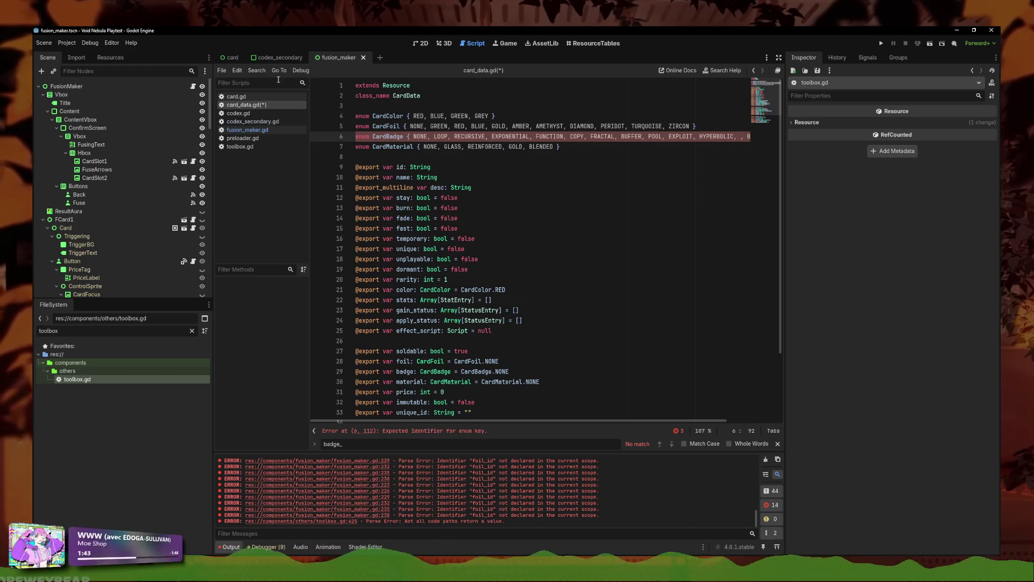
# Step: Move HYPERBOLIC to follow POOL in the CardBadge enum
pyautogui.click(248, 130)
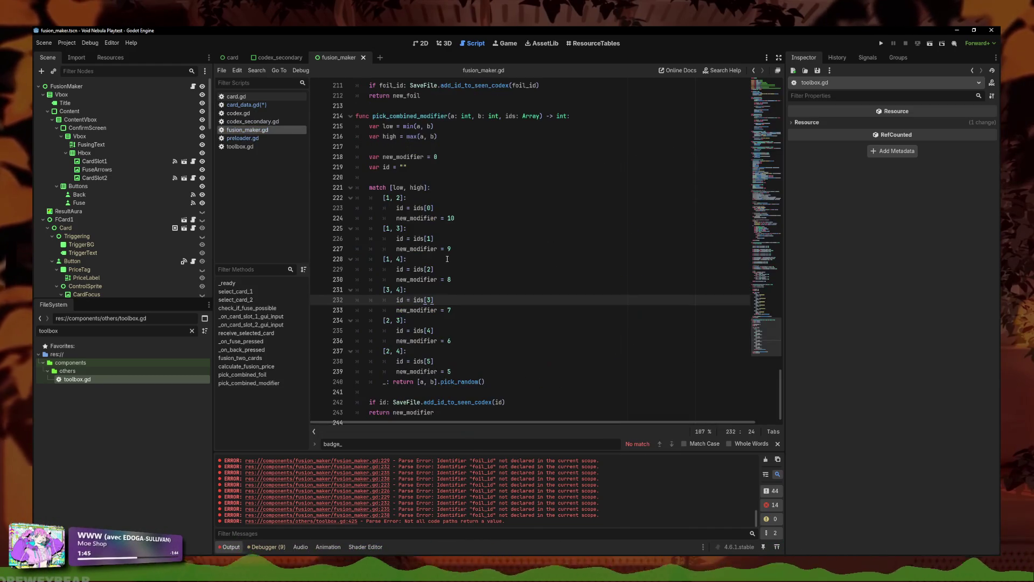
pyautogui.click(389, 228)
pyautogui.click(247, 105)
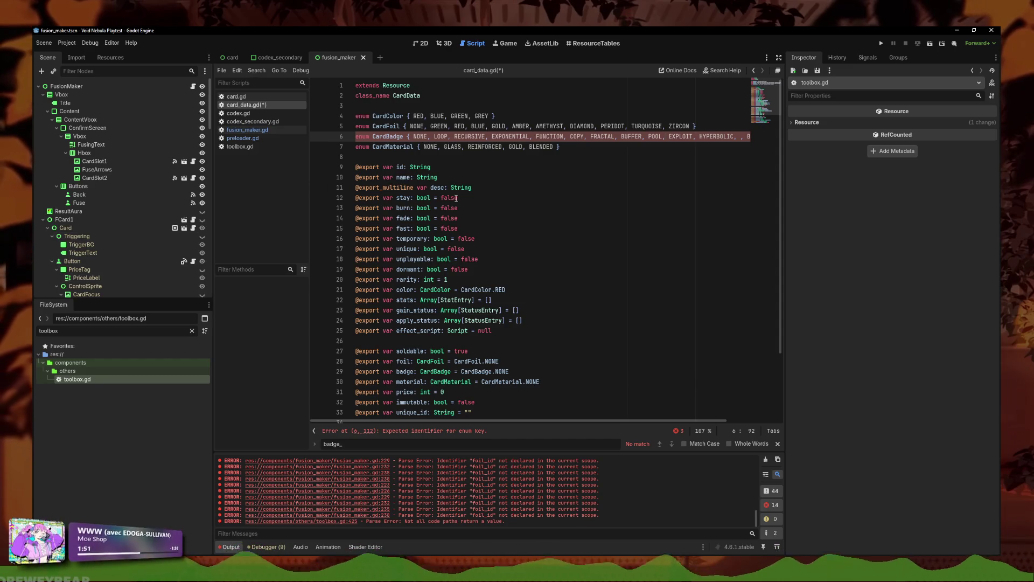
pyautogui.doubleClick(699, 136)
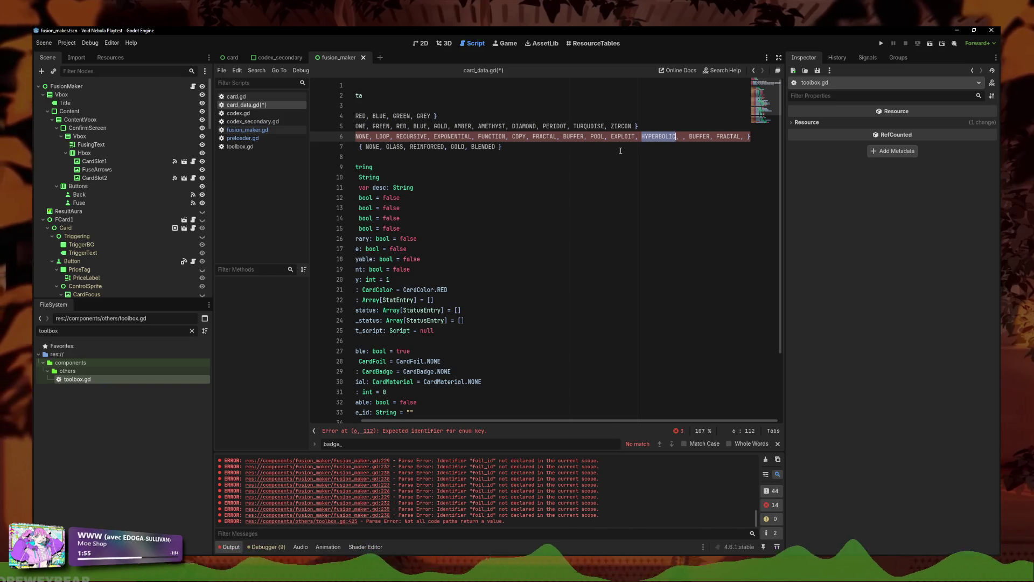
pyautogui.press('BackSpace')
pyautogui.hotkey('ctrl', 'z')
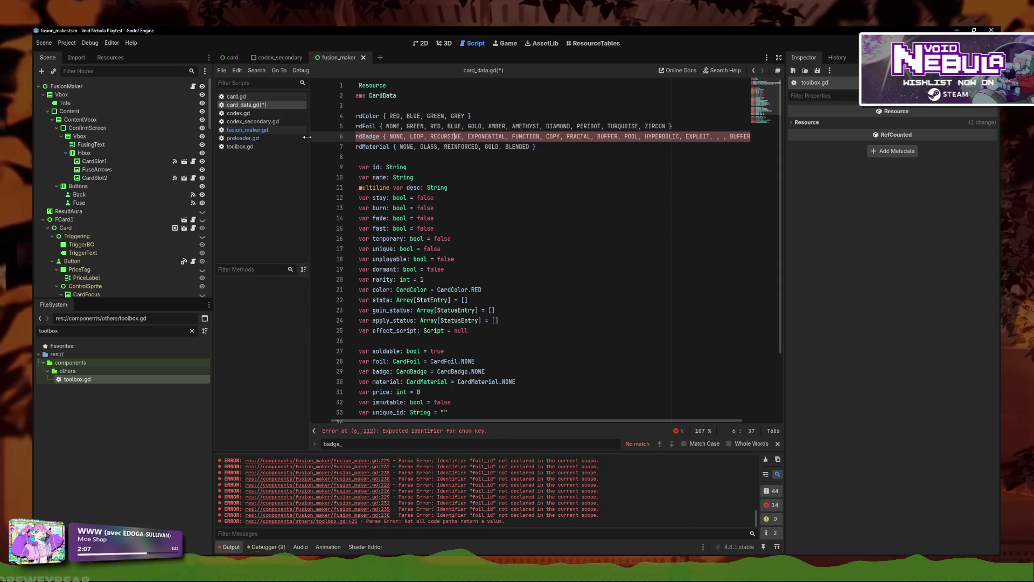
# Step: Remove the stray duplicate BUFFER and FRACTAL entries and save card_data.gd
pyautogui.click(242, 137)
pyautogui.click(247, 130)
pyautogui.click(246, 105)
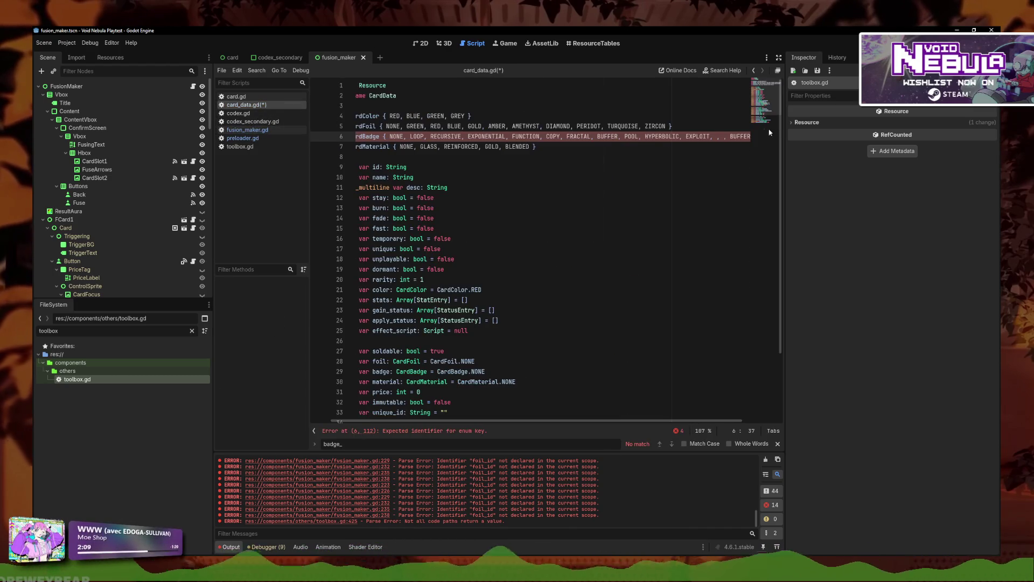
pyautogui.moveTo(711, 139)
pyautogui.mouseDown()
pyautogui.moveTo(763, 141)
pyautogui.moveTo(728, 137)
pyautogui.mouseUp()
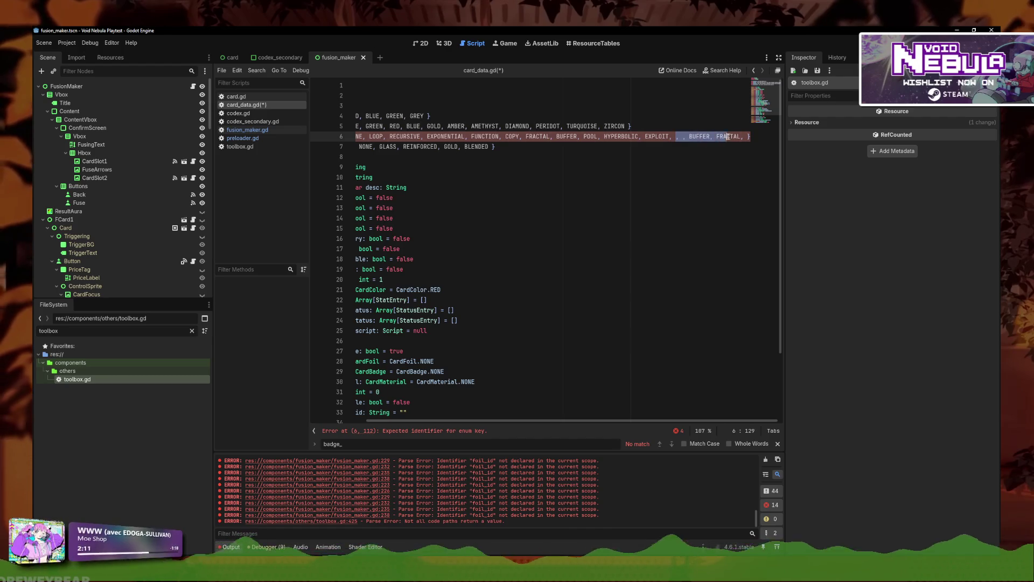
pyautogui.press('BackSpace')
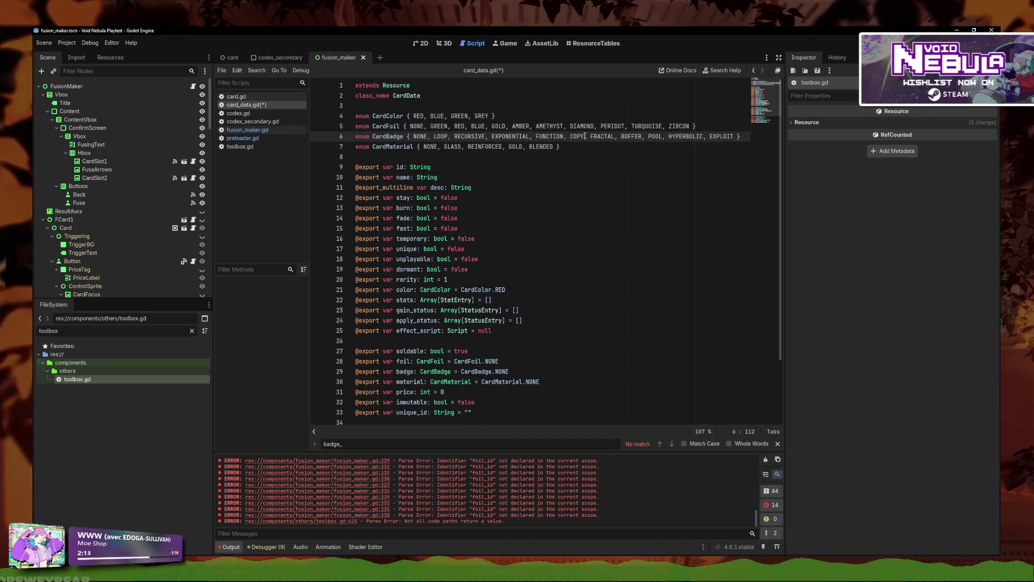
pyautogui.click(595, 147)
pyautogui.hotkey('ctrl', 's')
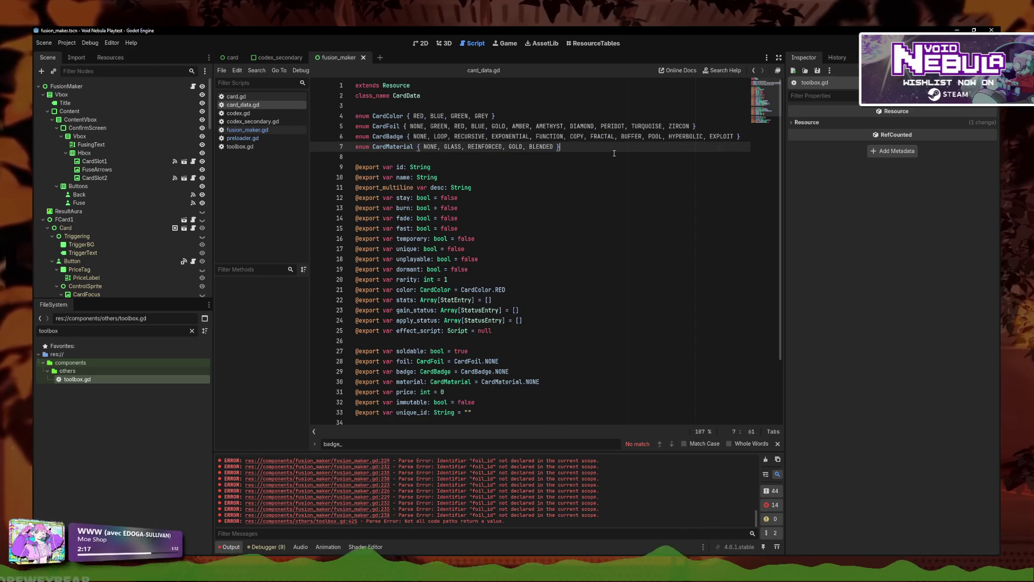
pyautogui.click(251, 138)
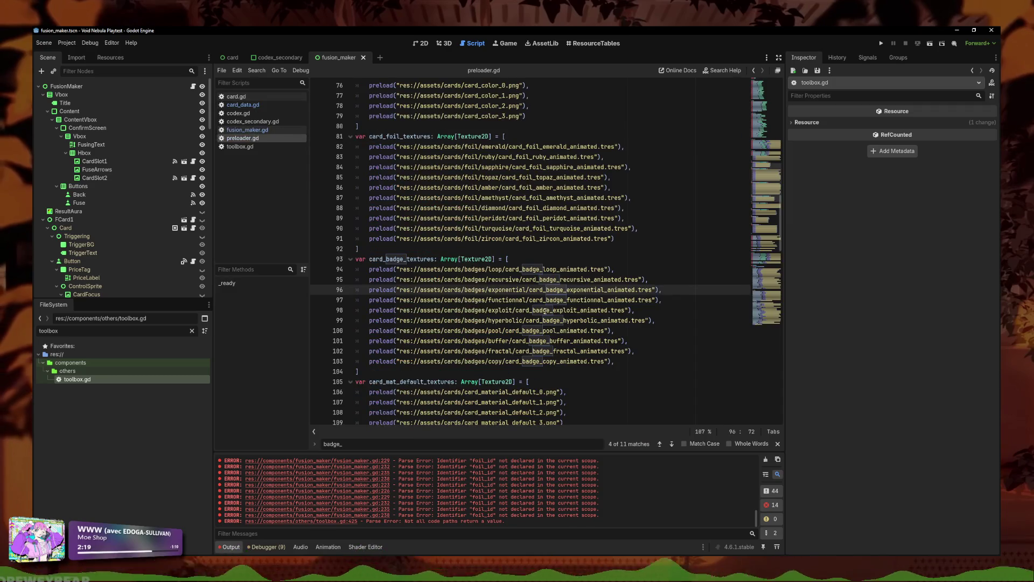
# Step: Move the copy, fractal and buffer preload lines up into enum order
pyautogui.click(645, 320)
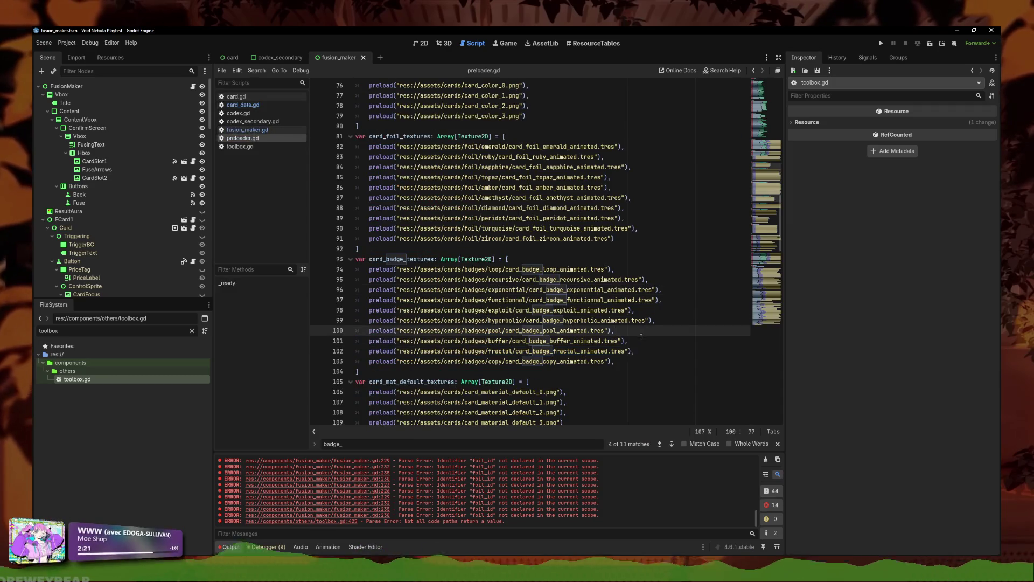
pyautogui.click(642, 361)
pyautogui.hotkey('alt', 'Up')
pyautogui.hotkey('alt', 'Up')
pyautogui.hotkey('alt', 'Up')
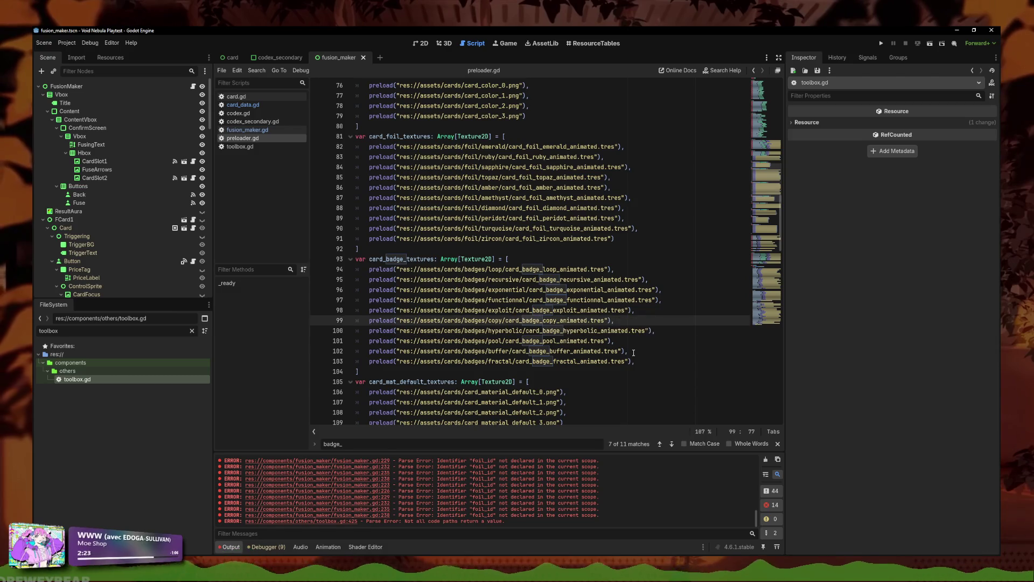
pyautogui.press('Down')
pyautogui.press('Down')
pyautogui.press('Down')
pyautogui.press('Down')
pyautogui.press('Down')
pyautogui.hotkey('alt', 'Up')
pyautogui.hotkey('alt', 'Up')
pyautogui.hotkey('alt', 'Up')
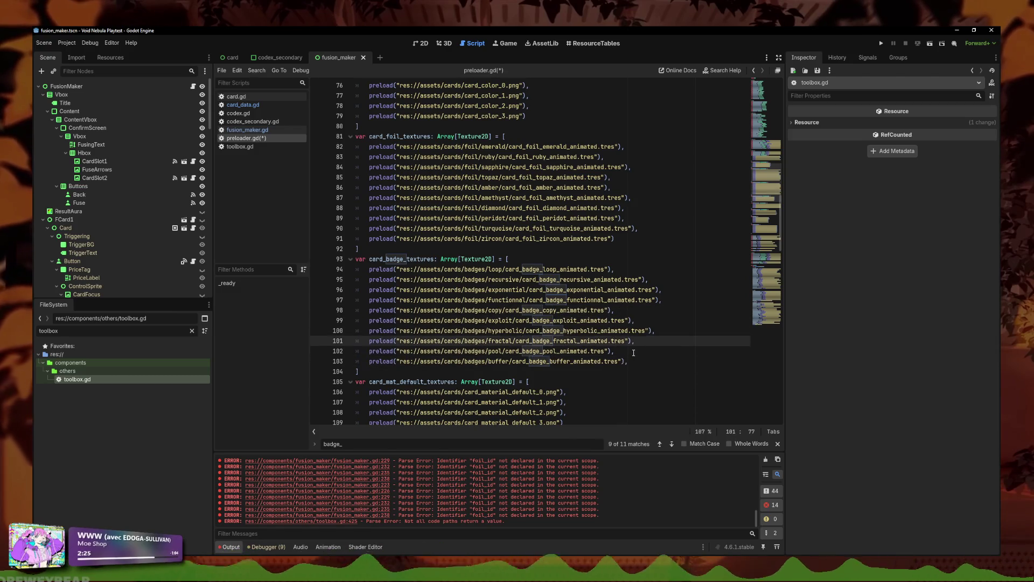
pyautogui.press('Down')
pyautogui.press('Down')
pyautogui.press('Down')
pyautogui.press('Down')
pyautogui.hotkey('alt', 'Up')
pyautogui.hotkey('alt', 'Up')
pyautogui.hotkey('alt', 'Up')
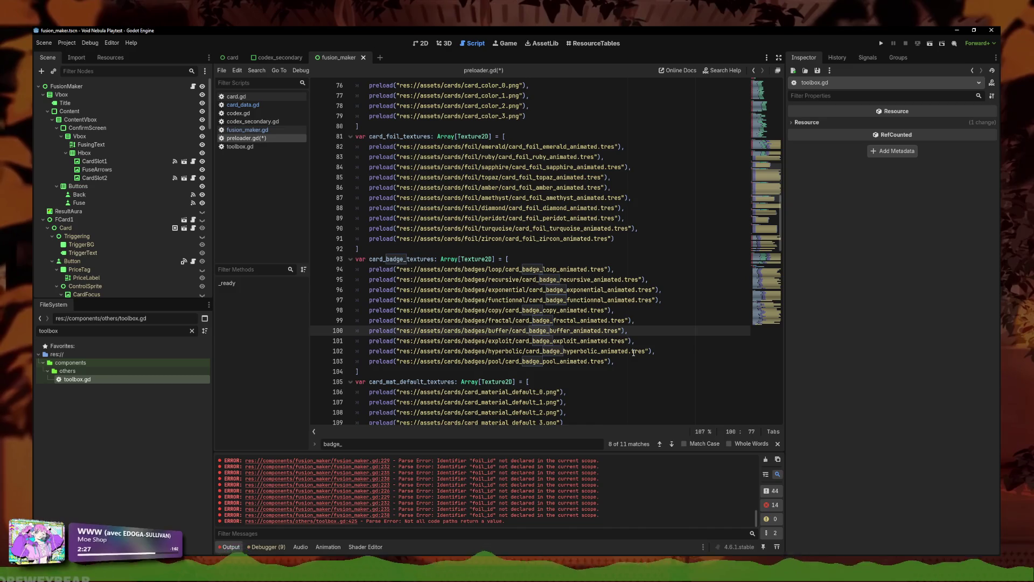
# Step: Move the pool and hyperbolic texture lines above exploit and save preloader.gd
pyautogui.click(243, 105)
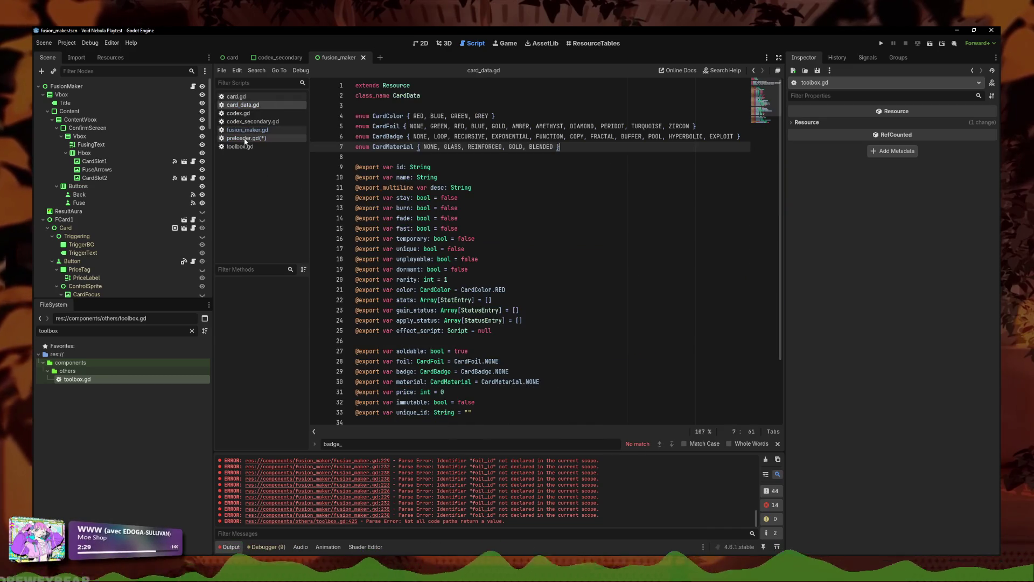
pyautogui.click(245, 139)
pyautogui.press('Down')
pyautogui.press('Down')
pyautogui.press('Down')
pyautogui.hotkey('alt', 'Up')
pyautogui.hotkey('alt', 'Up')
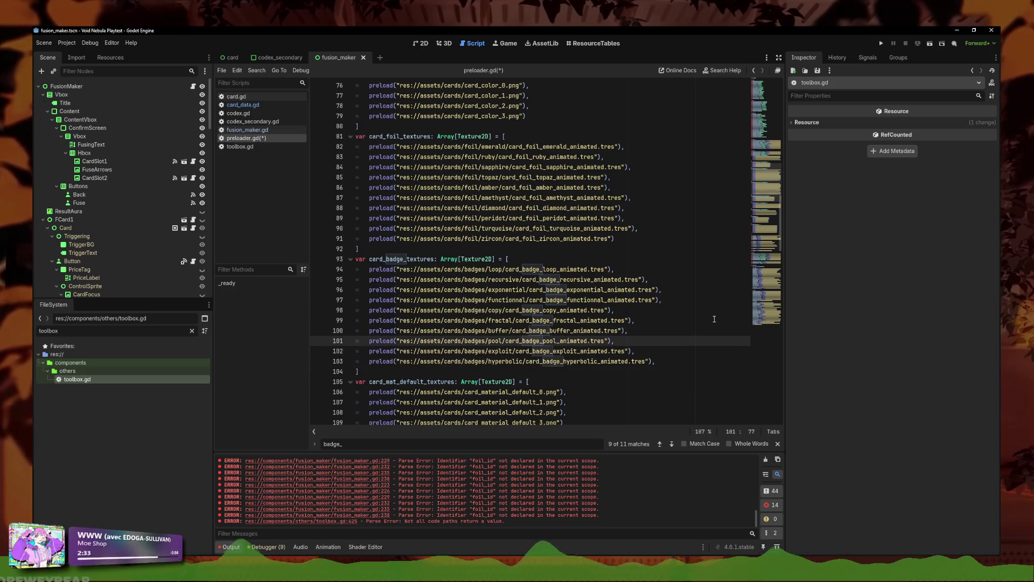
pyautogui.press('Down')
pyautogui.press('Down')
pyautogui.hotkey('alt', 'Up')
pyautogui.hotkey('ctrl', 's')
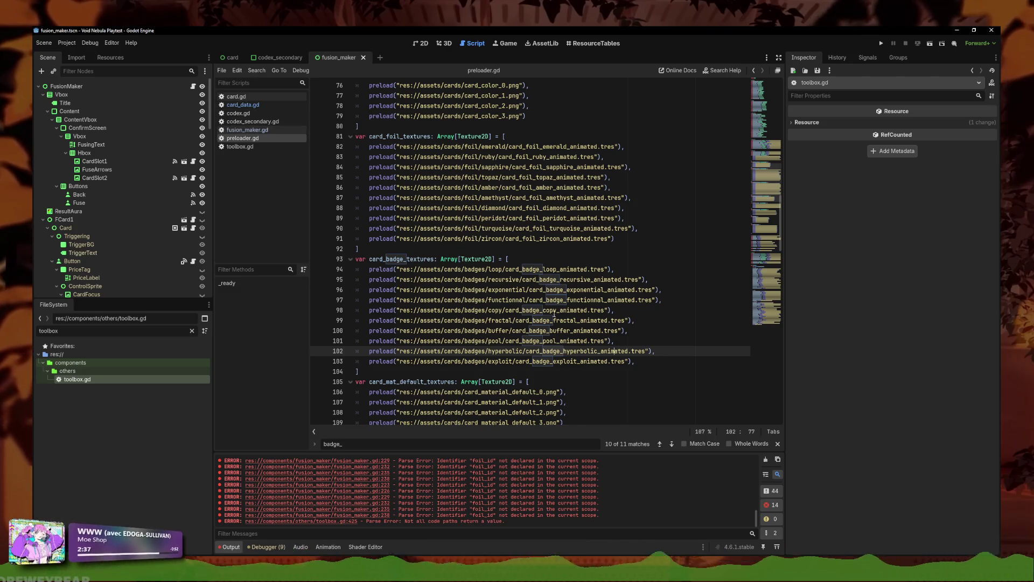
pyautogui.click(240, 146)
pyautogui.click(445, 198)
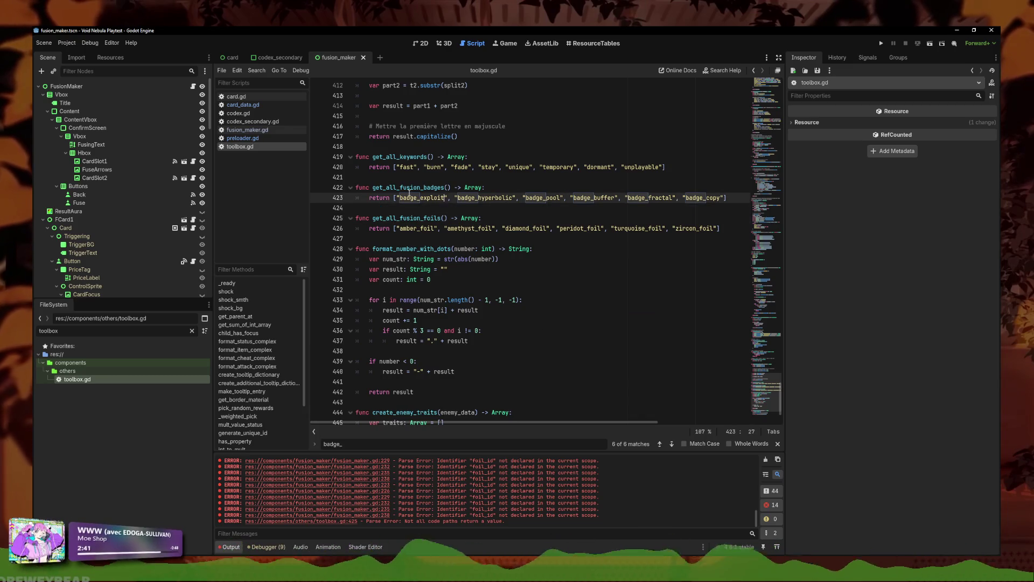
# Step: Check the badge order in card_data.gd, then move badge_fractal and badge_buffer to the end of toolbox.gd's badge list
pyautogui.click(243, 105)
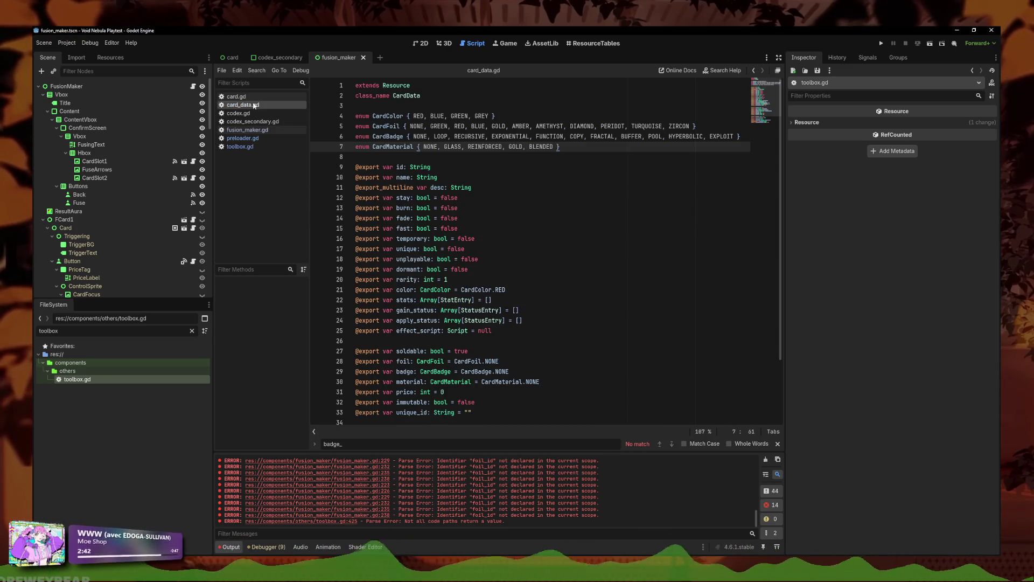
pyautogui.click(249, 148)
pyautogui.click(584, 206)
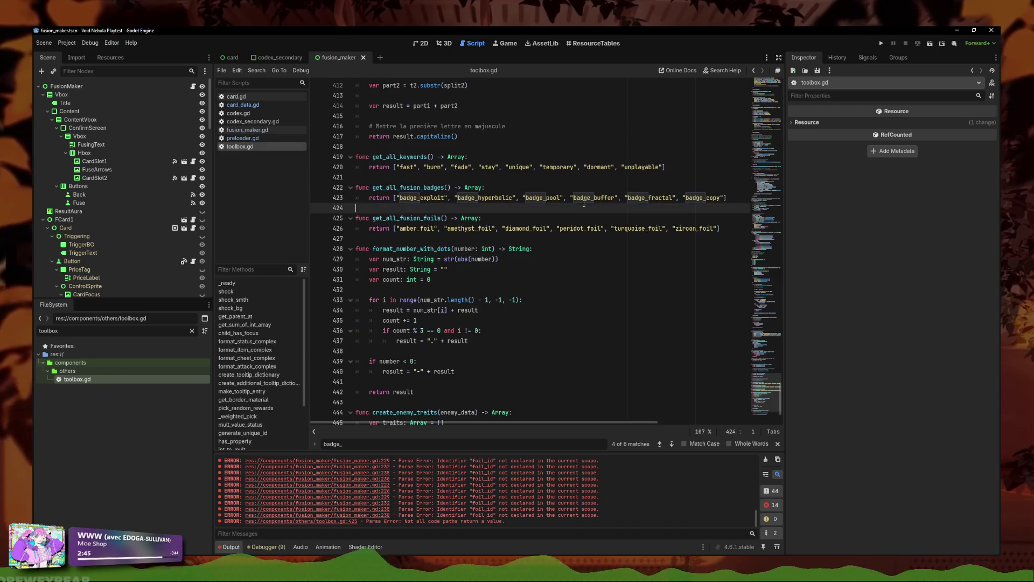
pyautogui.moveTo(676, 198); pyautogui.dragTo(622, 199)
pyautogui.click(725, 198)
pyautogui.write(',')
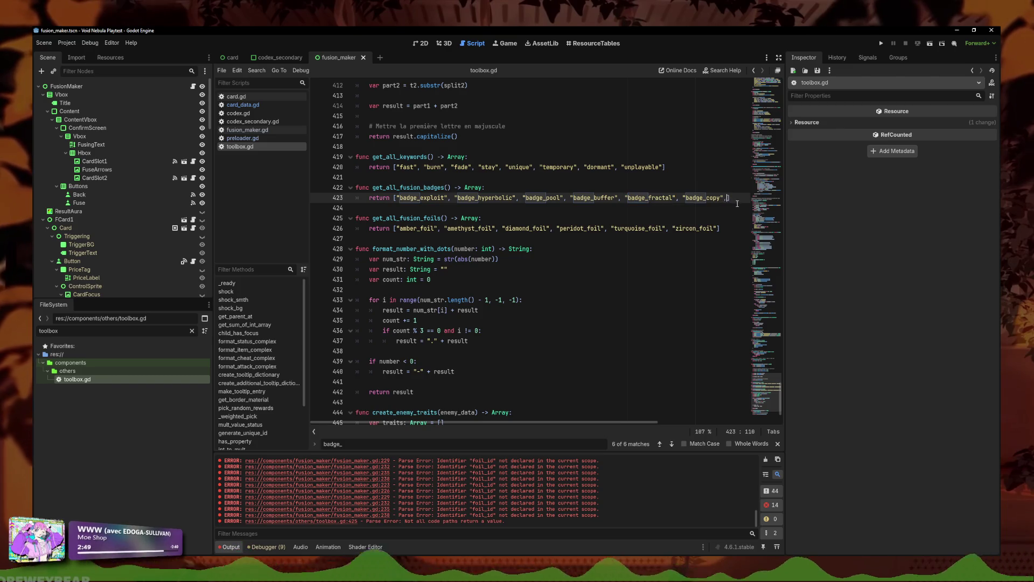
pyautogui.write('"badge_fractal"')
pyautogui.moveTo(574, 198); pyautogui.dragTo(525, 198)
pyautogui.hotkey('ctrl', 'c')
pyautogui.press('BackSpace')
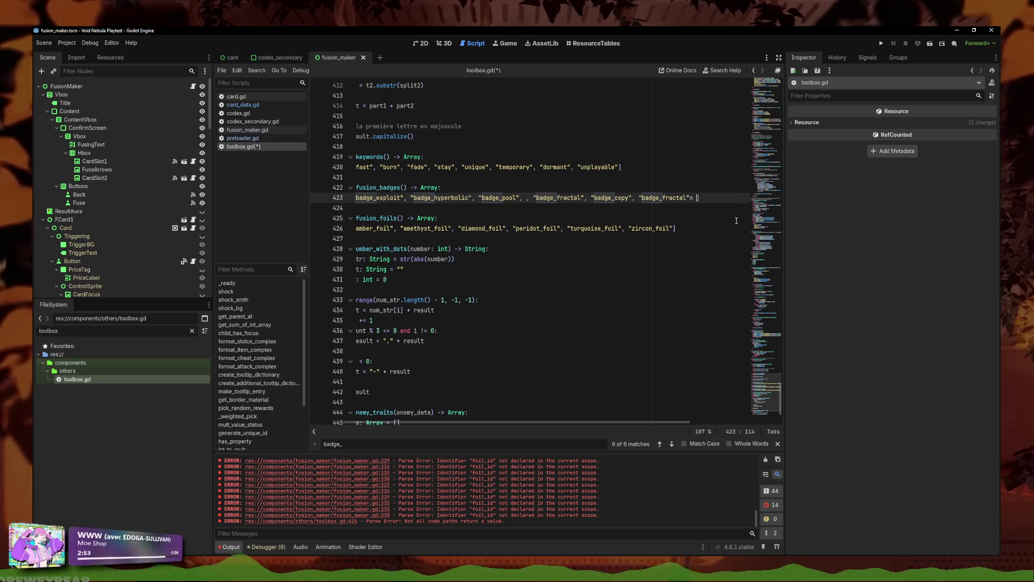
pyautogui.hotkey('ctrl', 'v')
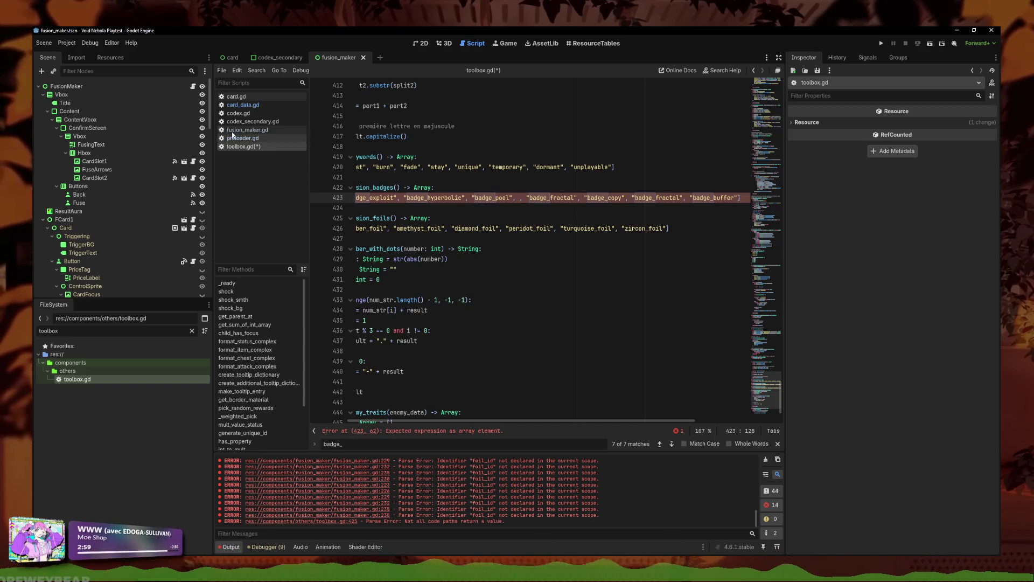
# Step: Rearrange badge_pool, badge_hyperbolic and badge_exploit so the badge list follows the enum order
pyautogui.click(254, 106)
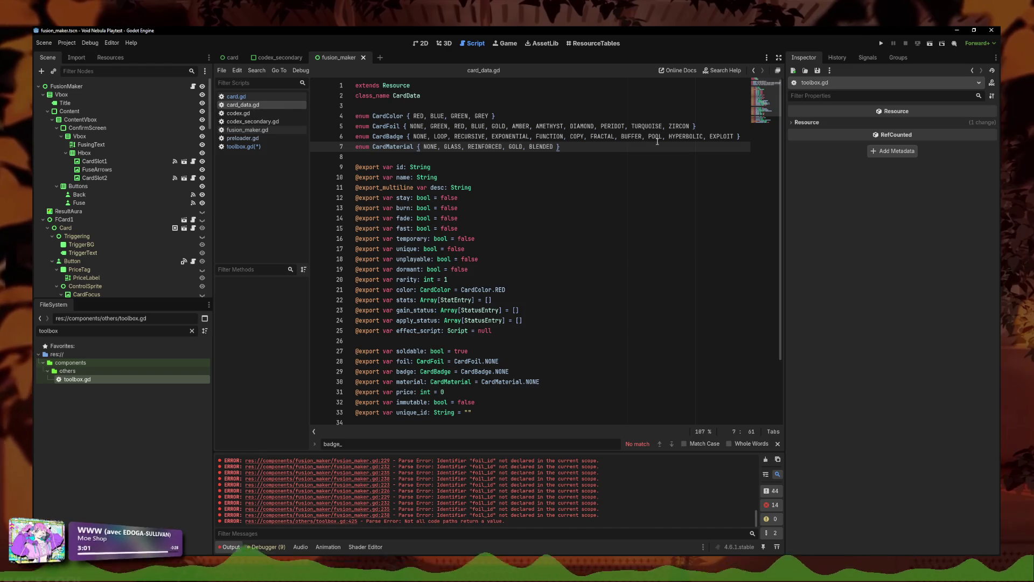
pyautogui.click(253, 147)
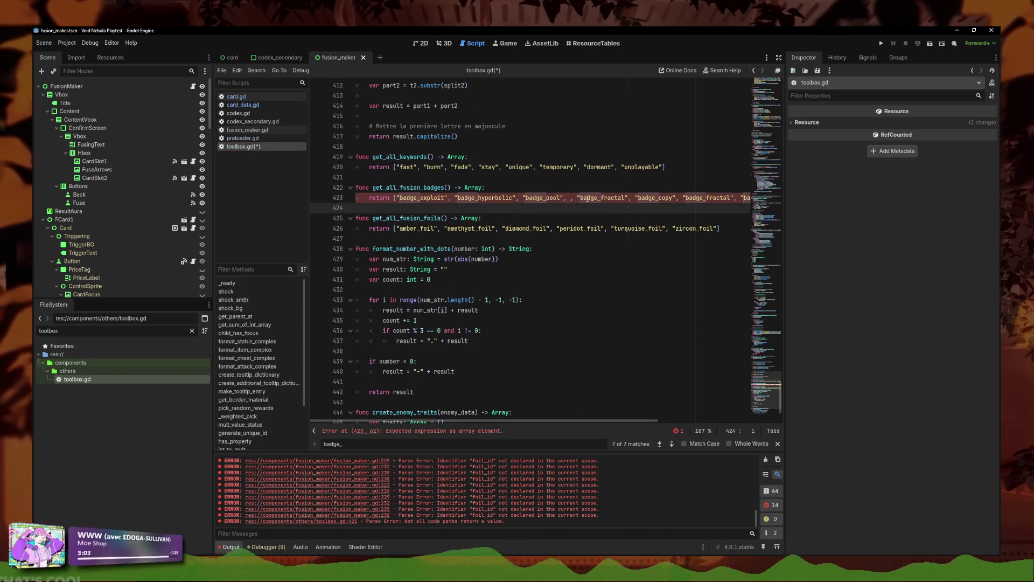
pyautogui.doubleClick(542, 198)
pyautogui.press('BackSpace')
pyautogui.moveTo(523, 198); pyautogui.dragTo(783, 201)
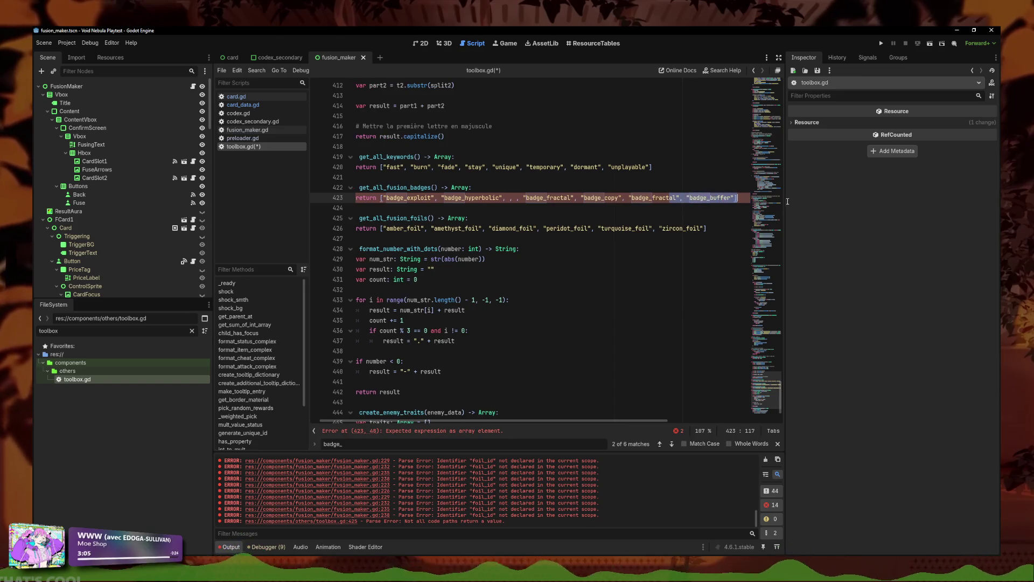
pyautogui.hotkey('ctrl', 'z')
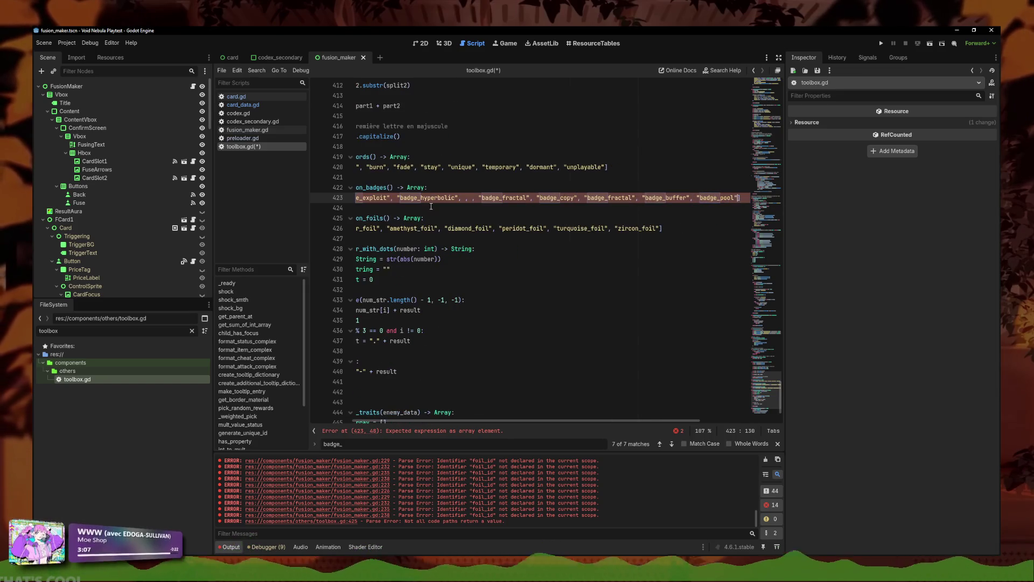
pyautogui.moveTo(458, 198); pyautogui.dragTo(391, 199)
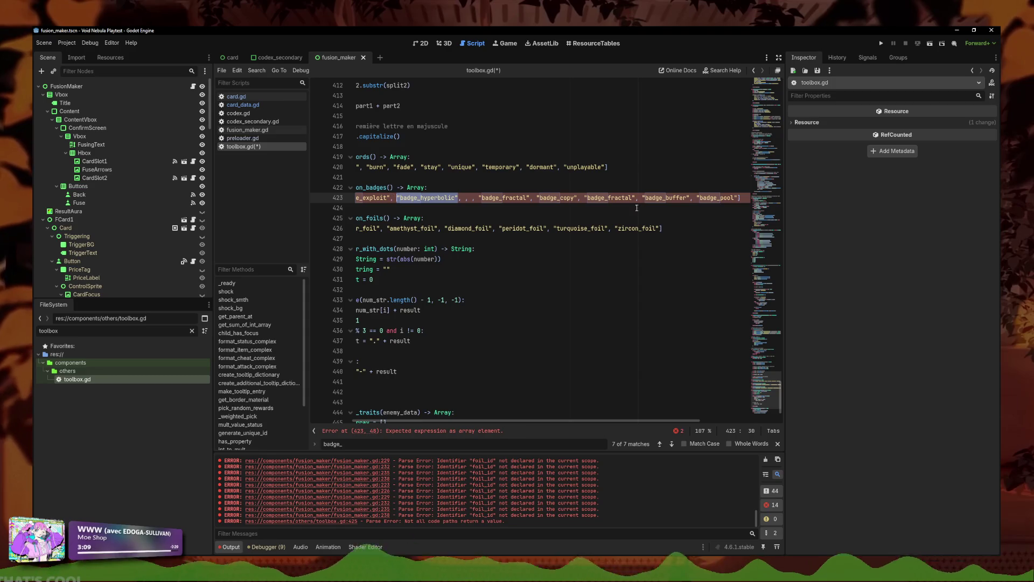
pyautogui.press('BackSpace')
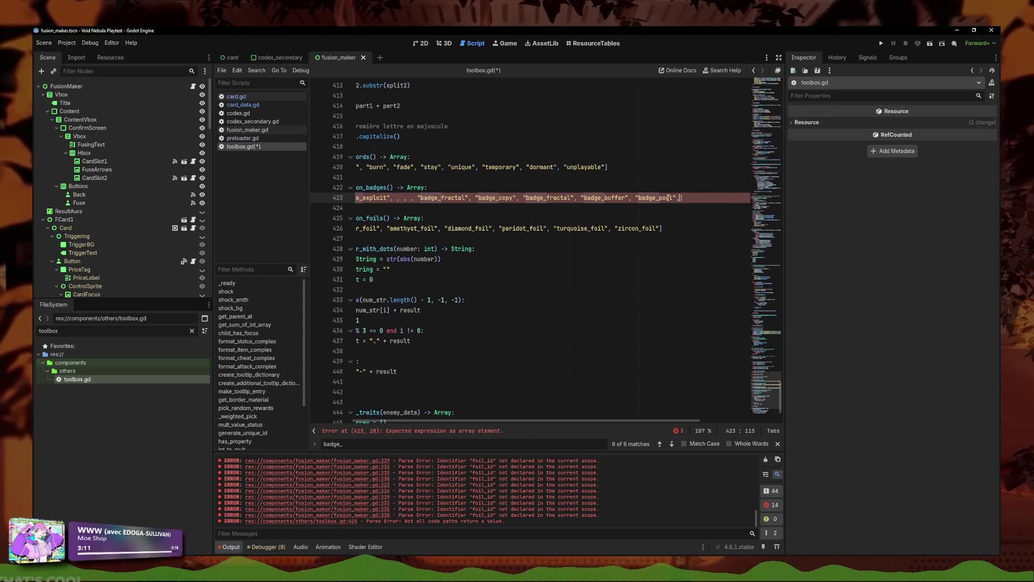
pyautogui.hotkey('ctrl', 'z')
pyautogui.hotkey('ctrl', 'z')
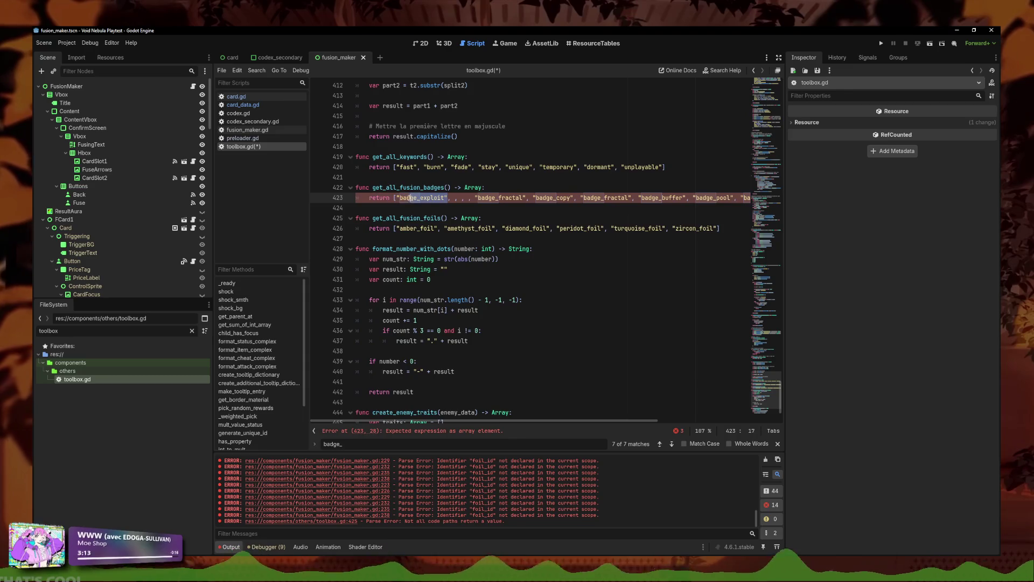
pyautogui.moveTo(499, 198); pyautogui.dragTo(723, 198)
pyautogui.press('End')
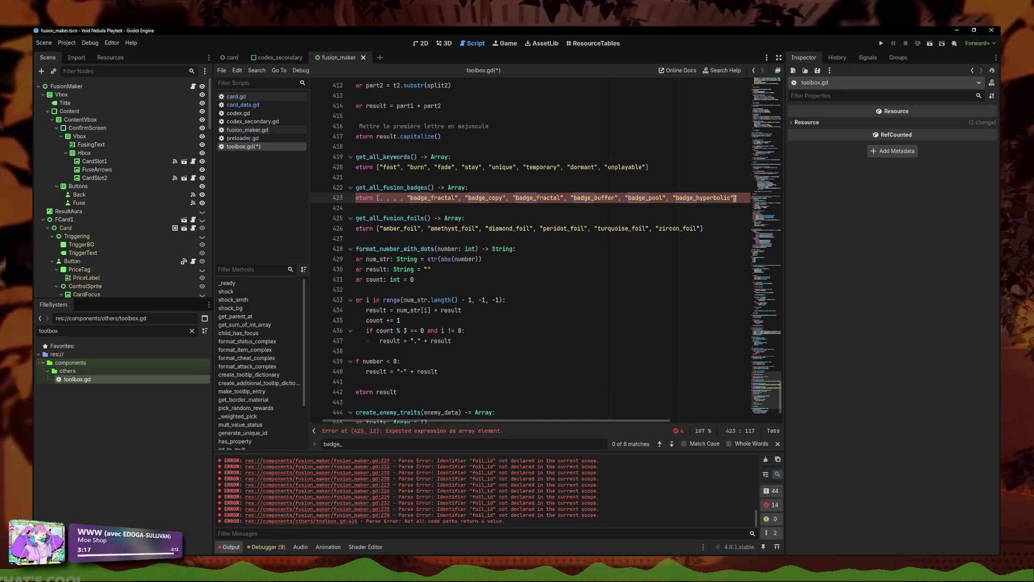
pyautogui.hotkey('ctrl', 'shift', 'z')
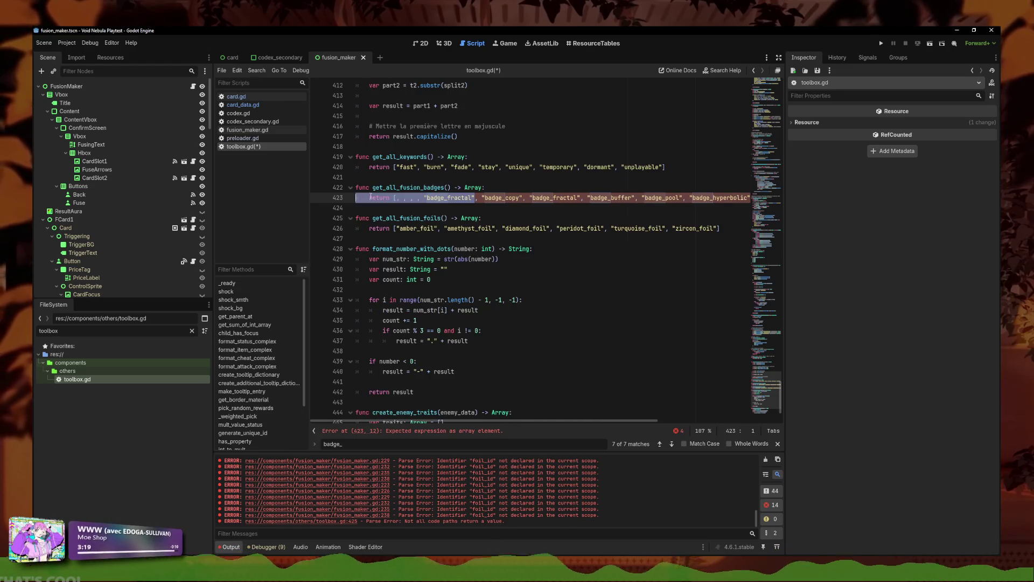
pyautogui.press('BackSpace')
pyautogui.press('BackSpace')
pyautogui.press('BackSpace')
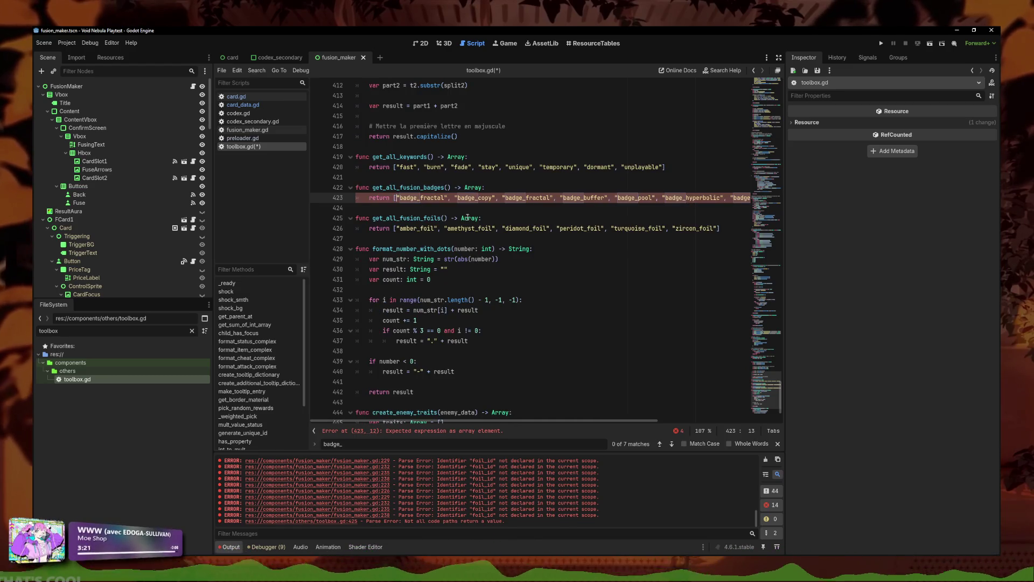
# Step: Save toolbox.gd with the reordered fusion badge list
pyautogui.click(492, 200)
pyautogui.hotkey('ctrl', 's')
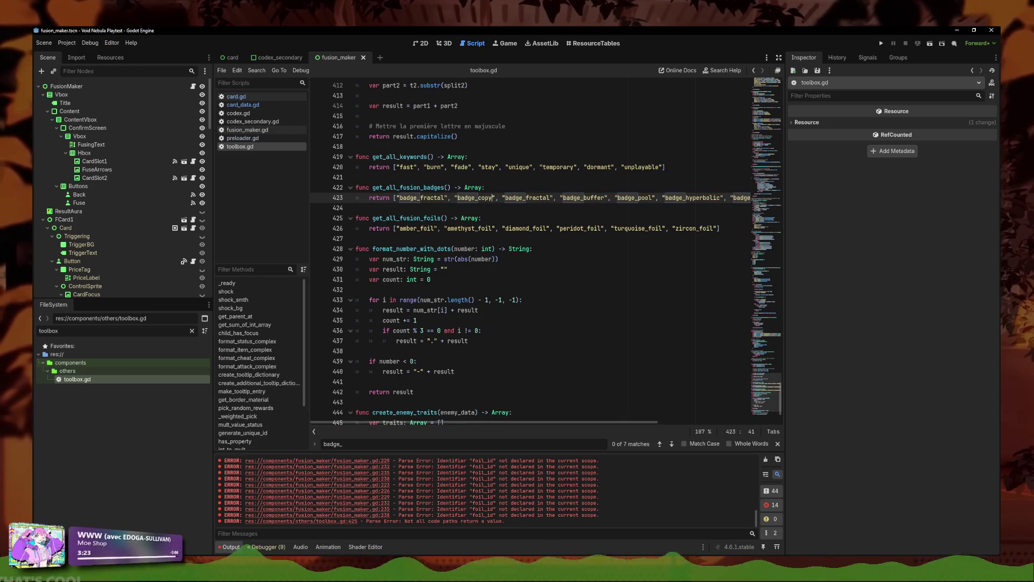
pyautogui.click(584, 198)
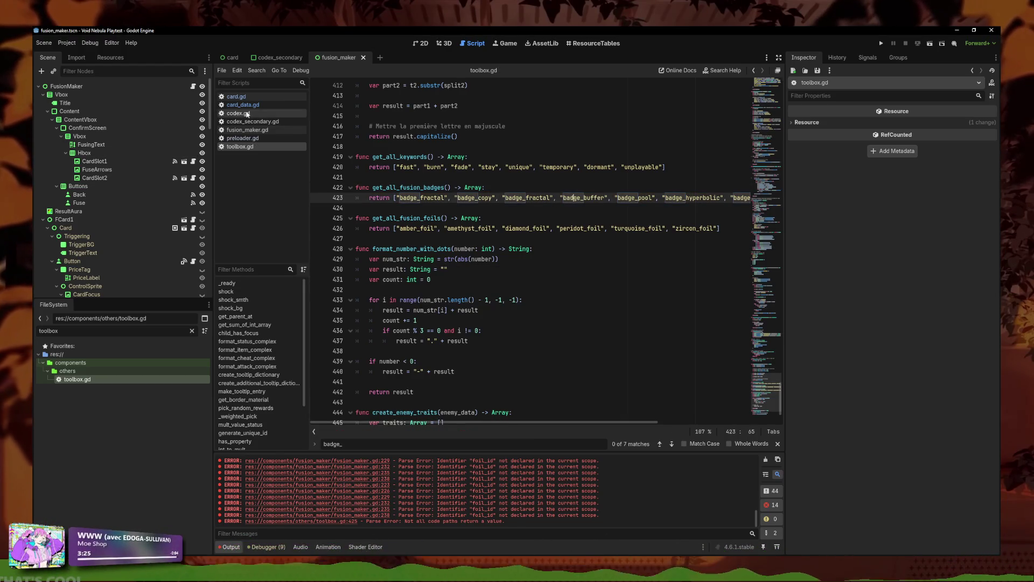
pyautogui.click(248, 130)
# Step: Delete the pick_combined_foil function and locate the separate foil merge block that still calls it
pyautogui.scroll(7, 472, 279)
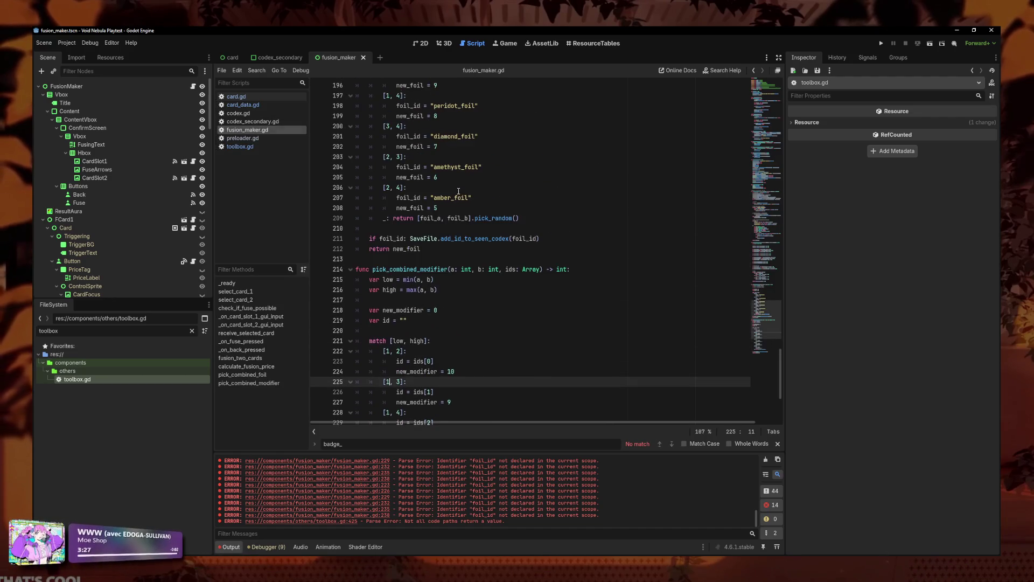
pyautogui.moveTo(463, 310)
pyautogui.mouseDown()
pyautogui.moveTo(377, 258)
pyautogui.moveTo(324, 146)
pyautogui.mouseUp()
pyautogui.press('BackSpace')
pyautogui.press('BackSpace')
pyautogui.press('BackSpace')
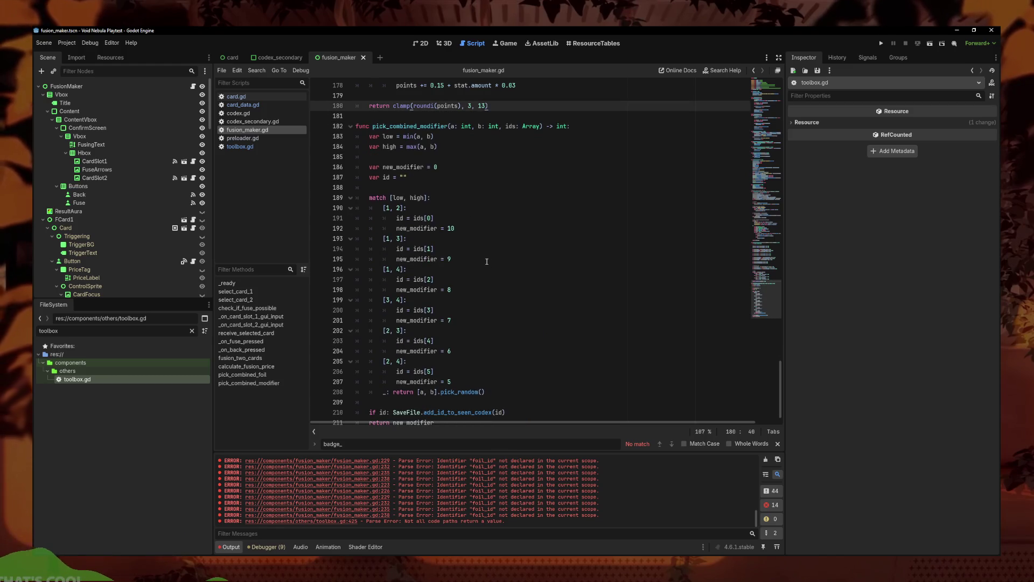
pyautogui.scroll(4, 486, 261)
pyautogui.scroll(2, 545, 278)
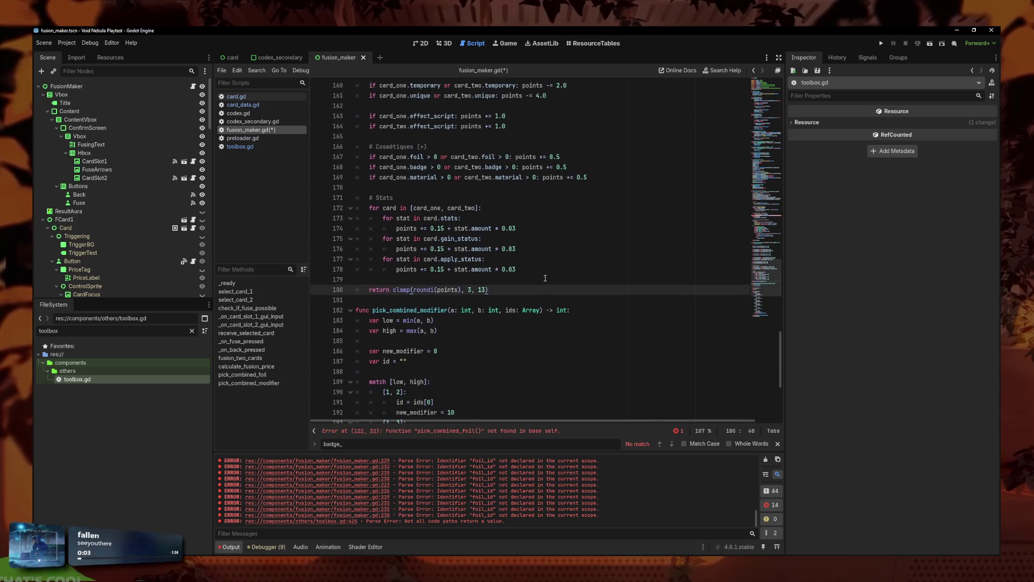
pyautogui.scroll(14, 545, 278)
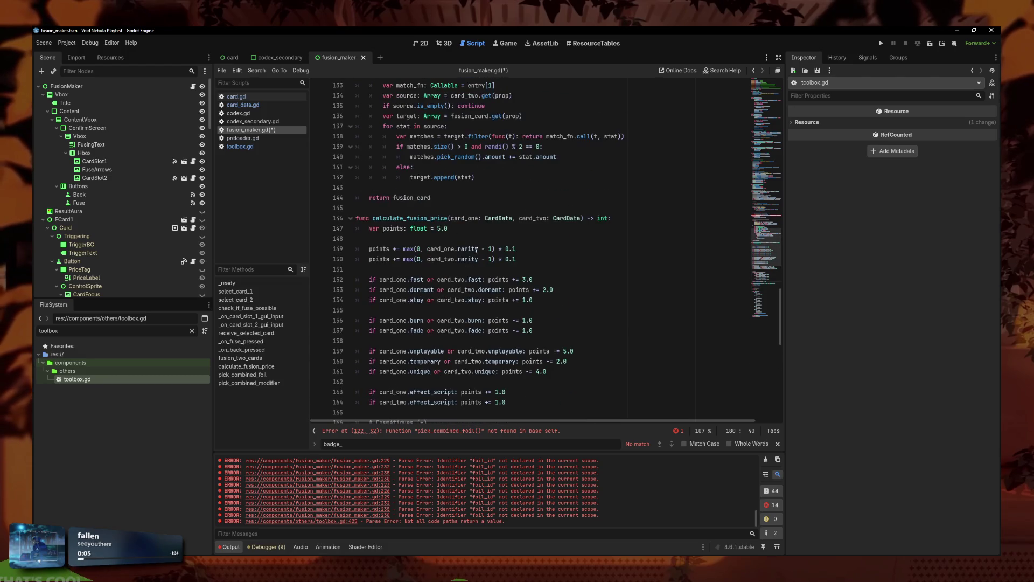
pyautogui.scroll(3, 510, 270)
pyautogui.click(671, 224)
pyautogui.press('Up')
pyautogui.press('Down')
pyautogui.press('Down')
pyautogui.press('Down')
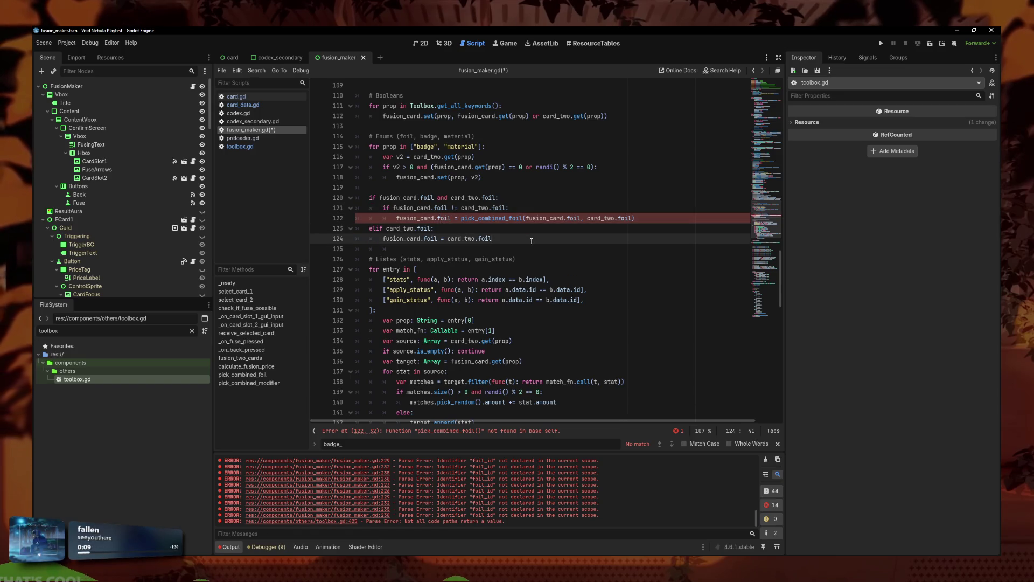
pyautogui.scroll(1, 531, 241)
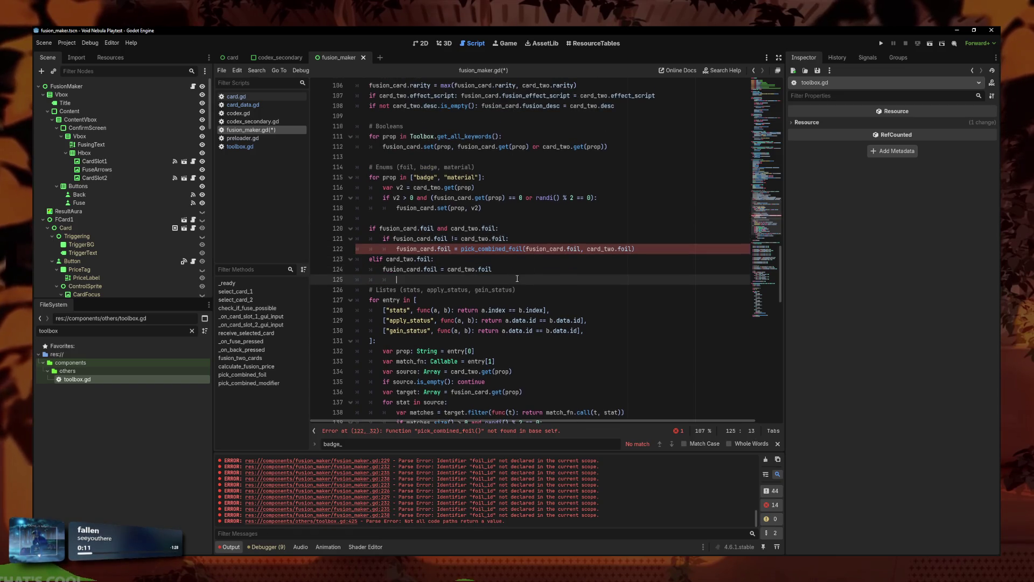
pyautogui.moveTo(385, 279); pyautogui.dragTo(319, 230)
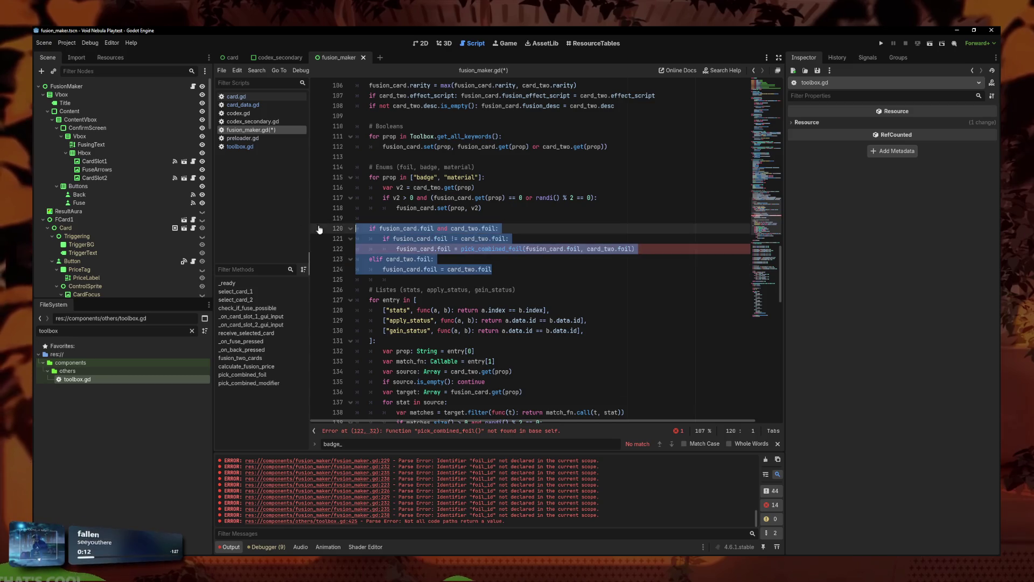
# Step: Add "foil" to the enum loop so it reads for prop in ["foil", "badge", "material"]:
pyautogui.click(415, 177)
pyautogui.write('"')
pyautogui.press('BackSpace')
pyautogui.write('foil", ')
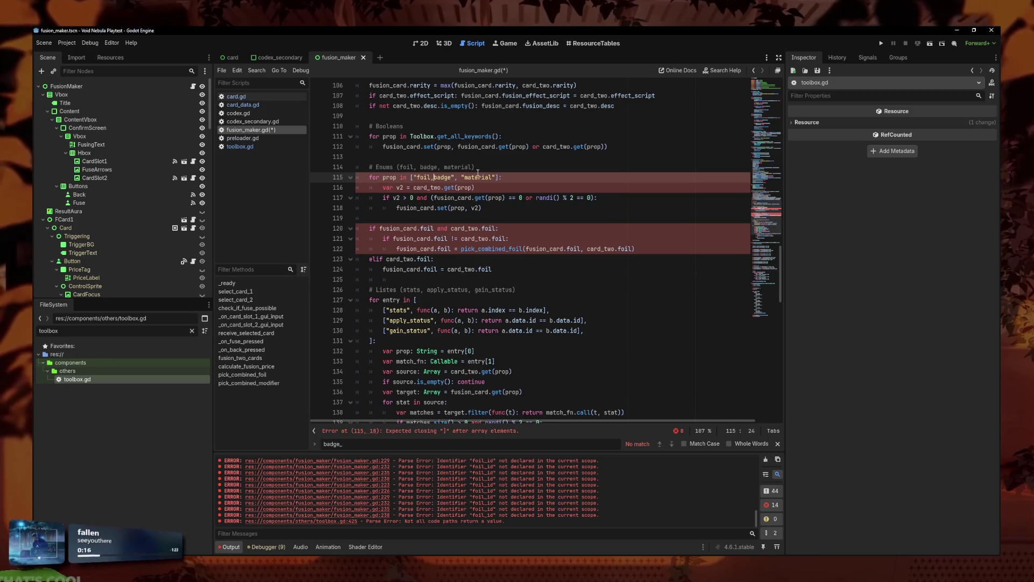
pyautogui.write('"')
pyautogui.press('Left')
pyautogui.press('Left')
pyautogui.press('Left')
pyautogui.write('"')
pyautogui.press('Right')
pyautogui.press('Right')
pyautogui.press('Right')
pyautogui.press('Down')
pyautogui.press('Down')
pyautogui.press('Down')
pyautogui.press('End')
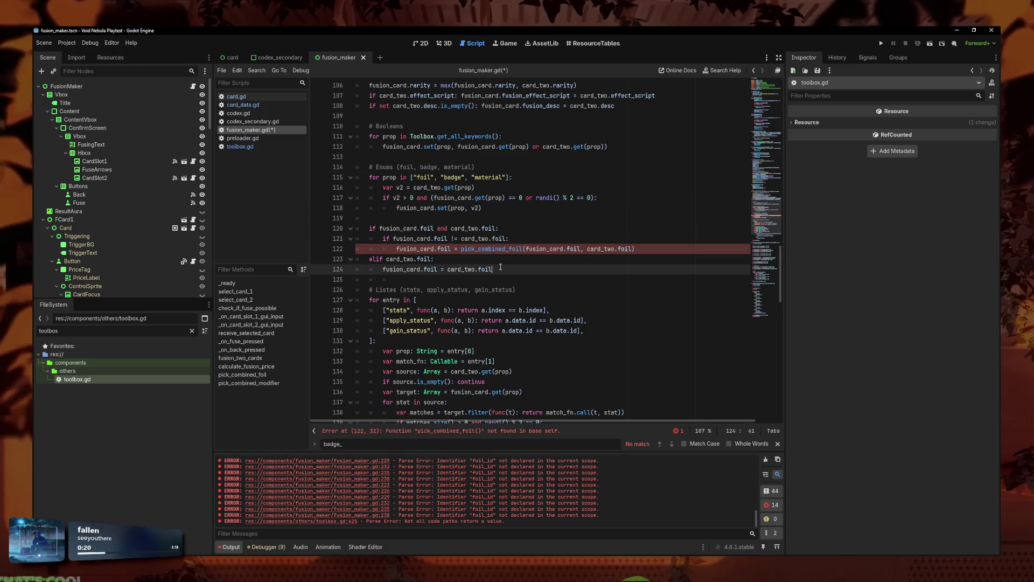
pyautogui.click(639, 250)
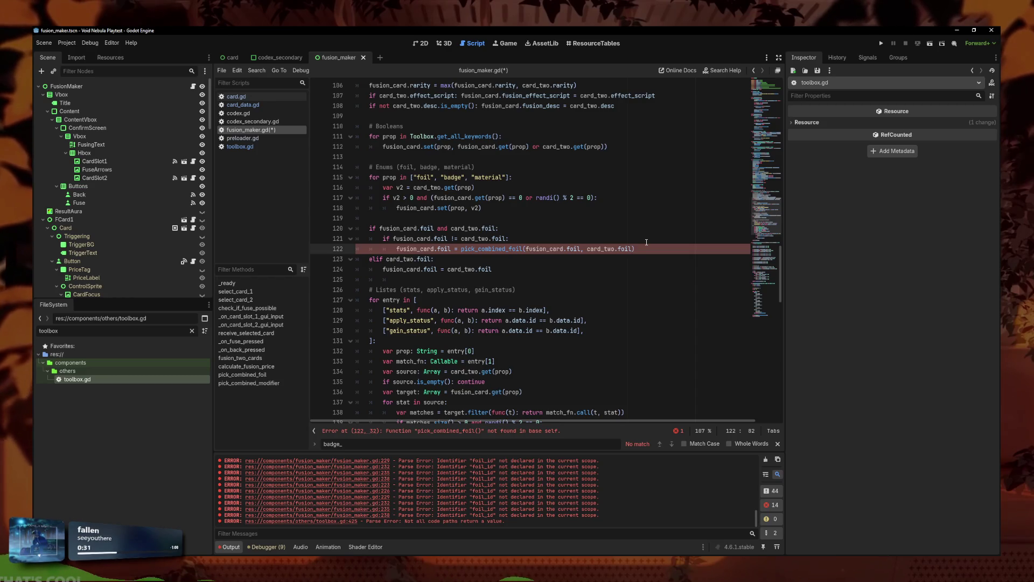
# Step: Review the enum loop's merge condition and set call, trying and undoing a replacement
pyautogui.moveTo(493, 269)
pyautogui.mouseDown()
pyautogui.moveTo(410, 260)
pyautogui.moveTo(332, 229)
pyautogui.mouseUp()
pyautogui.moveTo(485, 208)
pyautogui.mouseDown()
pyautogui.moveTo(528, 198)
pyautogui.moveTo(383, 188)
pyautogui.mouseUp()
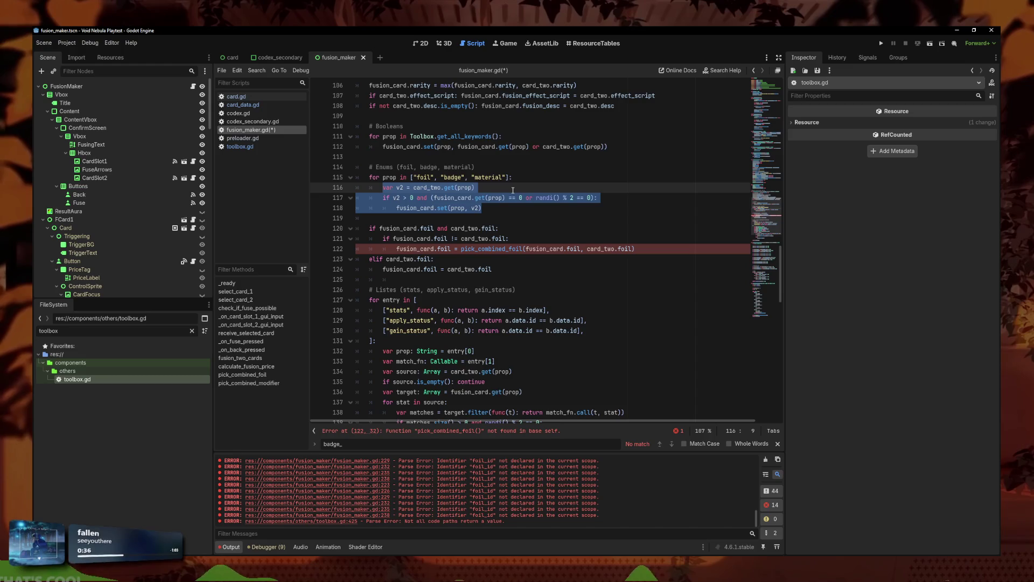
pyautogui.moveTo(485, 218)
pyautogui.mouseDown()
pyautogui.moveTo(377, 198)
pyautogui.moveTo(386, 197)
pyautogui.mouseUp()
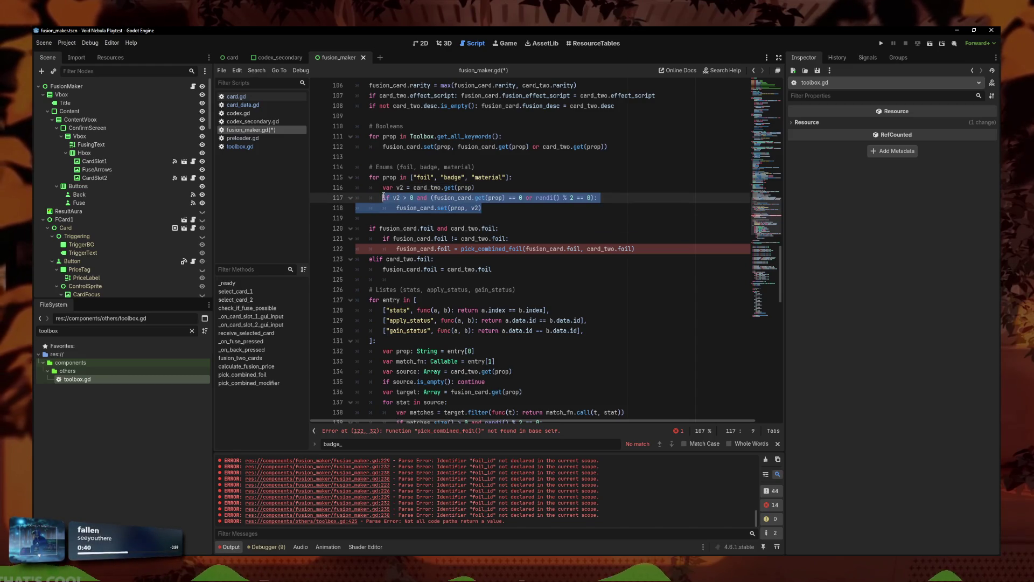
pyautogui.click(496, 207)
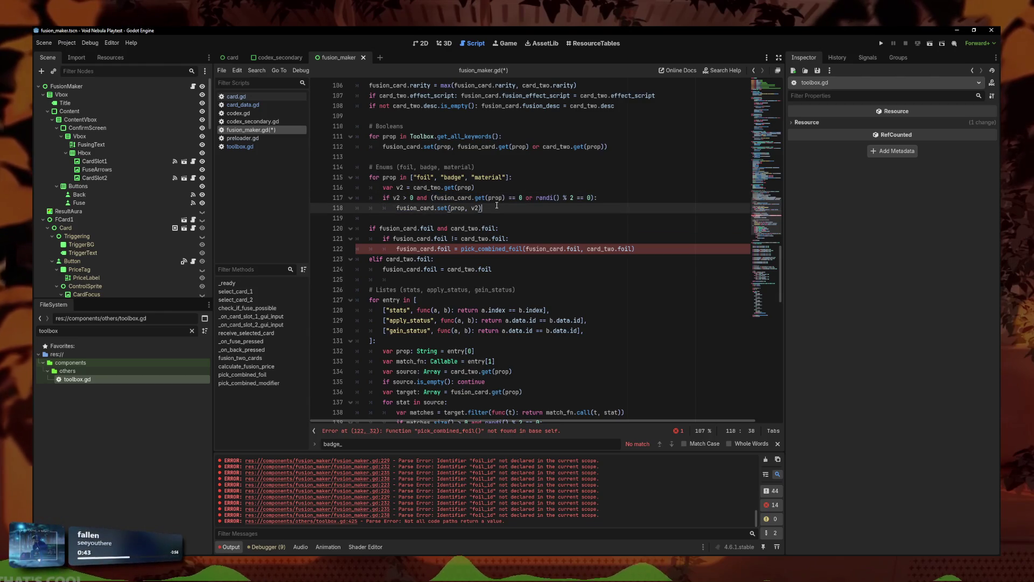
pyautogui.click(437, 187)
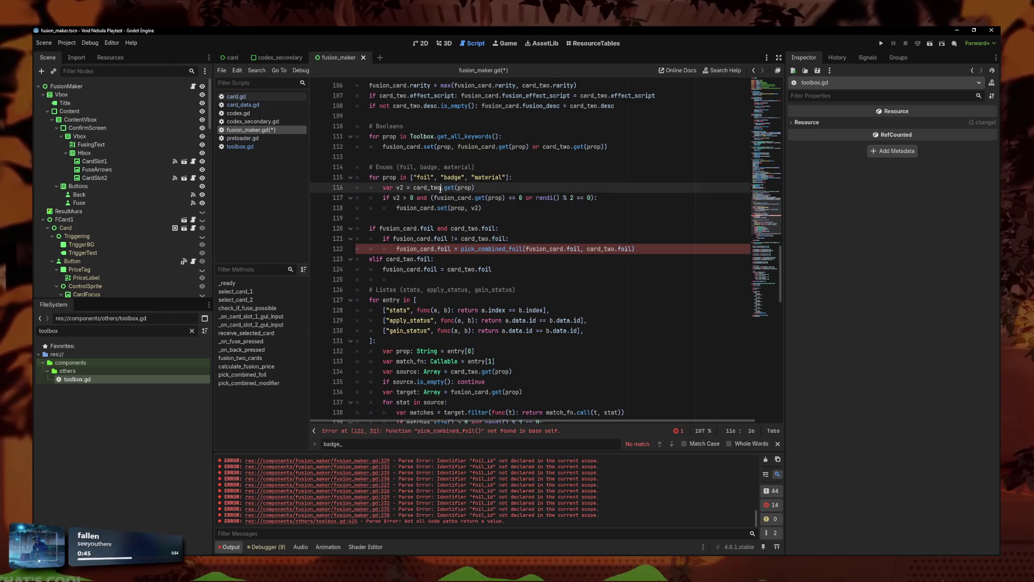
pyautogui.click(472, 197)
pyautogui.hotkey('ctrl', 'Left')
pyautogui.moveTo(482, 210); pyautogui.dragTo(383, 198)
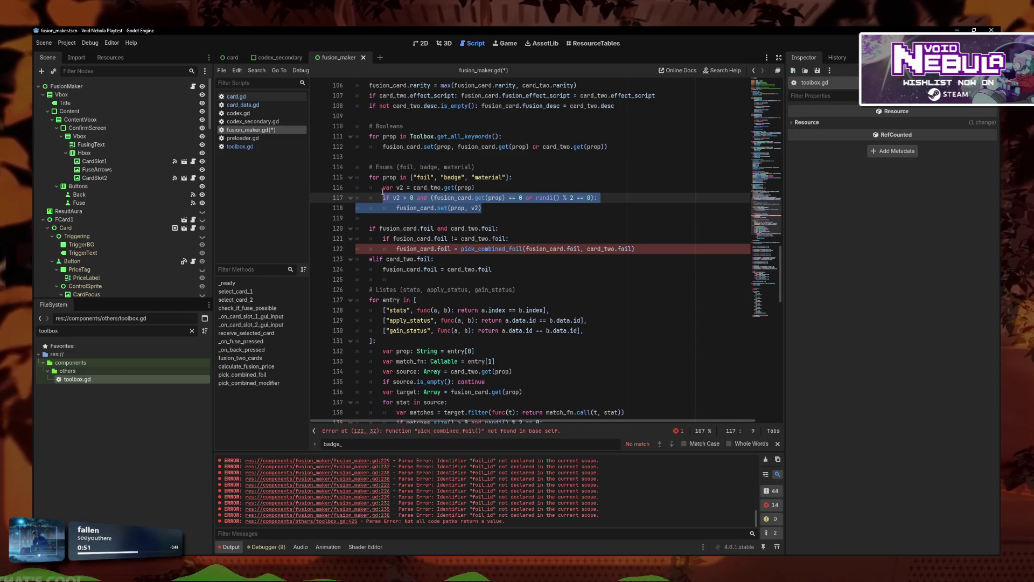
pyautogui.press('BackSpace')
pyautogui.write('if fusion')
pyautogui.hotkey('ctrl', 'z')
pyautogui.hotkey('ctrl', 'z')
pyautogui.hotkey('ctrl', 'z')
# Step: Add var v1 = fusion_card.get(prop) above the v2 declaration in the loop
pyautogui.press('Home')
pyautogui.press('Return')
pyautogui.press('Up')
pyautogui.write('v')
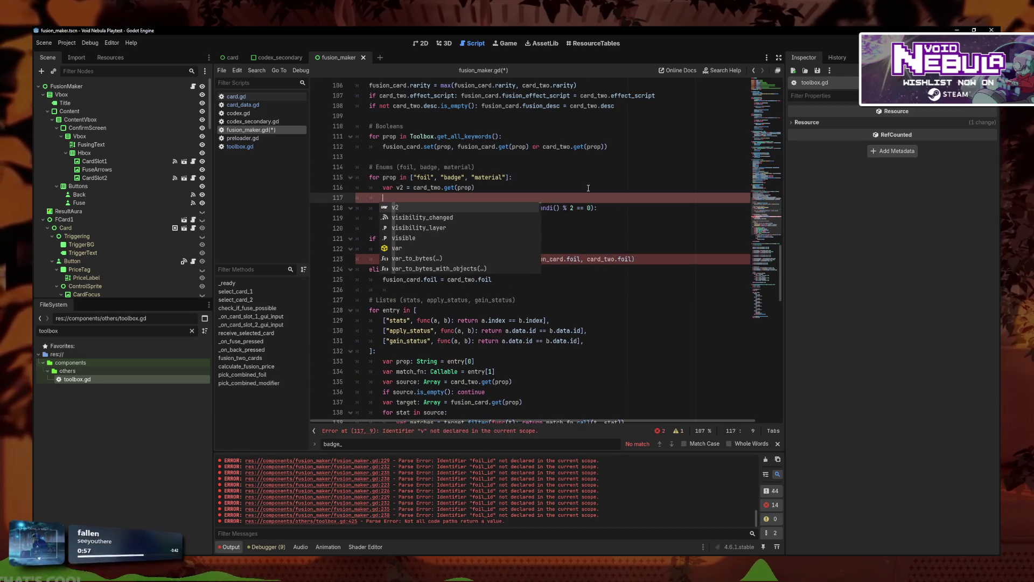
pyautogui.hotkey('alt', 'Up')
pyautogui.write('var v1 = fusion_card.get(prop)')
# Step: Replace the old merge condition with if v1 != v2: and open its body
pyautogui.press('Down')
pyautogui.press('Down')
pyautogui.press('Down')
pyautogui.keyDown('shift'); pyautogui.click(390, 214); pyautogui.keyUp('shift')
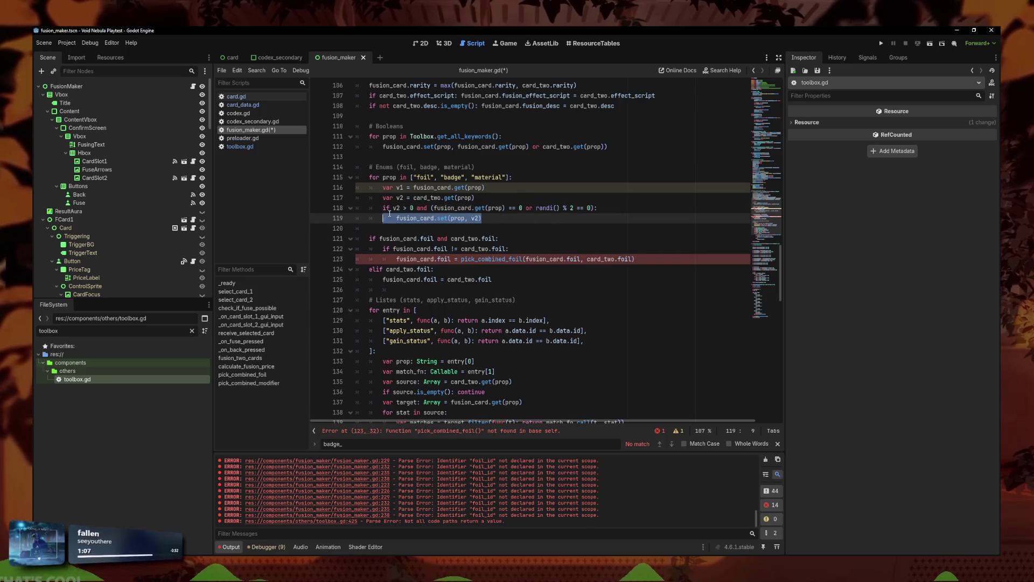
pyautogui.hotkey('shift', 'Up')
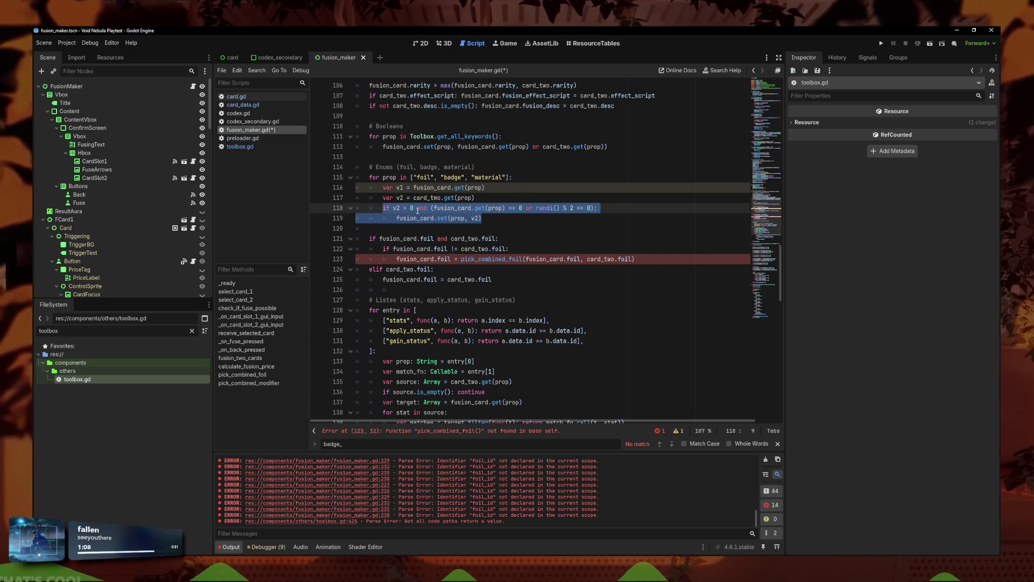
pyautogui.press('BackSpace')
pyautogui.write('if v')
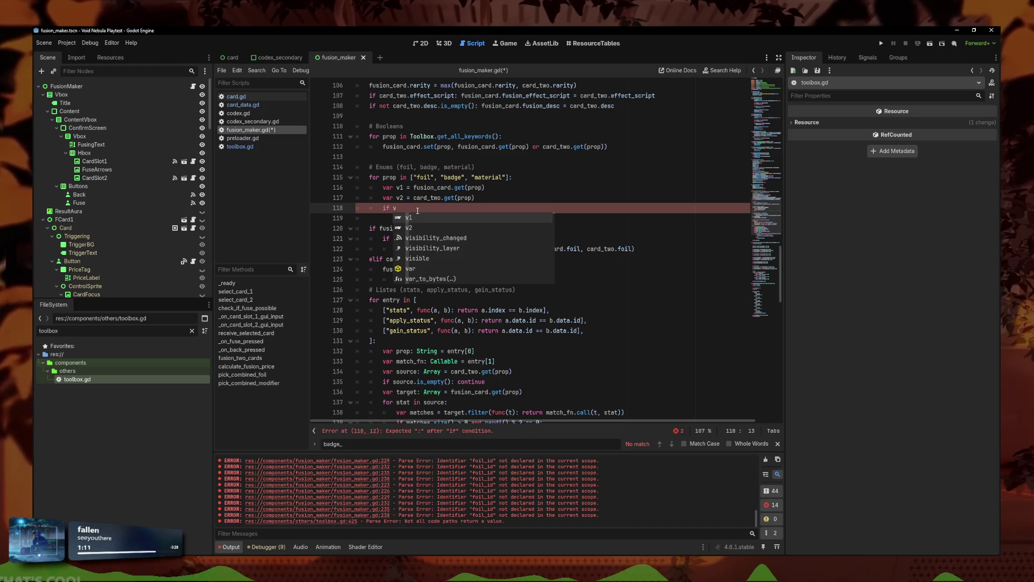
pyautogui.press('Return')
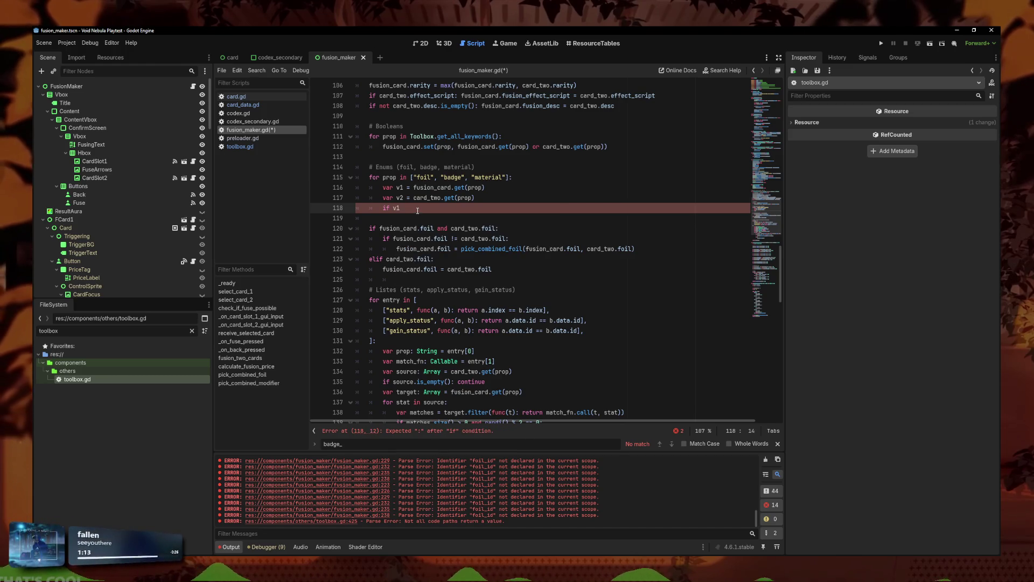
pyautogui.write(' and v2')
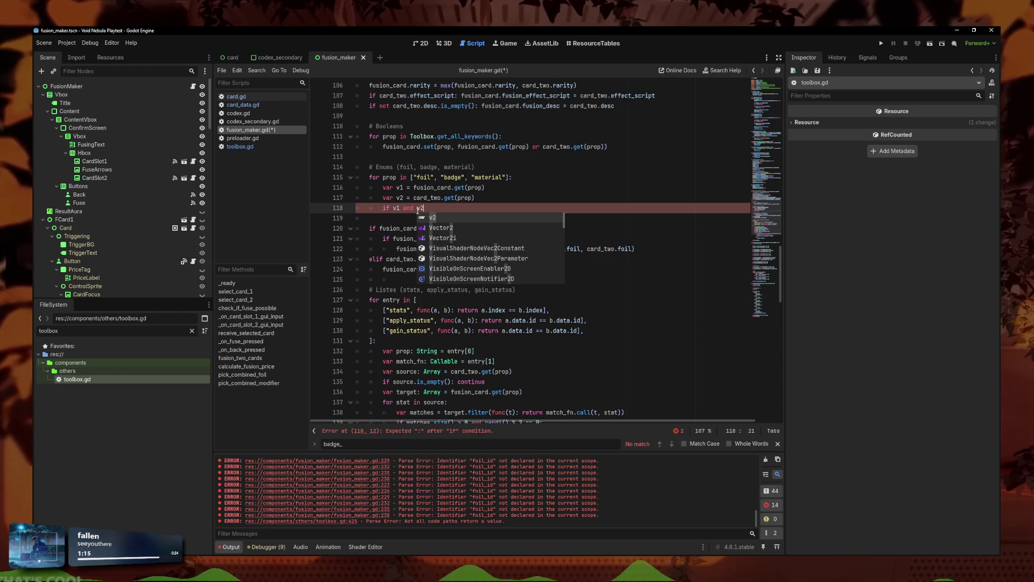
pyautogui.write(':')
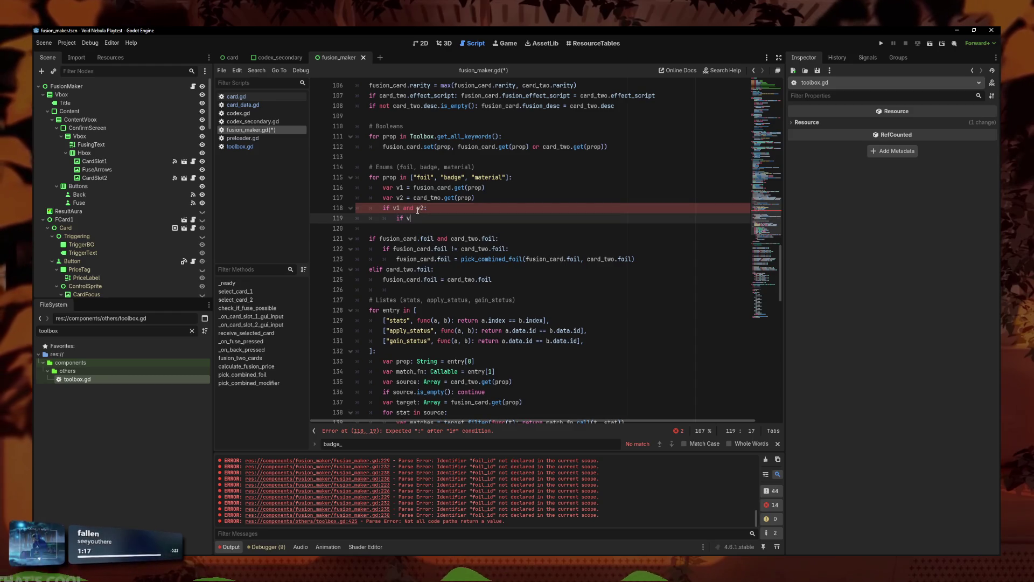
pyautogui.write('1 !=')
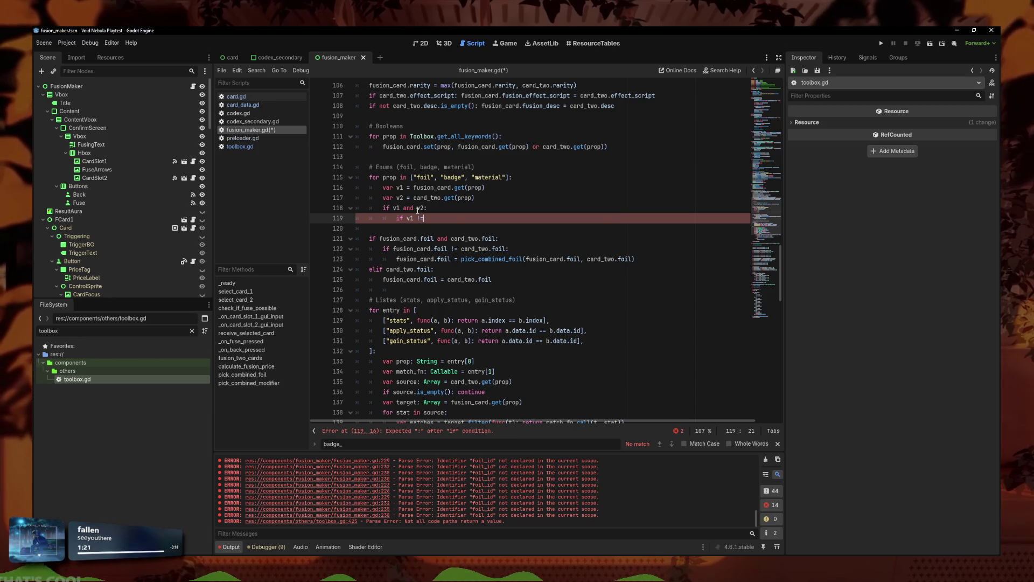
pyautogui.write(' v2:')
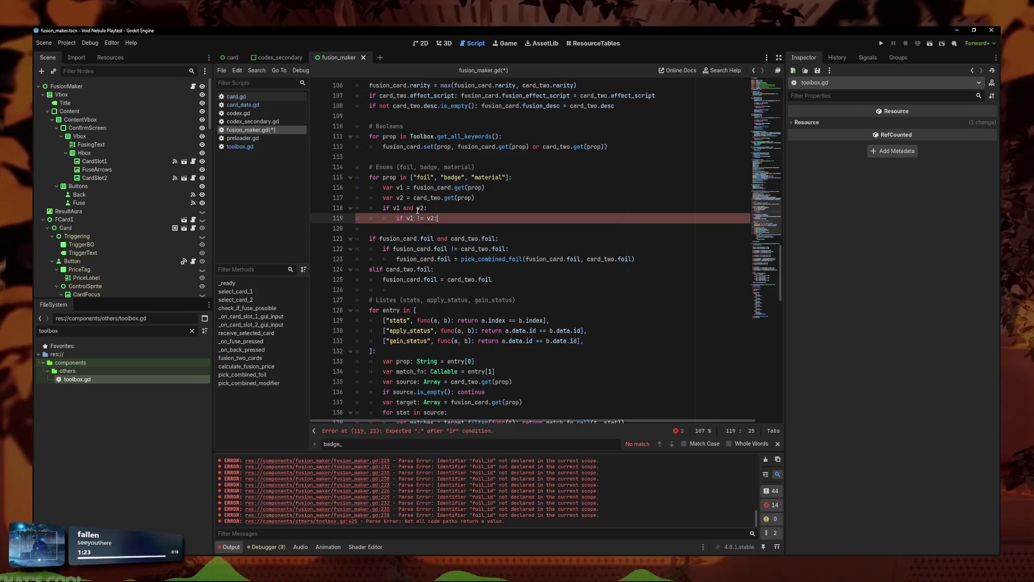
pyautogui.press('Return')
pyautogui.write('fusion')
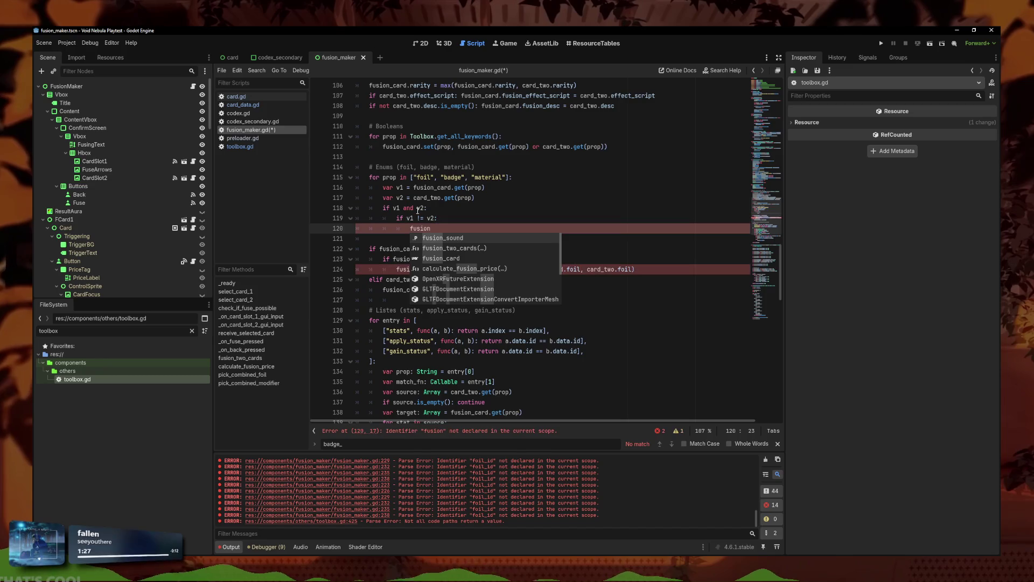
pyautogui.press('BackSpace')
pyautogui.press('BackSpace')
pyautogui.press('BackSpace')
pyautogui.press('BackSpace')
pyautogui.press('BackSpace')
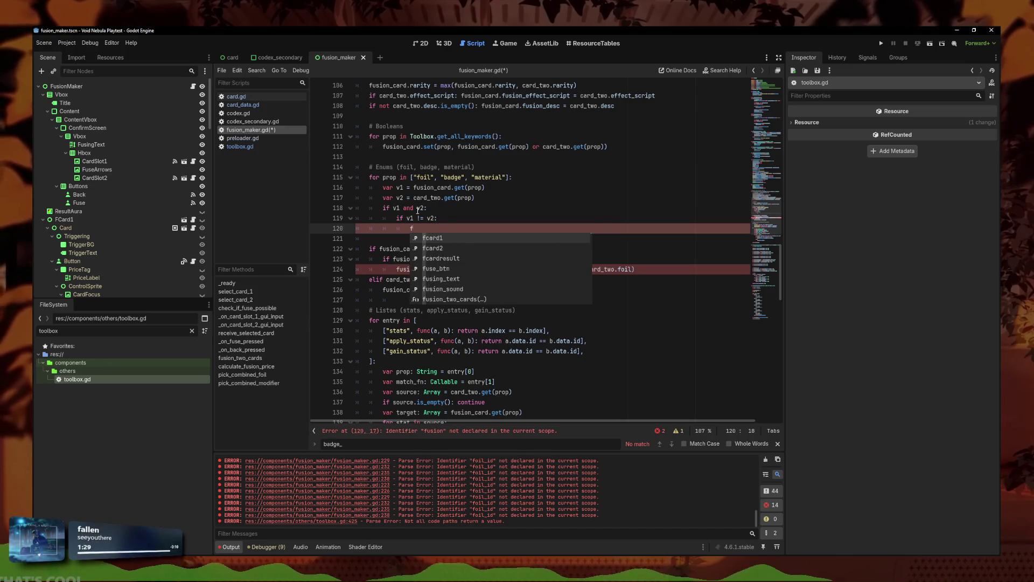
pyautogui.write('v1')
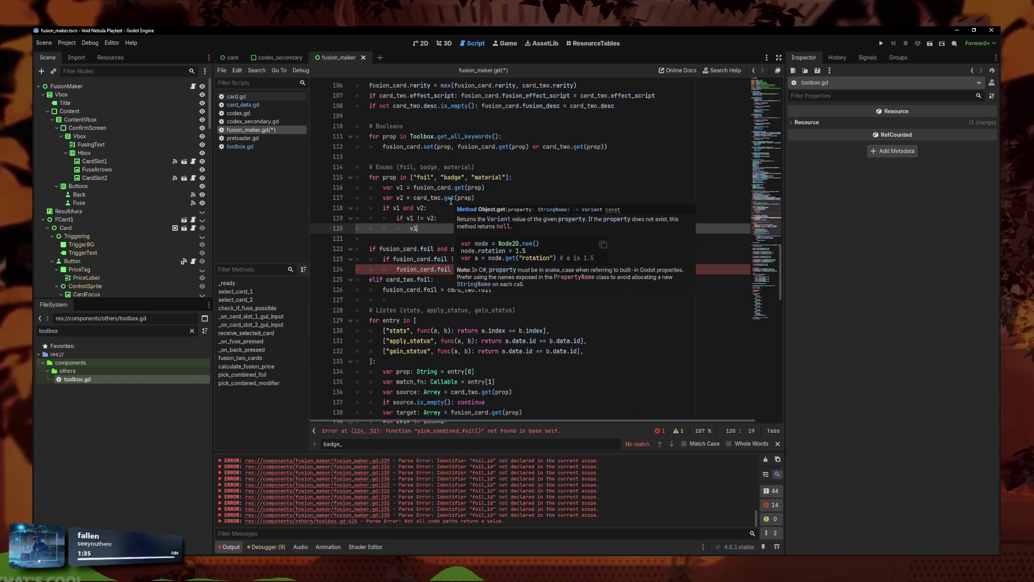
pyautogui.press('BackSpace')
pyautogui.press('BackSpace')
pyautogui.write('f')
pyautogui.press('BackSpace')
pyautogui.press('BackSpace')
pyautogui.press('BackSpace')
pyautogui.press('BackSpace')
pyautogui.press('BackSpace')
pyautogui.press('BackSpace')
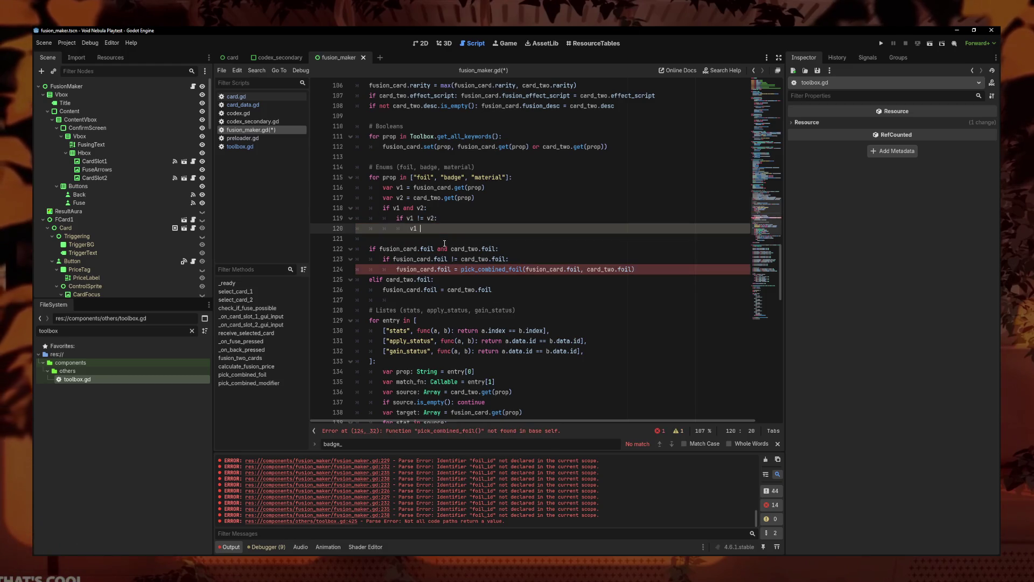
# Step: Copy the pick_combined_foil call into v1 = and change its arguments to v1, v2
pyautogui.moveTo(635, 268)
pyautogui.mouseDown()
pyautogui.moveTo(459, 269)
pyautogui.moveTo(635, 269)
pyautogui.mouseUp()
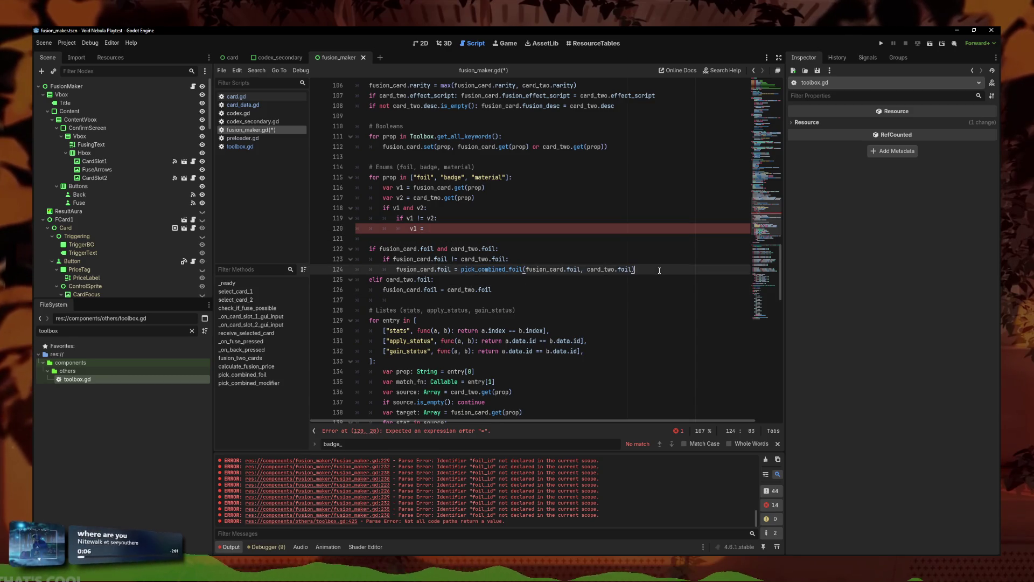
pyautogui.moveTo(635, 269); pyautogui.dragTo(465, 270)
pyautogui.click(538, 310)
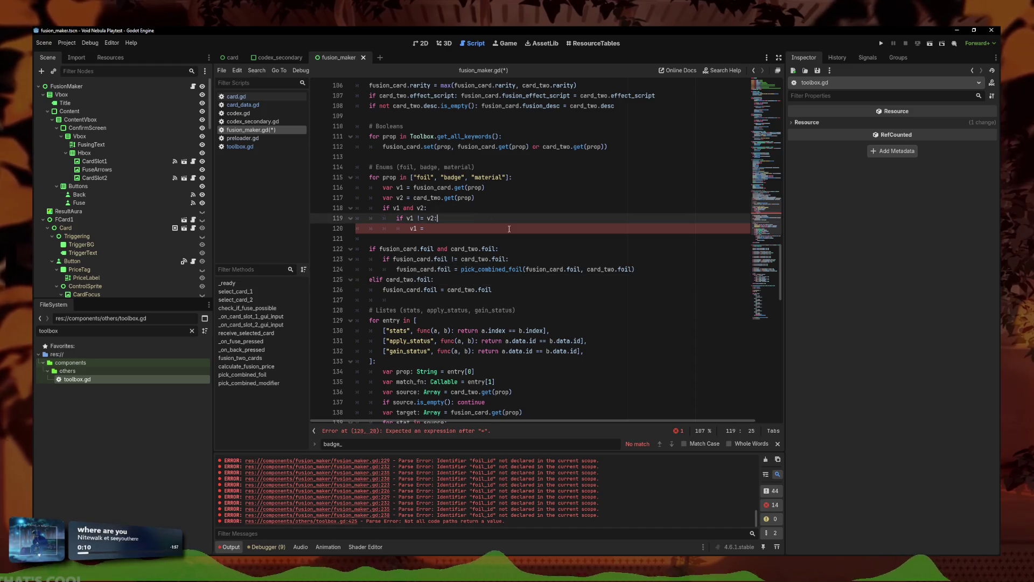
pyautogui.click(647, 272)
pyautogui.moveTo(647, 269); pyautogui.dragTo(461, 269)
pyautogui.hotkey('ctrl', 'c')
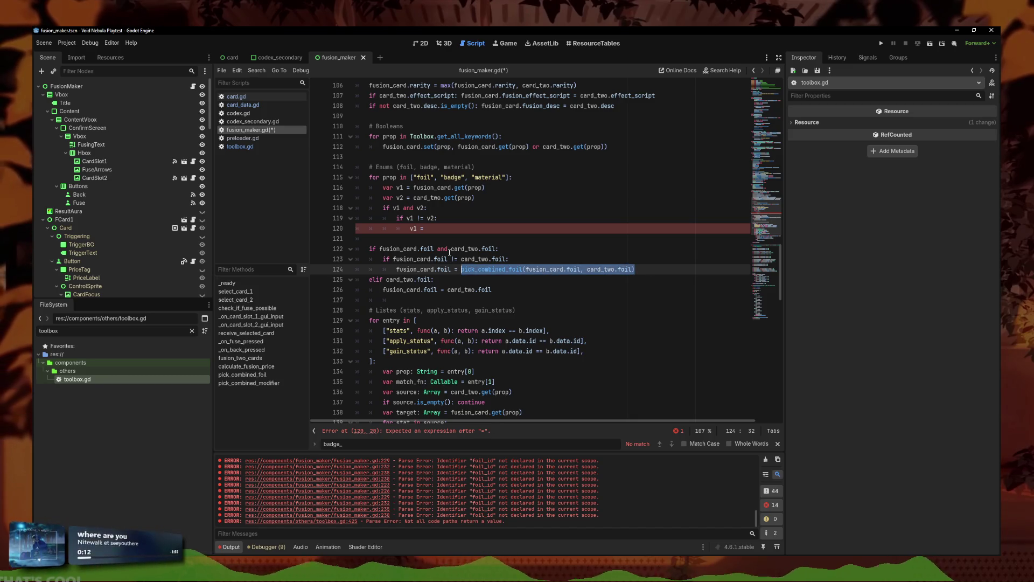
pyautogui.click(591, 228)
pyautogui.hotkey('ctrl', 'v')
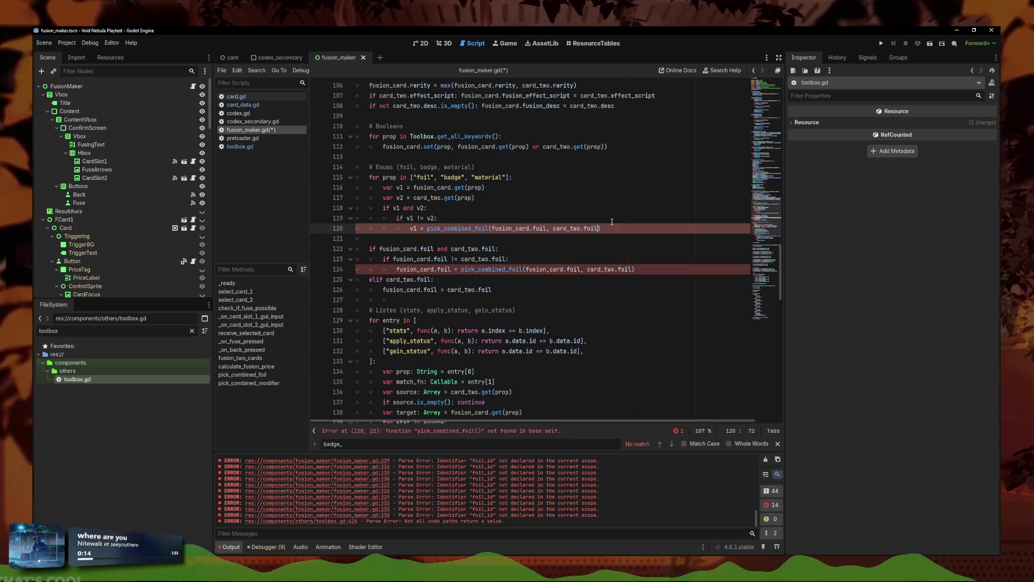
pyautogui.click(580, 231)
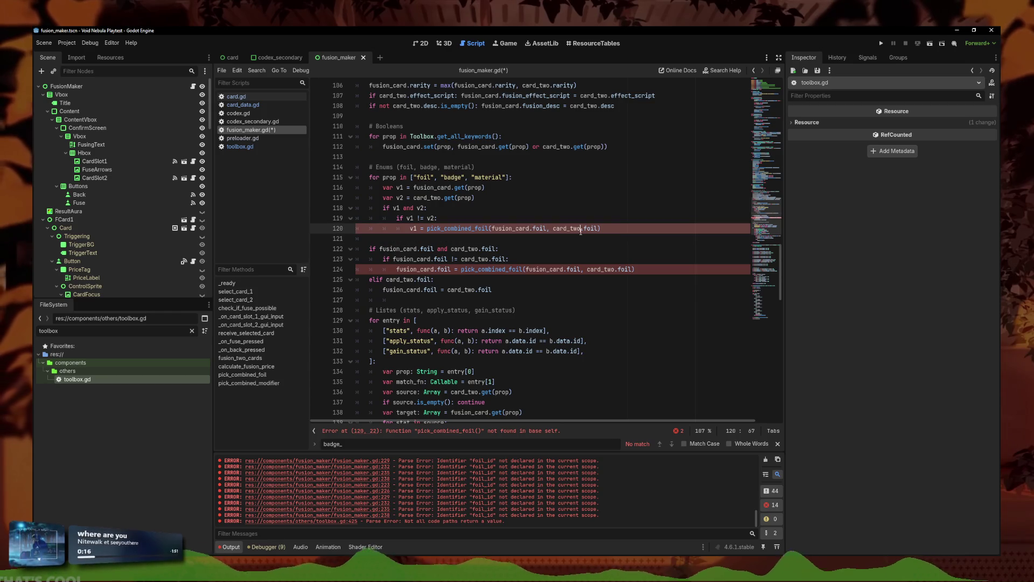
pyautogui.moveTo(549, 228)
pyautogui.mouseDown()
pyautogui.moveTo(492, 228)
pyautogui.moveTo(553, 228)
pyautogui.mouseUp()
pyautogui.write('v1, v2')
pyautogui.press('Escape')
# Step: Add an elif v2: v1 = v2 fallback and delete the old foil-only if-block
pyautogui.press('Down')
pyautogui.press('Down')
pyautogui.press('Down')
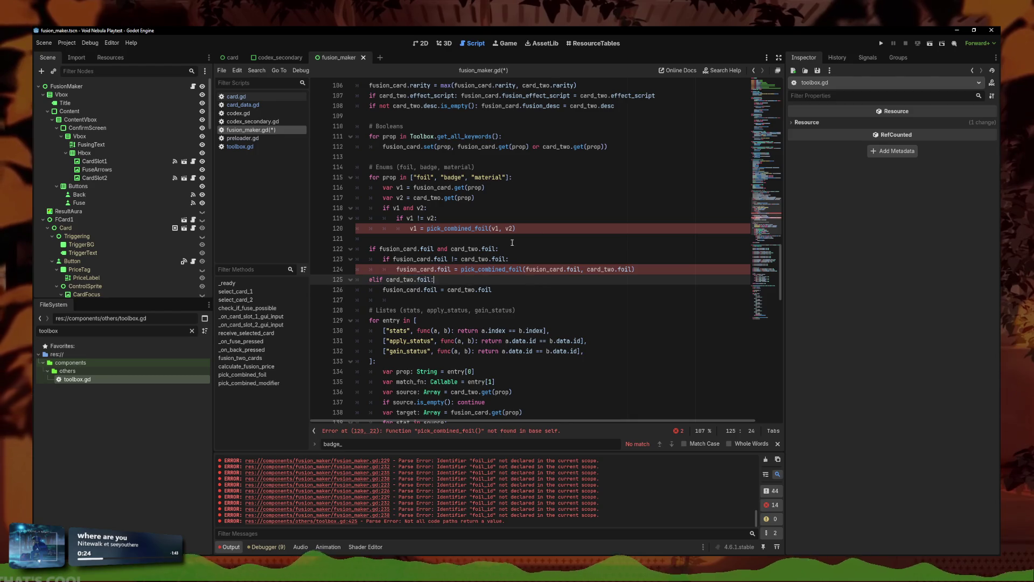
pyautogui.click(563, 228)
pyautogui.press('Return')
pyautogui.write('lif:2:')
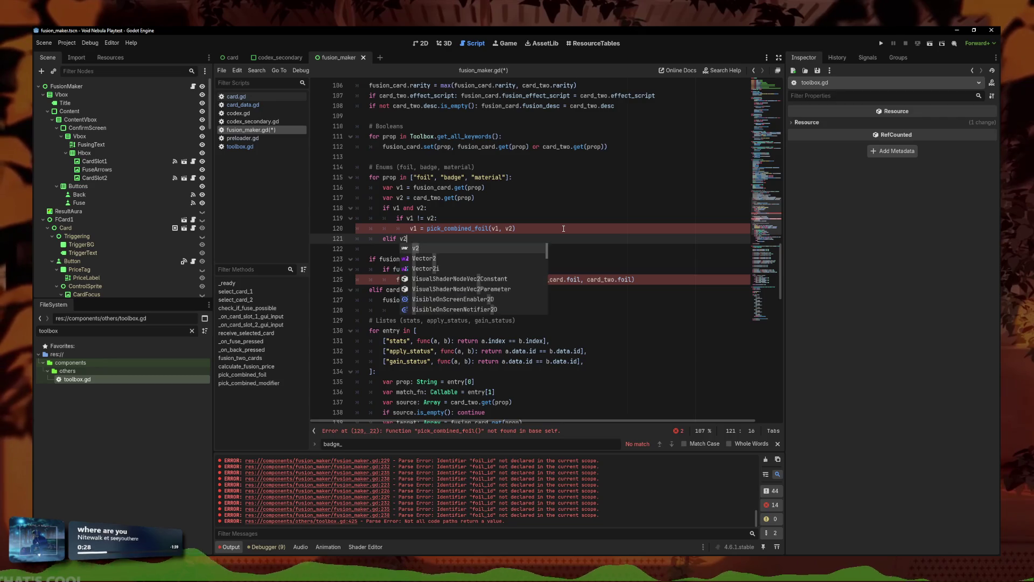
pyautogui.press('Return')
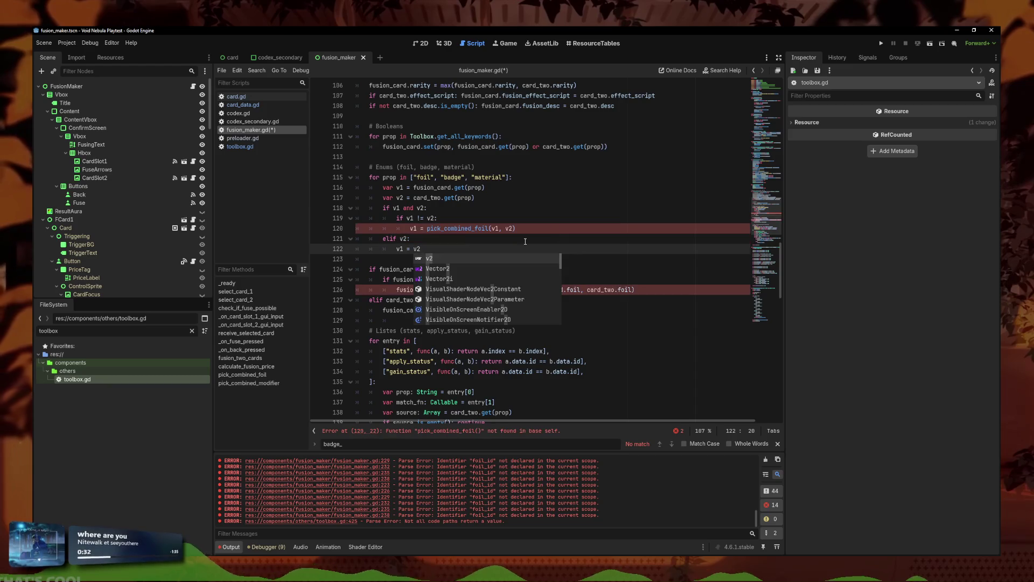
pyautogui.moveTo(546, 310); pyautogui.dragTo(304, 269)
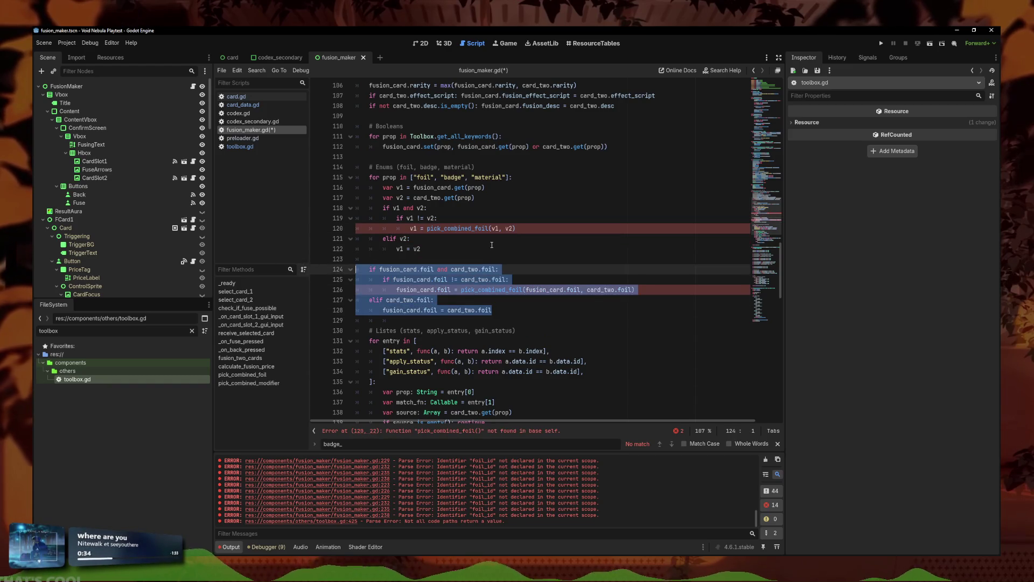
pyautogui.press('BackSpace')
pyautogui.press('BackSpace')
pyautogui.press('BackSpace')
# Step: Add a comma for a third merge-call argument and declare var list = [] below var v2
pyautogui.click(516, 235)
pyautogui.click(513, 229)
pyautogui.write(', list')
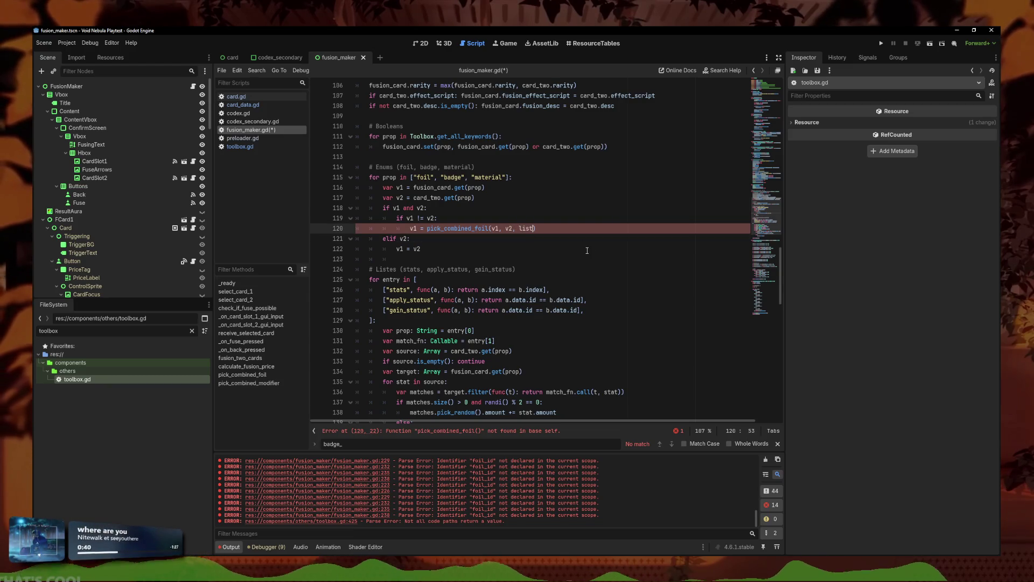
pyautogui.click(536, 198)
pyautogui.press('Return')
pyautogui.write('var lis')
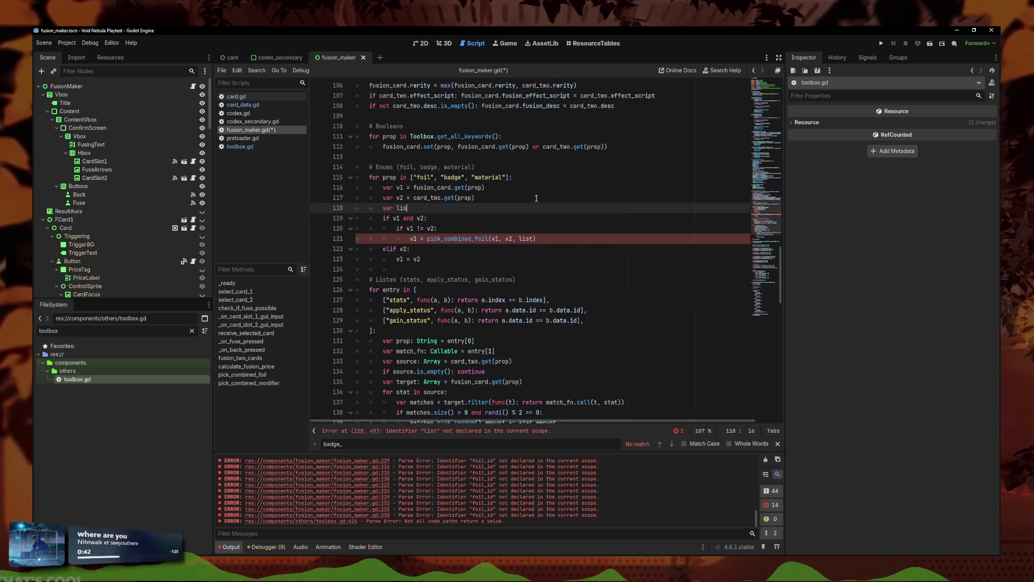
pyautogui.write('t = []')
pyautogui.press('Return')
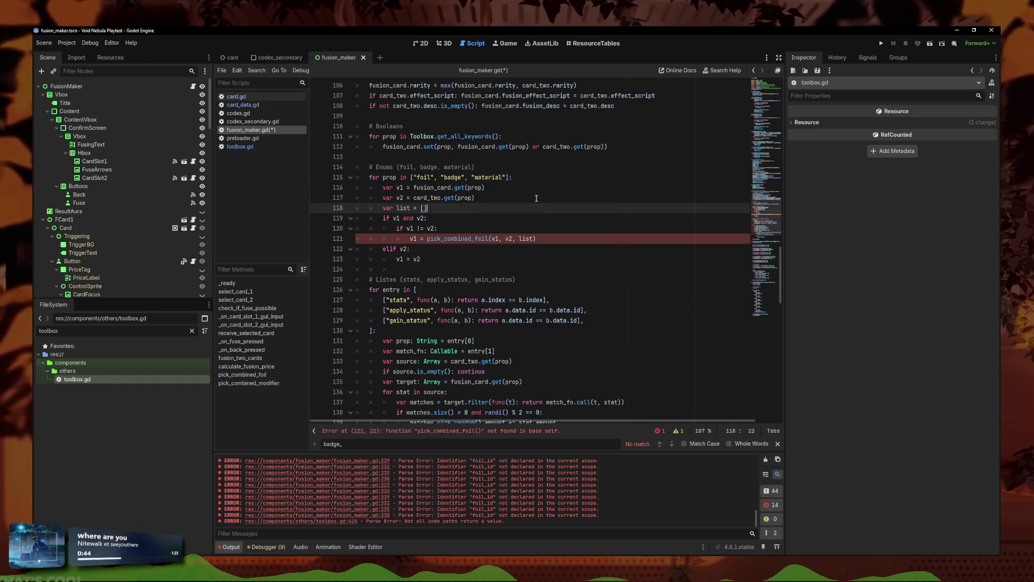
pyautogui.press('Return')
# Step: Add match prop: with a "foil" case setting list to Toolbox.get_all_fusion_foils()
pyautogui.press('Return')
pyautogui.press('Up')
pyautogui.write('ma')
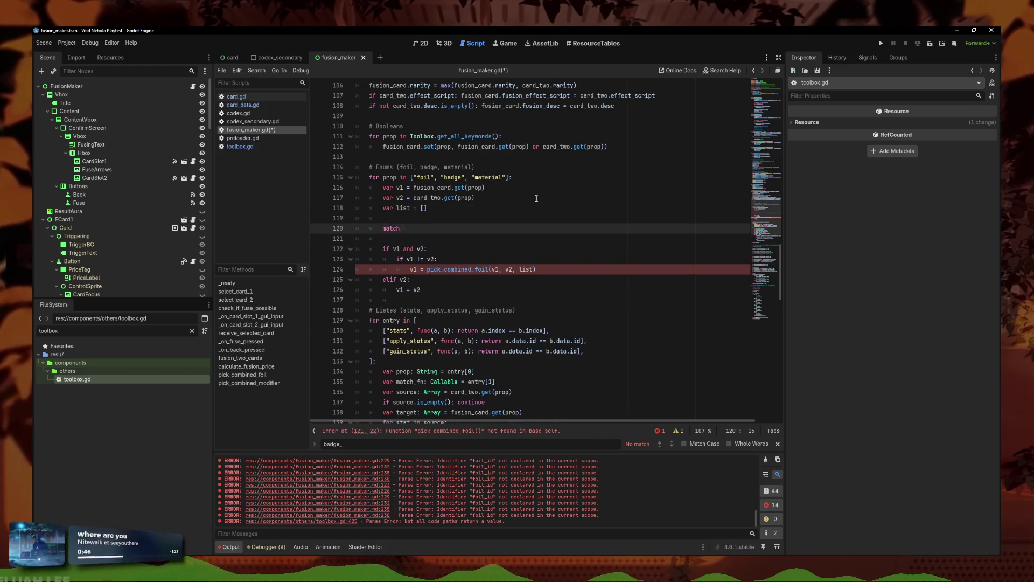
pyautogui.write(':')
pyautogui.press('Return')
pyautogui.write('"foil')
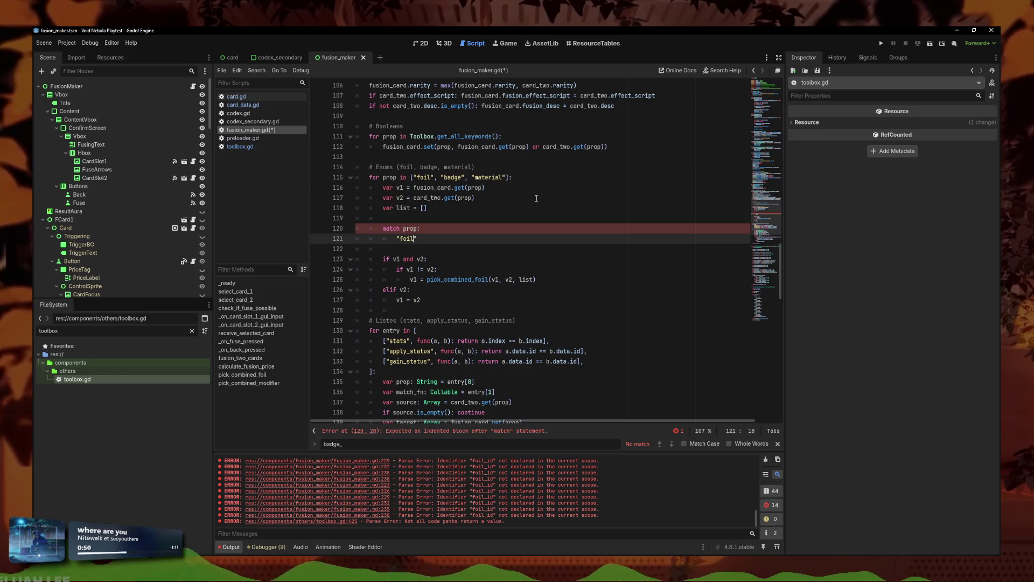
pyautogui.write(':')
pyautogui.press('Return')
pyautogui.write('pick_combined_foil(fusion_card.foil, card_two.foil)')
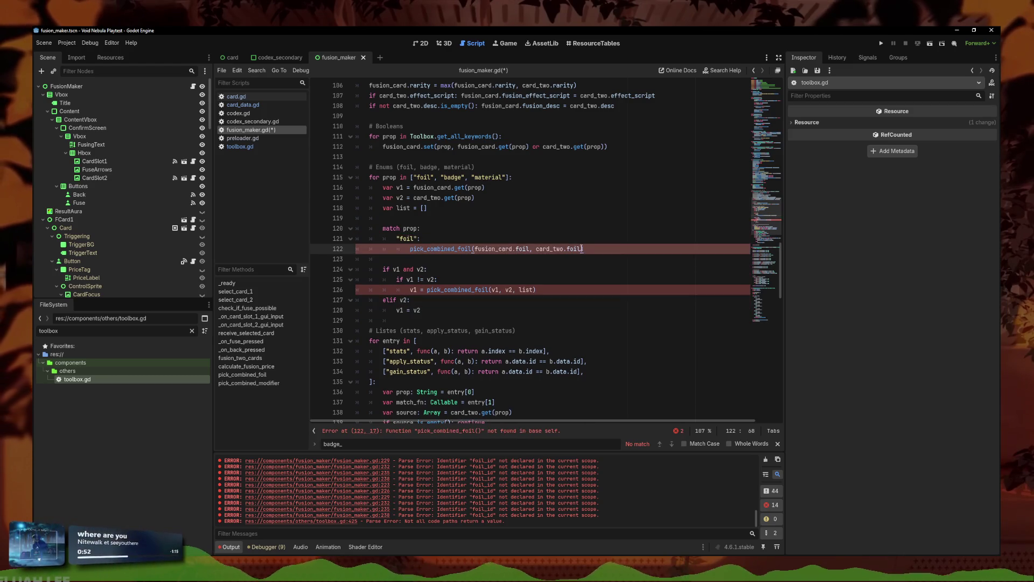
pyautogui.hotkey('shift', 'Home')
pyautogui.press('BackSpace')
pyautogui.write('T')
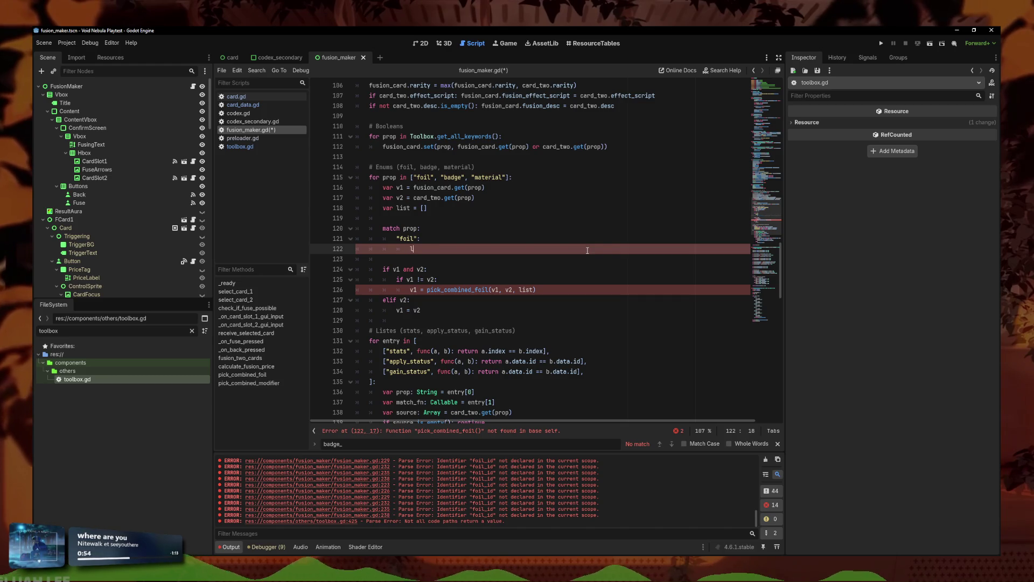
pyautogui.write('Toolbox.')
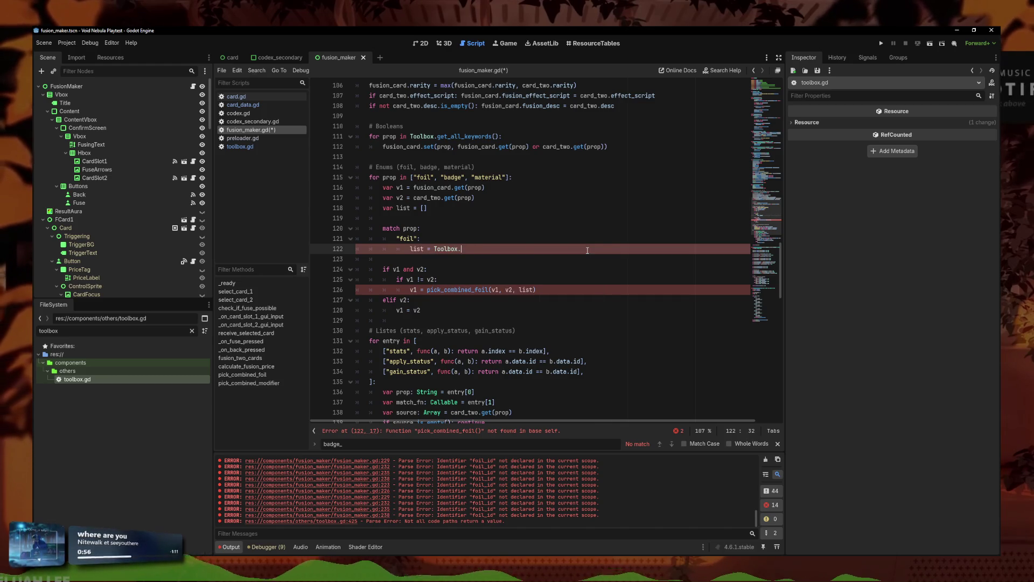
pyautogui.write('get')
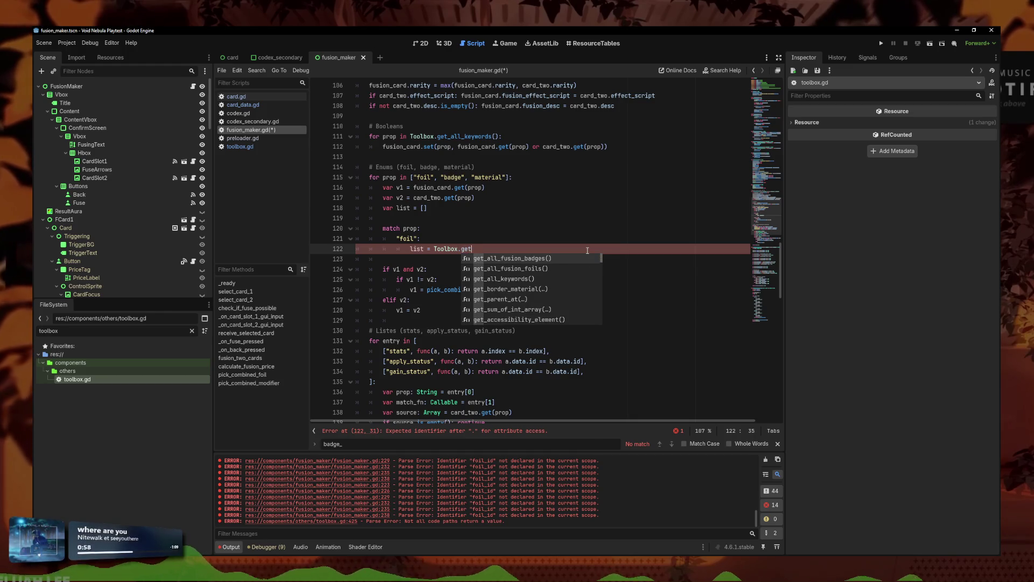
pyautogui.press('Return')
pyautogui.press('Return')
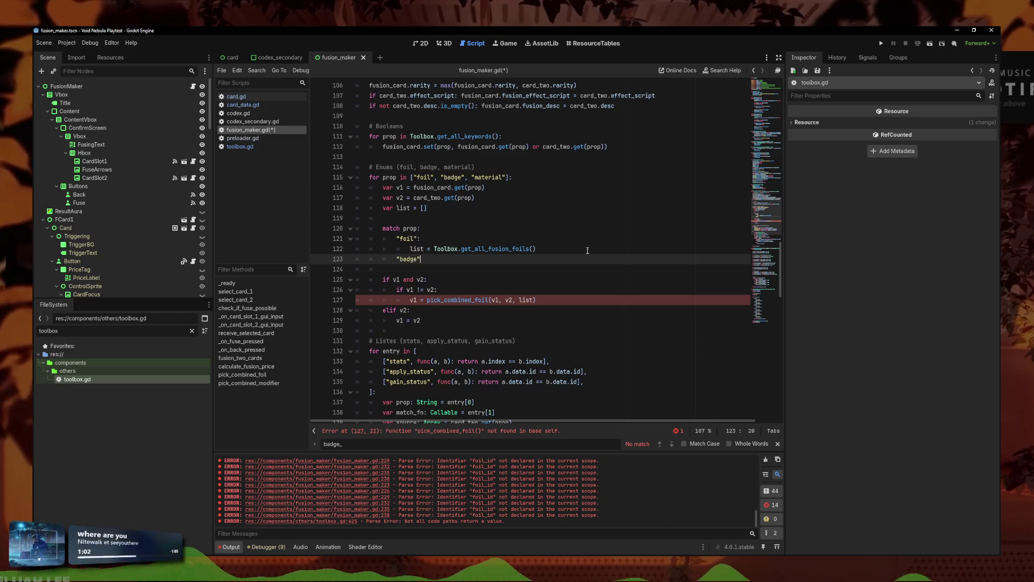
# Step: Add a "badge" case setting list = Toolbox.get_all_fusion_badges()
pyautogui.write(': l')
pyautogui.press('Return')
pyautogui.write('list')
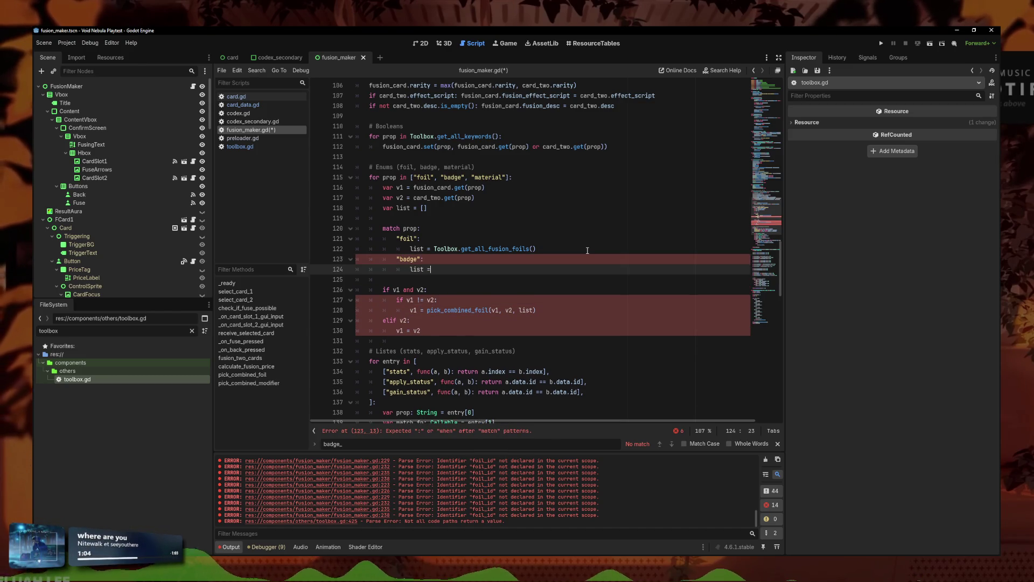
pyautogui.write(' = Toolb')
pyautogui.press('Return')
pyautogui.write('.getall')
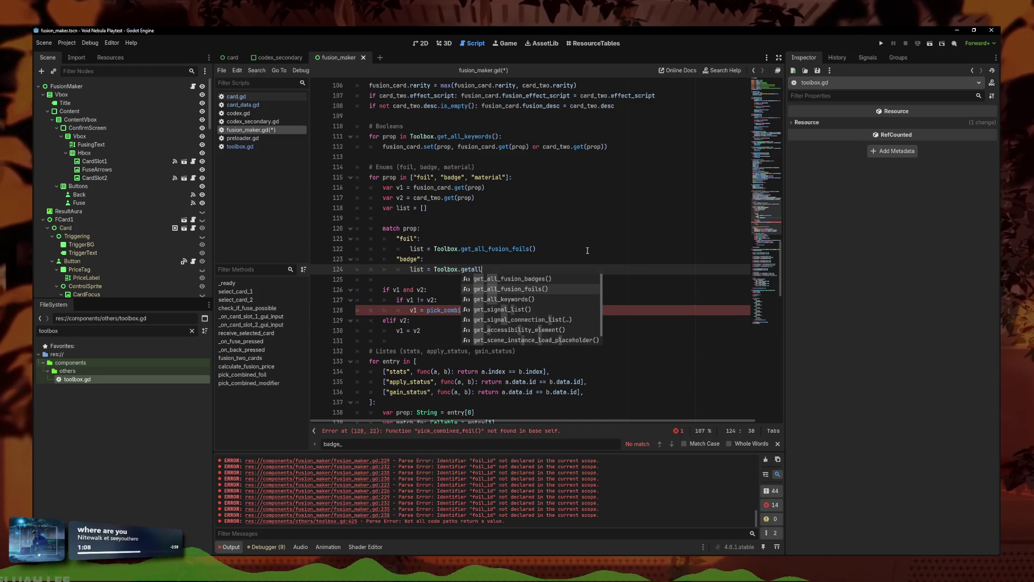
pyautogui.press('Up')
pyautogui.press('Return')
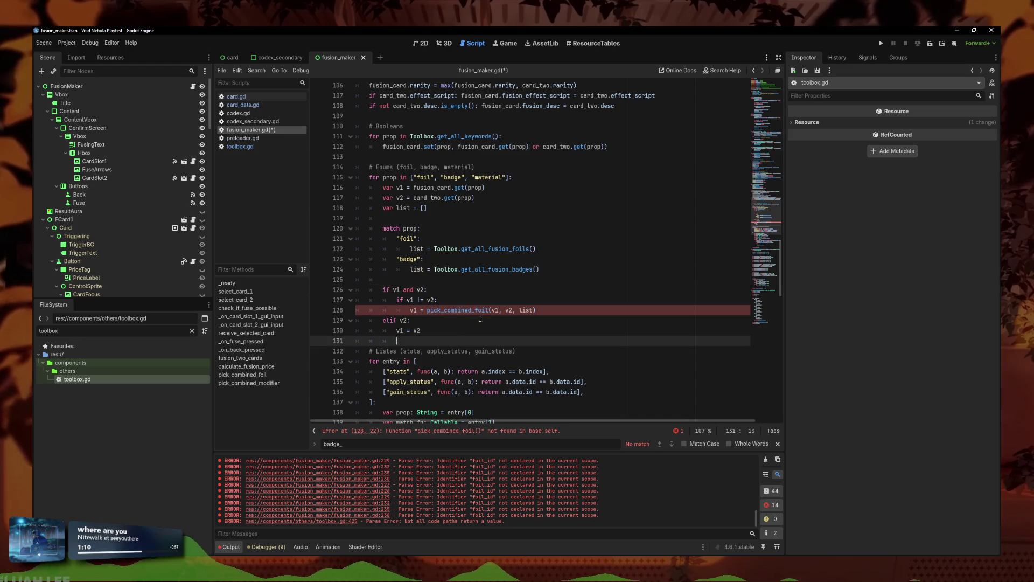
pyautogui.click(537, 299)
pyautogui.click(541, 311)
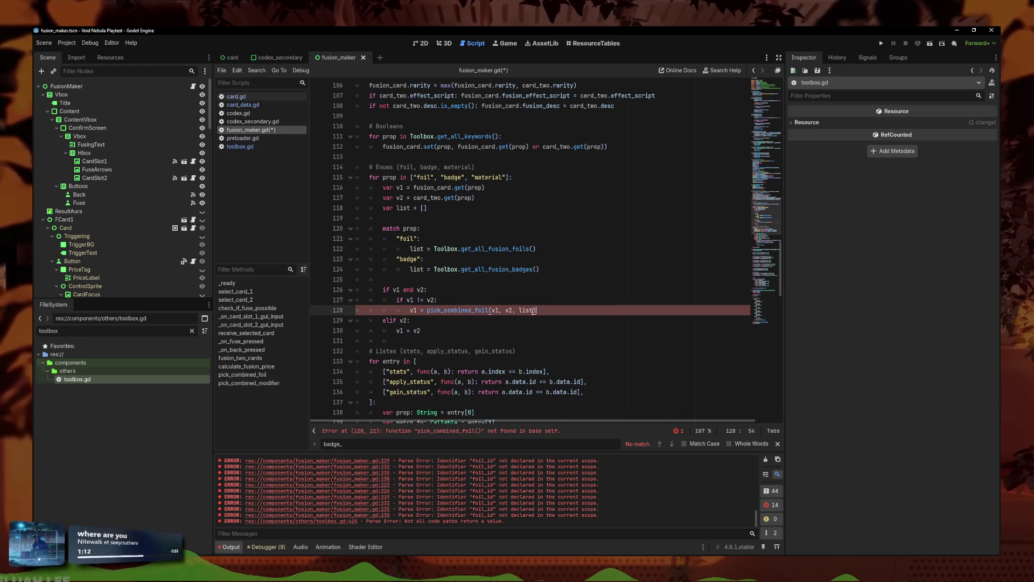
# Step: Change the line 128 call from pick_combined_foil to pick_combined_modifier and save fusion_maker.gd
pyautogui.scroll(-12, 442, 329)
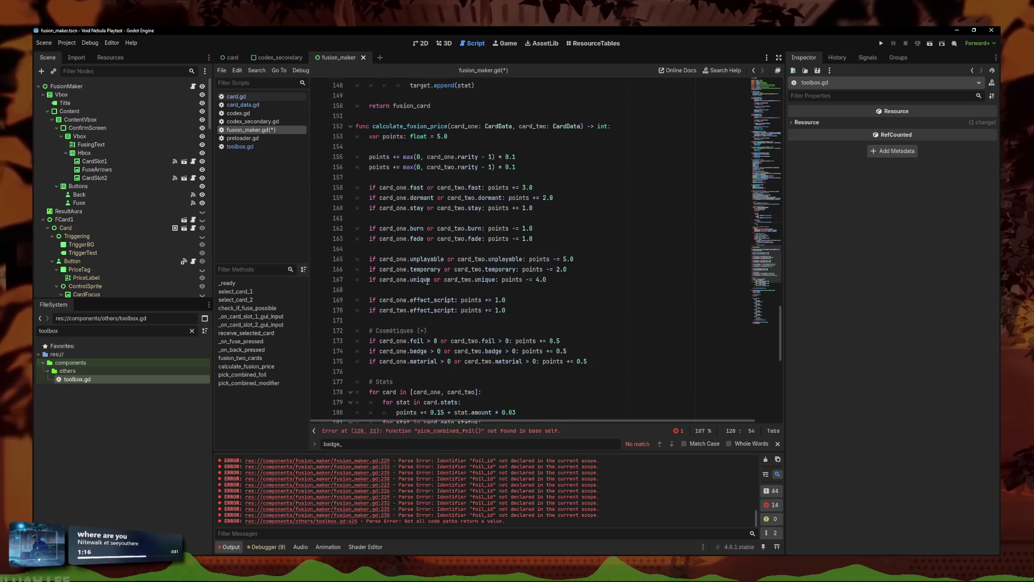
pyautogui.scroll(-5, 428, 281)
pyautogui.scroll(15, 456, 244)
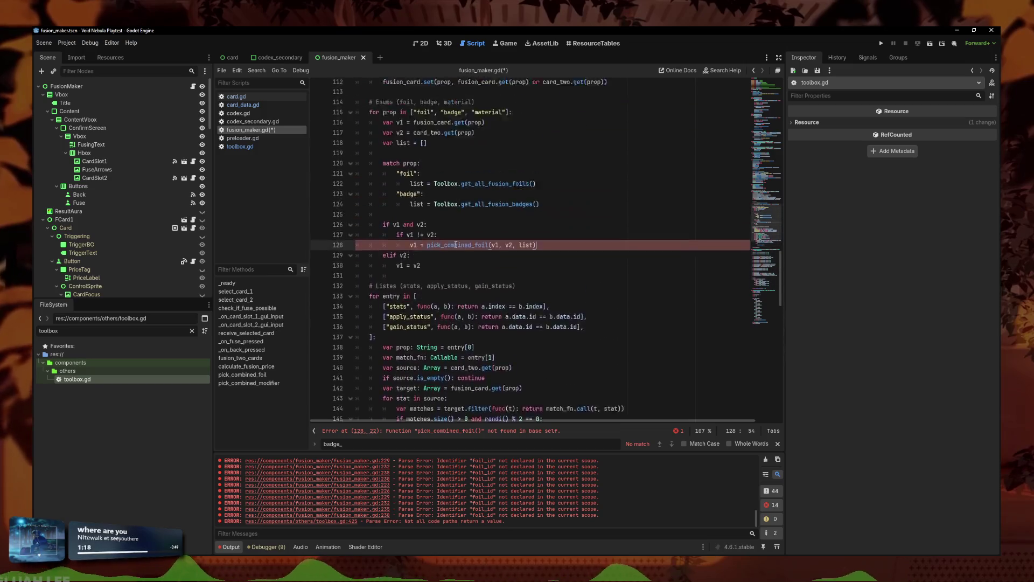
pyautogui.scroll(2, 491, 327)
pyautogui.press('BackSpace')
pyautogui.press('BackSpace')
pyautogui.press('BackSpace')
pyautogui.write('modifier')
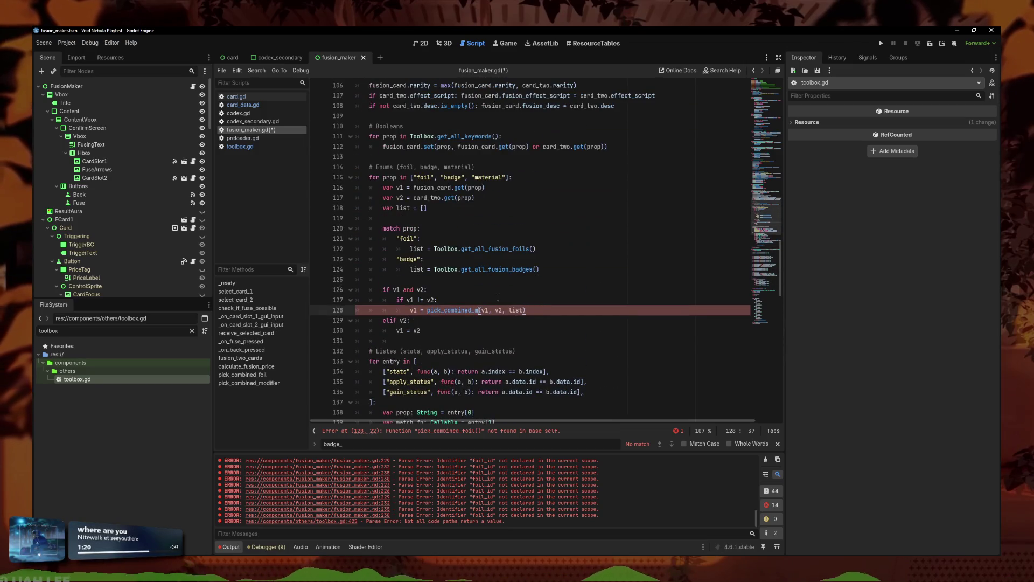
pyautogui.press('Down')
pyautogui.press('Down')
pyautogui.press('Down')
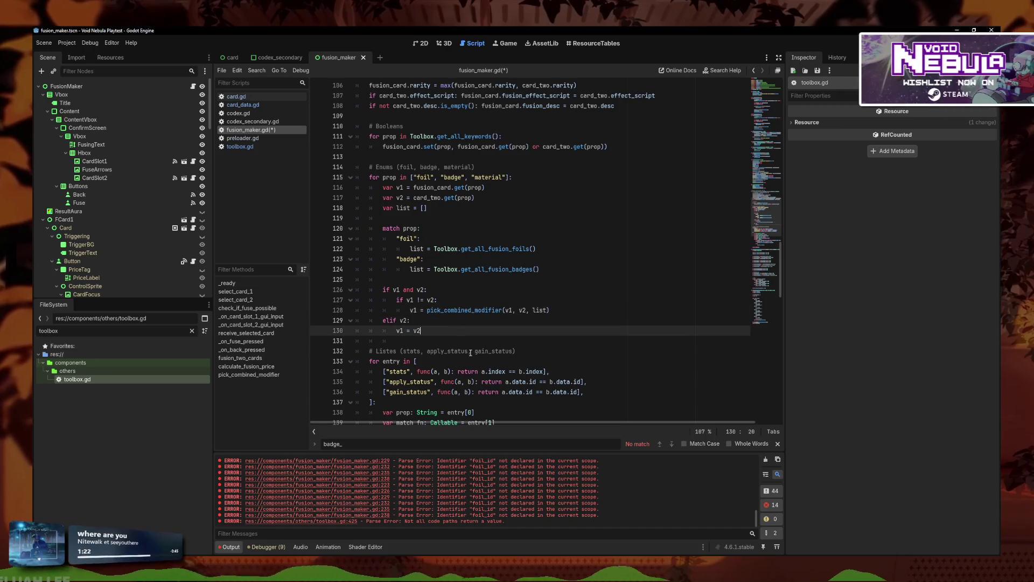
pyautogui.scroll(-1, 465, 337)
pyautogui.scroll(-1, 464, 336)
pyautogui.click(534, 238)
pyautogui.hotkey('ctrl', 's')
# Step: Review the enum merge loop calling pick_combined_modifier and the code below it
pyautogui.scroll(-3, 544, 252)
pyautogui.scroll(5, 544, 252)
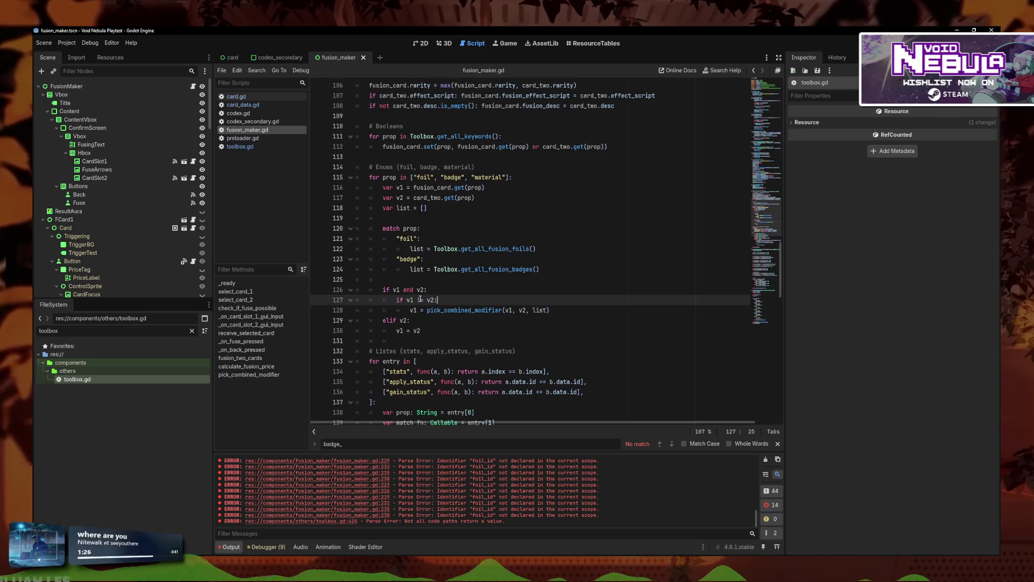
pyautogui.click(468, 310)
pyautogui.moveTo(426, 330)
pyautogui.mouseDown()
pyautogui.moveTo(377, 270)
pyautogui.moveTo(332, 180)
pyautogui.mouseUp()
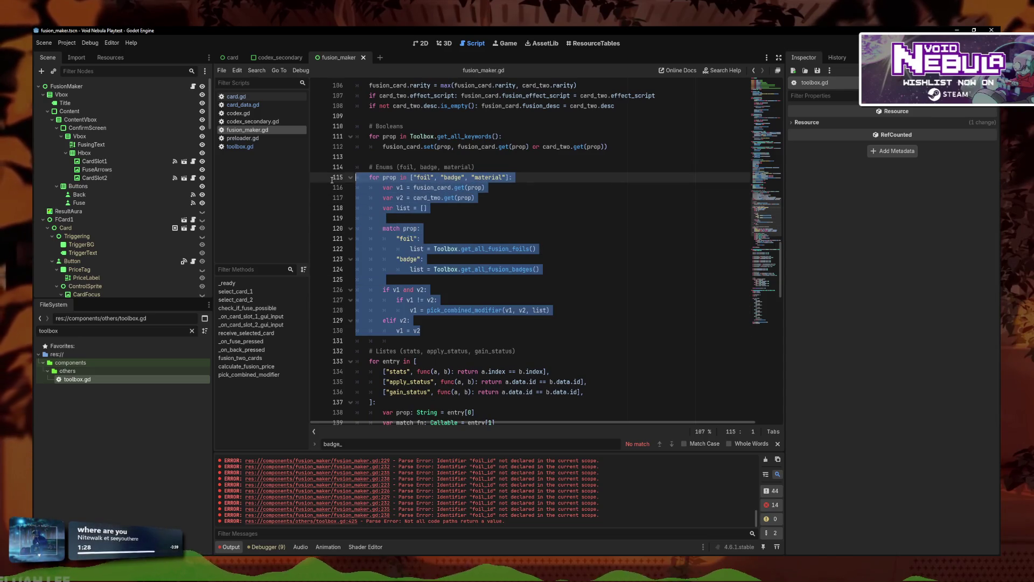
pyautogui.click(463, 341)
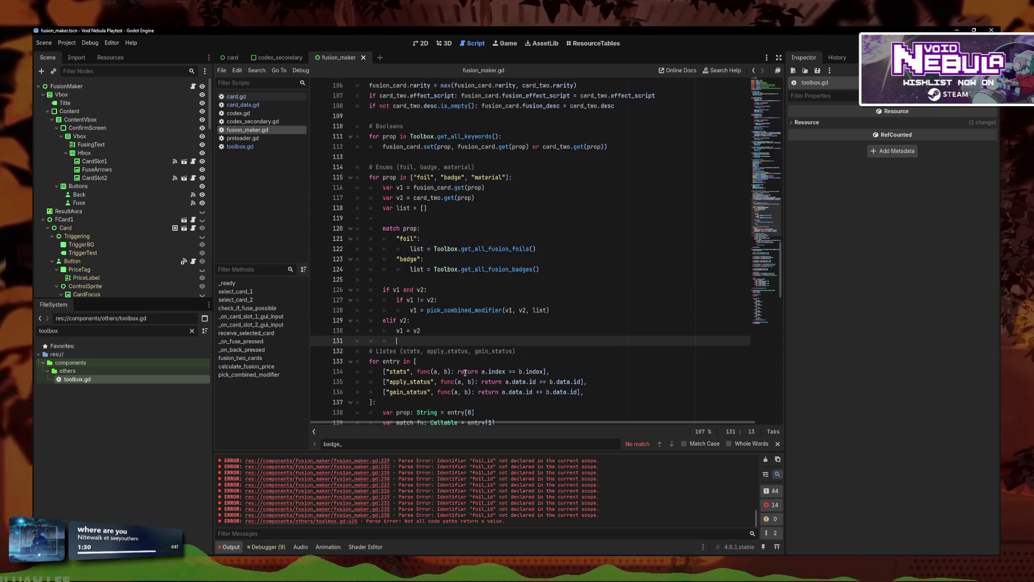
pyautogui.scroll(-3, 463, 323)
pyautogui.moveTo(431, 410)
pyautogui.mouseDown()
pyautogui.moveTo(413, 281)
pyautogui.moveTo(350, 140)
pyautogui.moveTo(335, 162)
pyautogui.mouseUp()
pyautogui.click(403, 249)
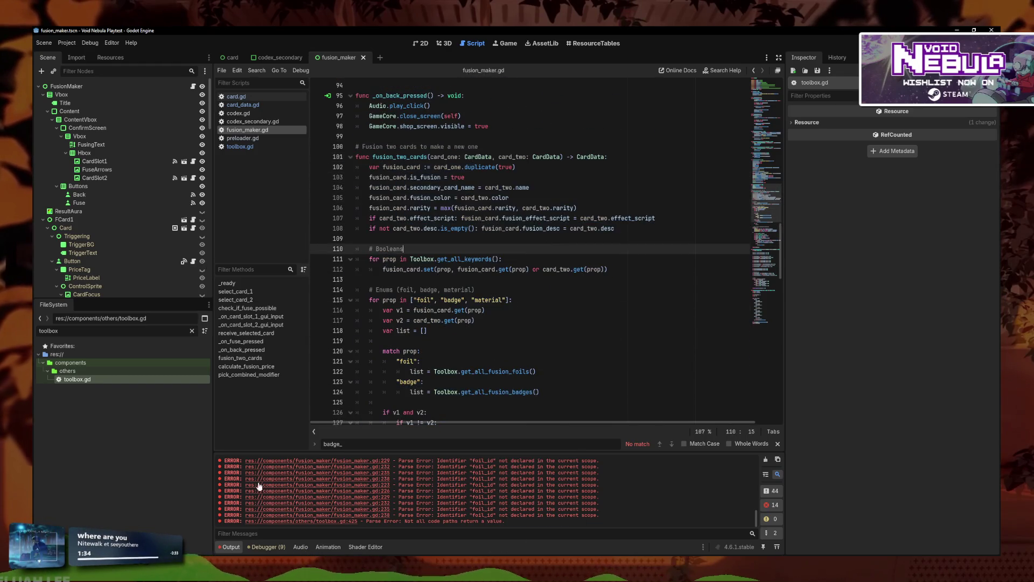
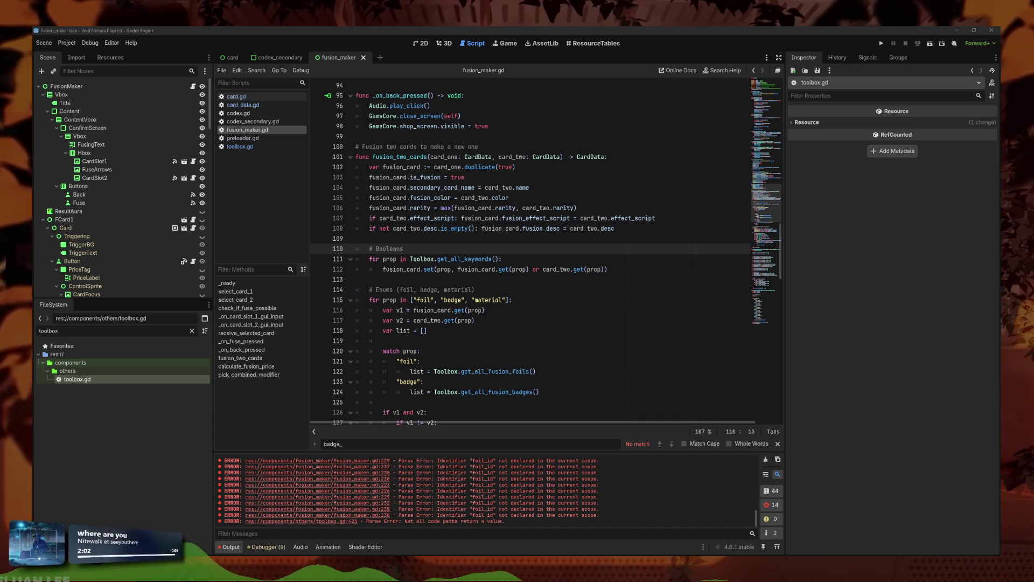
# Step: Add fusion_card.set(prop, v1) on its own line after the elif block
pyautogui.click(498, 354)
pyautogui.press('Up')
pyautogui.press('Up')
pyautogui.press('Up')
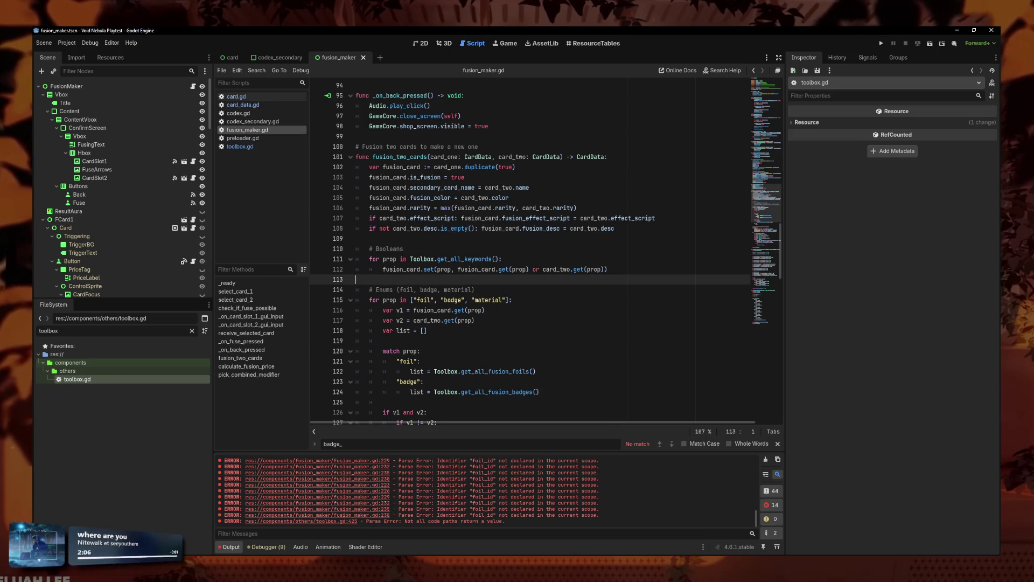
pyautogui.click(468, 291)
pyautogui.press('Down')
pyautogui.press('Down')
pyautogui.press('Down')
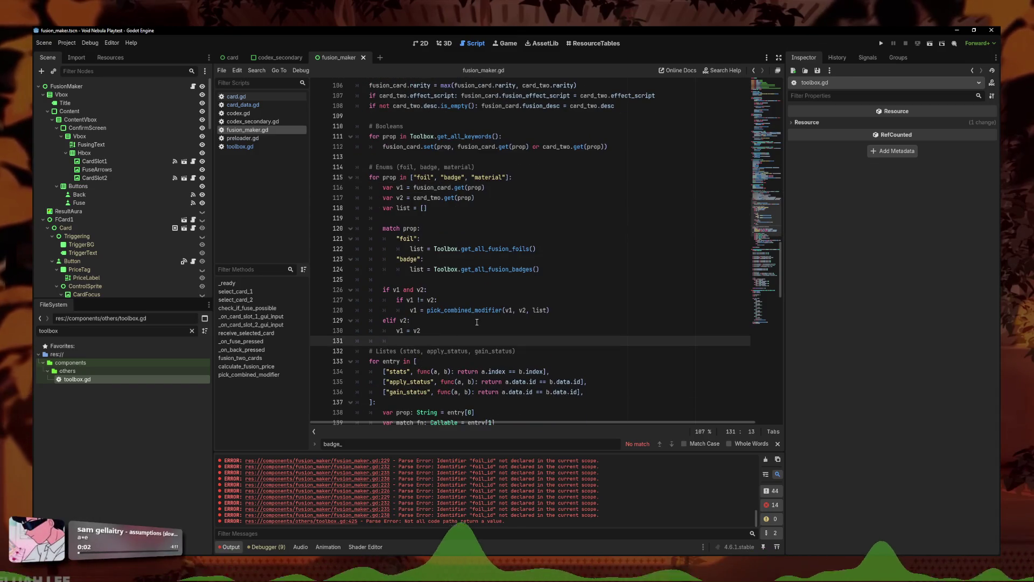
pyautogui.write('fusion_card.set(prop, v1)')
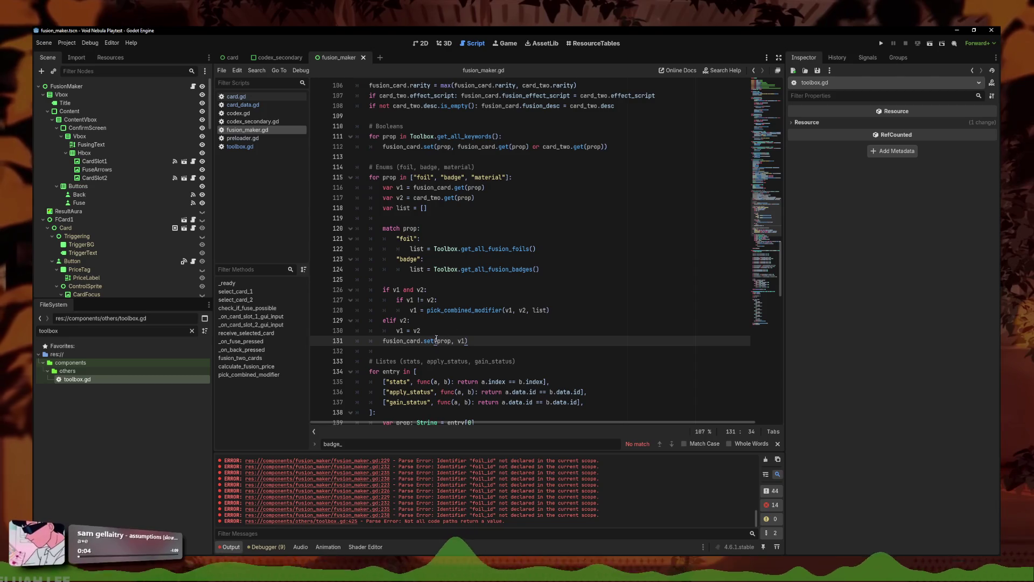
pyautogui.click(427, 352)
pyautogui.click(383, 340)
pyautogui.press('Return')
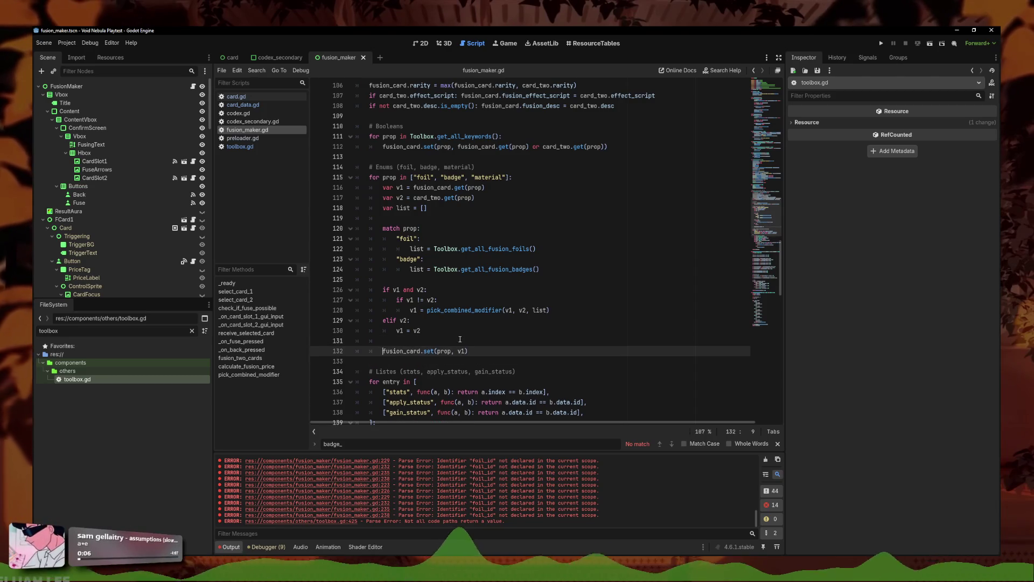
pyautogui.press('Up')
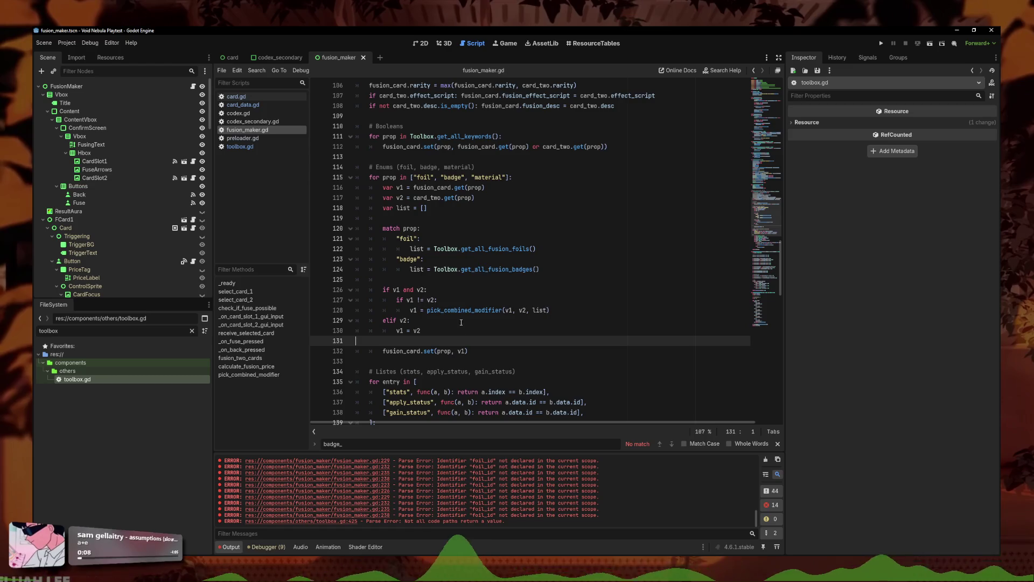
pyautogui.click(538, 330)
pyautogui.scroll(-1, 540, 337)
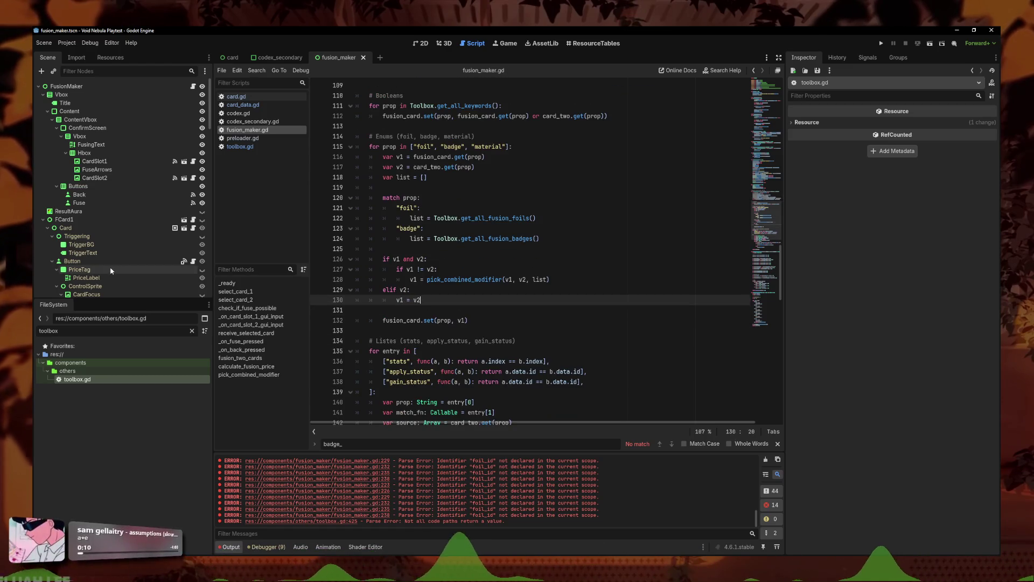
pyautogui.click(528, 320)
# Step: Copy the "badge" match case and its list line, and paste it below
pyautogui.scroll(-1, 523, 303)
pyautogui.scroll(-8, 524, 303)
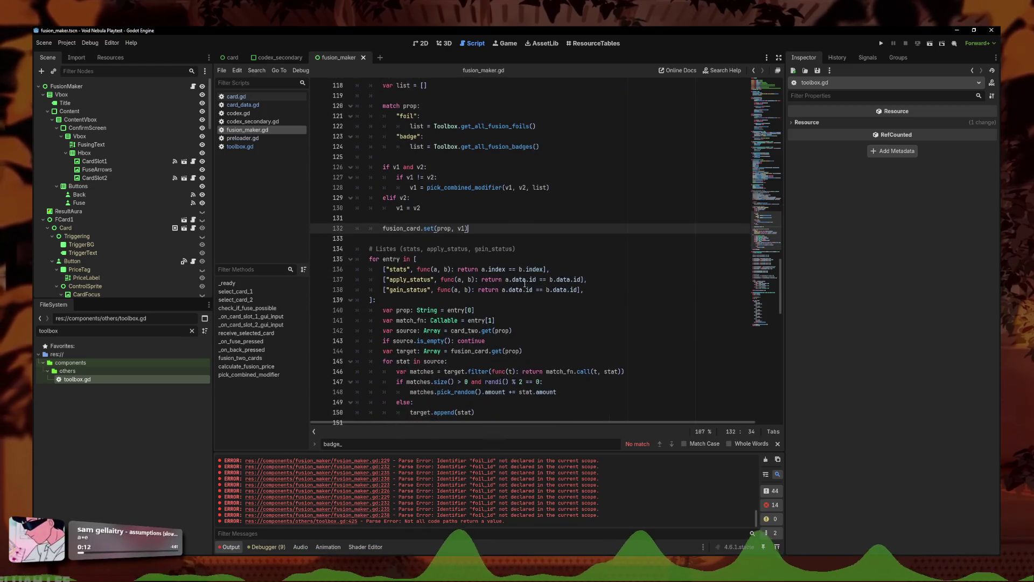
pyautogui.scroll(8, 522, 240)
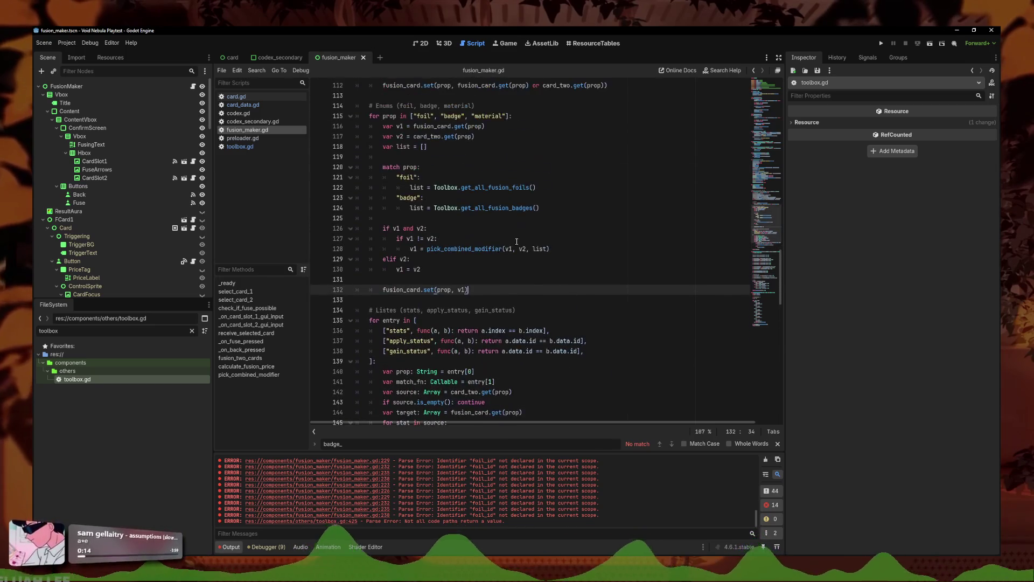
pyautogui.moveTo(539, 208)
pyautogui.mouseDown()
pyautogui.moveTo(380, 202)
pyautogui.moveTo(393, 201)
pyautogui.mouseUp()
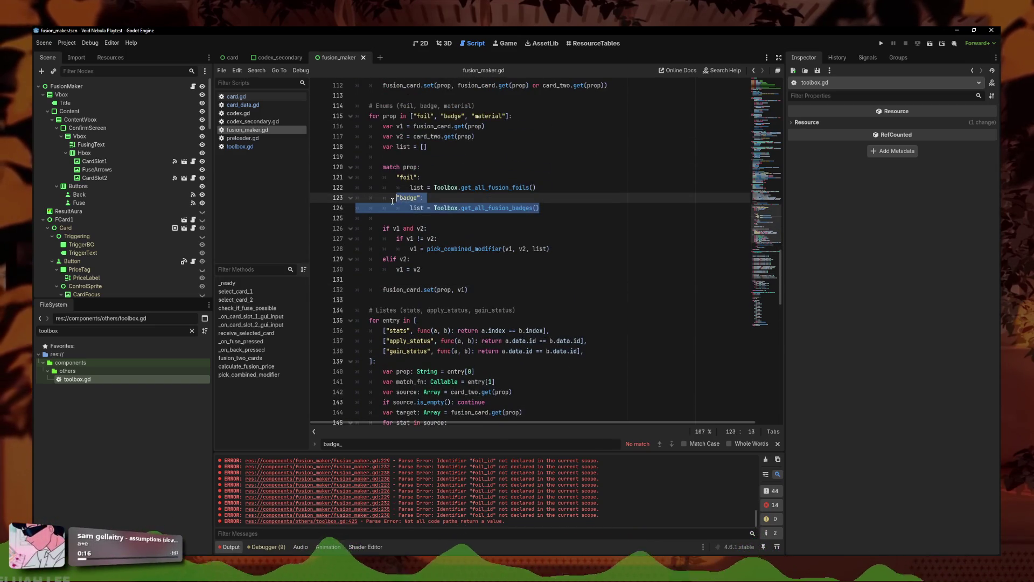
pyautogui.hotkey('ctrl', 'c')
pyautogui.click(576, 209)
pyautogui.press('Return')
pyautogui.press('BackSpace')
pyautogui.hotkey('ctrl', 'v')
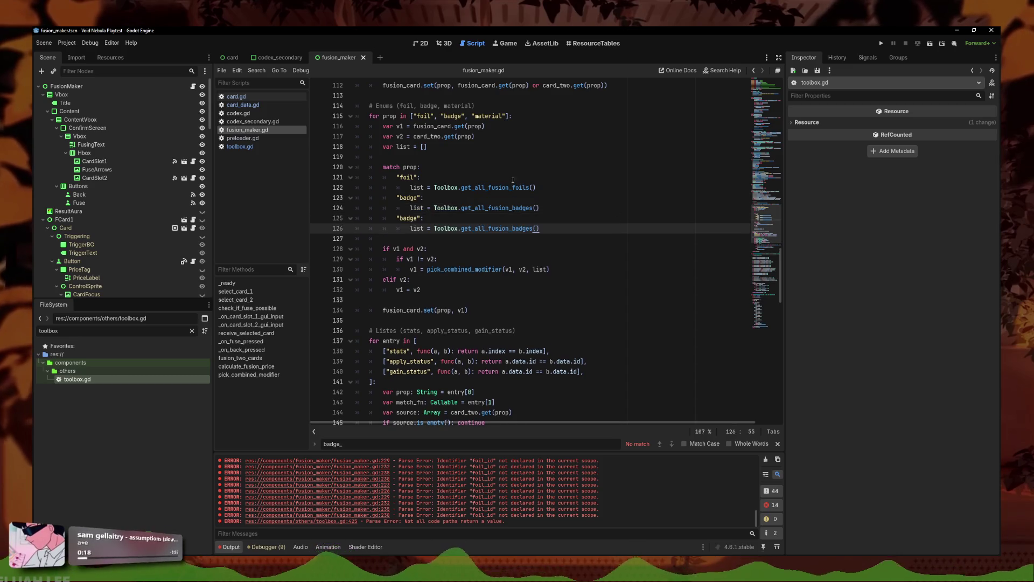
# Step: Rename the copied case to "material" with an empty list, save, and run the project
pyautogui.click(419, 218)
pyautogui.press('BackSpace')
pyautogui.press('BackSpace')
pyautogui.press('BackSpace')
pyautogui.write('mate')
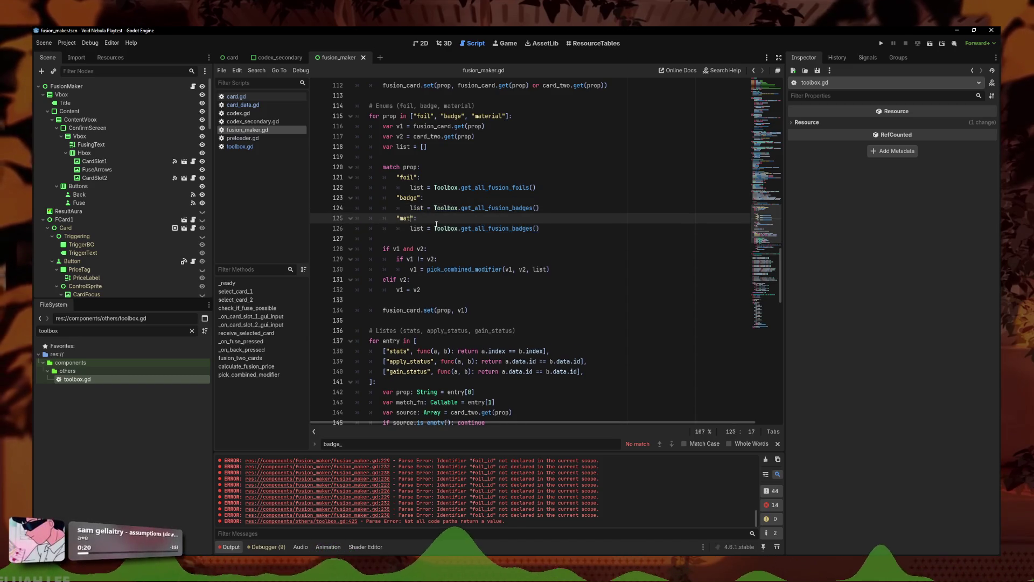
pyautogui.write('rial')
pyautogui.moveTo(540, 228); pyautogui.dragTo(433, 232)
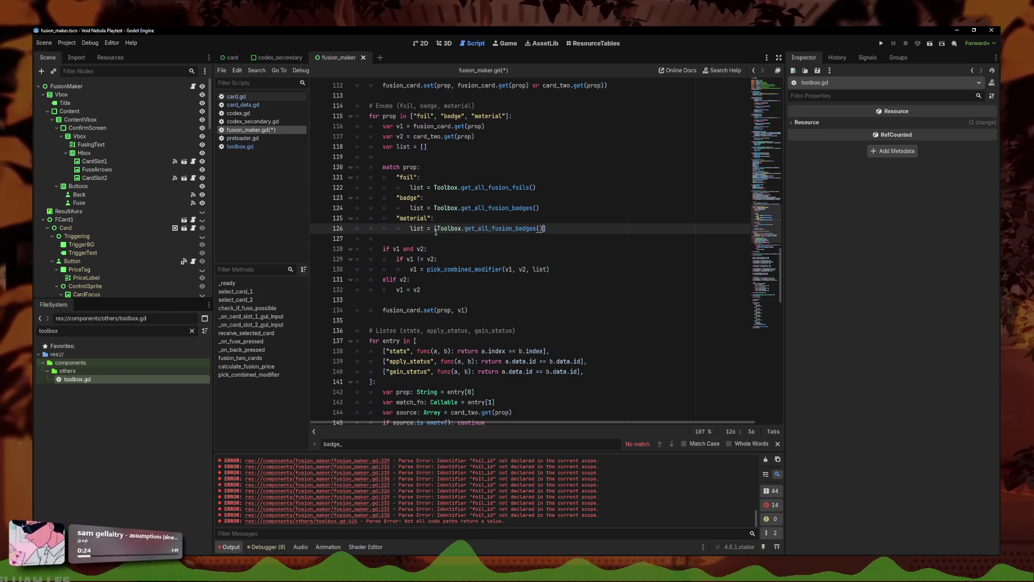
pyautogui.write('[')
pyautogui.hotkey('ctrl', 's')
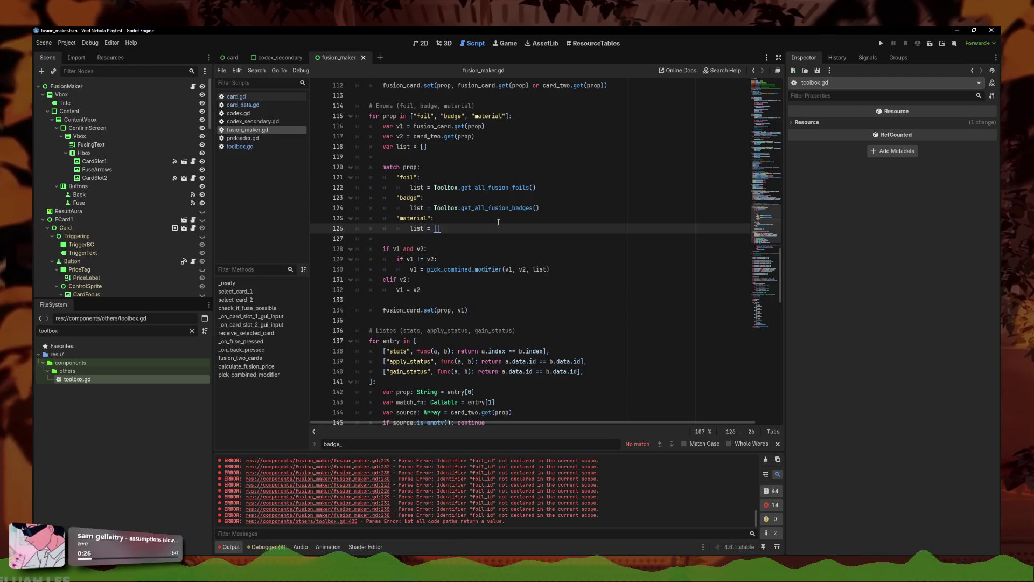
pyautogui.click(881, 43)
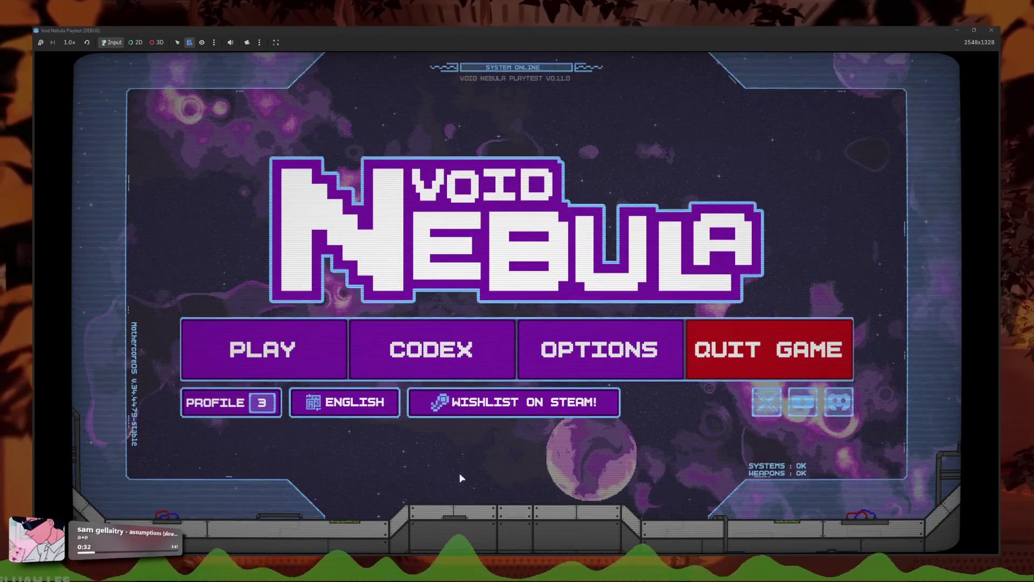
# Step: Start a NORMAL difficulty run as Faceless and finish the basics tutorial
pyautogui.click(336, 344)
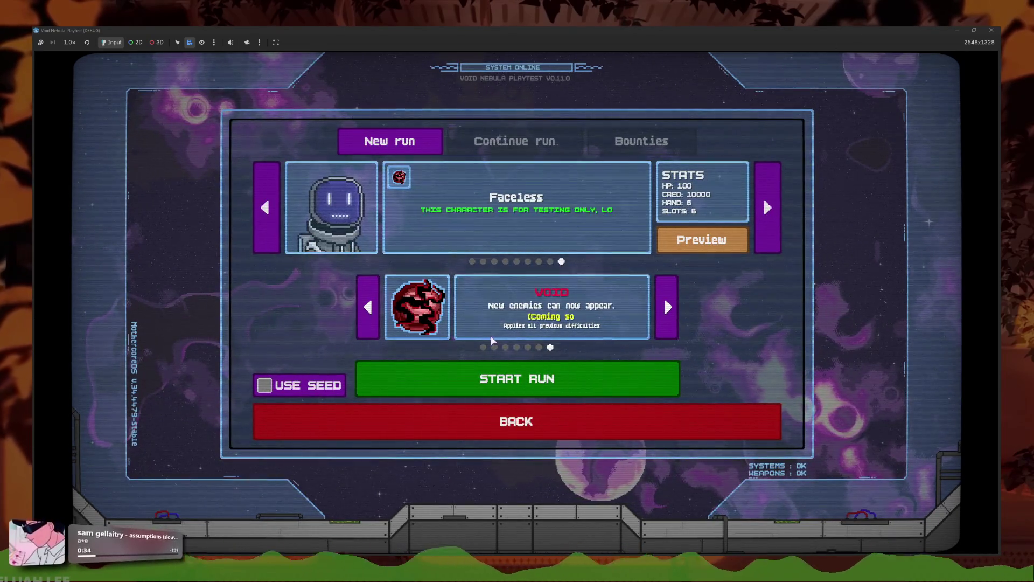
pyautogui.click(483, 348)
pyautogui.click(525, 379)
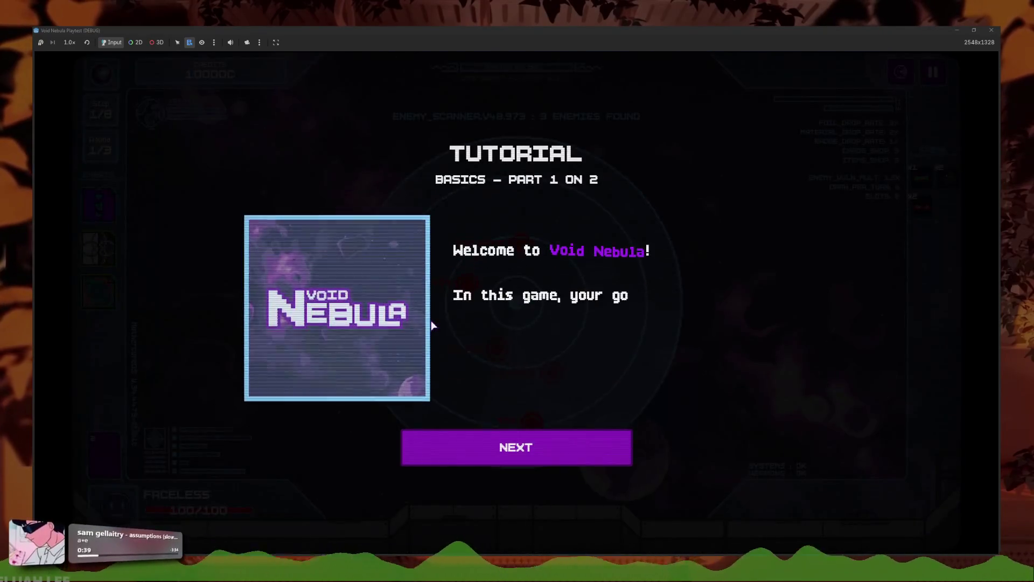
pyautogui.click(506, 449)
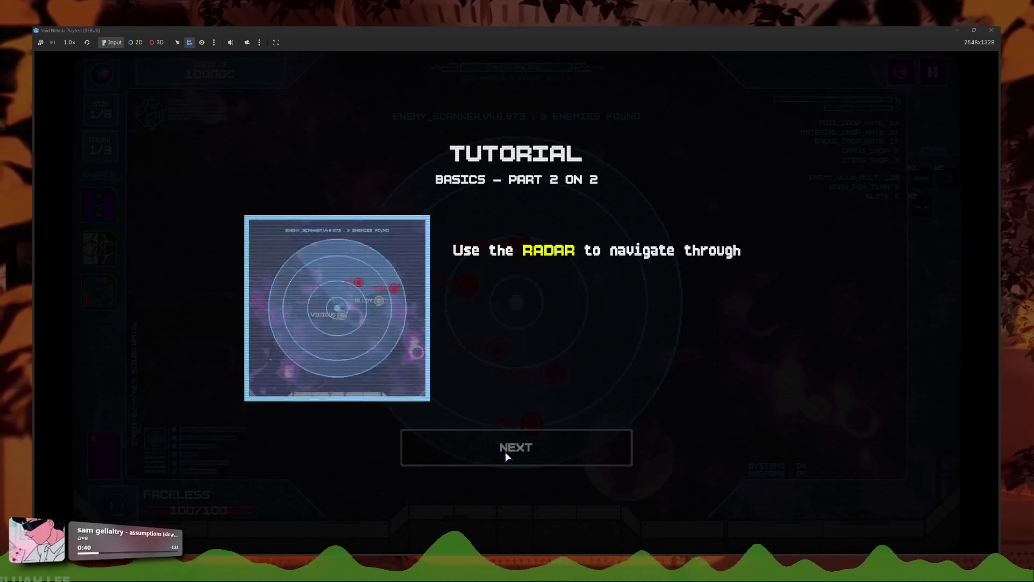
pyautogui.click(506, 452)
# Step: Pick a radar enemy, get through the fight tutorial, and play Drill Missile
pyautogui.click(459, 295)
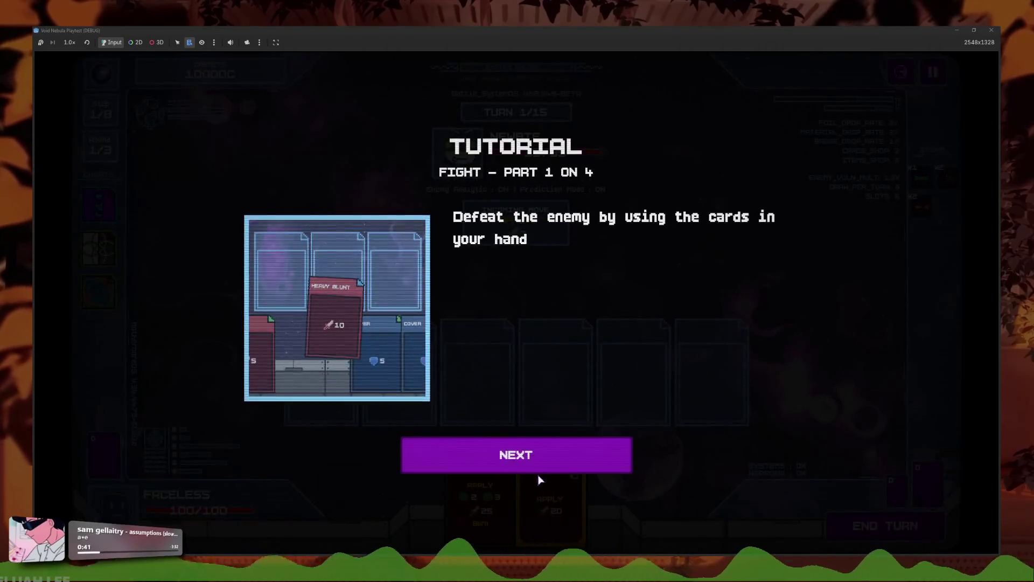
pyautogui.click(525, 463)
pyautogui.click(509, 455)
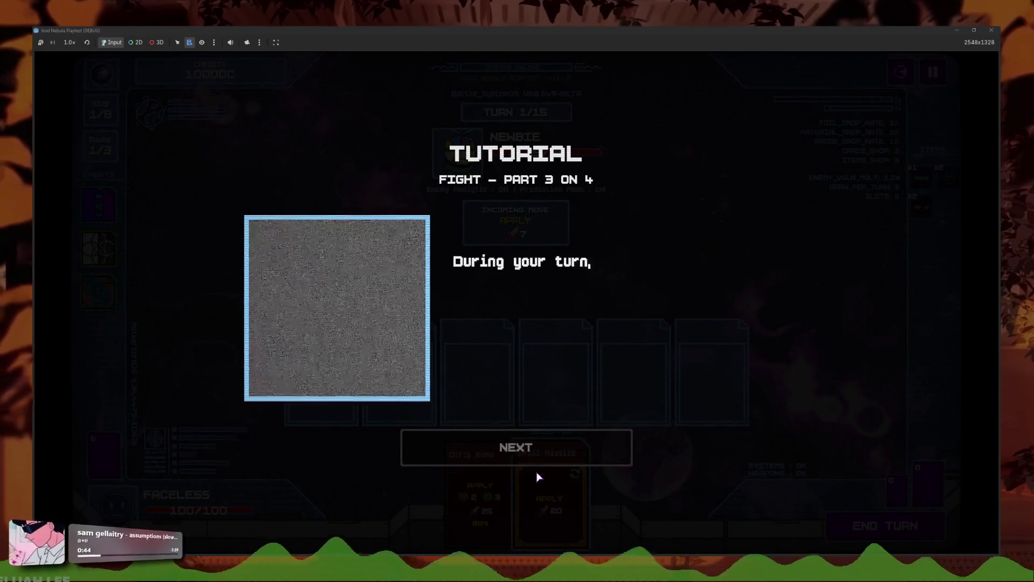
pyautogui.click(481, 451)
pyautogui.click(482, 448)
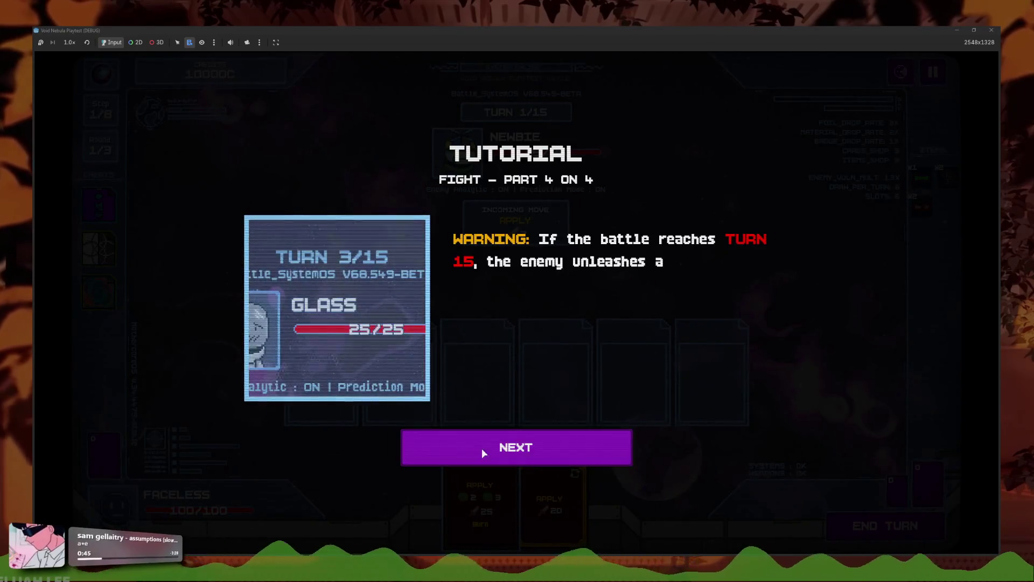
pyautogui.click(530, 483)
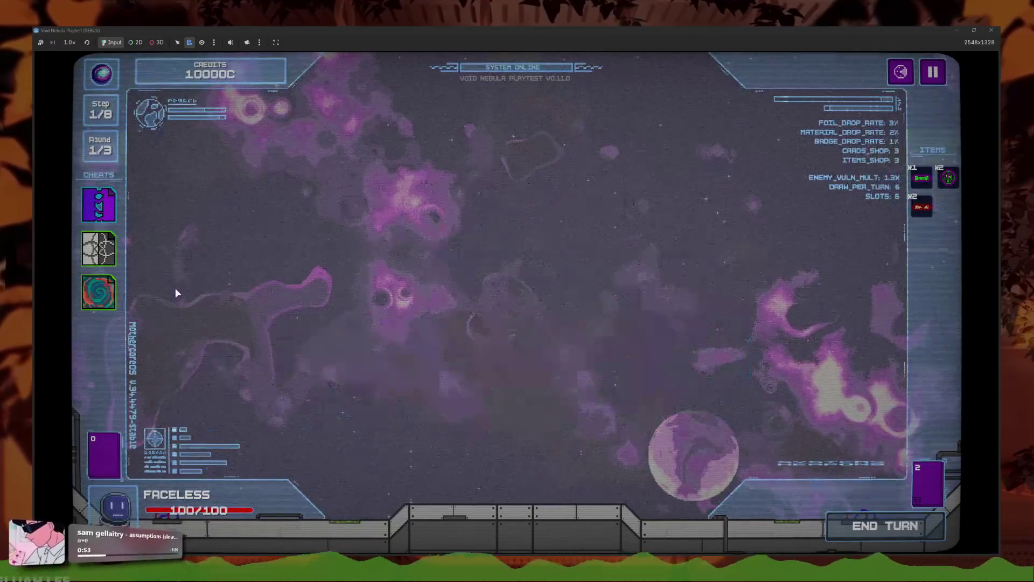
# Step: Cash out to the shop, dismiss its tutorial, and sell all three cheats
pyautogui.click(576, 424)
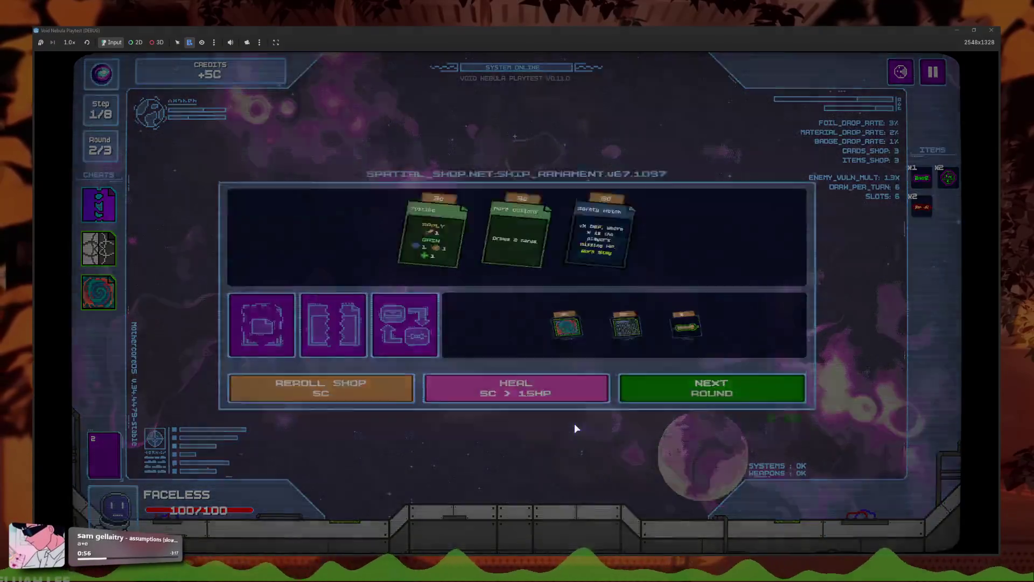
pyautogui.click(557, 453)
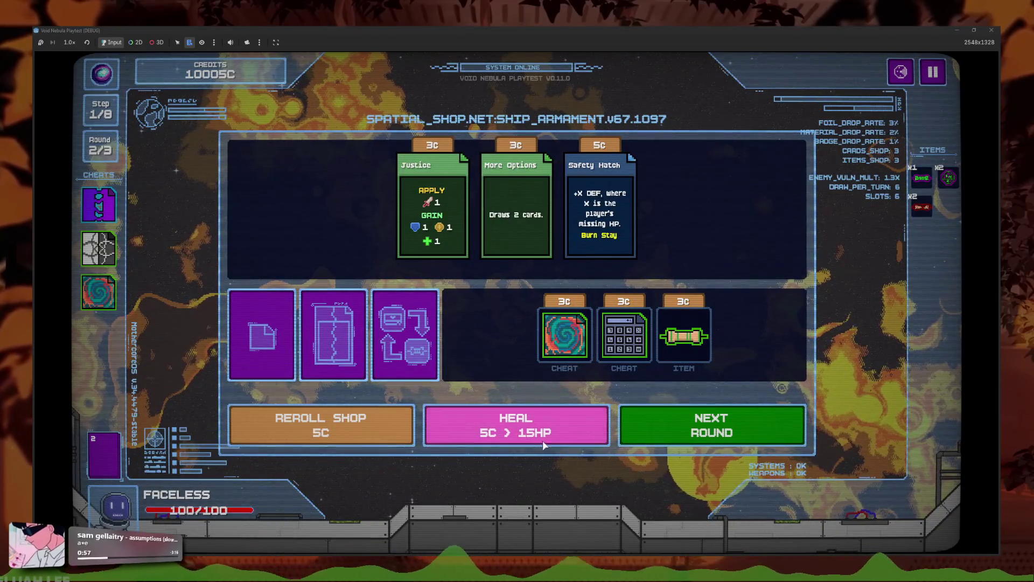
pyautogui.click(99, 292)
pyautogui.click(164, 303)
pyautogui.click(99, 248)
pyautogui.click(164, 260)
pyautogui.click(98, 205)
pyautogui.click(164, 216)
# Step: Reroll the shop six times and buy the Medium Recharge card
pyautogui.click(387, 432)
pyautogui.click(387, 433)
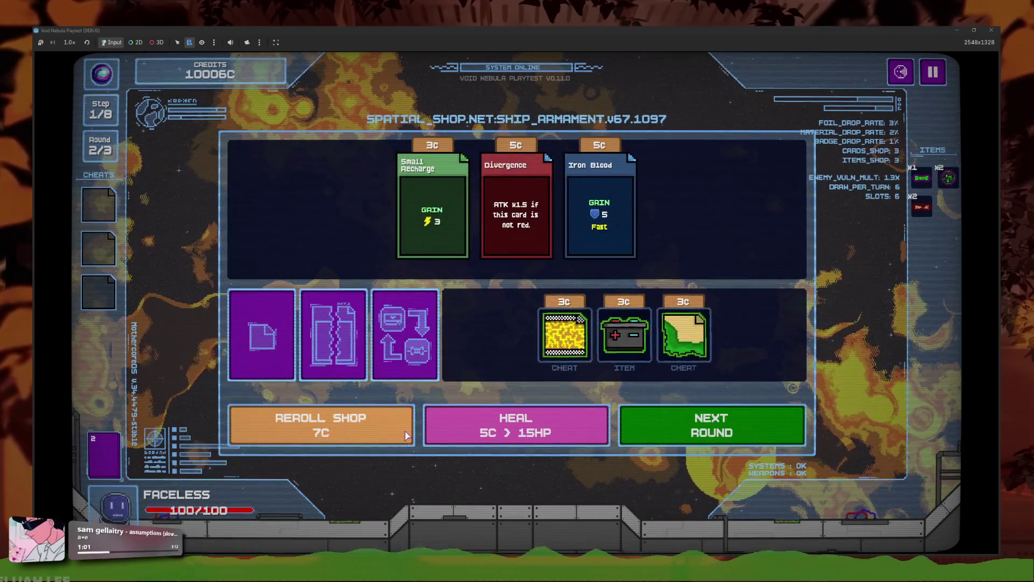
pyautogui.click(393, 437)
pyautogui.click(399, 441)
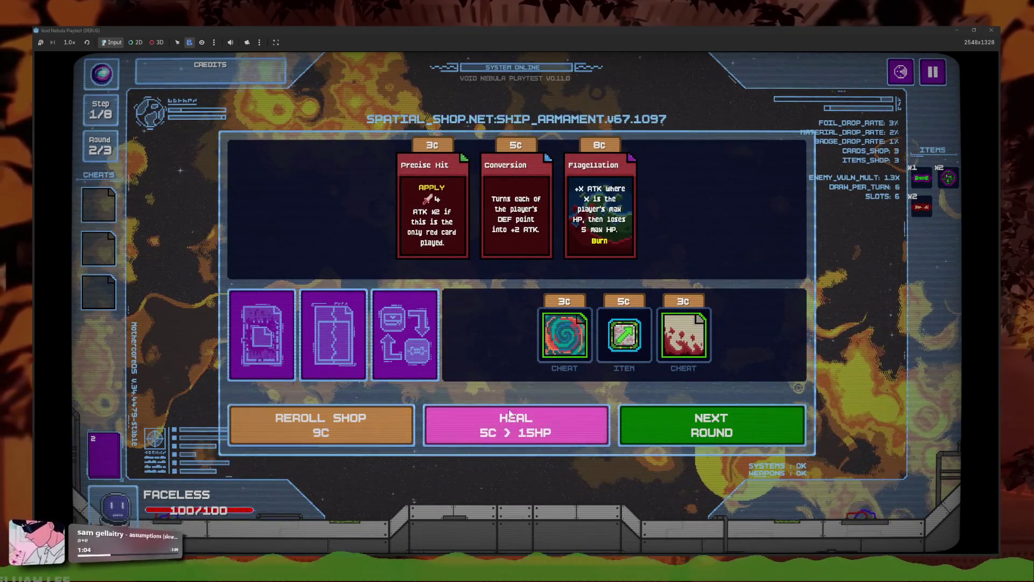
pyautogui.click(374, 433)
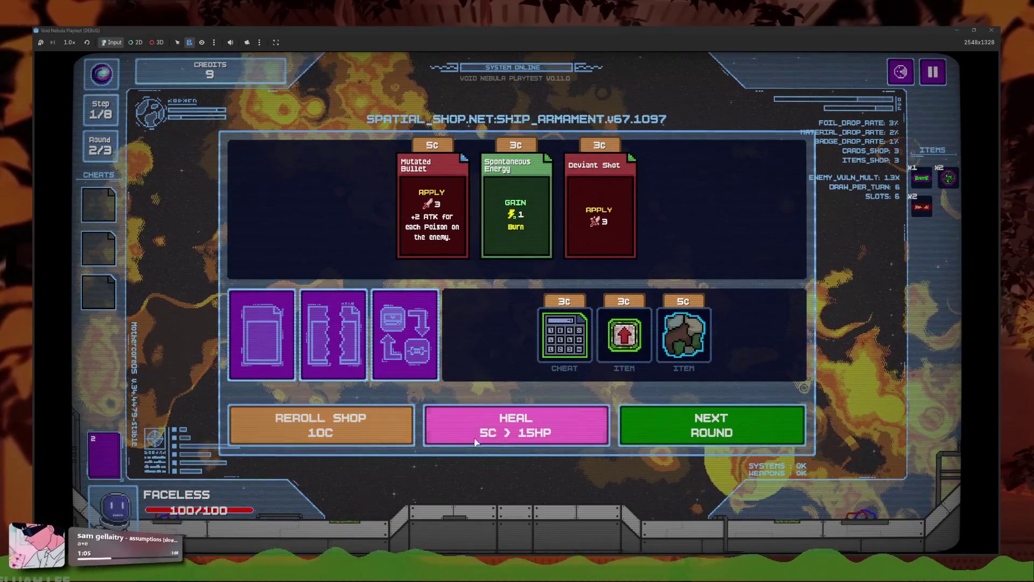
pyautogui.click(373, 433)
pyautogui.click(619, 260)
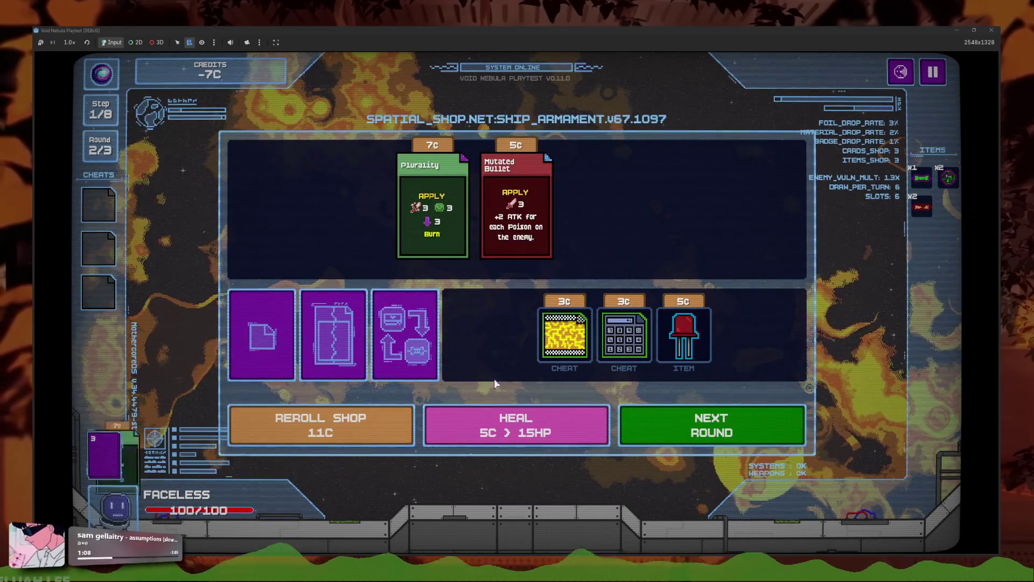
# Step: Keep rerolling the shop for new cards and items
pyautogui.click(366, 431)
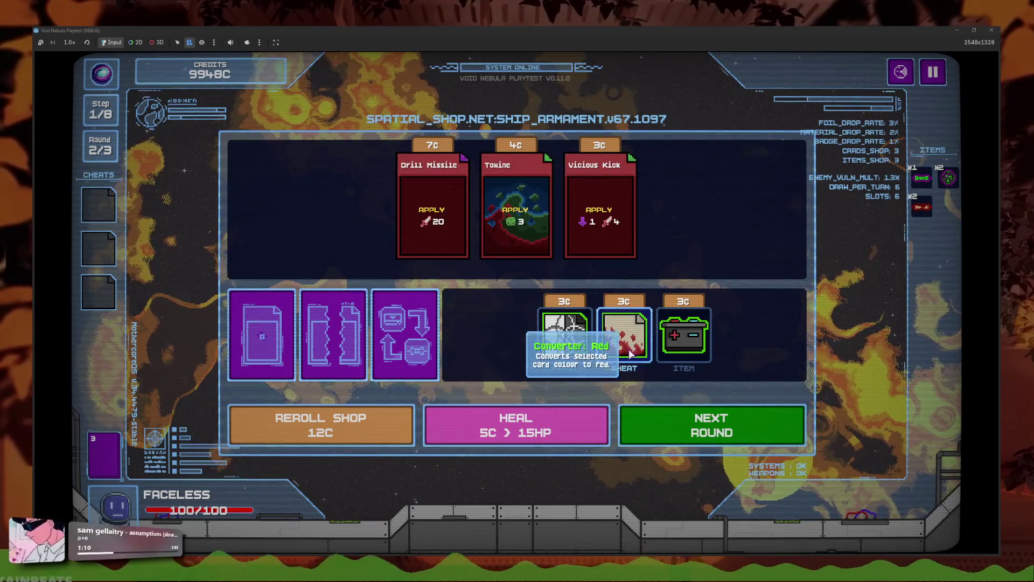
pyautogui.click(349, 429)
pyautogui.moveTo(692, 361)
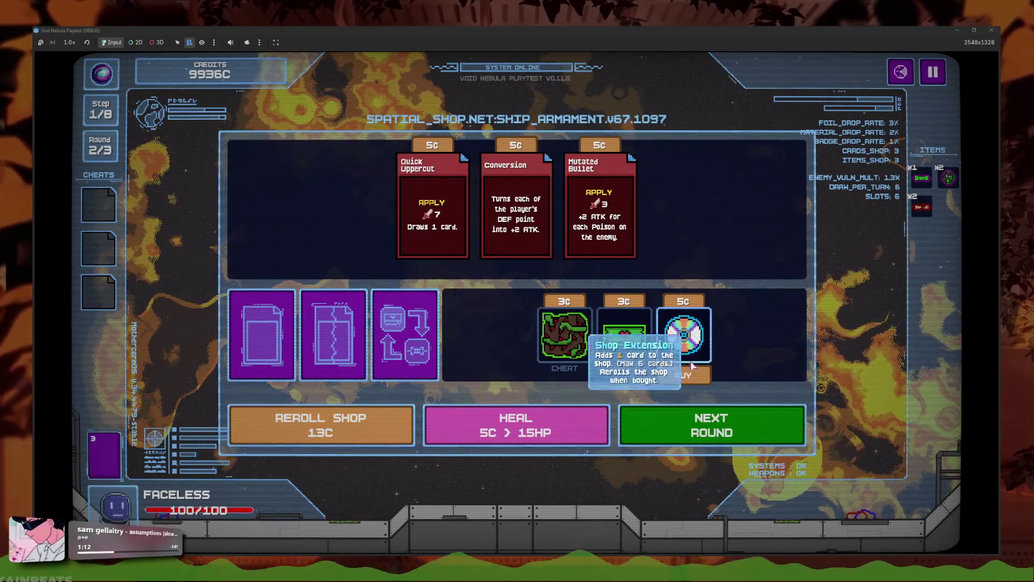
pyautogui.click(366, 430)
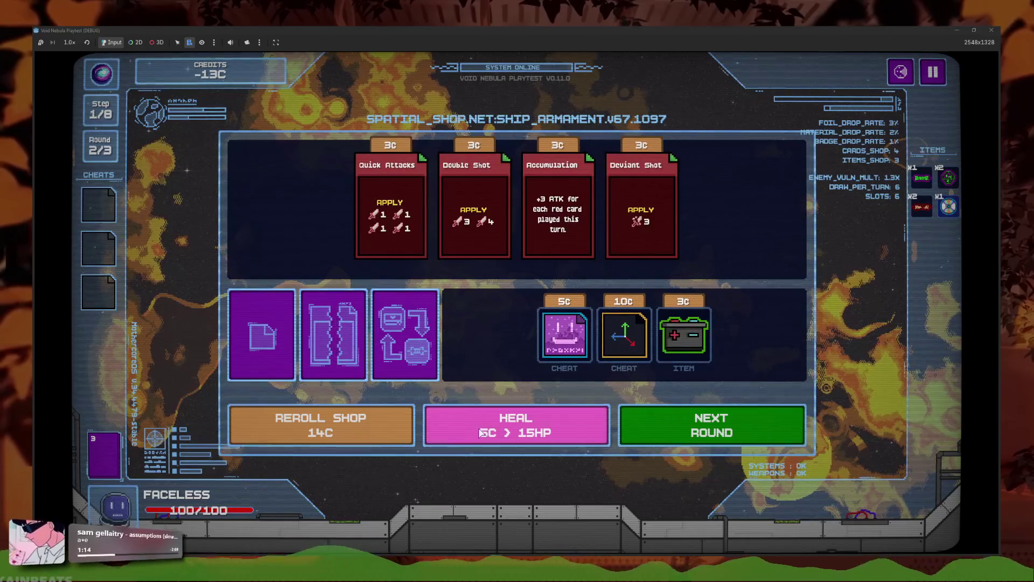
pyautogui.click(372, 432)
pyautogui.click(372, 433)
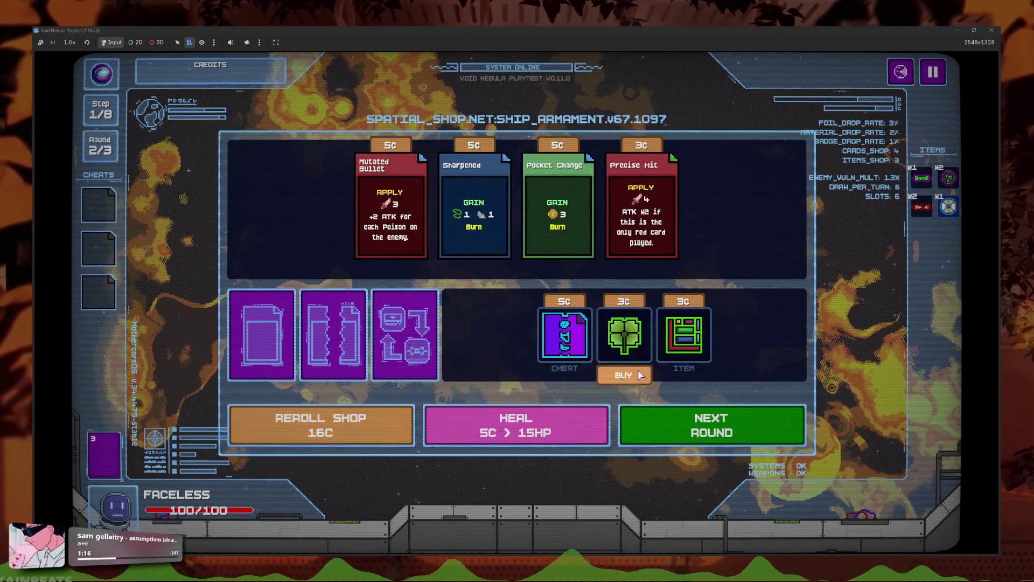
pyautogui.click(375, 431)
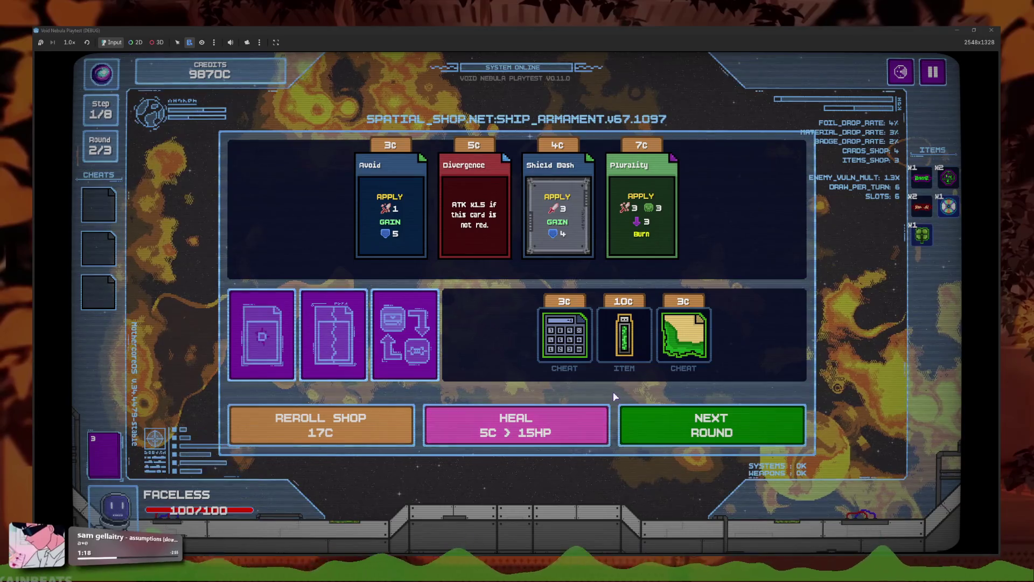
pyautogui.click(377, 428)
pyautogui.click(387, 429)
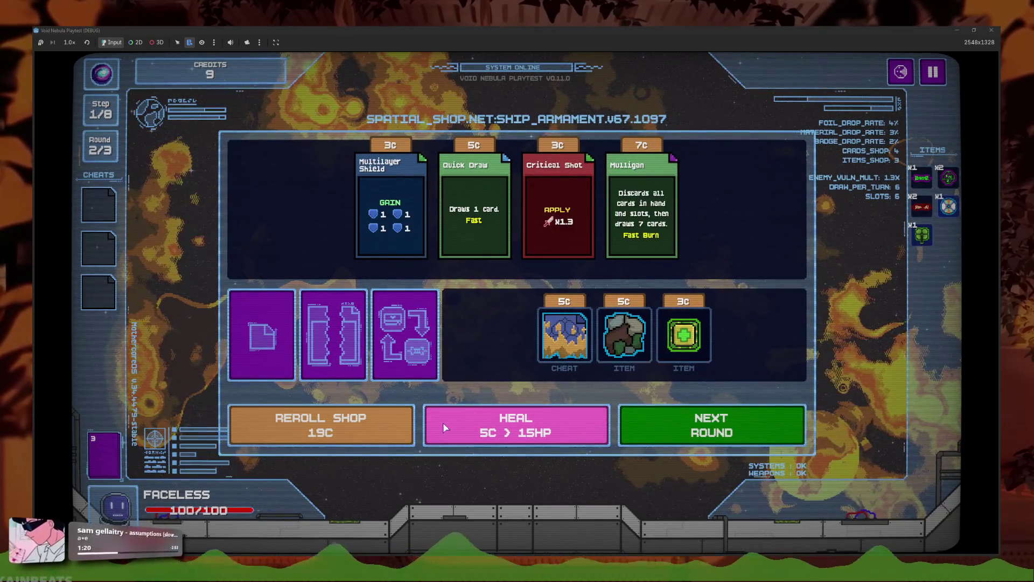
pyautogui.click(394, 428)
pyautogui.click(377, 426)
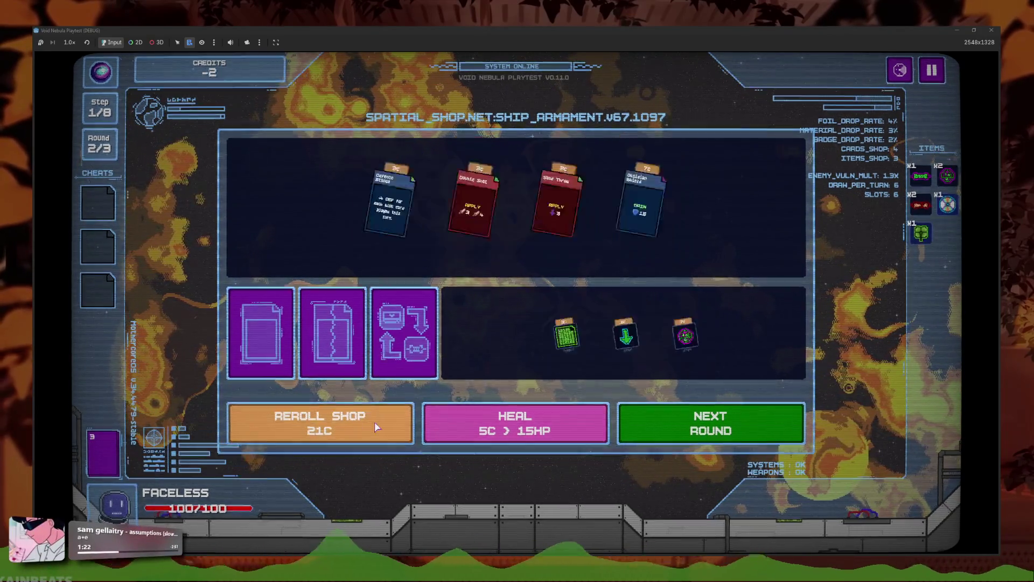
pyautogui.click(382, 426)
# Step: Buy More Options, reroll twice more, and open the deck view
pyautogui.click(636, 270)
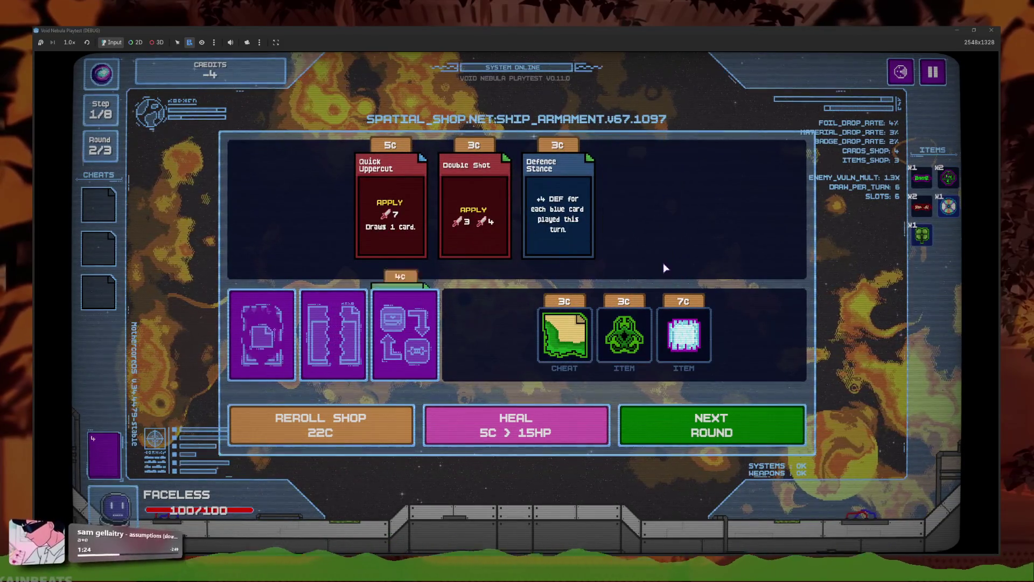
pyautogui.click(377, 427)
pyautogui.click(388, 426)
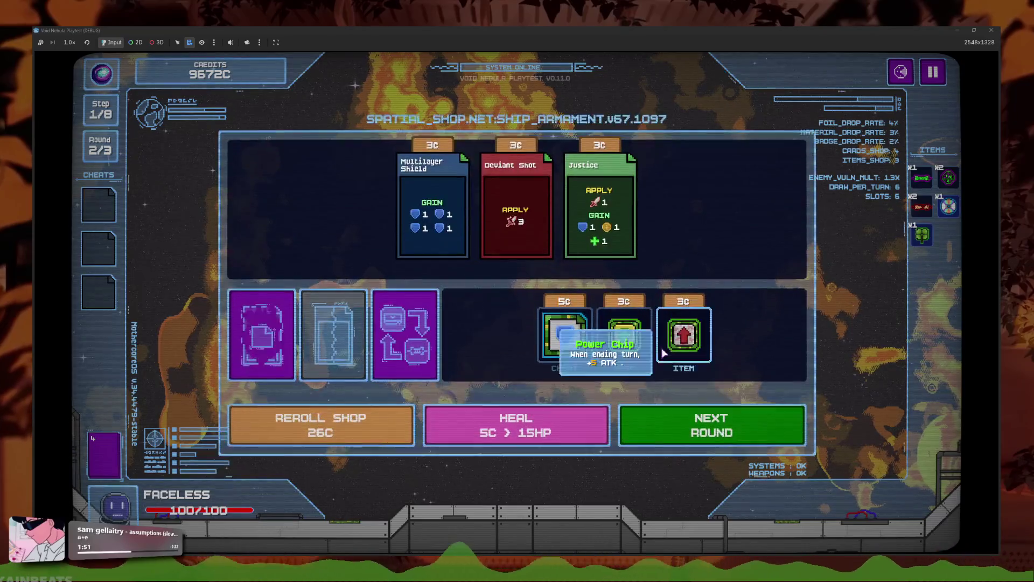
pyautogui.click(404, 339)
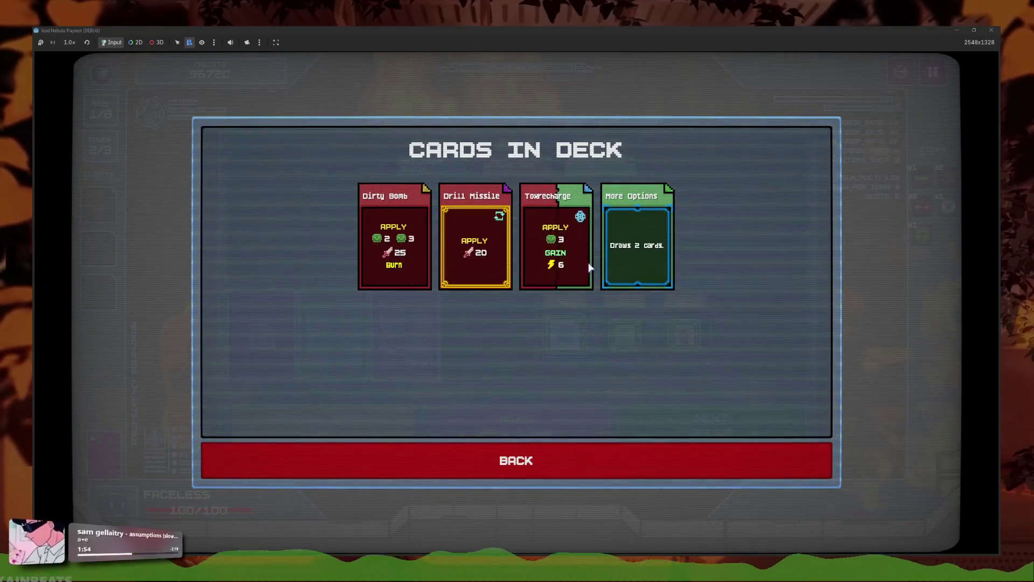
# Step: Close the deck view, reopen it, and close it again
pyautogui.moveTo(587, 250)
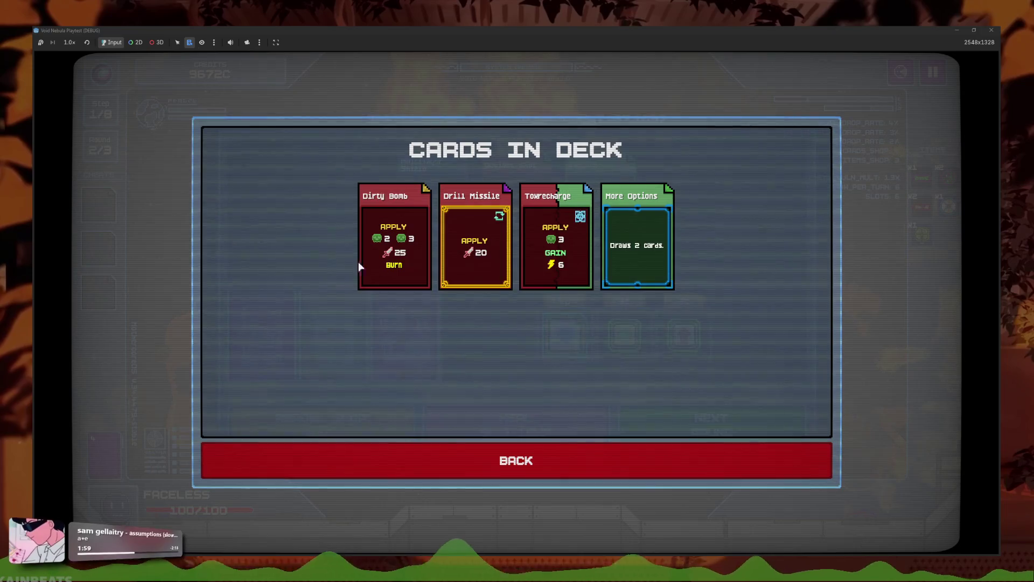
pyautogui.click(604, 471)
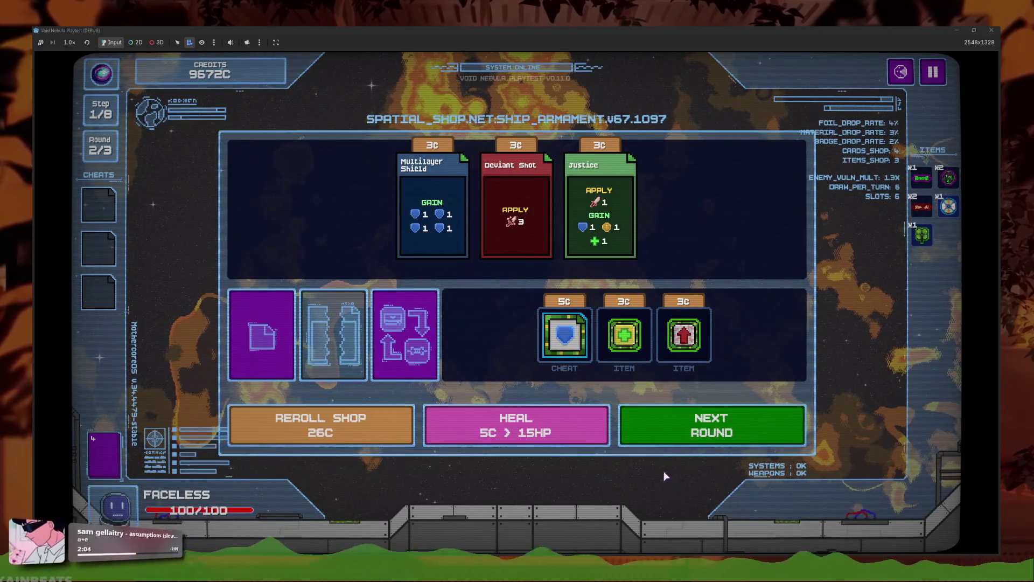
pyautogui.click(108, 462)
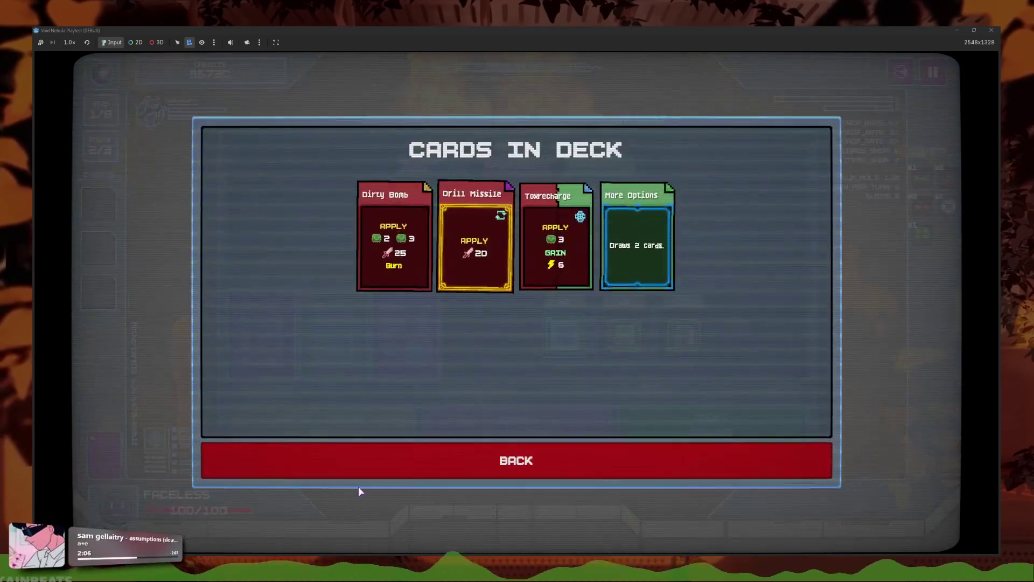
pyautogui.click(457, 474)
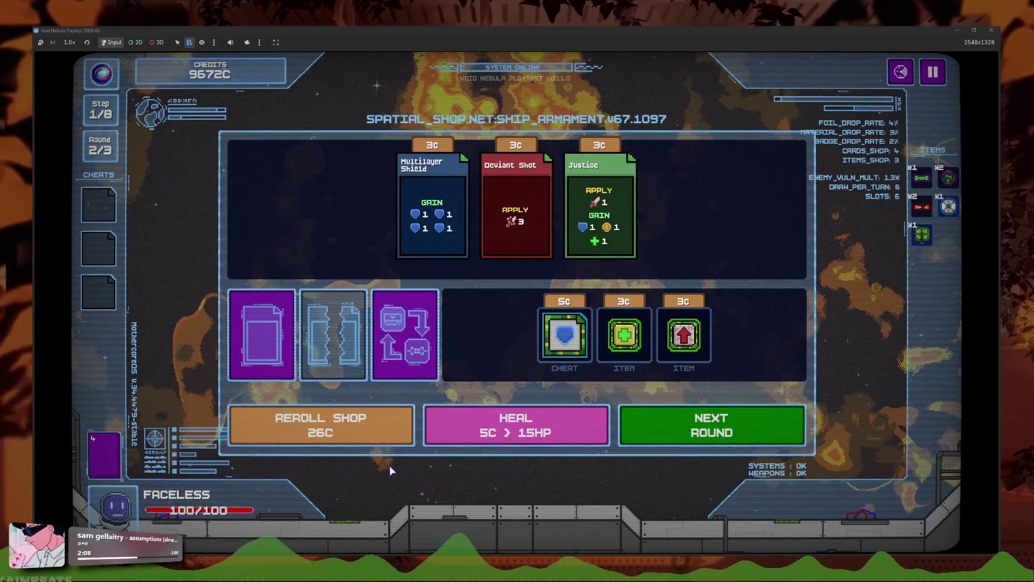
# Step: Reroll the shop repeatedly for new cards
pyautogui.click(350, 437)
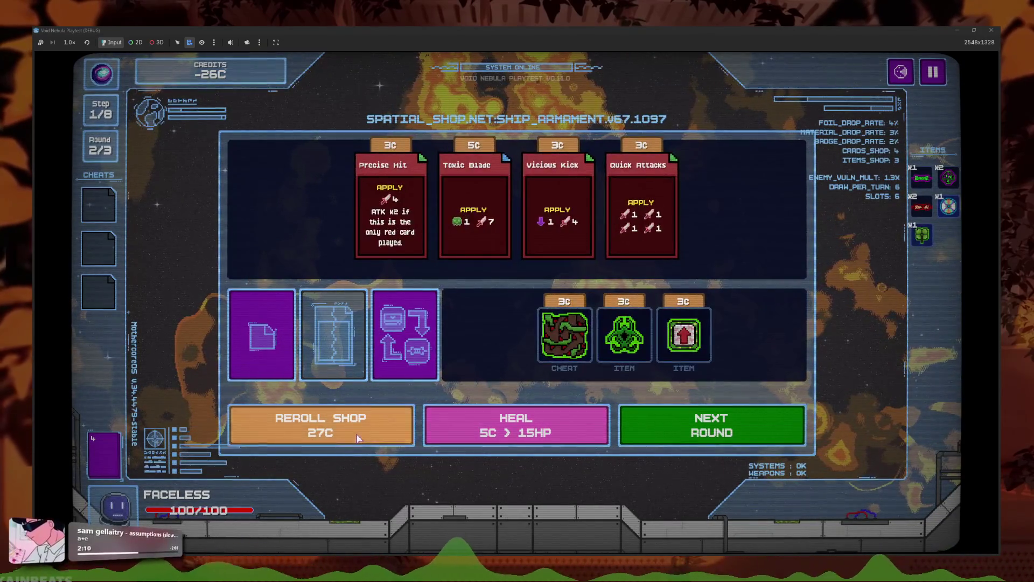
pyautogui.click(353, 434)
pyautogui.click(350, 439)
pyautogui.click(350, 445)
pyautogui.click(351, 442)
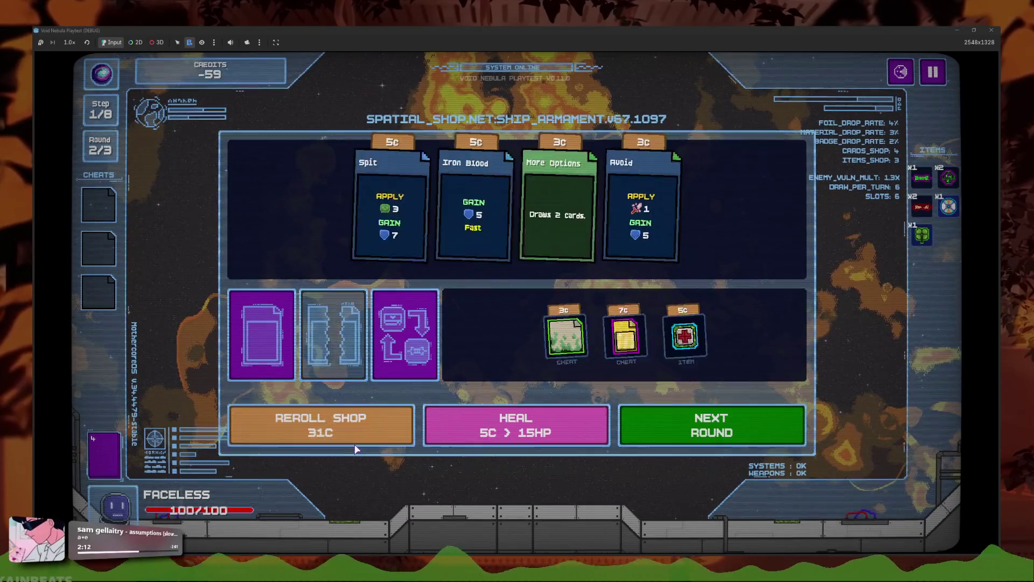
pyautogui.click(355, 436)
pyautogui.click(359, 433)
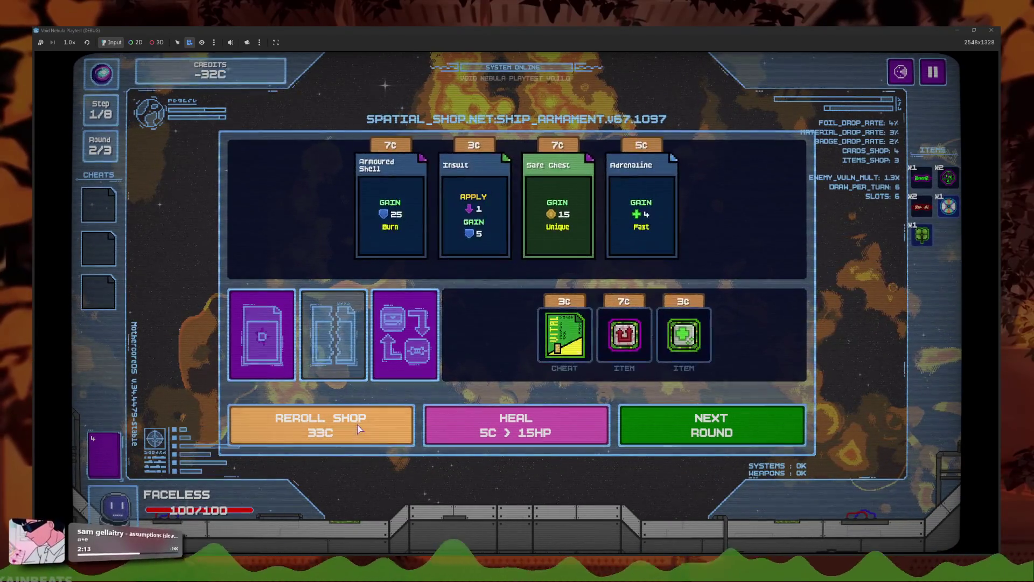
pyautogui.click(360, 433)
# Step: Reroll a few more times and buy the fourth shop card
pyautogui.click(360, 433)
pyautogui.click(361, 434)
pyautogui.click(358, 432)
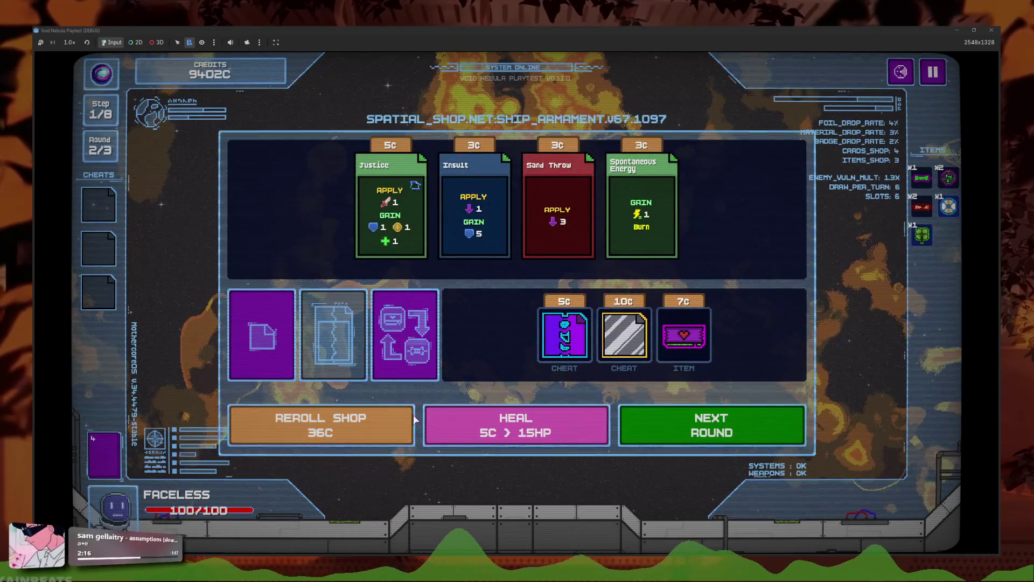
pyautogui.click(354, 430)
pyautogui.click(349, 426)
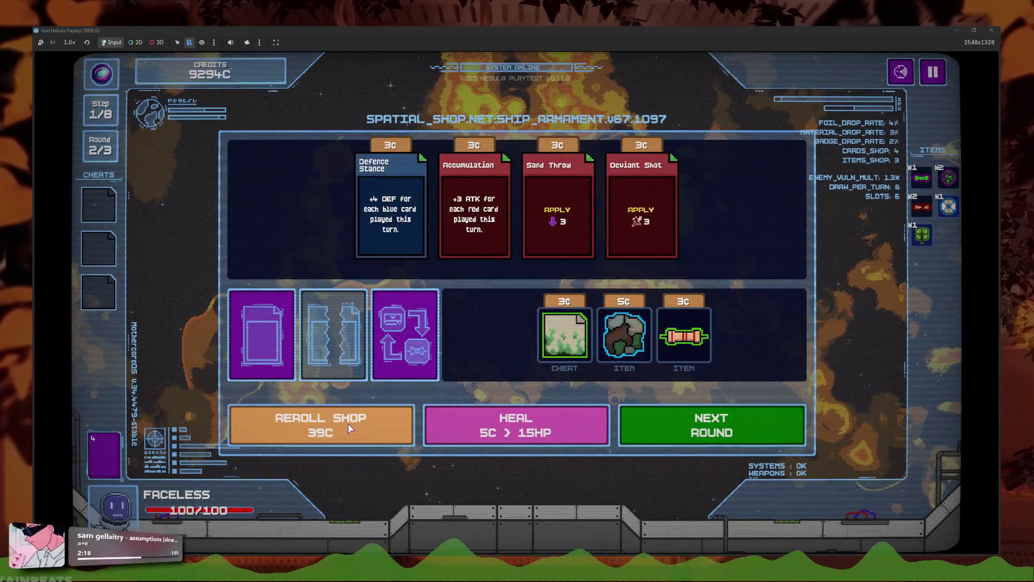
pyautogui.click(348, 426)
pyautogui.click(641, 208)
# Step: Start the next battle and play all five hand cards to defeat Glass
pyautogui.click(707, 422)
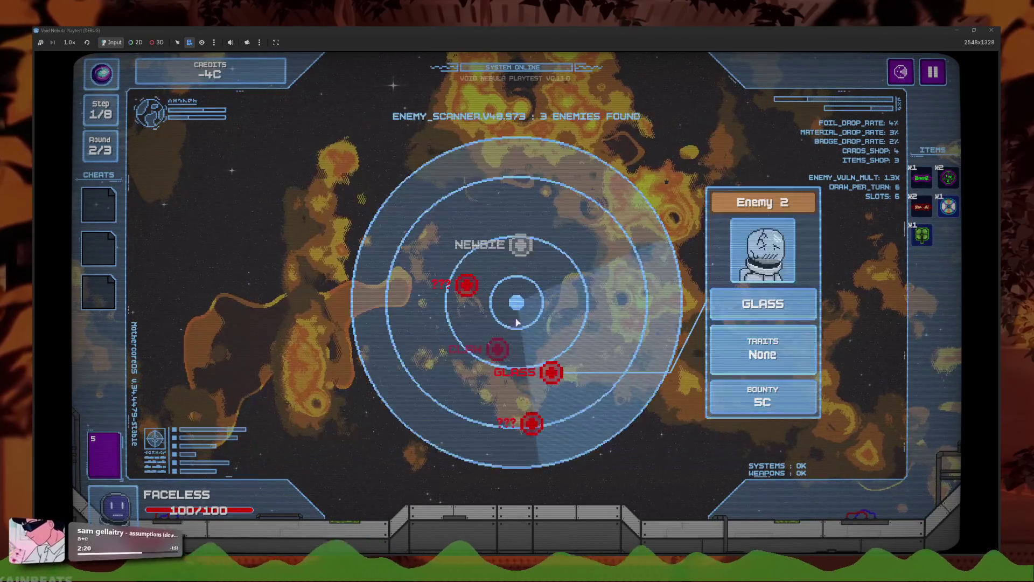
pyautogui.click(455, 489)
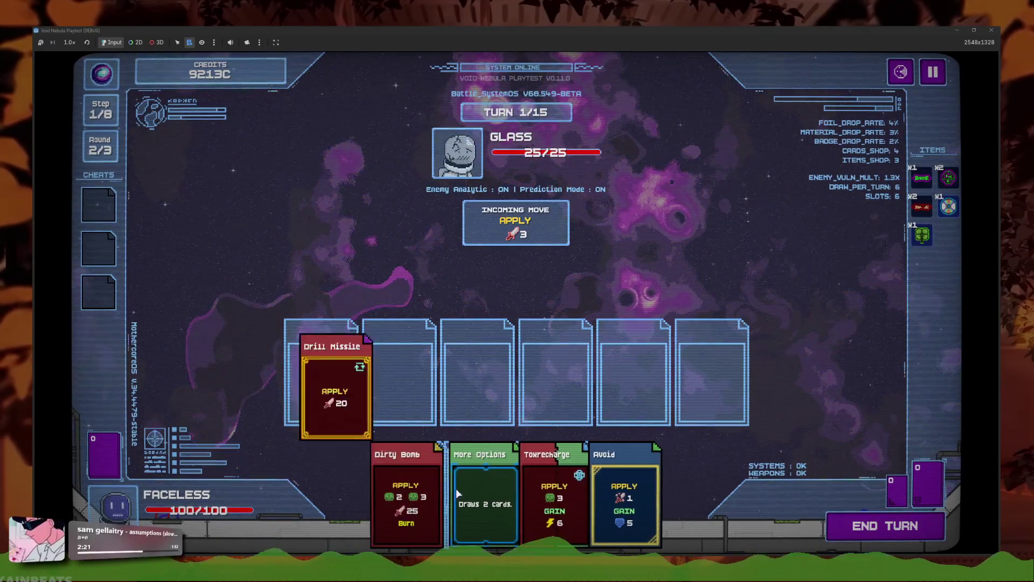
pyautogui.click(558, 496)
pyautogui.click(426, 495)
pyautogui.click(544, 485)
pyautogui.click(509, 484)
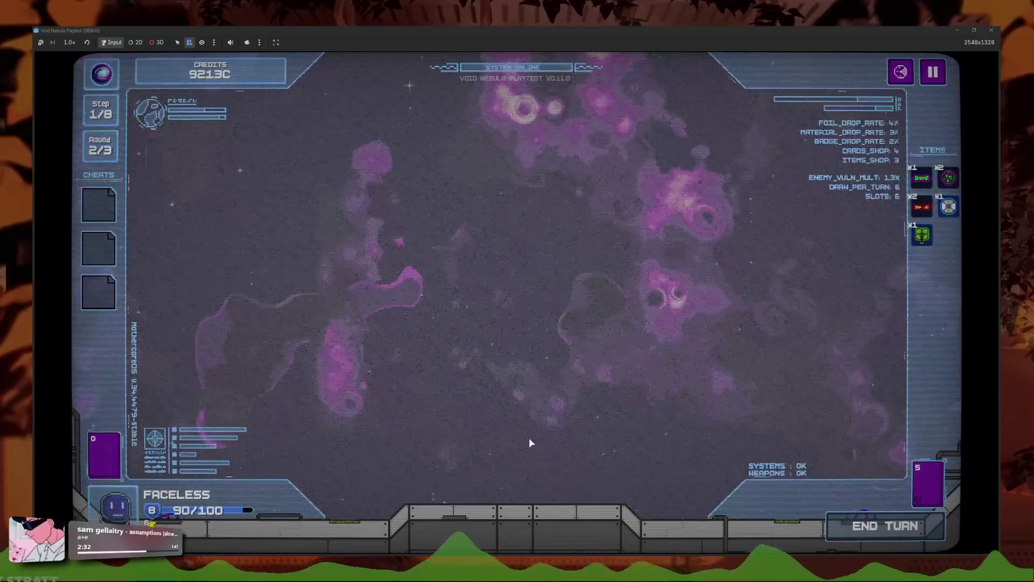
# Step: Dismiss the kill summary, reroll the shop four times, and open the fusion card picker
pyautogui.click(585, 410)
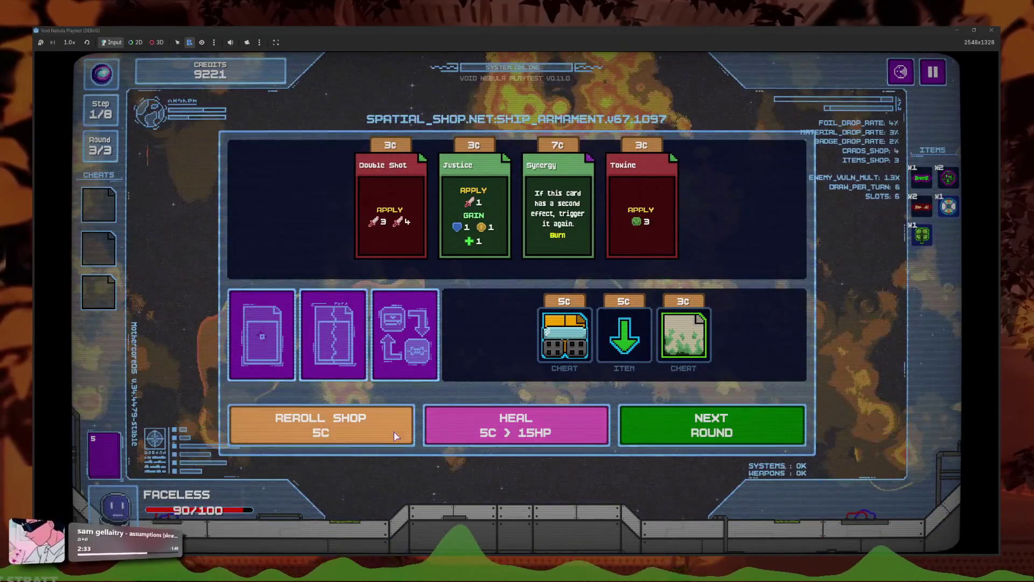
pyautogui.click(380, 430)
pyautogui.click(380, 429)
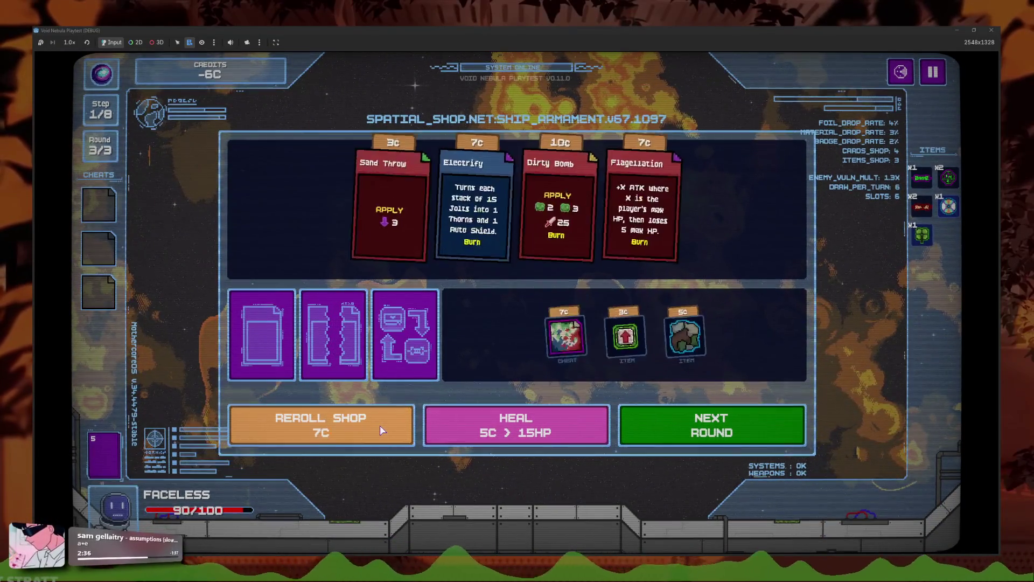
pyautogui.click(380, 430)
pyautogui.click(380, 429)
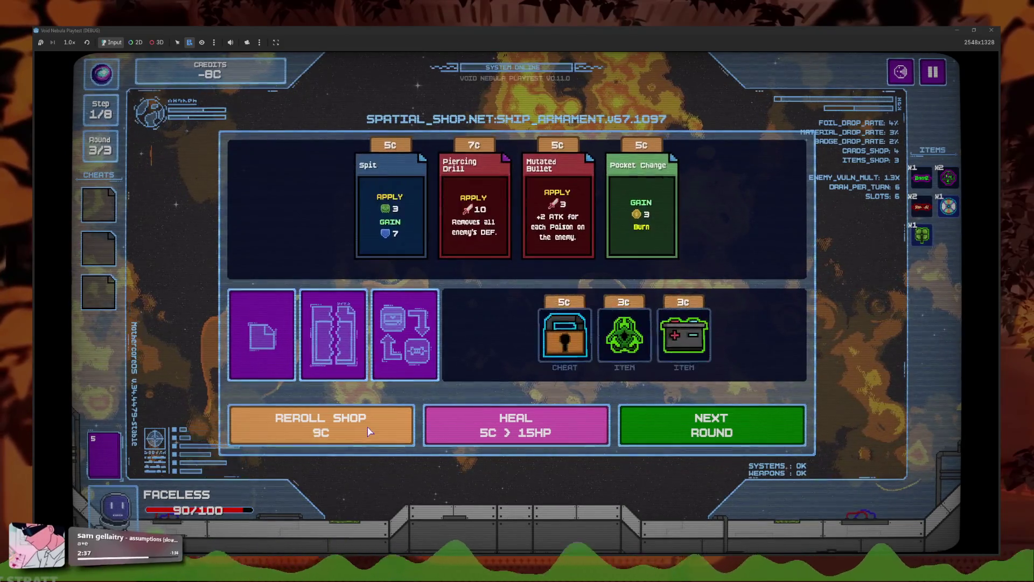
pyautogui.click(270, 337)
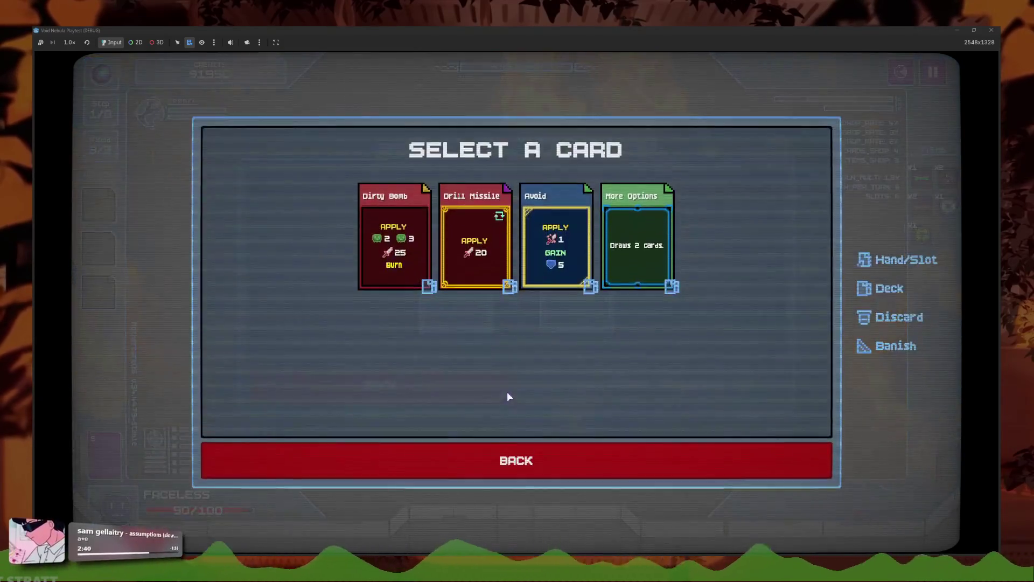
# Step: Fuse Avoid and More Options into the Avoptions card
pyautogui.click(558, 245)
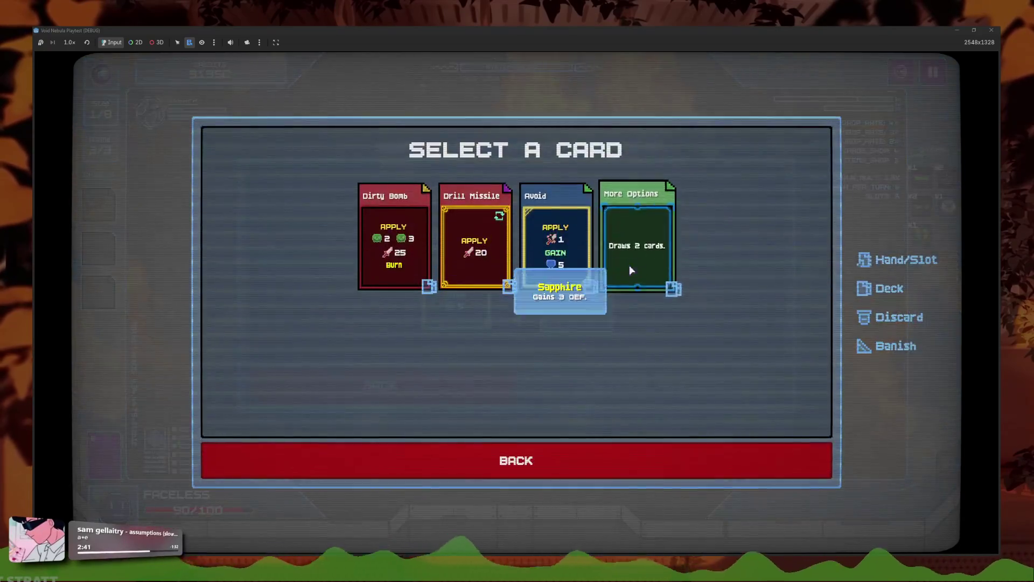
pyautogui.click(641, 252)
pyautogui.click(598, 380)
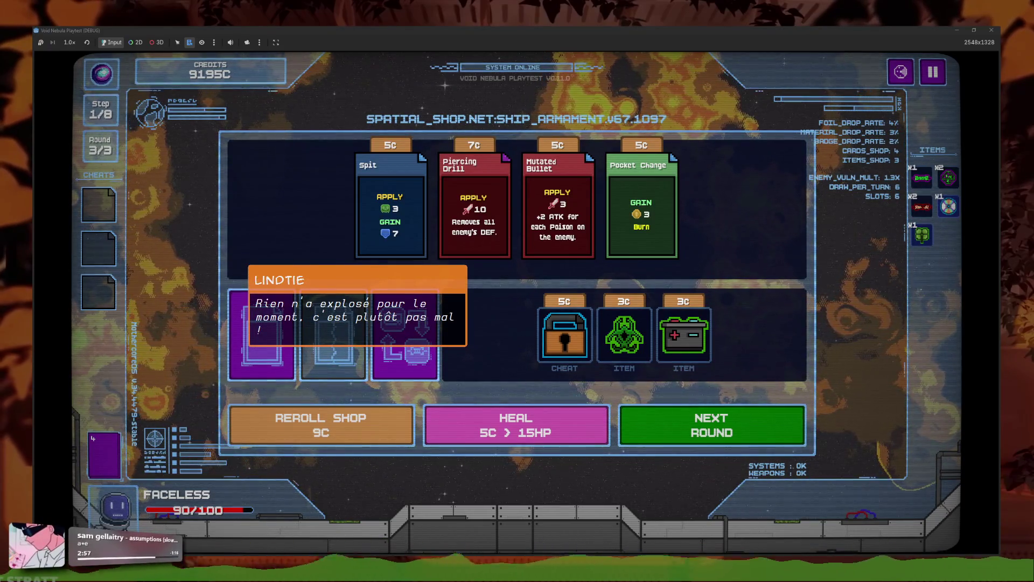
# Step: Reopen the deck view several times to inspect the new Avoptions card
pyautogui.moveTo(352, 328)
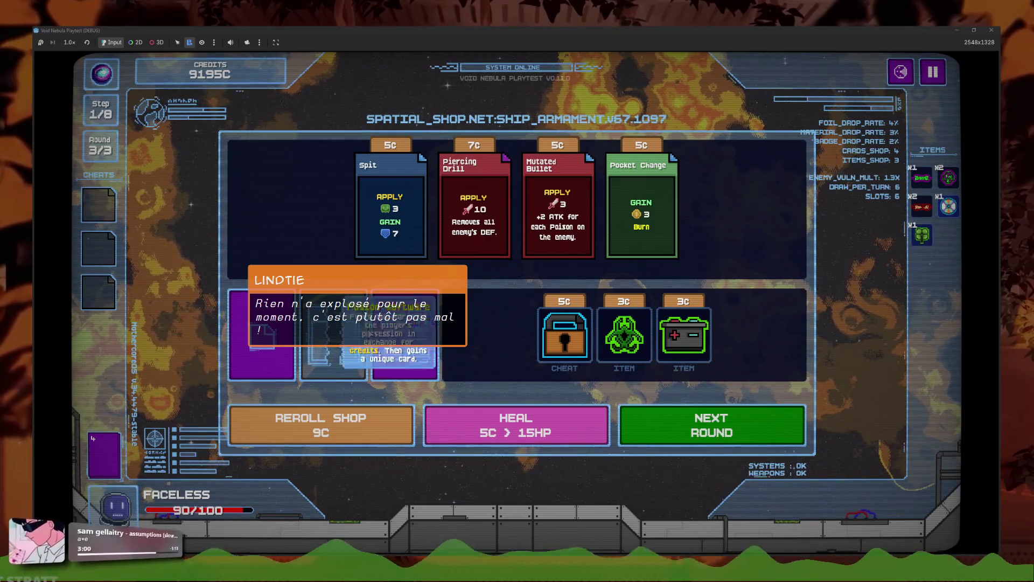
pyautogui.click(113, 454)
pyautogui.click(320, 456)
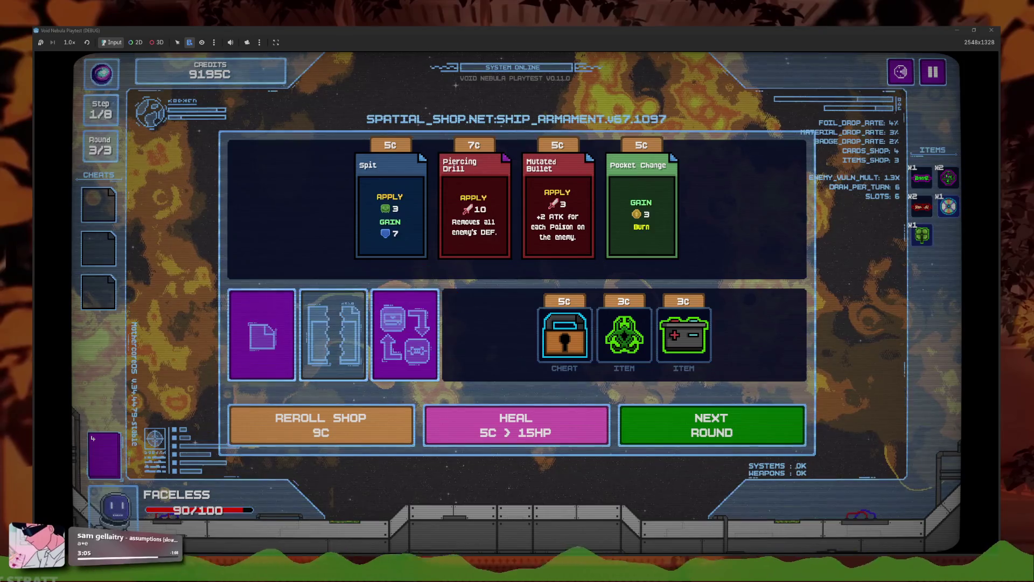
pyautogui.click(105, 454)
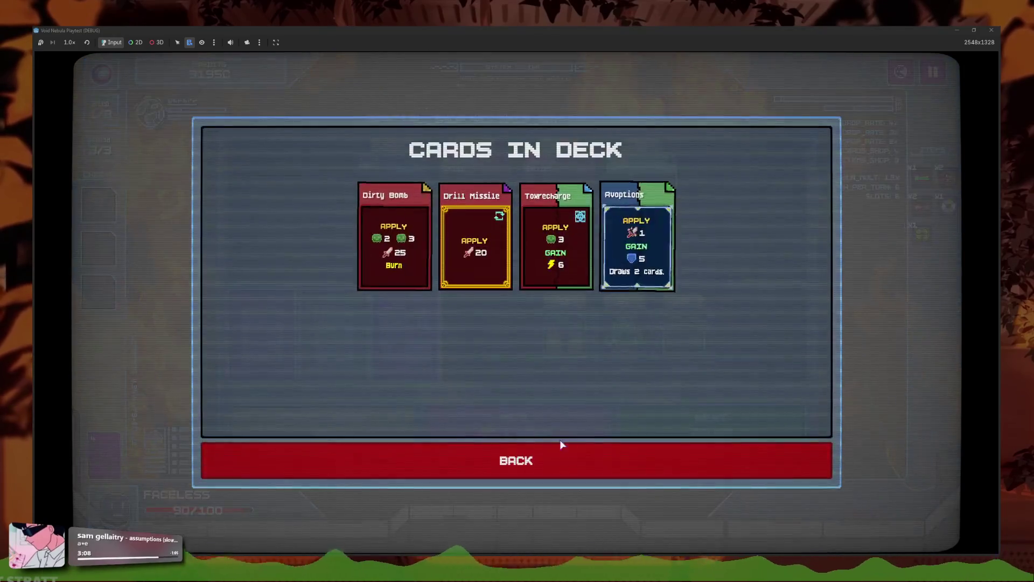
pyautogui.click(466, 473)
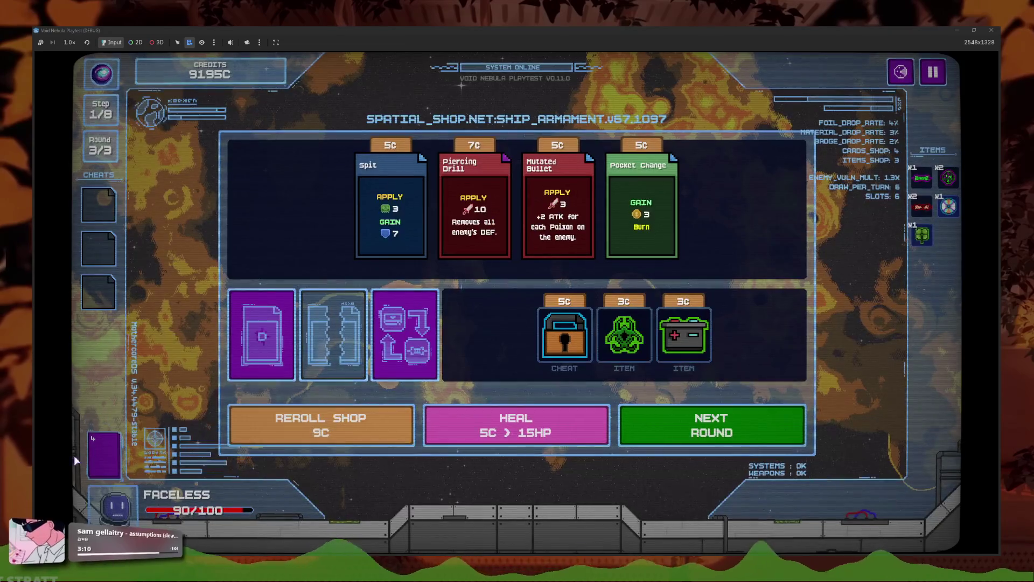
pyautogui.click(105, 454)
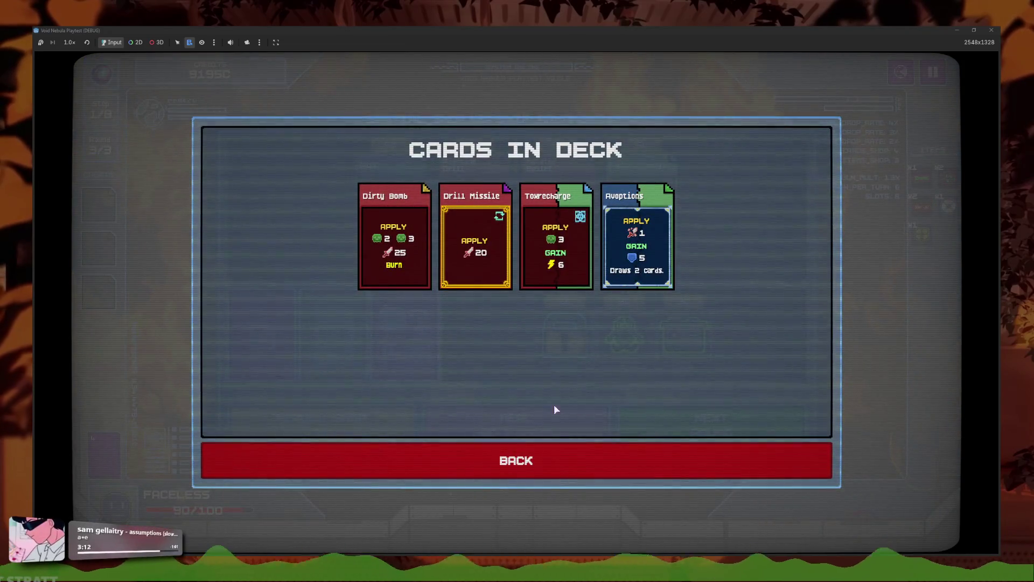
pyautogui.click(538, 463)
pyautogui.click(105, 454)
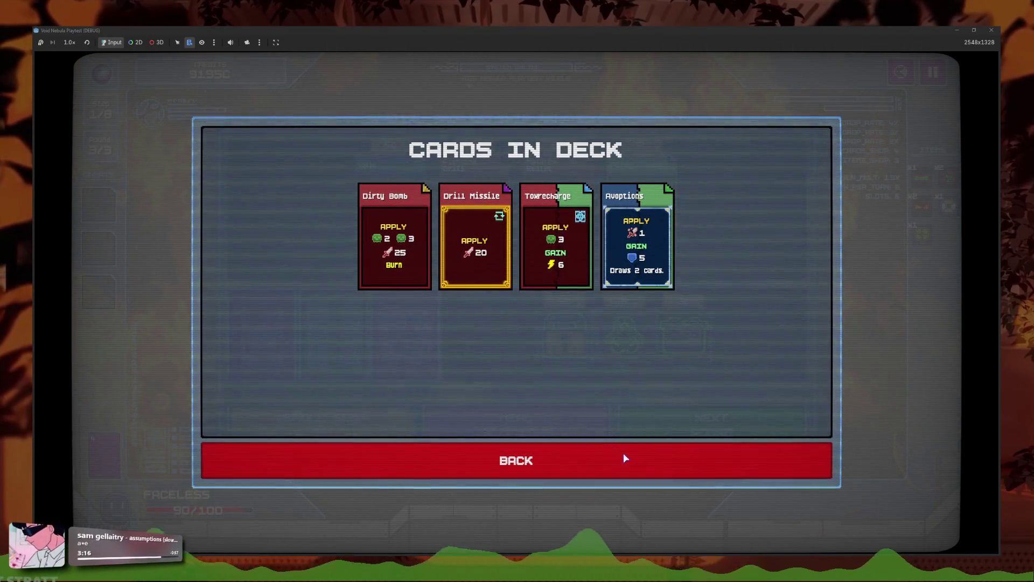
# Step: Close the playtest window to stop debugging and return to fusion_maker.gd
pyautogui.moveTo(596, 249)
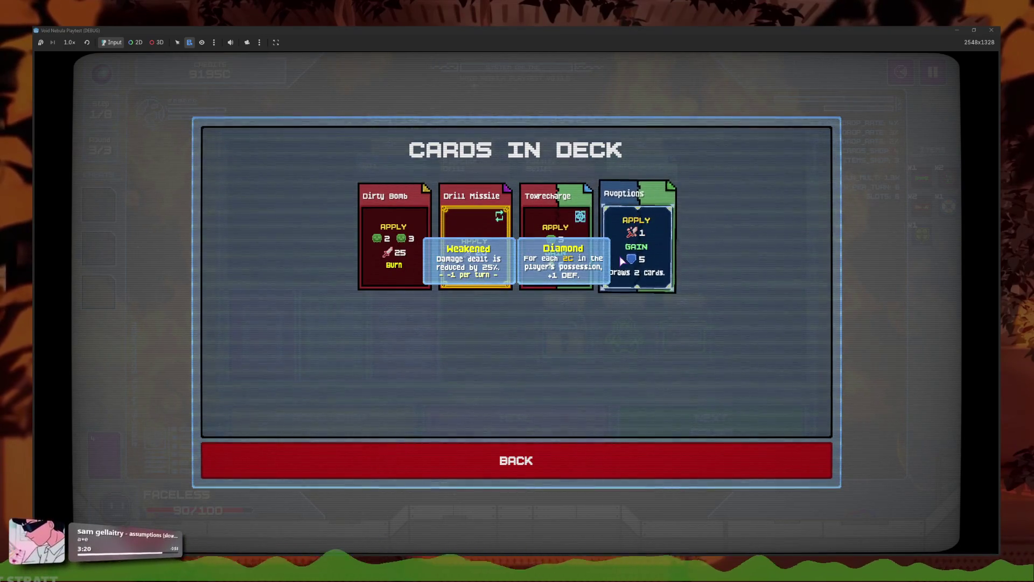
pyautogui.moveTo(470, 267)
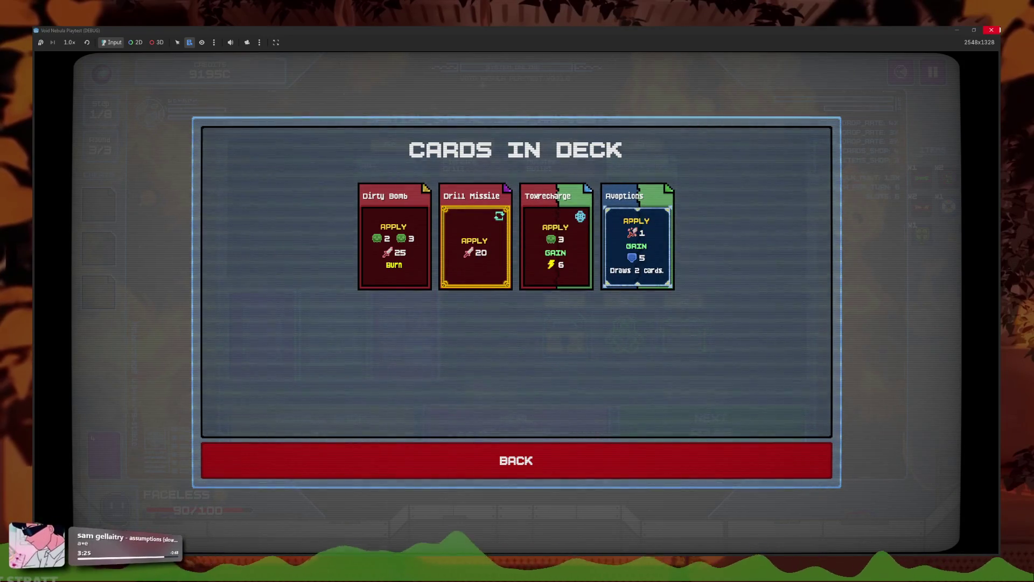
pyautogui.click(991, 30)
pyautogui.click(538, 277)
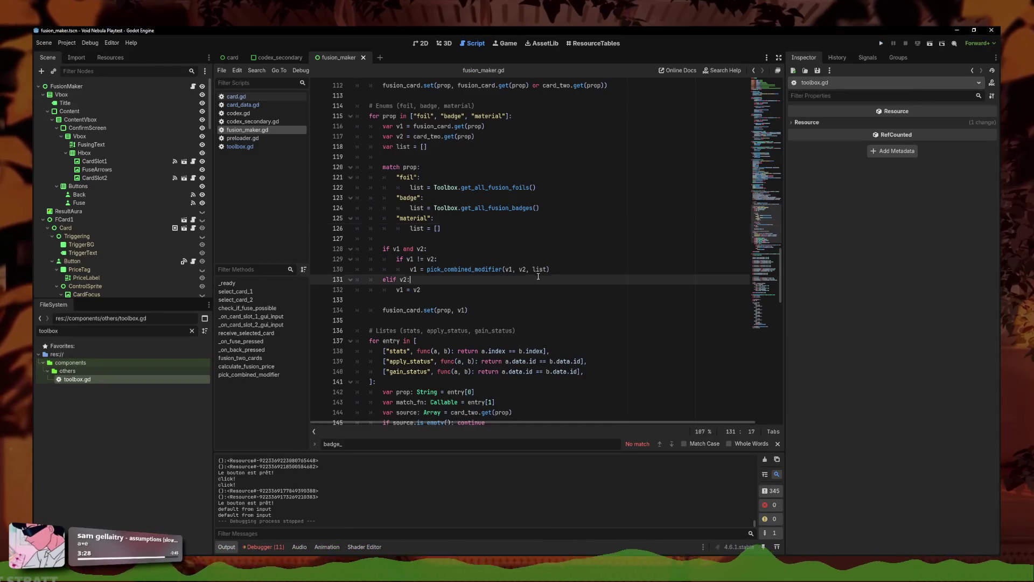
# Step: Run the project and open the Codex's Card Badges page to trigger the error
pyautogui.click(883, 44)
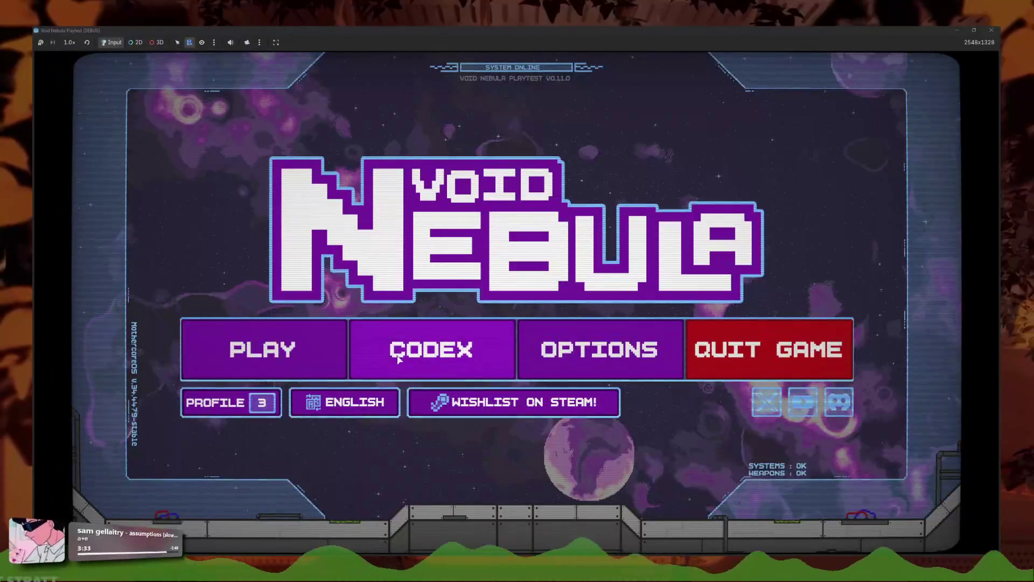
pyautogui.click(409, 350)
pyautogui.click(414, 397)
pyautogui.click(261, 399)
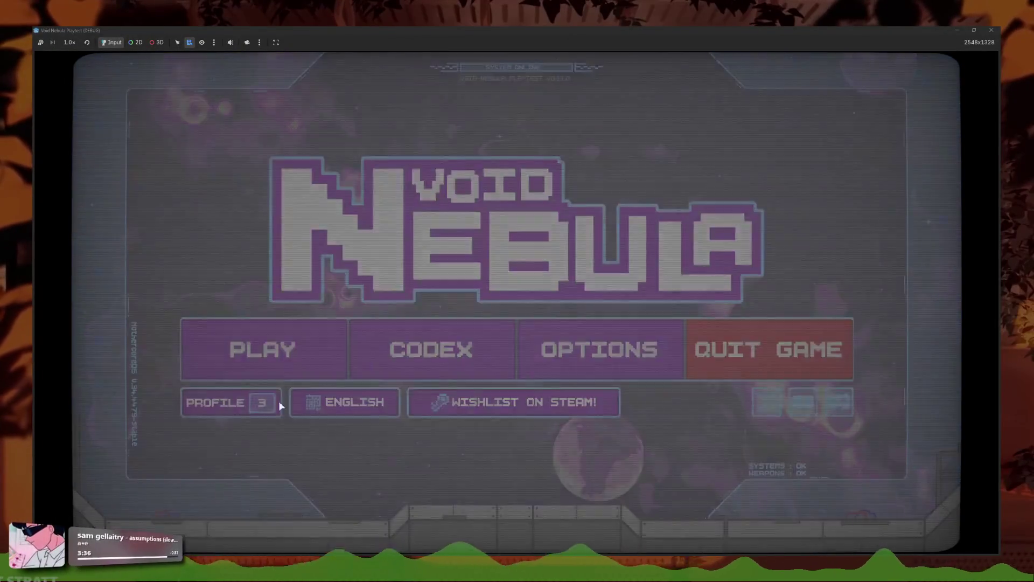
pyautogui.click(570, 397)
pyautogui.click(432, 350)
pyautogui.click(619, 316)
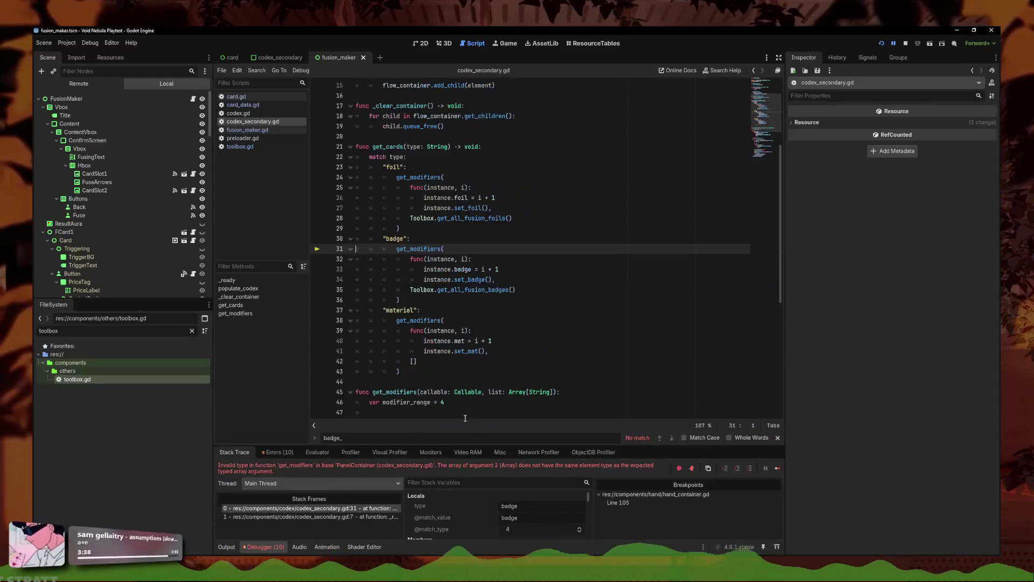
# Step: Follow the get_all_fusion_badges call to its definition in toolbox.gd
pyautogui.click(463, 300)
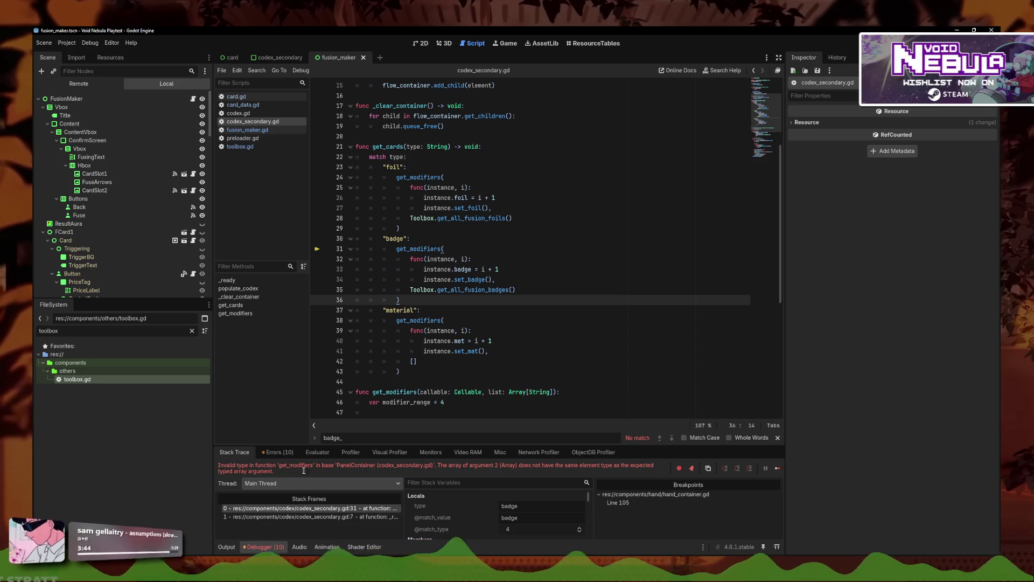
pyautogui.click(529, 290)
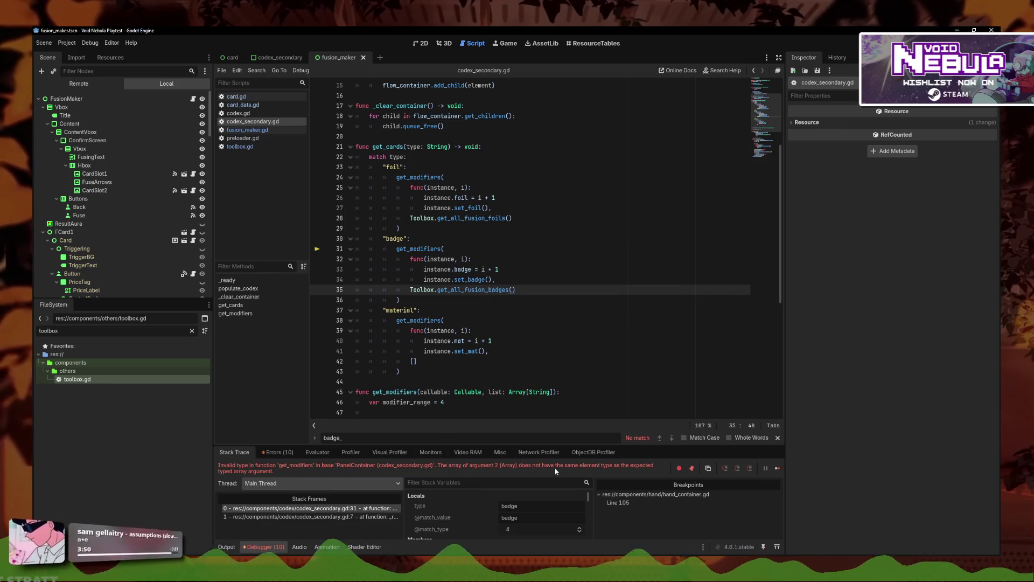
pyautogui.click(477, 291)
pyautogui.scroll(-4, 474, 297)
pyautogui.scroll(-4, 463, 274)
pyautogui.scroll(7, 485, 269)
pyautogui.press('Down')
pyautogui.press('Down')
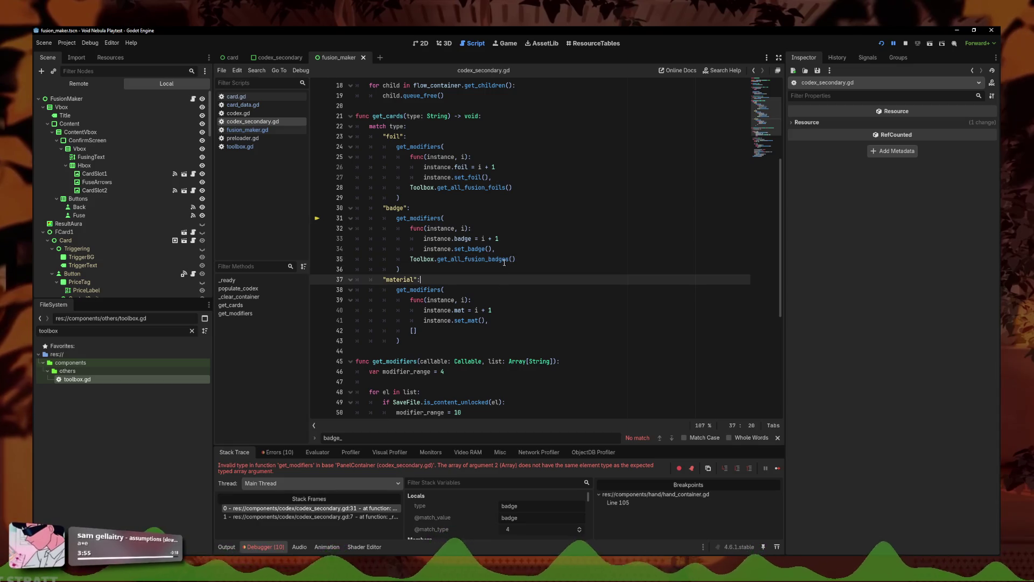
pyautogui.keyDown('ctrl'); pyautogui.click(499, 263); pyautogui.keyUp('ctrl')
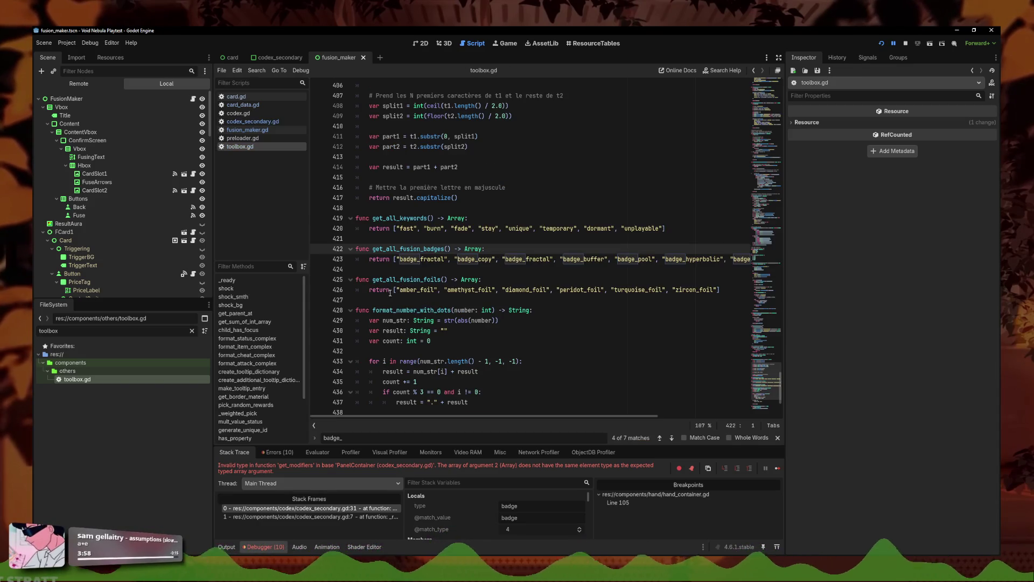
# Step: Change both badges and foils return types to Array[String], then relaunch the game
pyautogui.click(479, 281)
pyautogui.keyDown('alt'); pyautogui.click(493, 249); pyautogui.keyUp('alt')
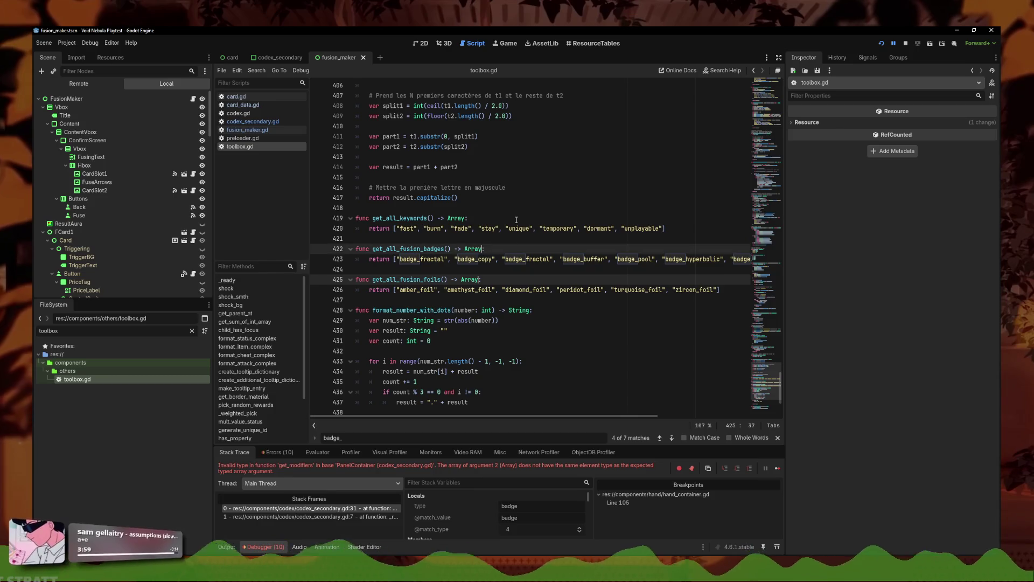
pyautogui.write('[String')
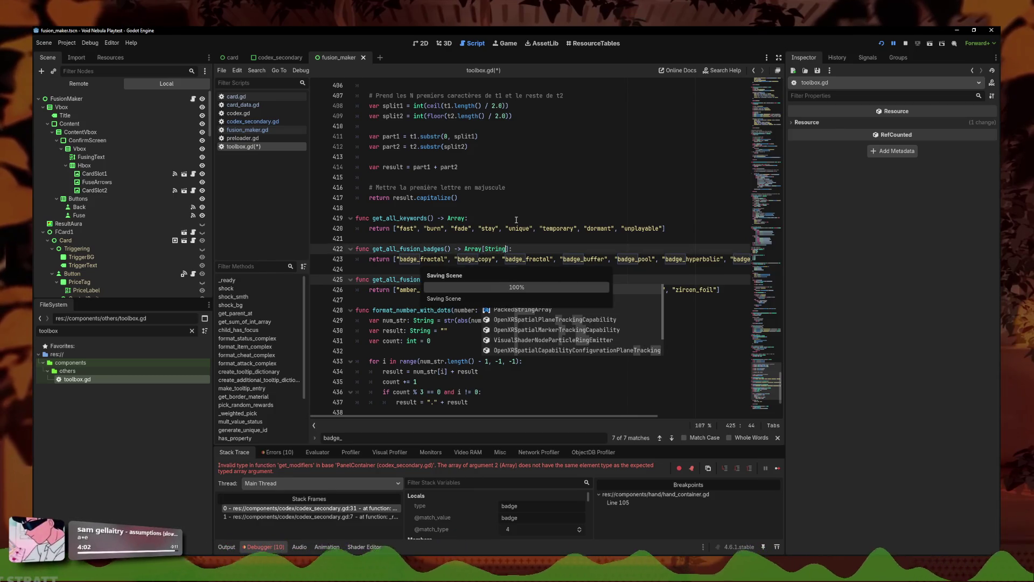
pyautogui.click(542, 258)
pyautogui.click(881, 43)
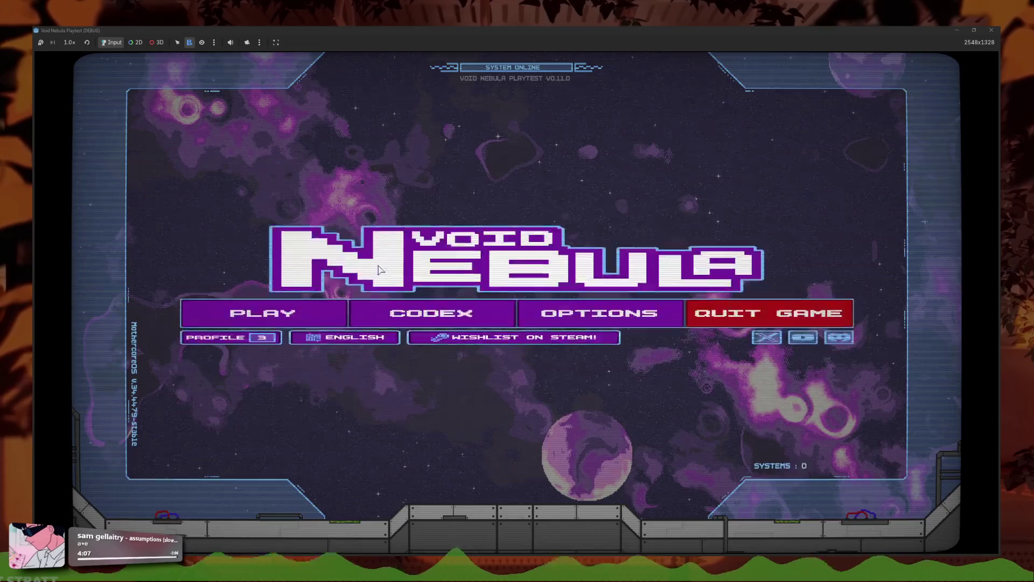
pyautogui.click(408, 357)
pyautogui.click(619, 311)
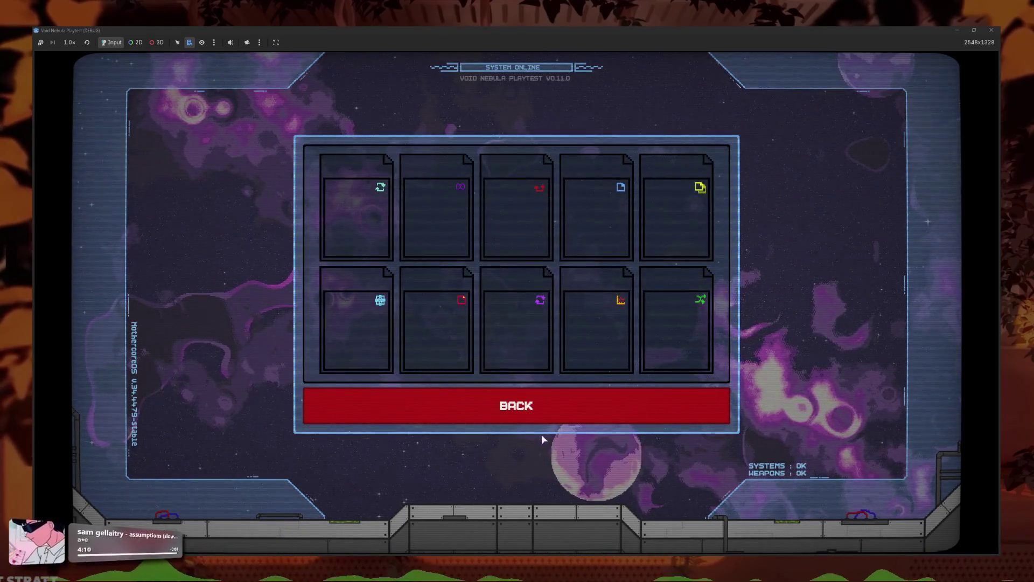
pyautogui.moveTo(366, 340)
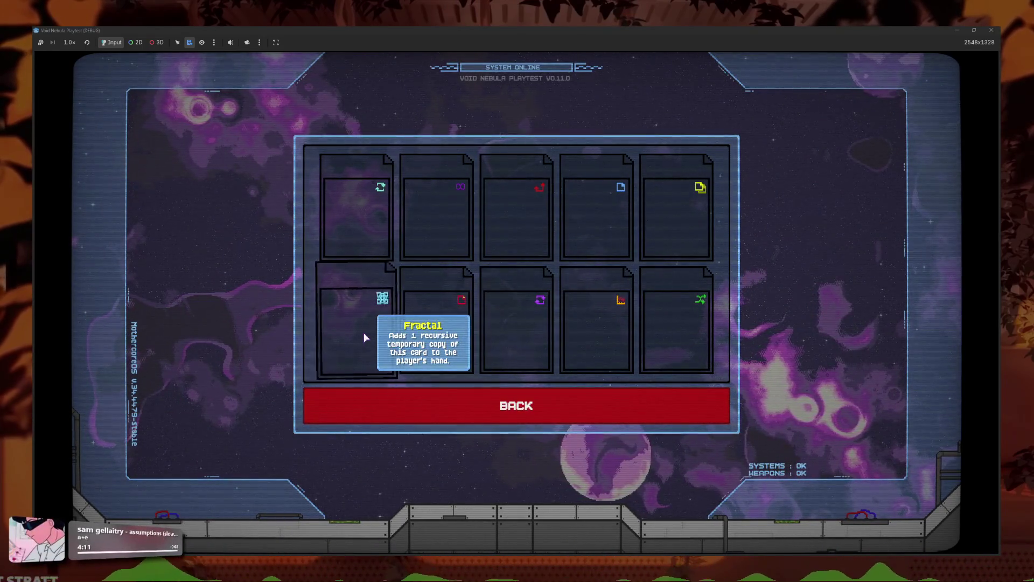
pyautogui.moveTo(712, 208)
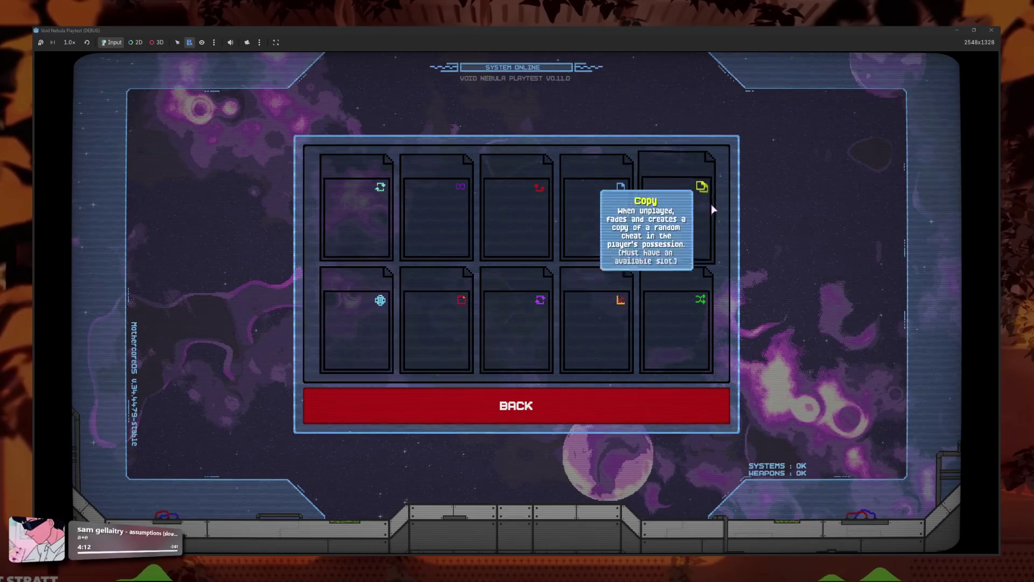
pyautogui.click(668, 404)
pyautogui.click(625, 285)
pyautogui.click(596, 393)
pyautogui.click(679, 323)
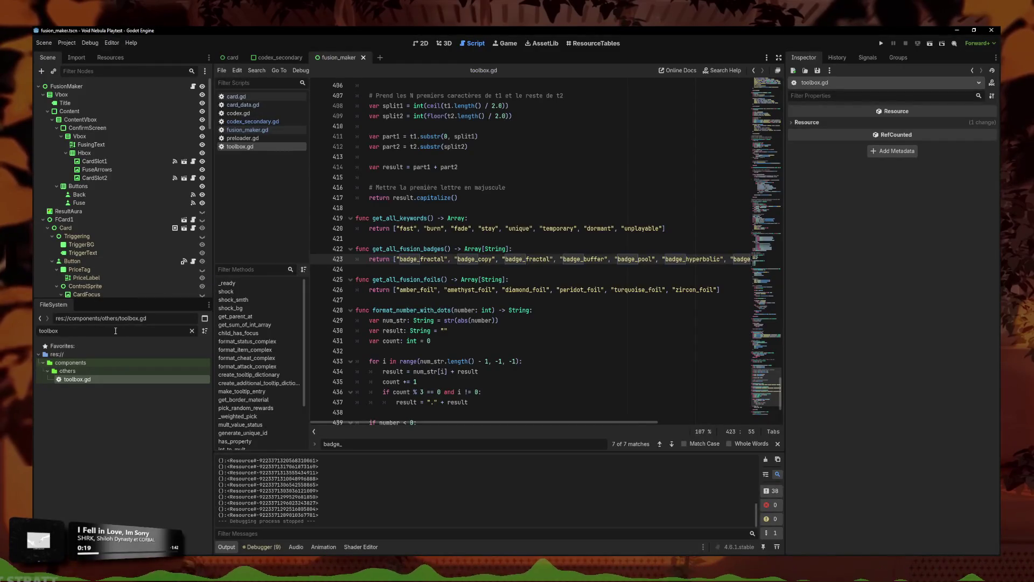
# Step: Filter the FileSystem by 'frac' and open card_badge_fractal_animated.tres in the Inspector
pyautogui.hotkey('ctrl', 'a')
pyautogui.write('frac')
pyautogui.click(102, 454)
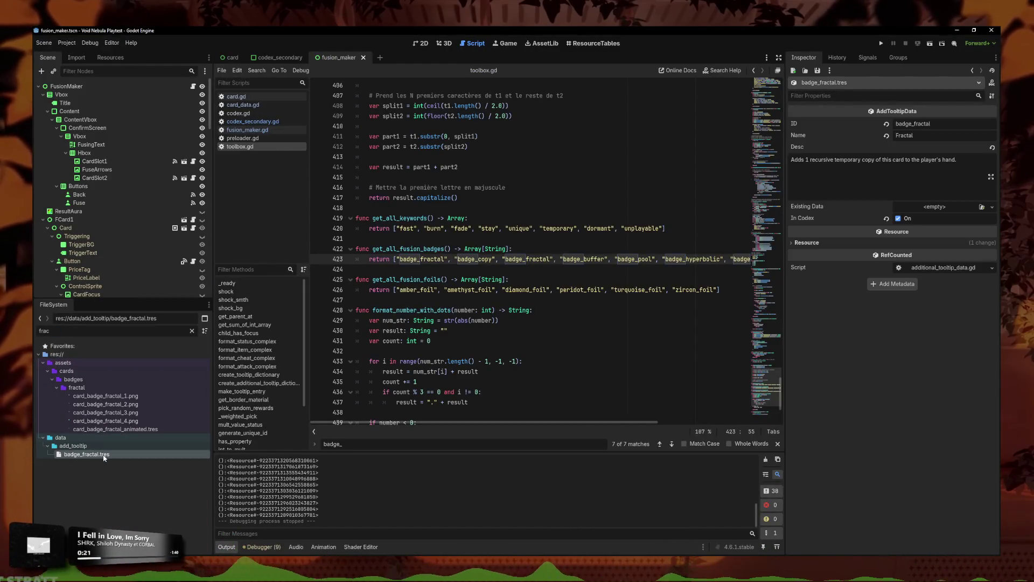
pyautogui.click(126, 429)
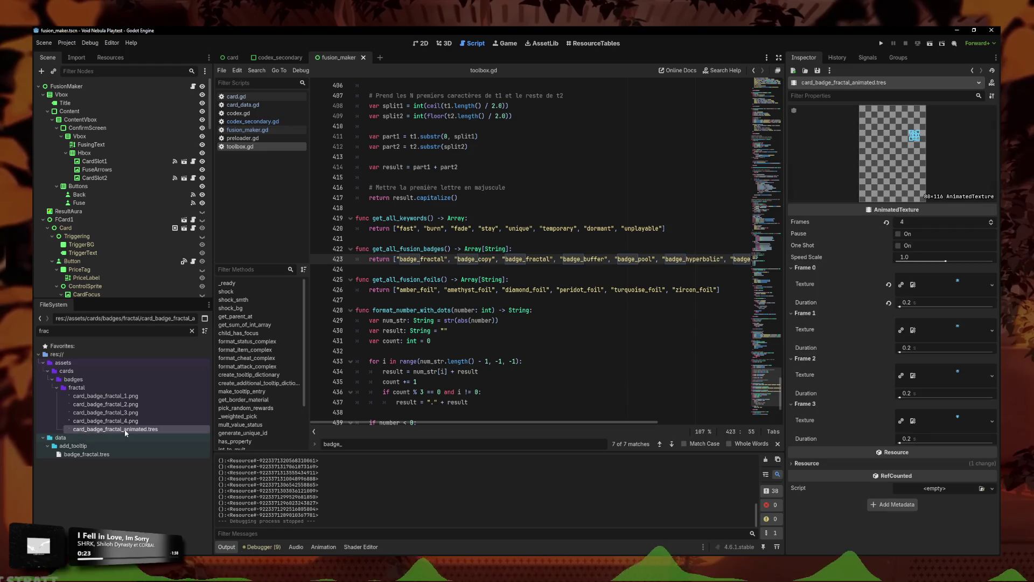
# Step: Try 0.1 and then 0.2 second durations on the fractal badge animation frames
pyautogui.click(917, 349)
pyautogui.write('.1')
pyautogui.click(916, 396)
pyautogui.write('.1')
pyautogui.click(921, 443)
pyautogui.write('.1')
pyautogui.press('Return')
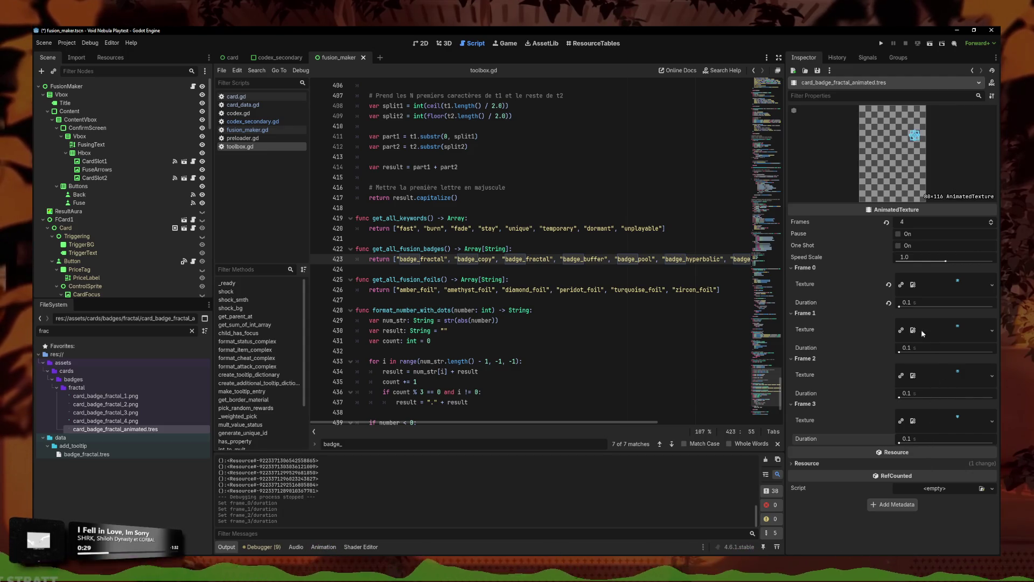
pyautogui.click(914, 302)
pyautogui.write('1.5')
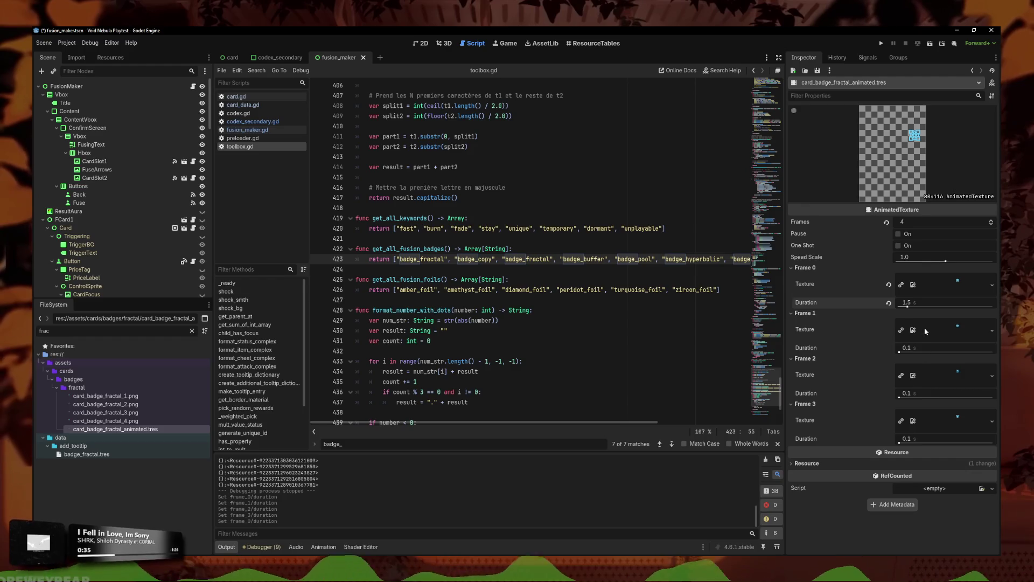
pyautogui.click(909, 440)
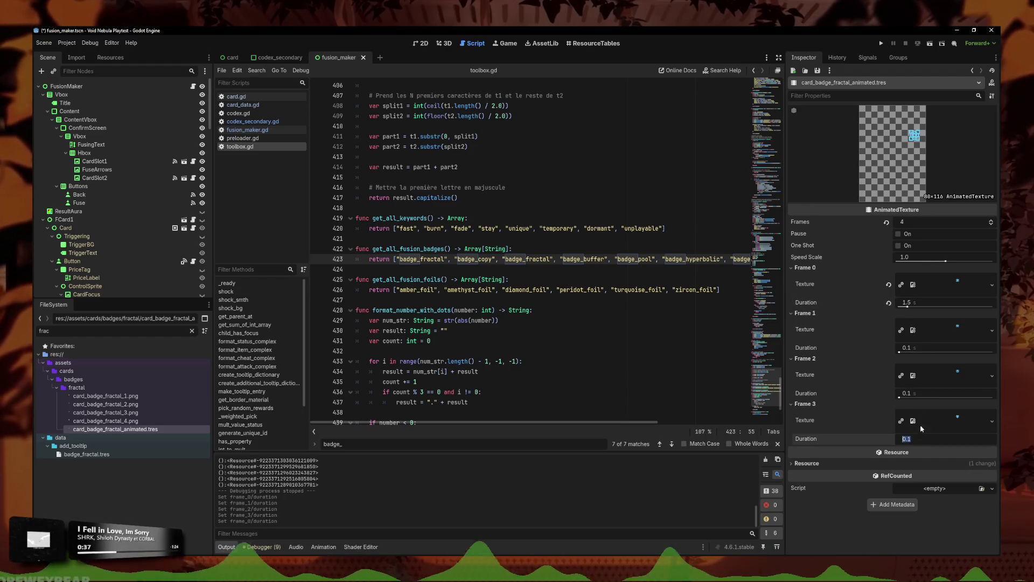
pyautogui.write('0.2')
pyautogui.click(917, 395)
pyautogui.write('0.2')
pyautogui.press('Return')
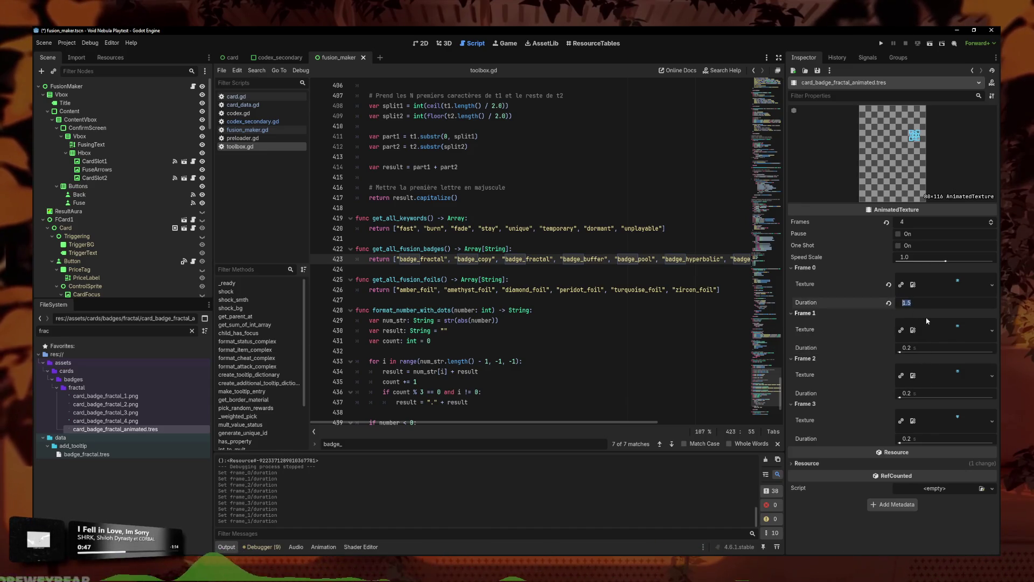
# Step: Set frame durations to 0.15/1.5/0.15/0.15 s, save, and launch the game
pyautogui.click(924, 348)
pyautogui.write('1.5')
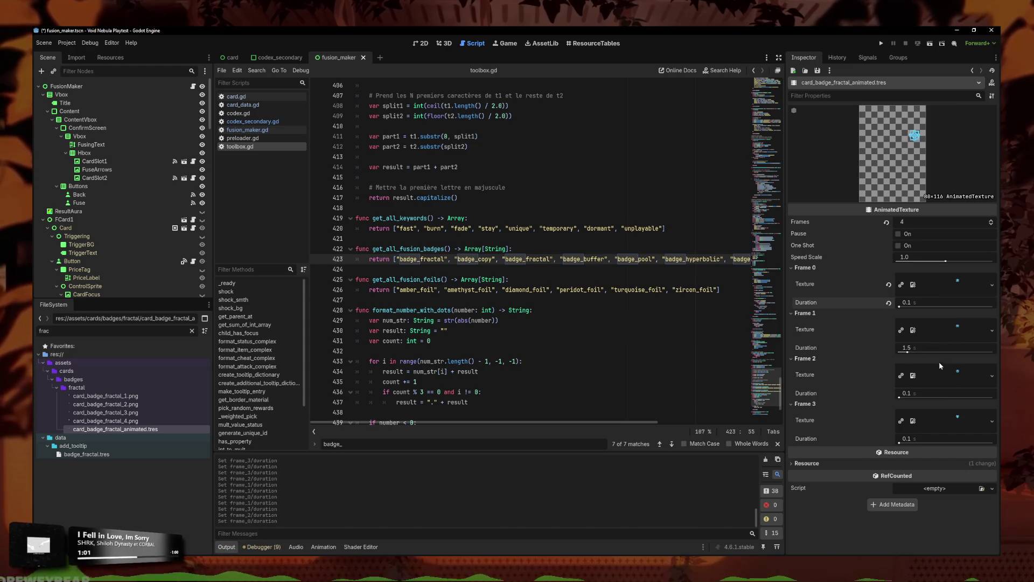
pyautogui.click(913, 392)
pyautogui.write('0.2')
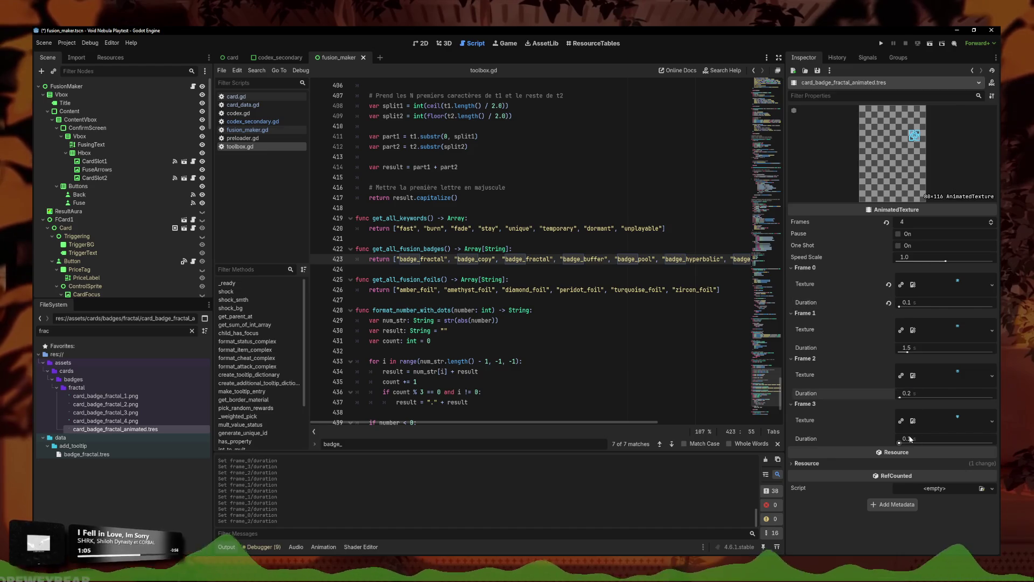
pyautogui.click(907, 302)
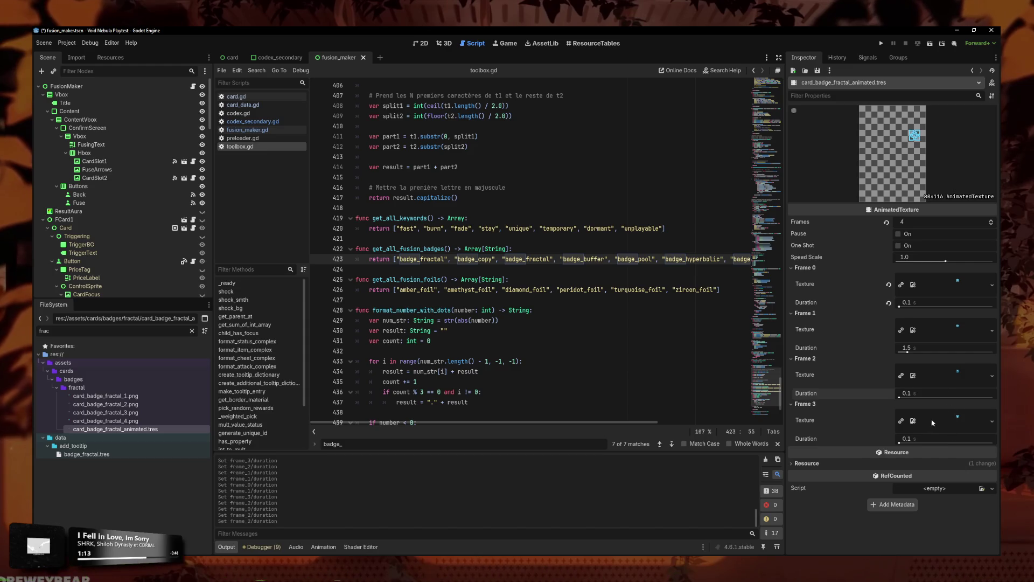
pyautogui.click(934, 419)
pyautogui.click(927, 428)
pyautogui.click(927, 439)
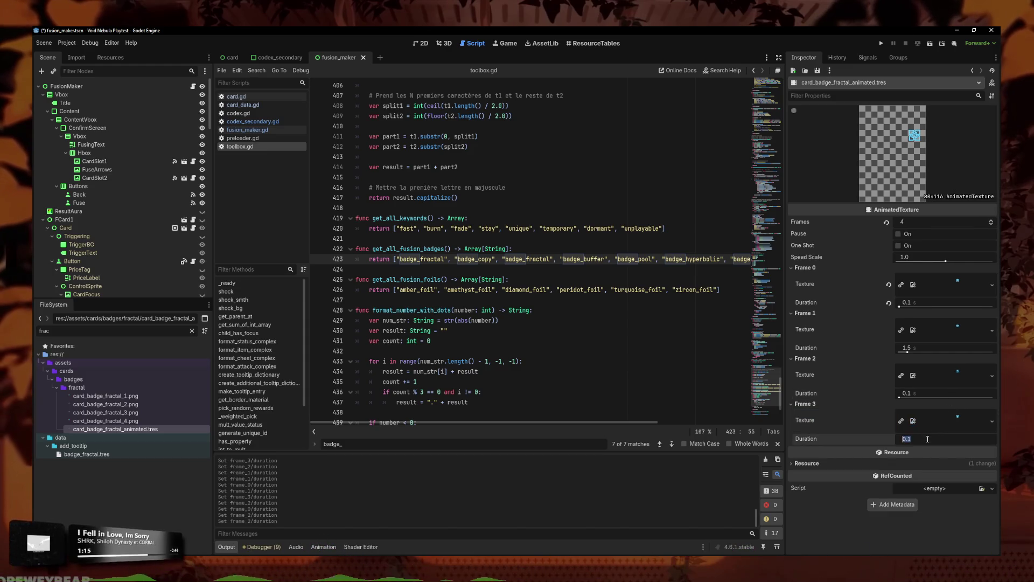
pyautogui.write('.15')
pyautogui.click(917, 394)
pyautogui.write('.15')
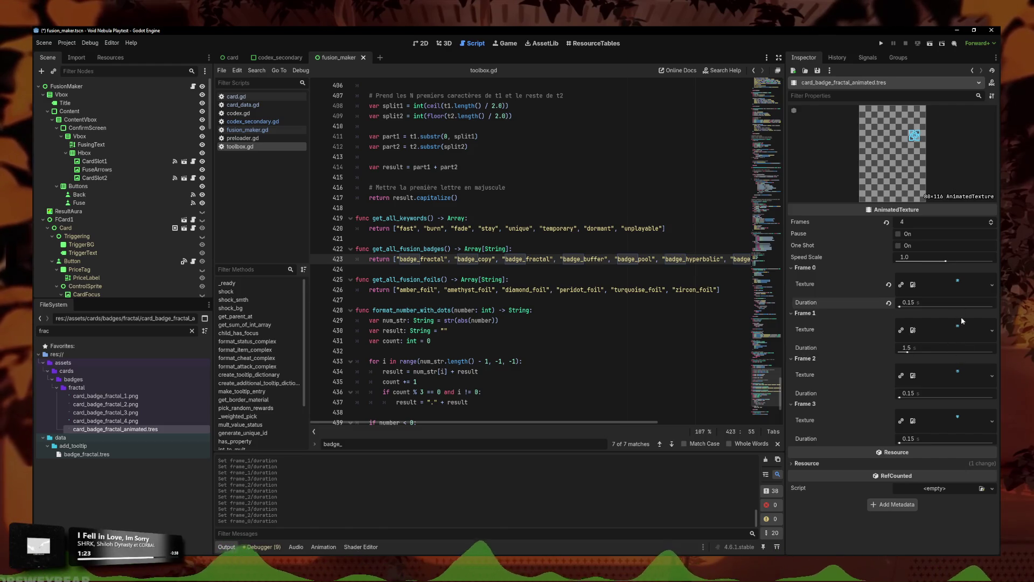
pyautogui.hotkey('ctrl', 's')
pyautogui.click(882, 42)
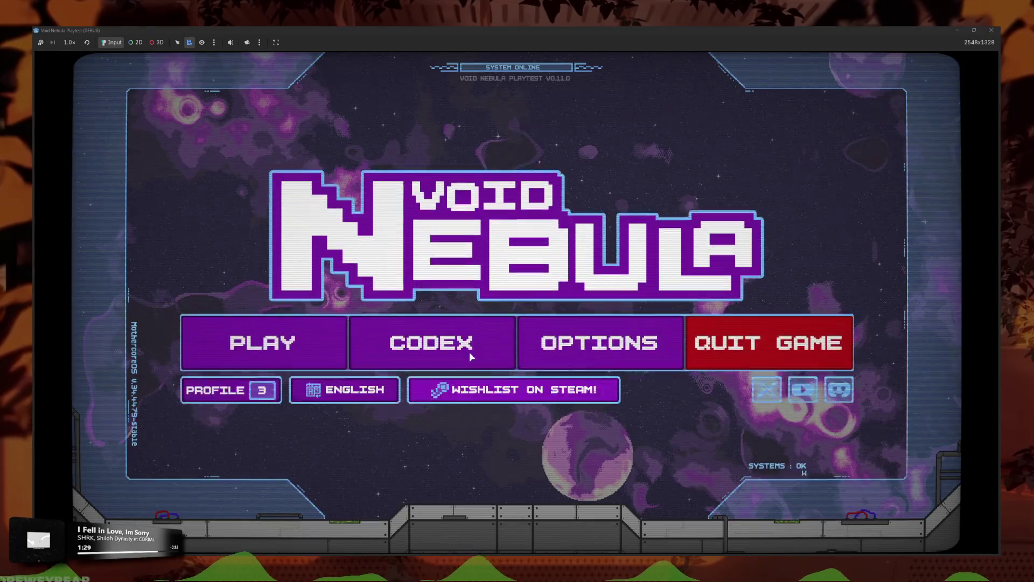
# Step: Check the codex's Card Materials and Card Badges pages, then return to the main menu
pyautogui.click(464, 334)
pyautogui.click(545, 345)
pyautogui.click(545, 358)
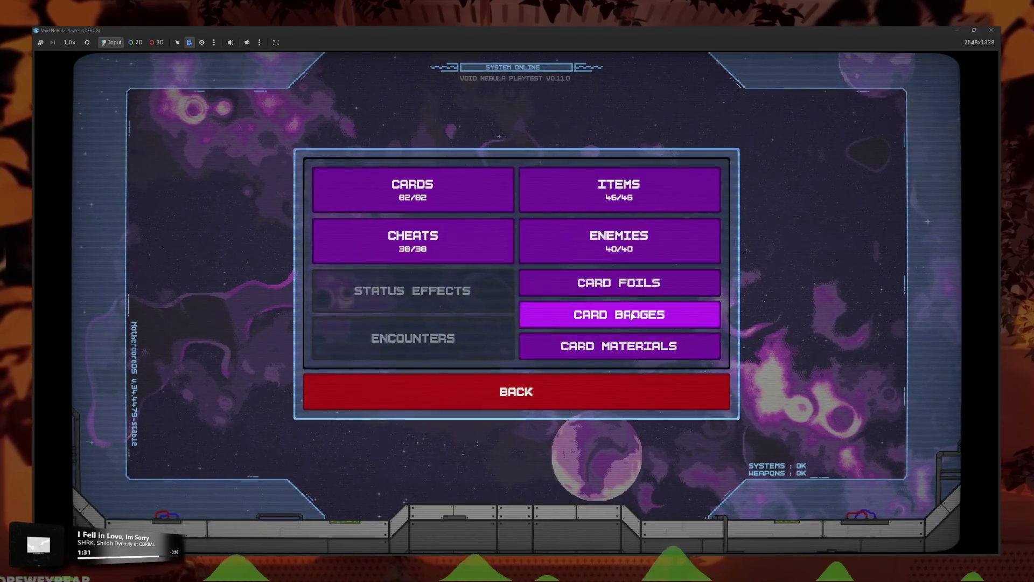
pyautogui.click(593, 314)
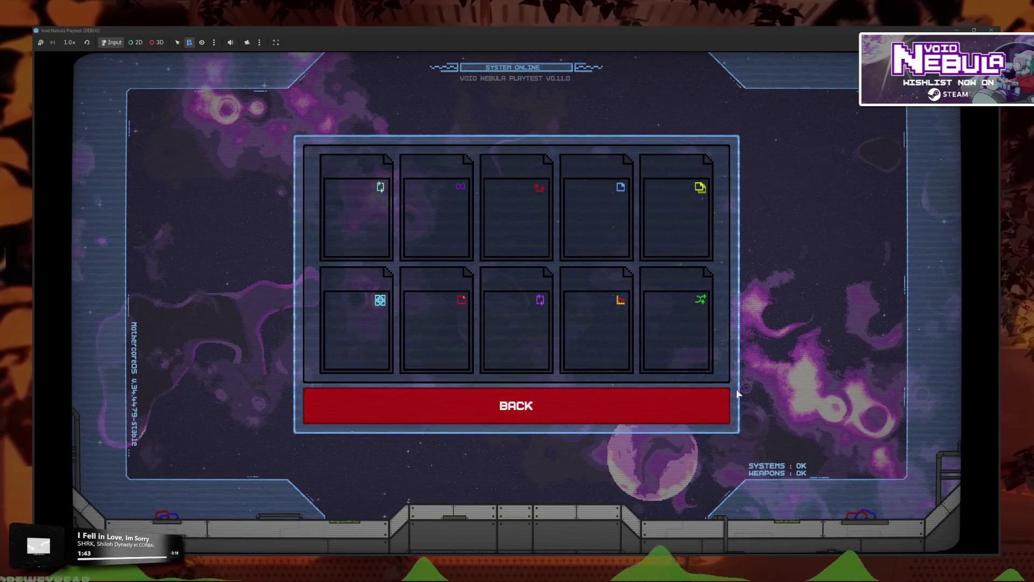
pyautogui.click(593, 410)
pyautogui.click(467, 405)
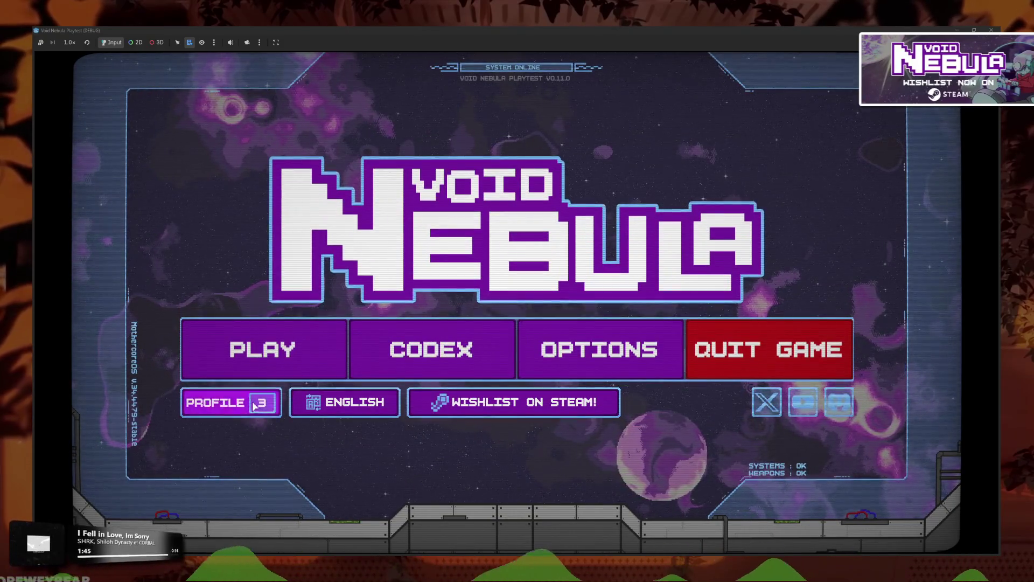
# Step: Load the Save 01 profile and view its codex Card Materials page
pyautogui.click(261, 401)
pyautogui.click(390, 218)
pyautogui.click(620, 283)
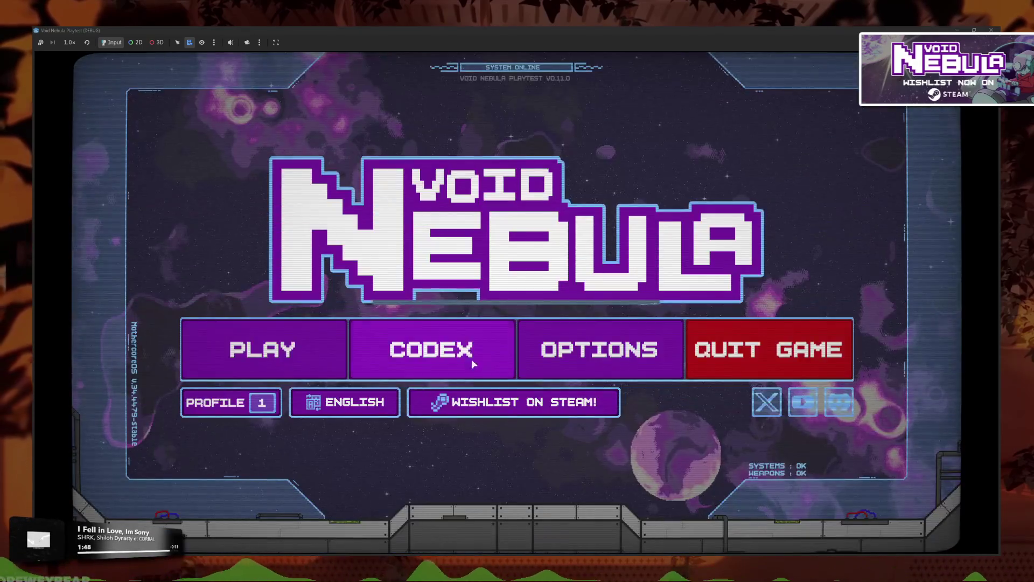
pyautogui.click(471, 362)
pyautogui.click(596, 339)
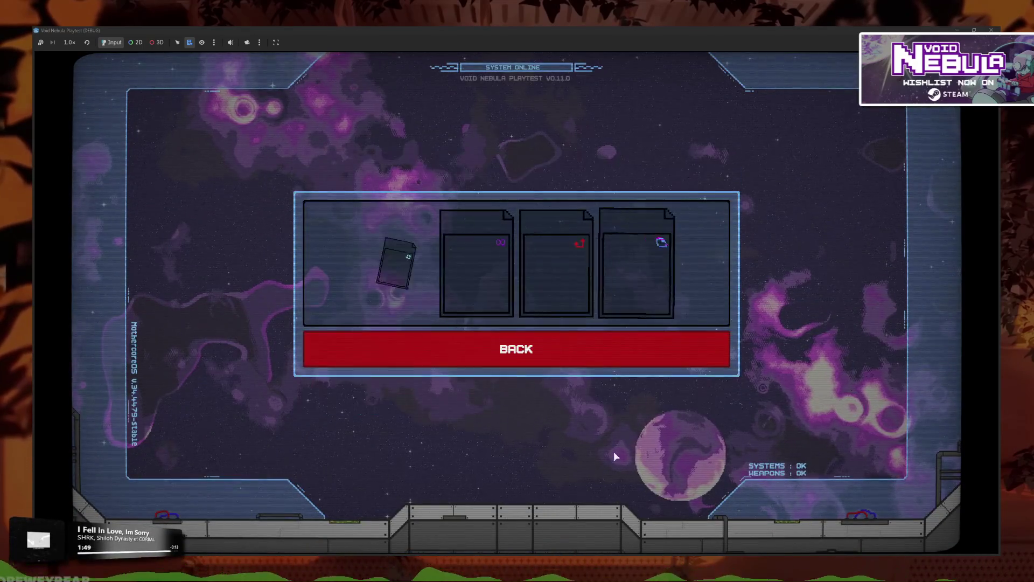
pyautogui.click(598, 352)
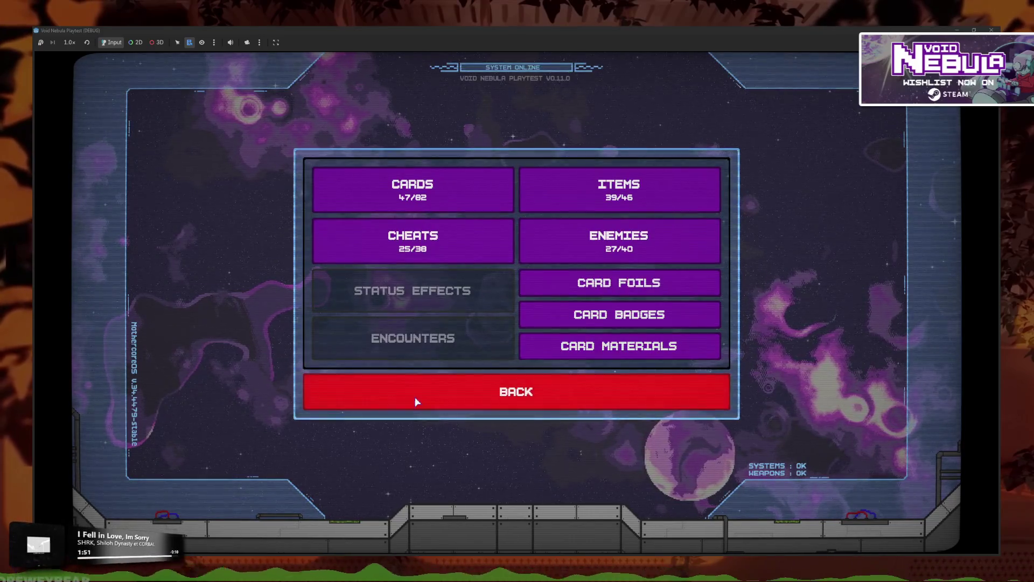
# Step: Leave the codex and start a new run with Faceless as the character
pyautogui.click(416, 401)
pyautogui.click(311, 327)
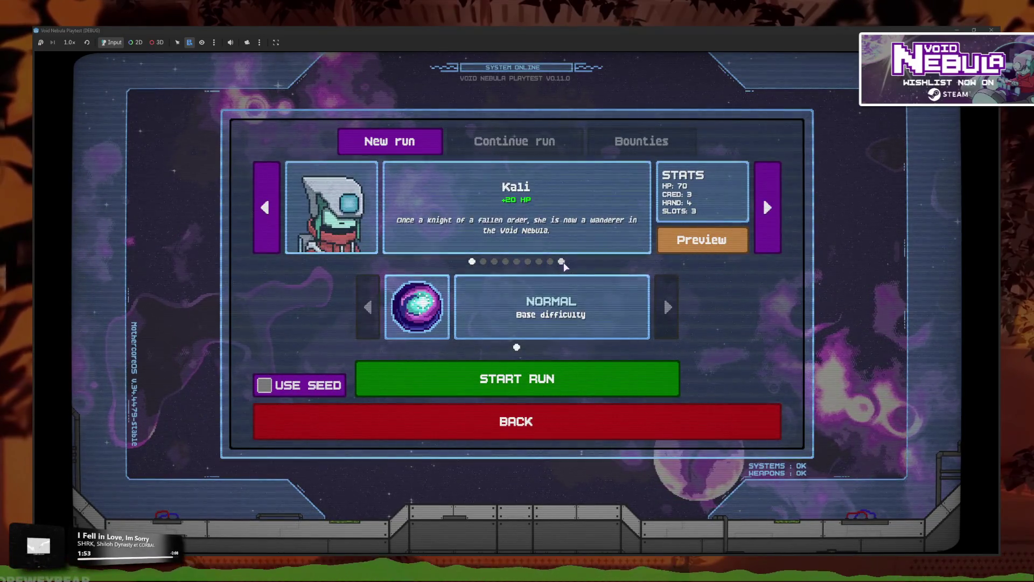
pyautogui.press('Left')
pyautogui.click(512, 378)
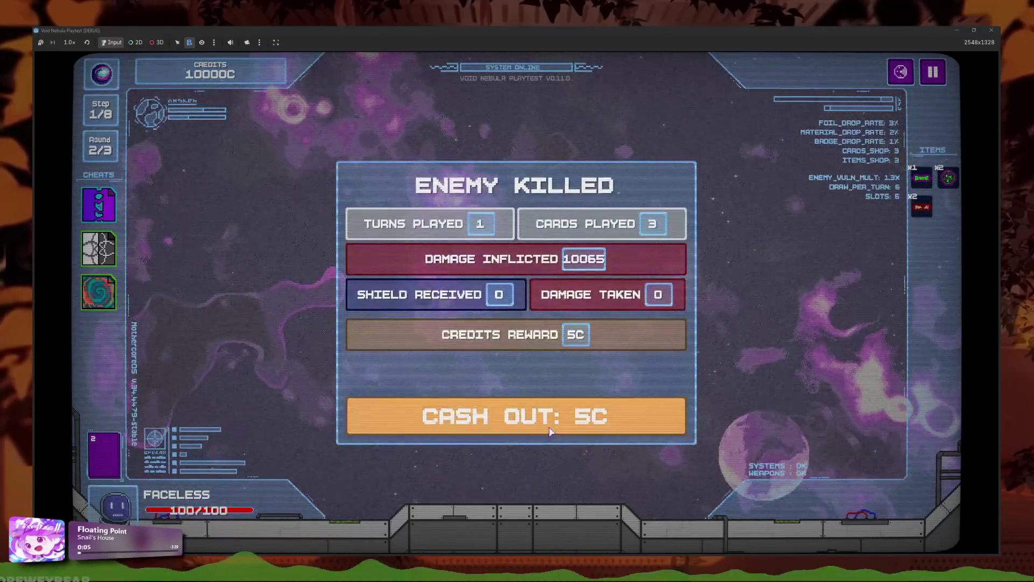
# Step: Cash out the fight reward and reroll the ship armament shop many times
pyautogui.click(550, 431)
pyautogui.click(372, 424)
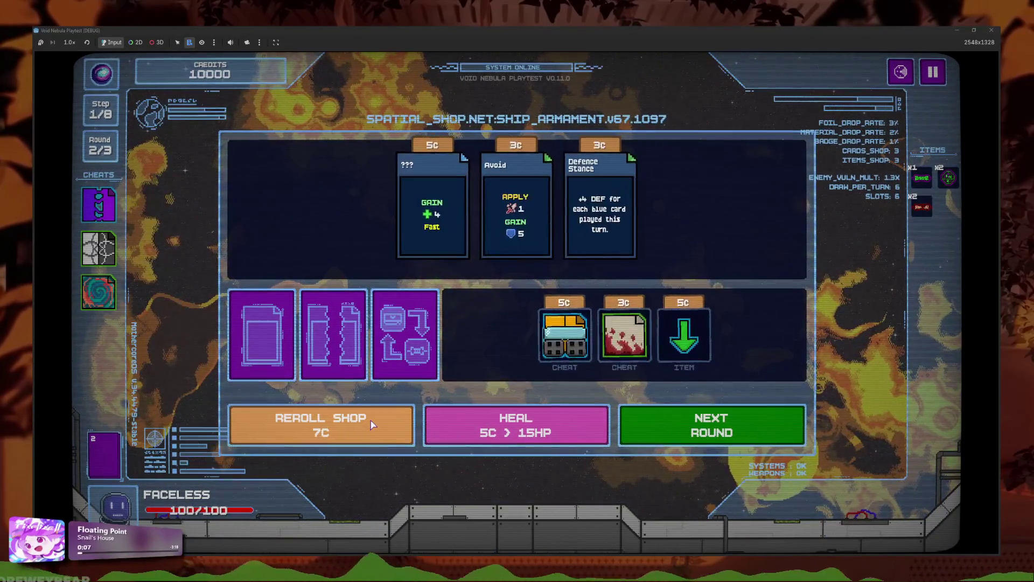
pyautogui.click(372, 424)
pyautogui.click(622, 334)
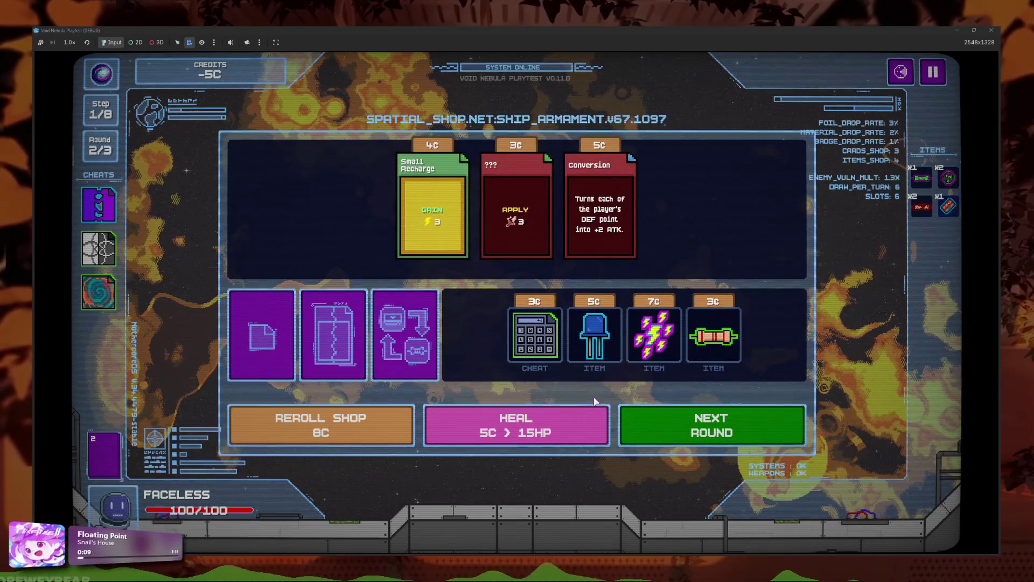
pyautogui.click(380, 426)
pyautogui.click(385, 430)
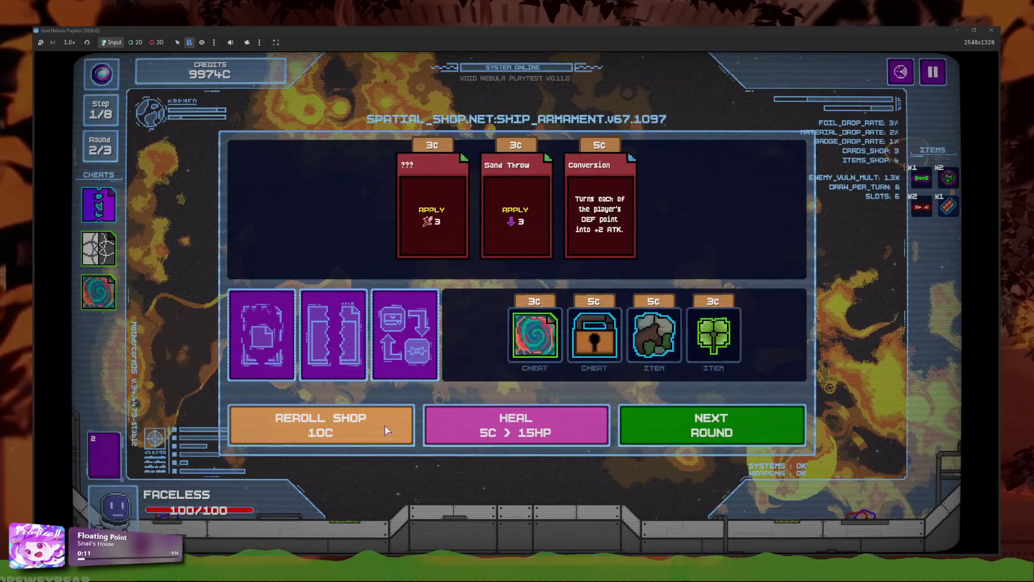
pyautogui.click(386, 429)
pyautogui.click(389, 427)
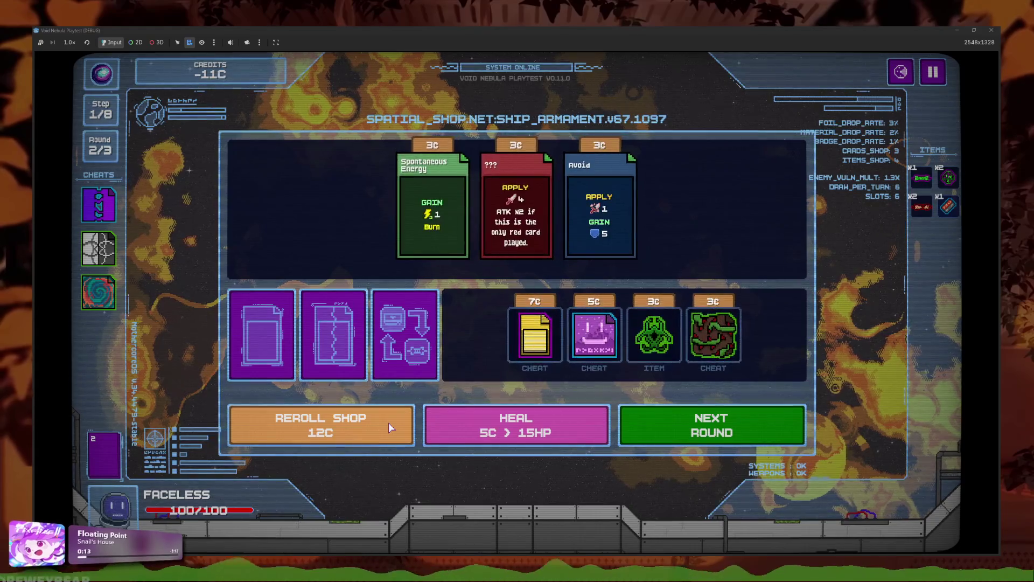
pyautogui.click(389, 428)
pyautogui.click(390, 427)
pyautogui.click(390, 427)
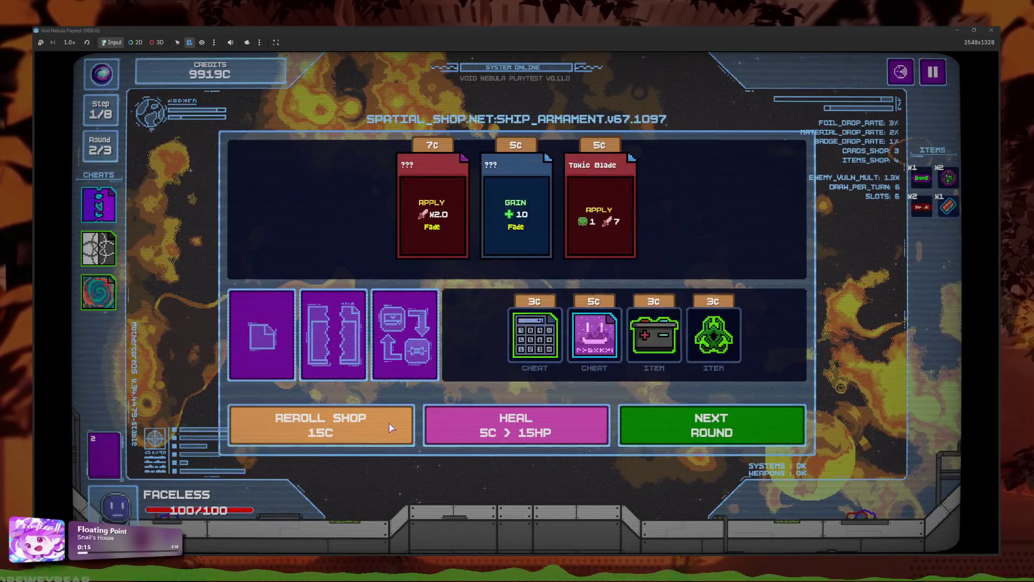
pyautogui.click(390, 428)
pyautogui.click(391, 427)
pyautogui.click(391, 427)
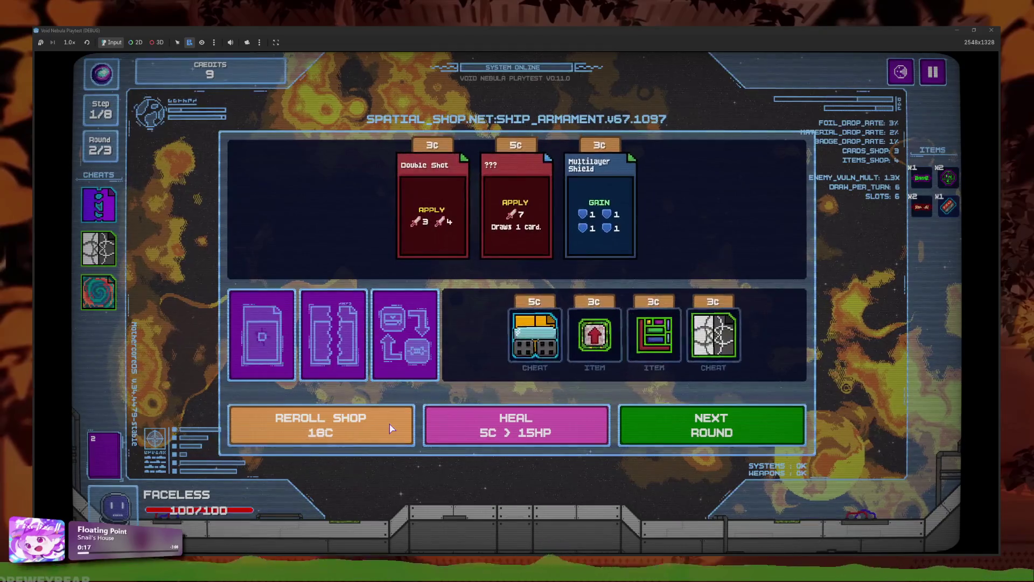
pyautogui.click(390, 428)
pyautogui.click(390, 428)
pyautogui.click(390, 429)
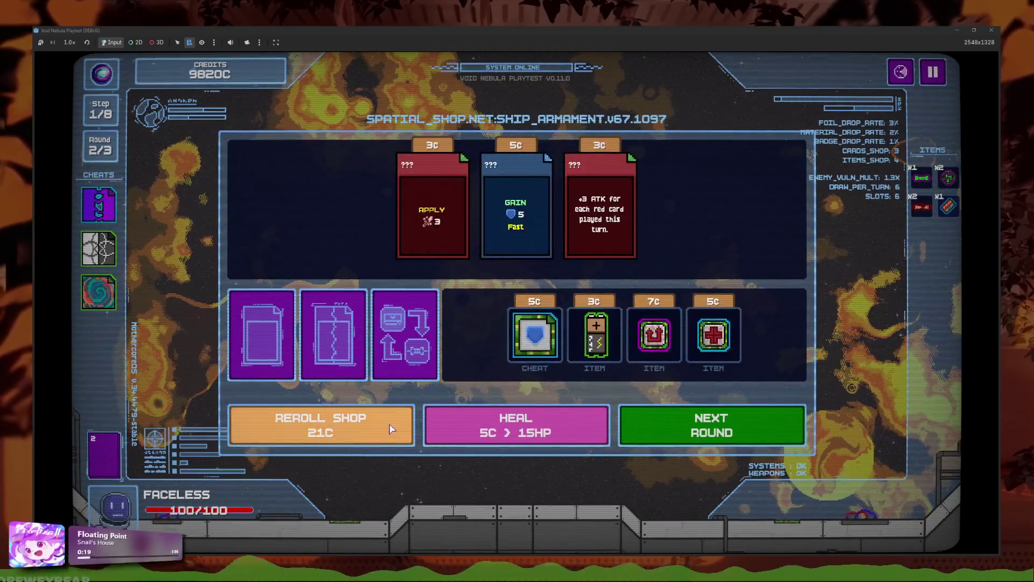
pyautogui.click(390, 428)
pyautogui.click(390, 429)
# Step: Buy one shop item, then keep rerolling until rerolling costs 32C
pyautogui.click(595, 333)
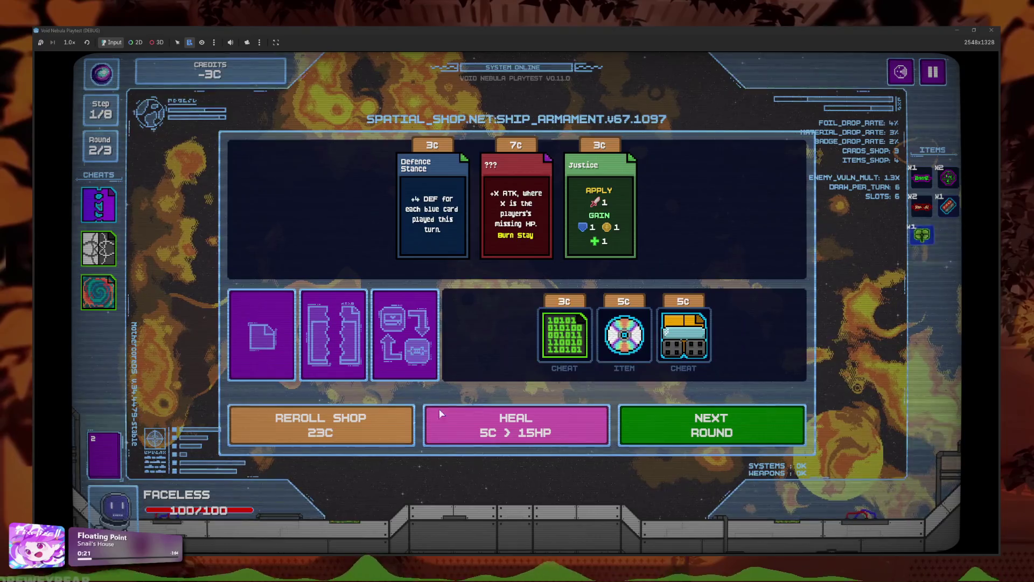
pyautogui.click(401, 434)
pyautogui.click(398, 435)
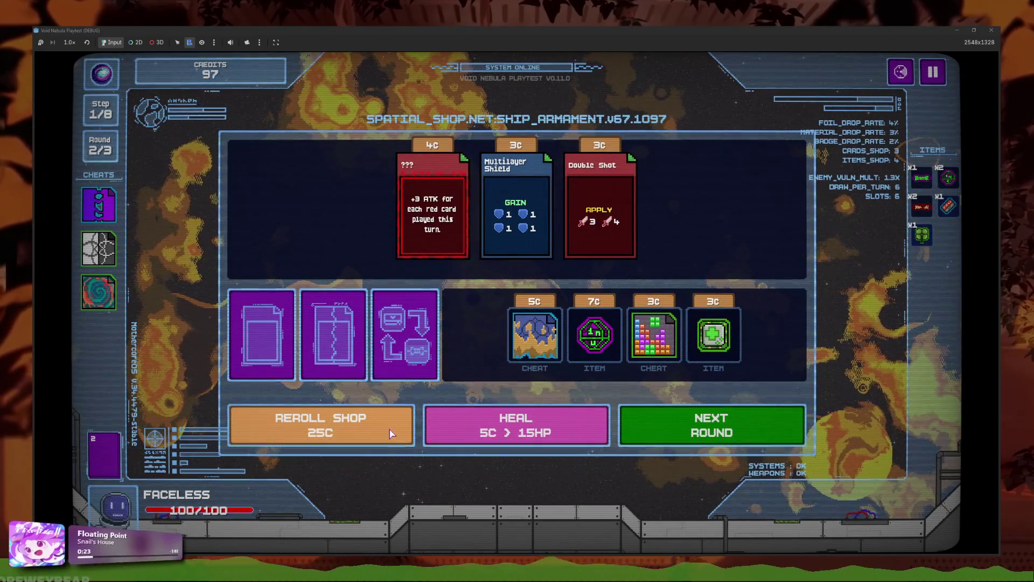
pyautogui.click(391, 433)
pyautogui.click(391, 434)
pyautogui.click(390, 435)
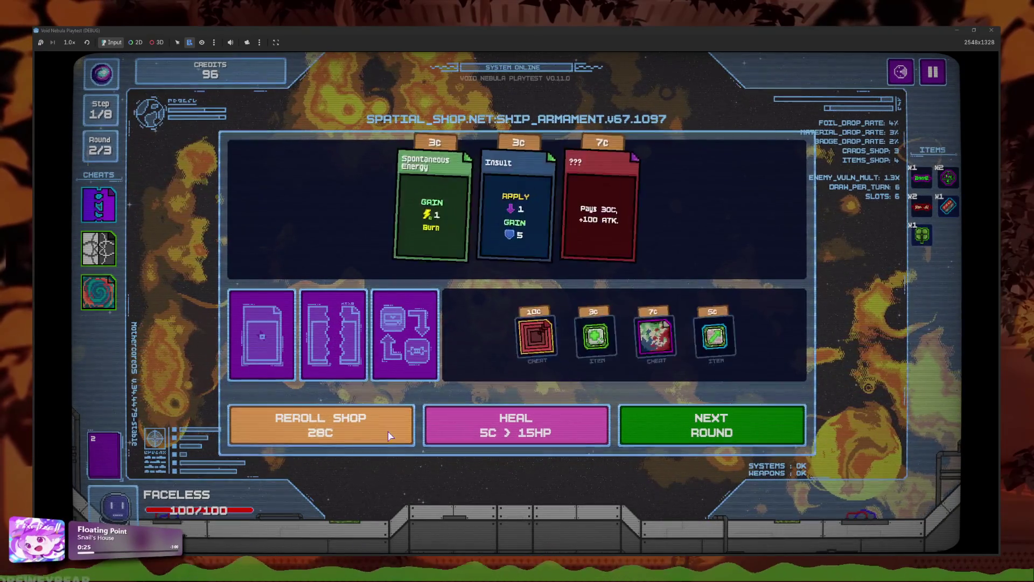
pyautogui.click(390, 434)
pyautogui.click(398, 425)
pyautogui.click(400, 423)
pyautogui.click(389, 423)
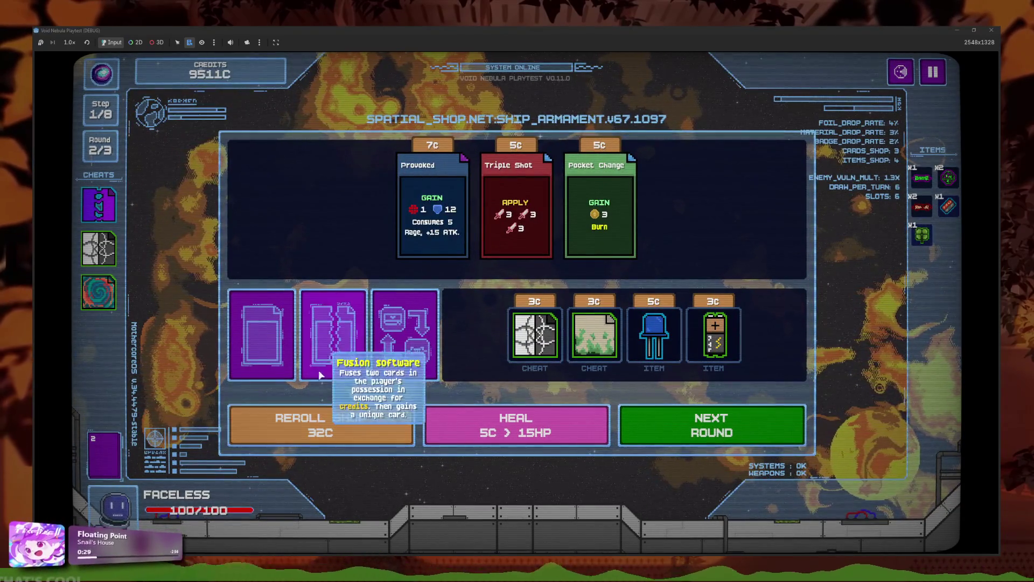
# Step: Pick an item in the items recycler and confirm the craft
pyautogui.click(320, 375)
pyautogui.click(570, 270)
pyautogui.click(619, 372)
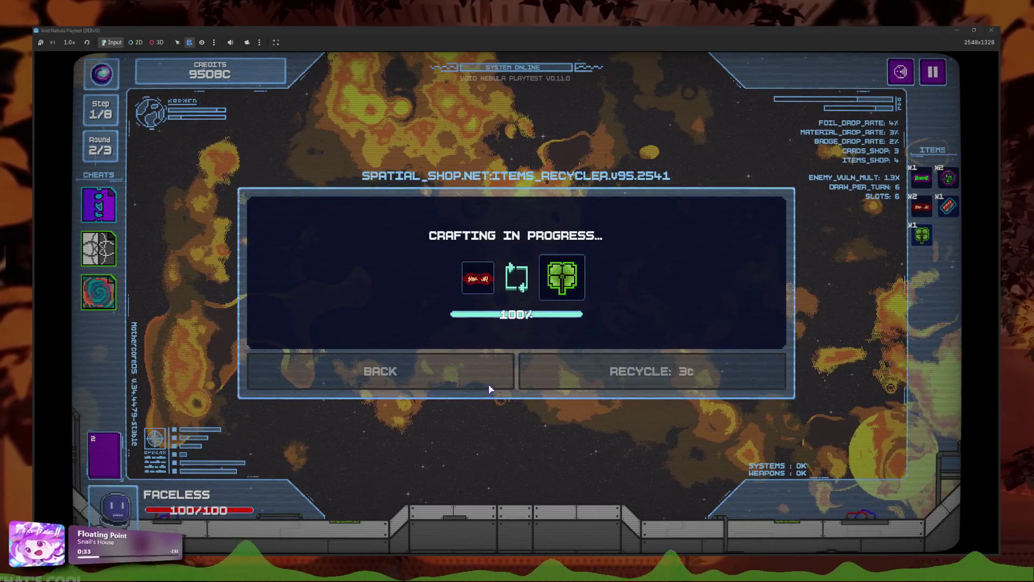
# Step: Reroll the shop once and buy the 7C golden clover item
pyautogui.click(399, 428)
pyautogui.moveTo(576, 356)
pyautogui.click(593, 376)
# Step: Keep rerolling the shop, including with the R key, until the price climbs past 47C
pyautogui.click(355, 425)
pyautogui.click(358, 424)
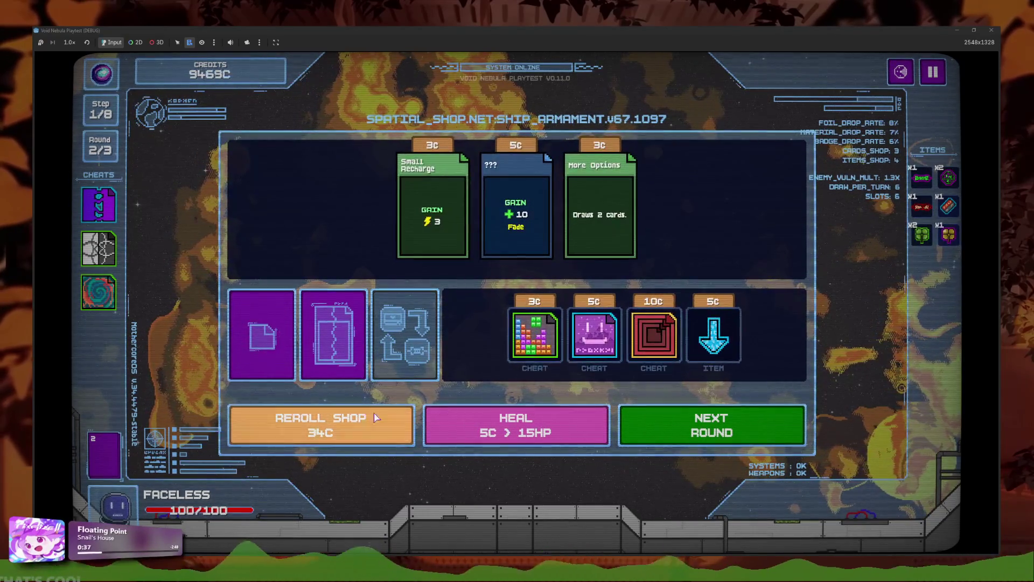
pyautogui.click(361, 424)
pyautogui.click(366, 425)
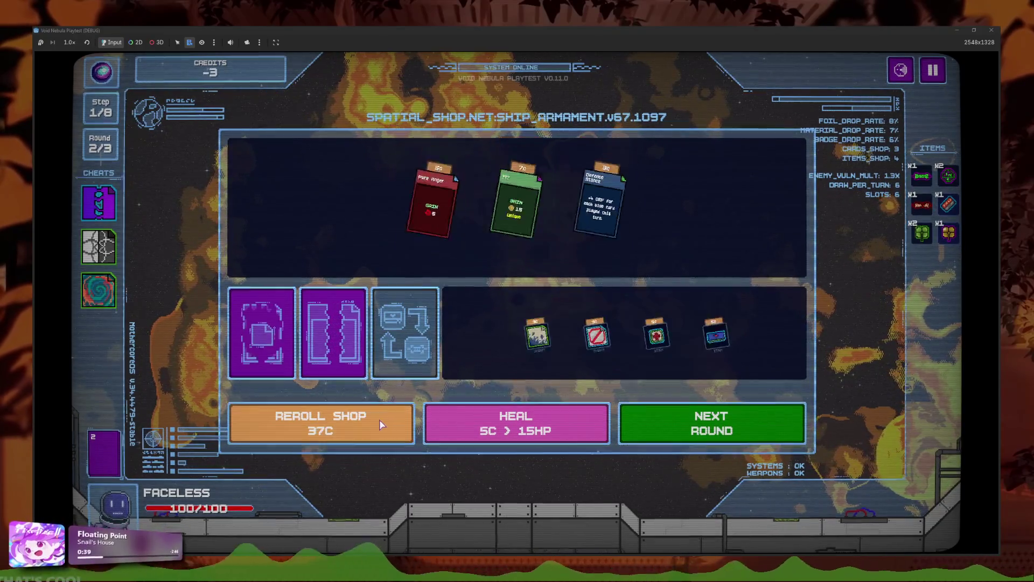
pyautogui.click(375, 427)
pyautogui.click(377, 426)
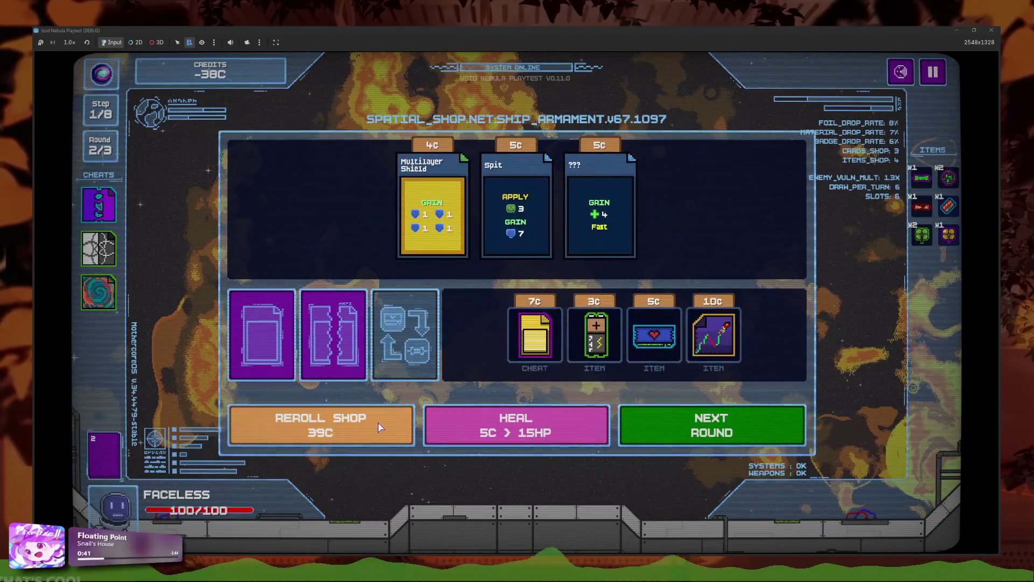
pyautogui.click(378, 426)
pyautogui.click(380, 426)
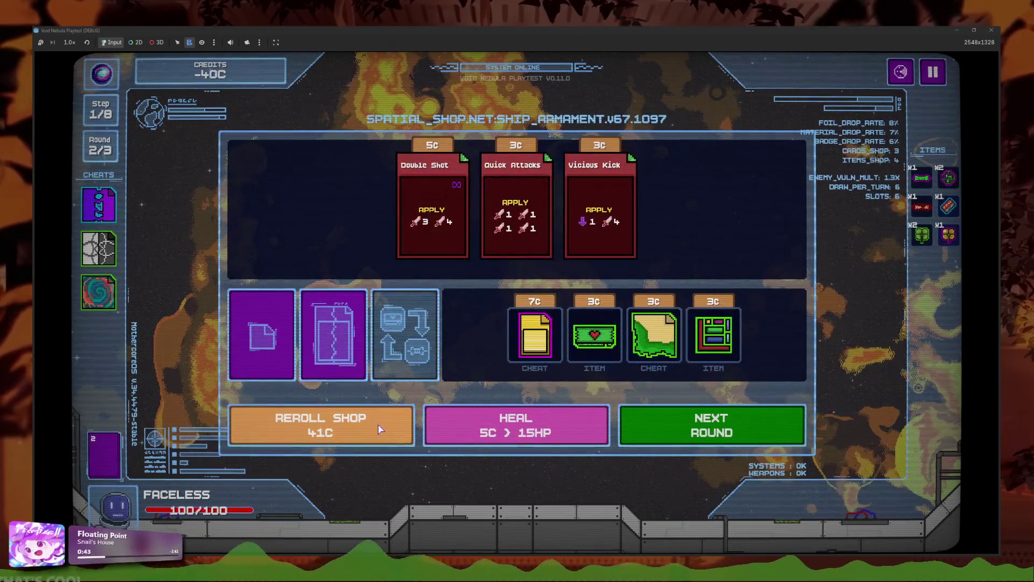
pyautogui.moveTo(441, 283)
pyautogui.click(368, 417)
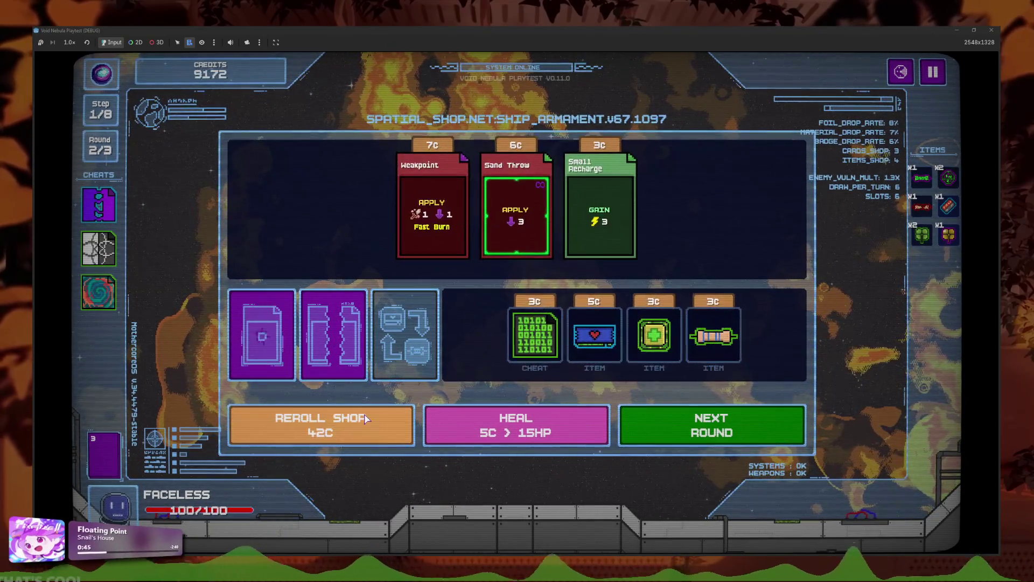
pyautogui.click(372, 423)
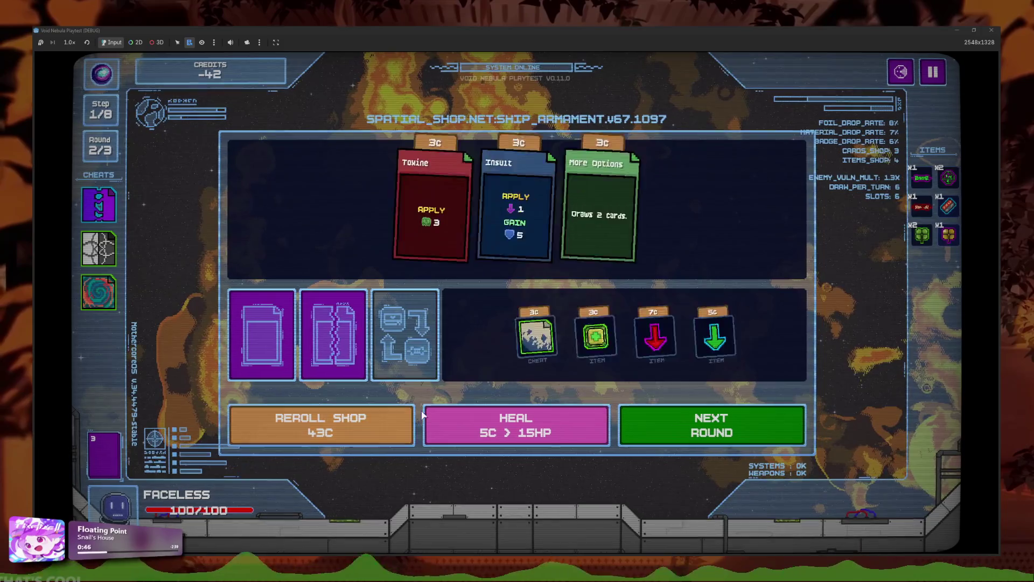
pyautogui.click(371, 426)
pyautogui.click(359, 429)
pyautogui.click(357, 429)
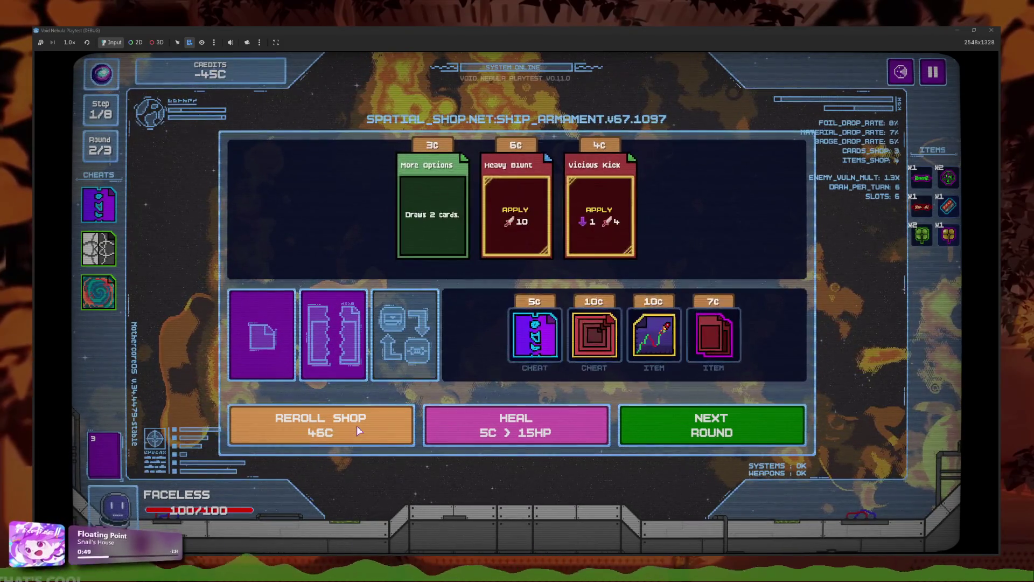
pyautogui.click(358, 429)
pyautogui.moveTo(442, 276)
pyautogui.press('r')
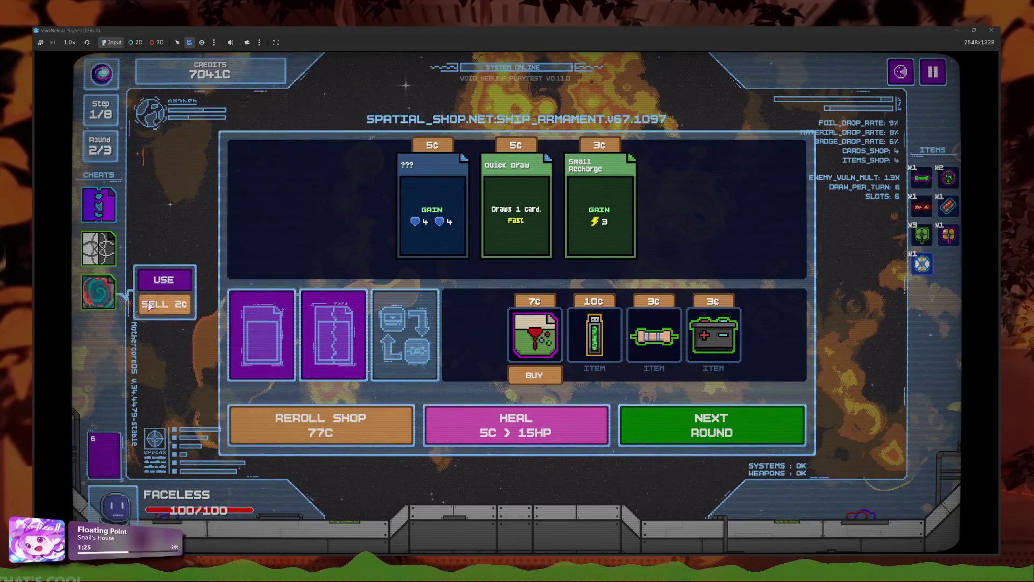
# Step: Sell a cheat to free its slot and buy the 7C cheat
pyautogui.click(147, 306)
pyautogui.click(534, 375)
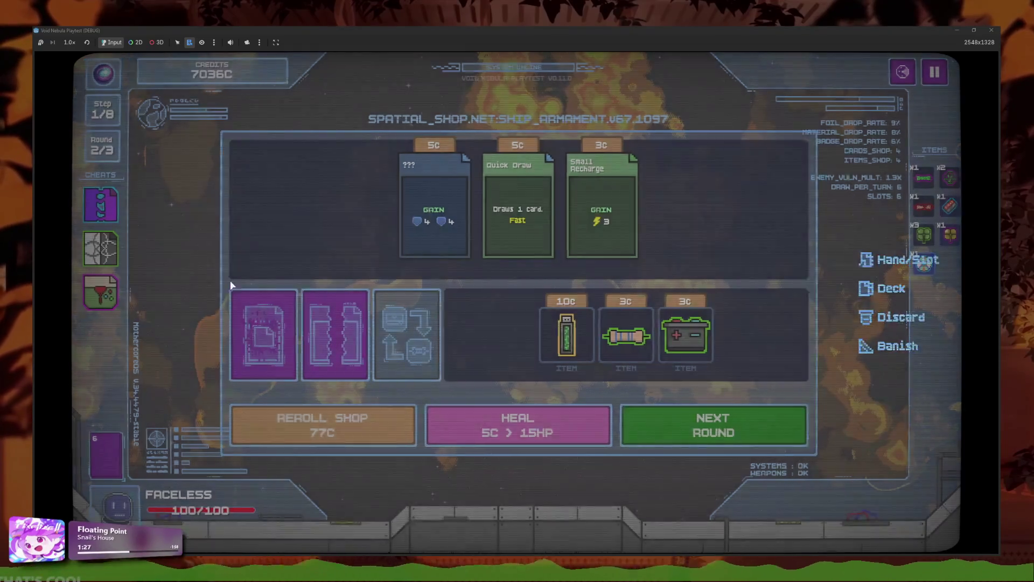
pyautogui.click(262, 323)
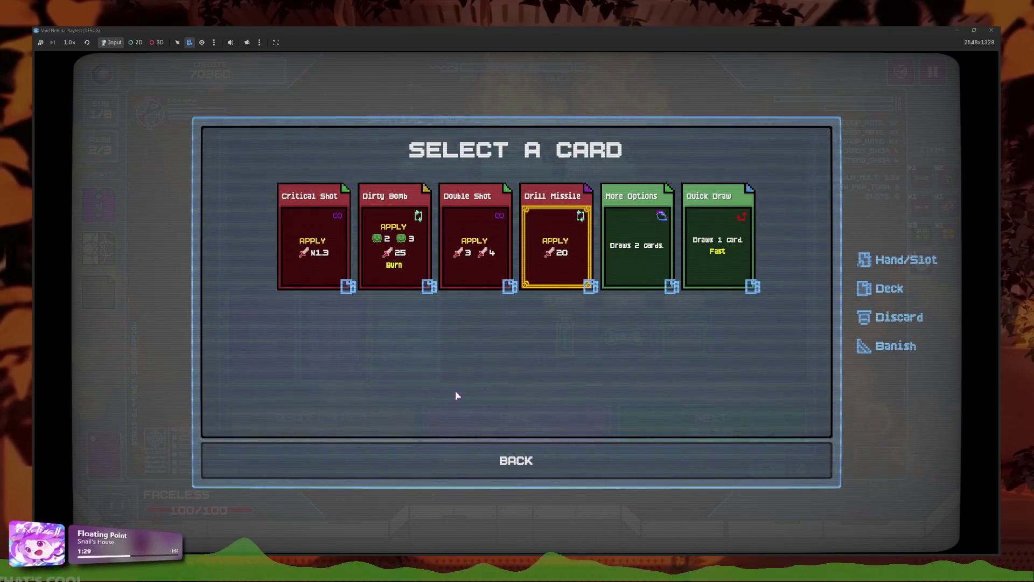
pyautogui.press('Escape')
# Step: Fuse More Options with Dirty Bomb for 7C in the card fusion service
pyautogui.click(407, 339)
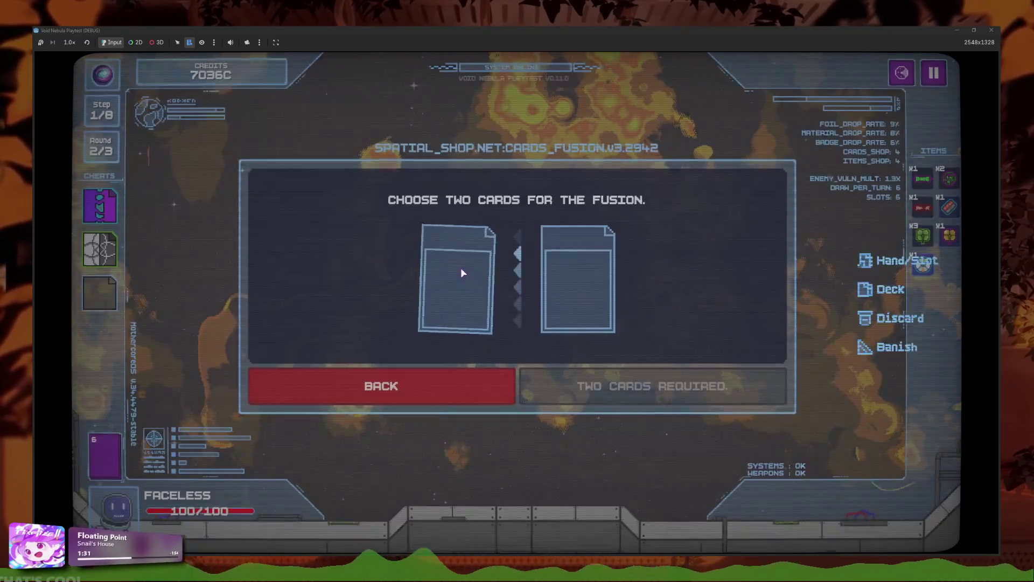
pyautogui.click(462, 273)
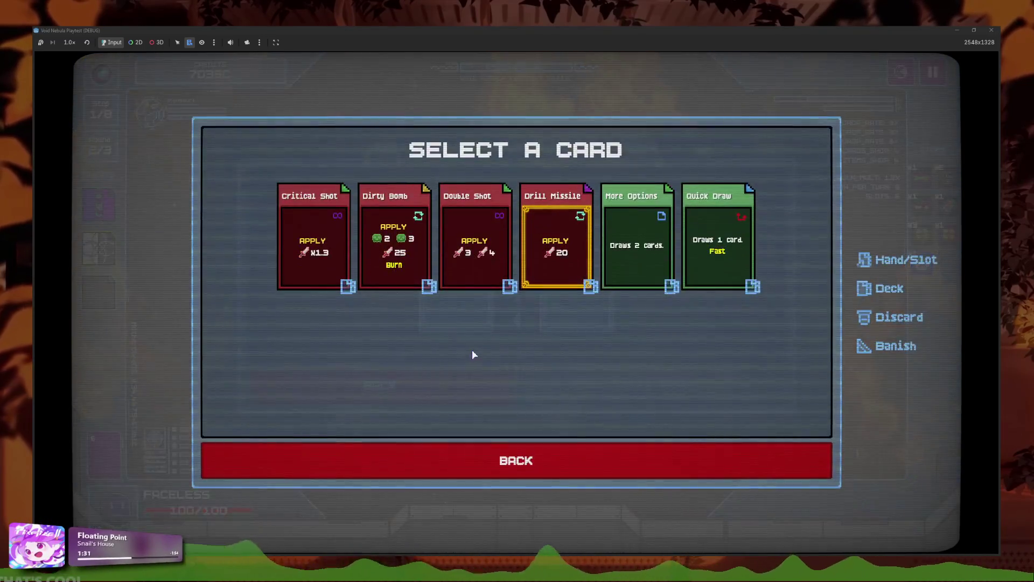
pyautogui.click(671, 270)
pyautogui.click(583, 309)
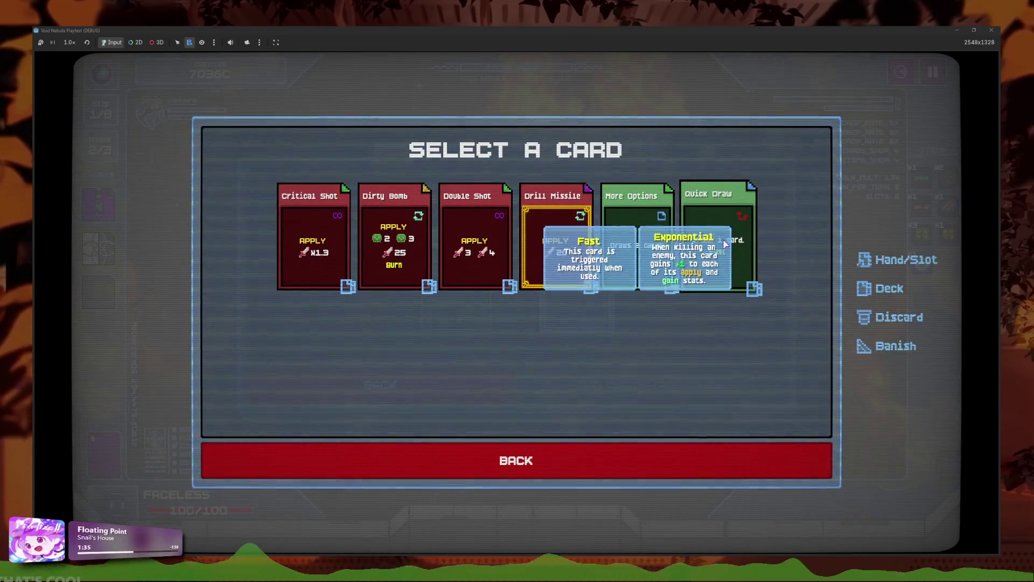
pyautogui.click(393, 241)
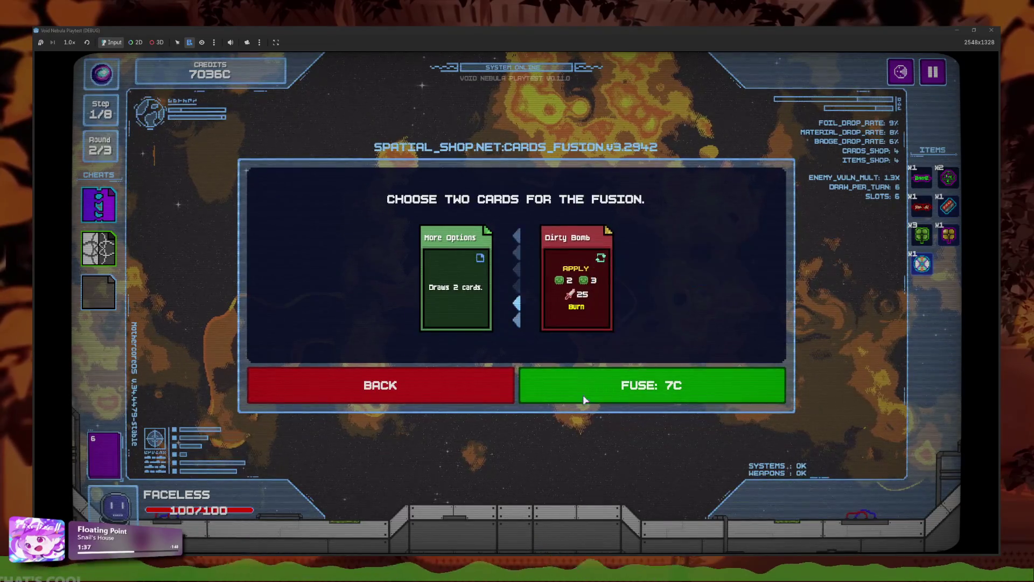
pyautogui.click(590, 387)
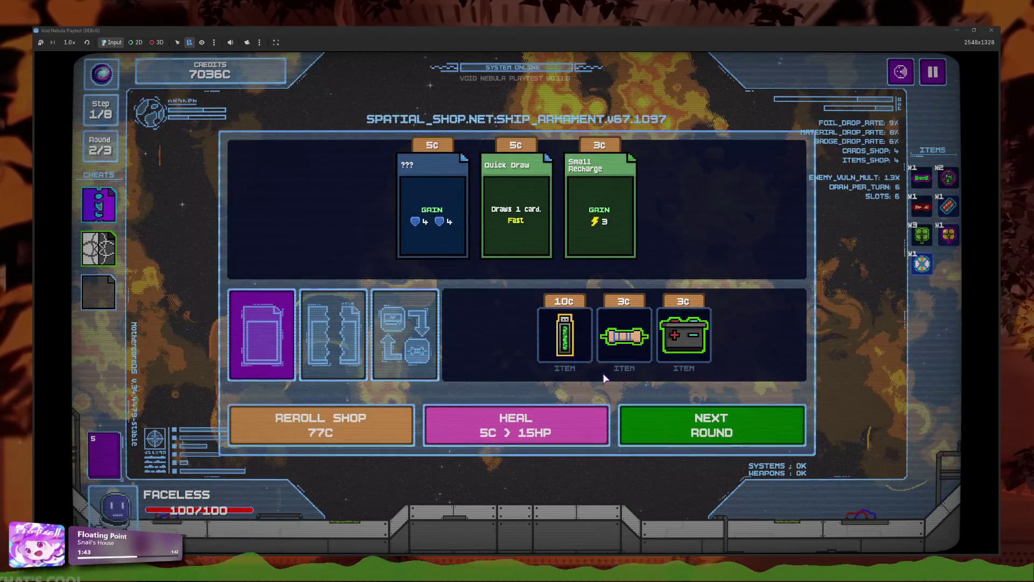
# Step: Review the deck to confirm More O Bomb, then return to the shop
pyautogui.click(262, 333)
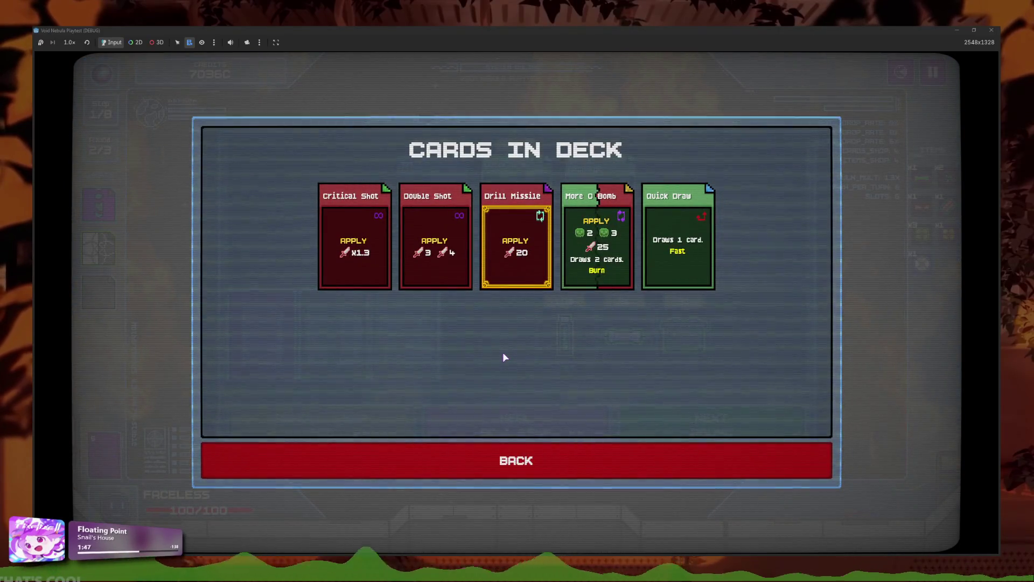
pyautogui.moveTo(578, 248)
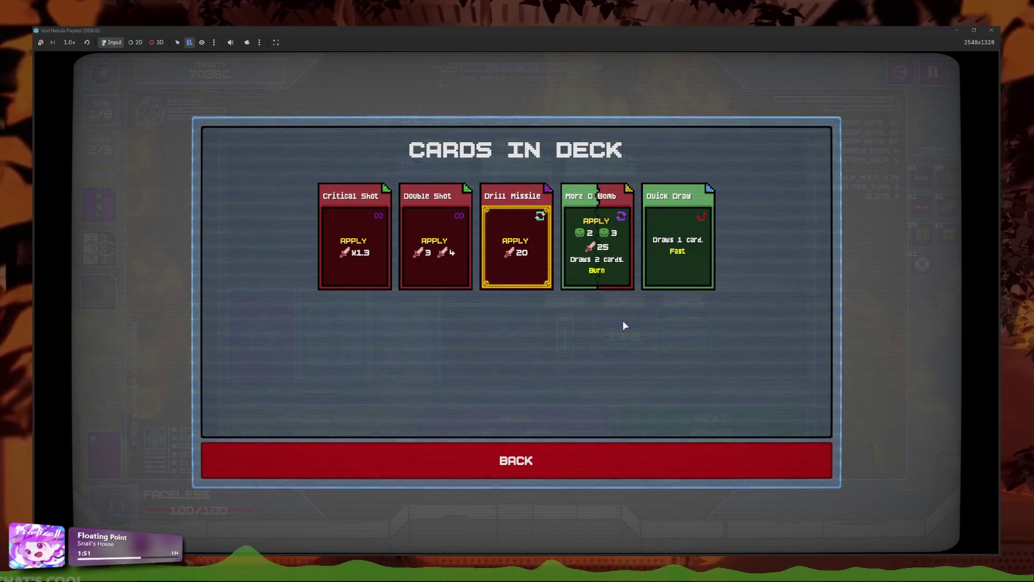
pyautogui.click(551, 450)
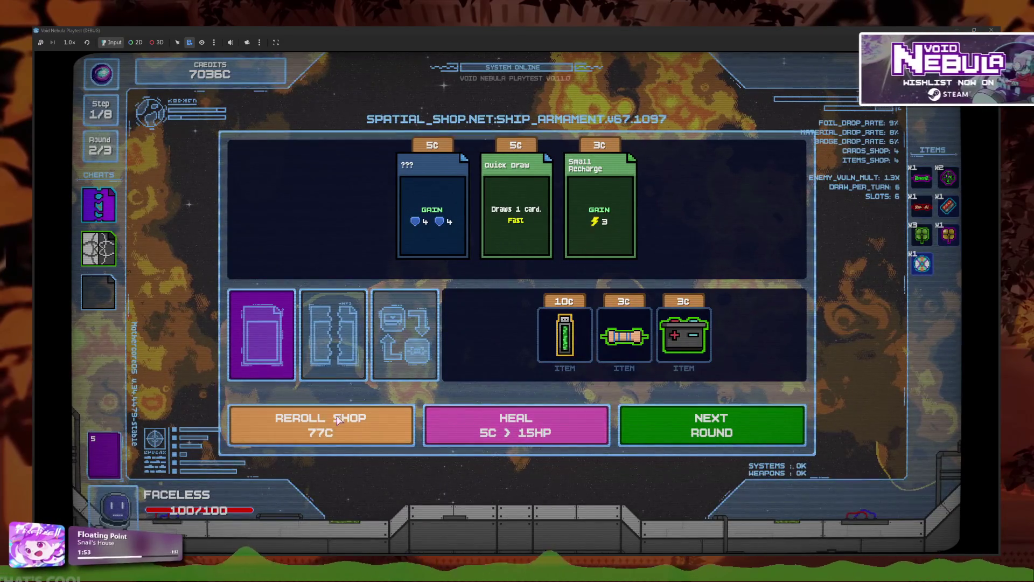
# Step: Beat Viper by playing Critical Shot, Double Shot, More O Bomb and Drill Missile
pyautogui.press('space')
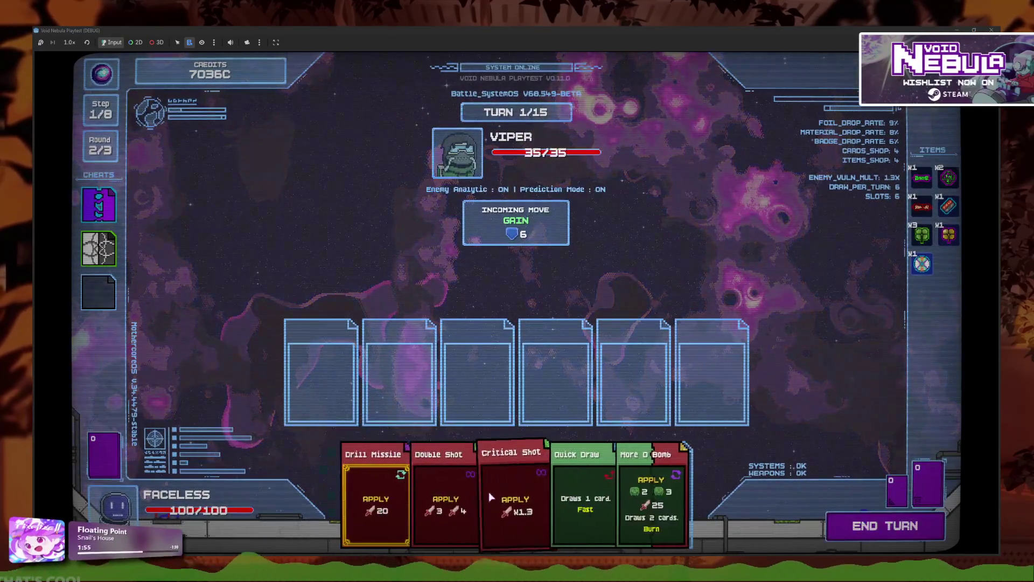
pyautogui.click(493, 490)
pyautogui.click(492, 490)
pyautogui.click(506, 495)
pyautogui.click(527, 502)
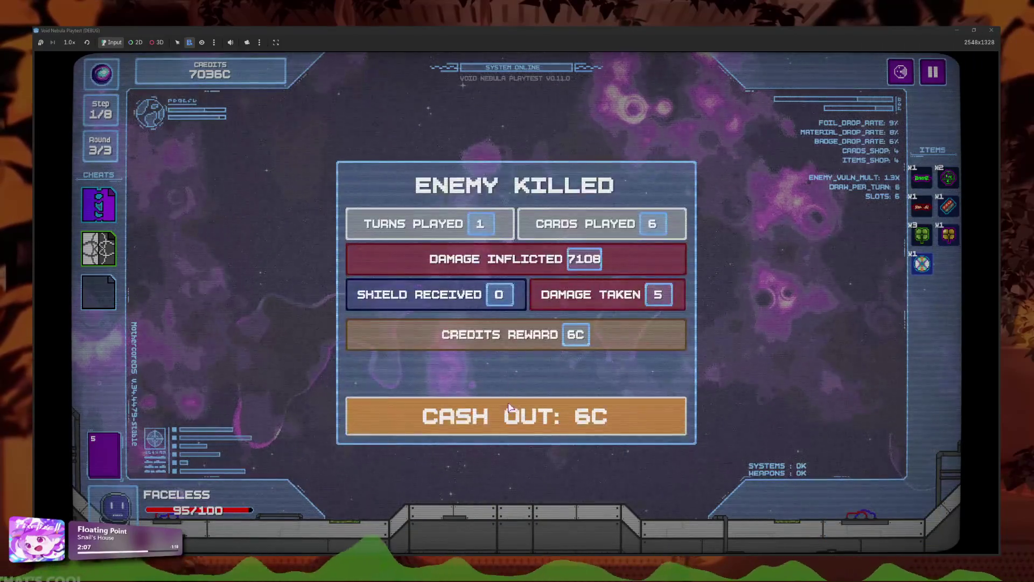
# Step: Cash out and fuse Double Shot with Critical Shot into Doubleal Shot
pyautogui.click(512, 418)
pyautogui.click(344, 345)
pyautogui.click(467, 308)
pyautogui.click(476, 253)
pyautogui.click(447, 296)
pyautogui.click(396, 253)
pyautogui.click(616, 403)
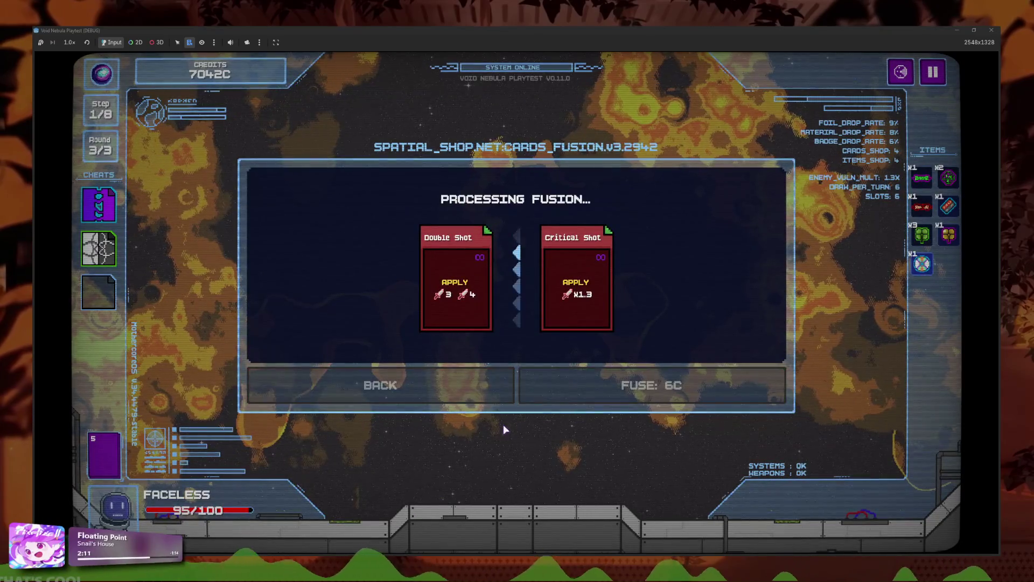
pyautogui.click(495, 384)
# Step: Reroll, buy Shield Bash and Drill Missile, start the Claw round and play Doubleal Shot
pyautogui.click(365, 423)
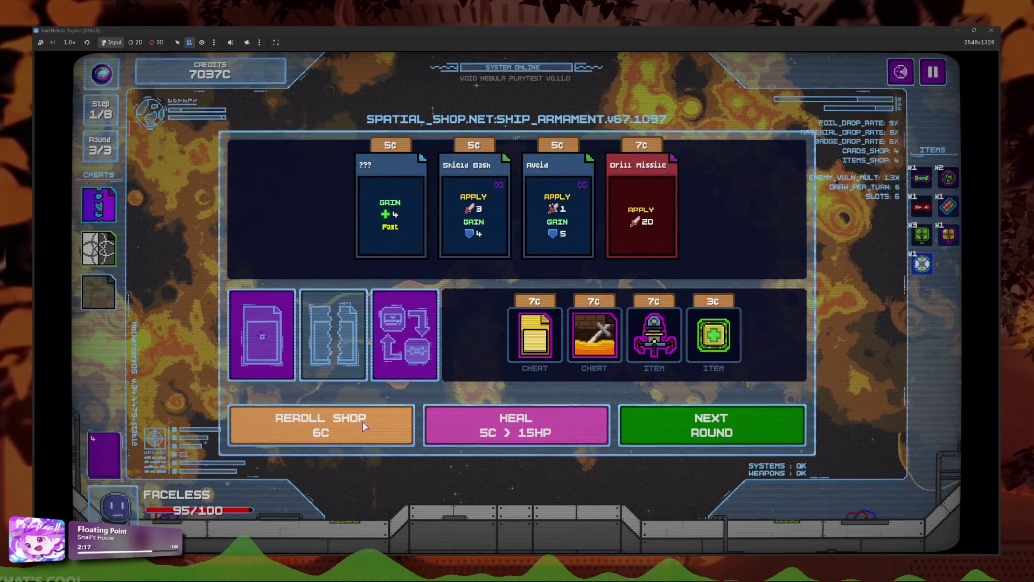
pyautogui.click(474, 271)
pyautogui.click(596, 272)
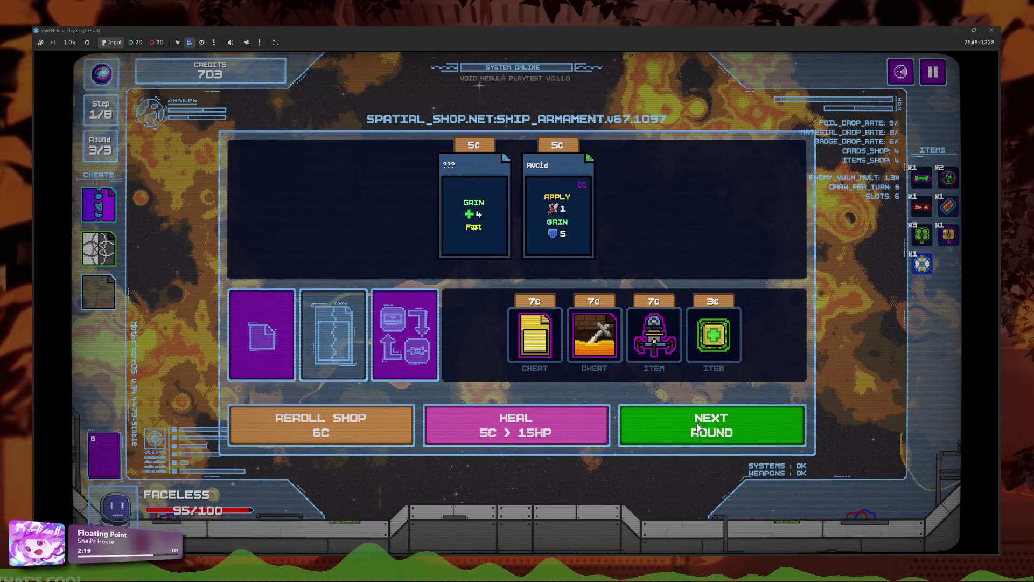
pyautogui.click(700, 423)
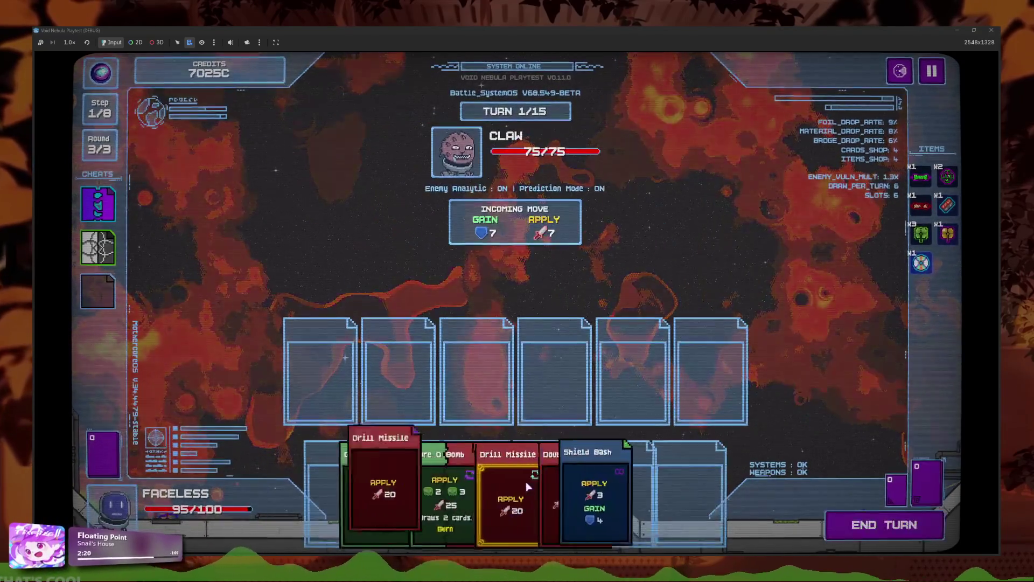
pyautogui.click(420, 490)
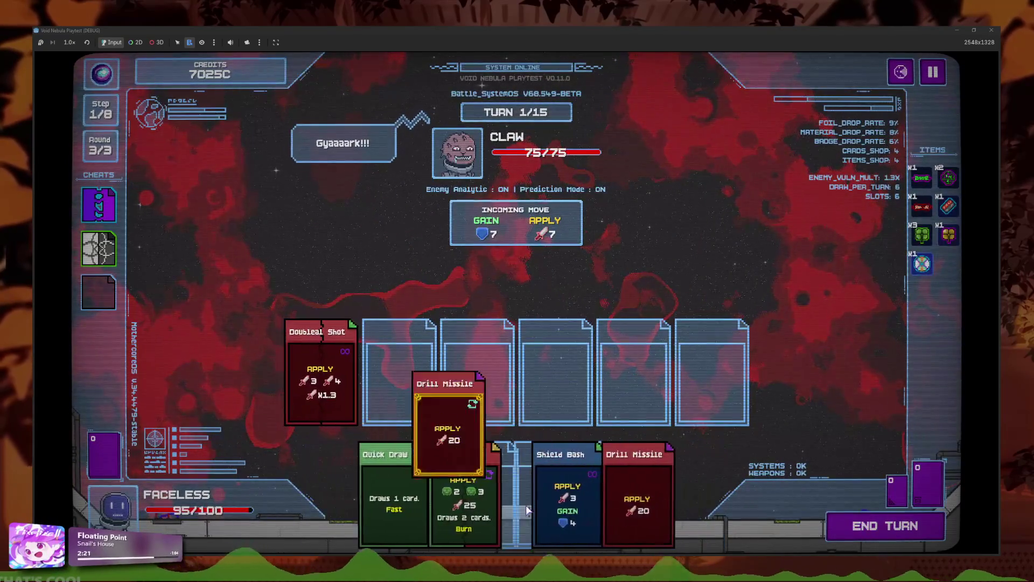
# Step: Play Drill Missile, Shield Bash, More O Bomb, Drill Missile and Quick Draw to defeat CLAW
pyautogui.click(458, 431)
pyautogui.click(533, 507)
pyautogui.click(485, 501)
pyautogui.click(547, 499)
pyautogui.click(478, 498)
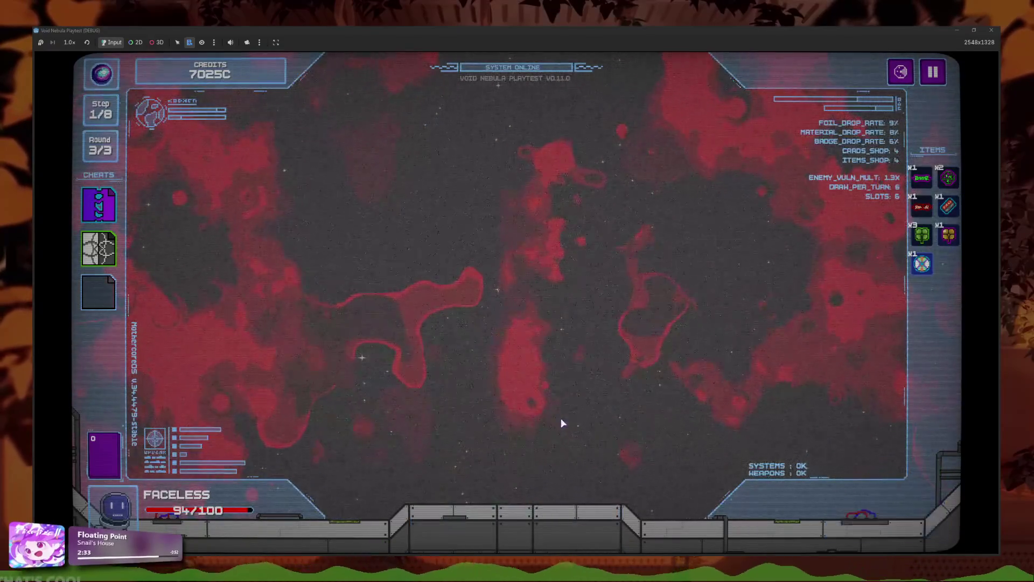
# Step: Skip the rewards, collect the credits, and fuse the two Drill Missile cards
pyautogui.click(564, 415)
pyautogui.click(407, 403)
pyautogui.click(380, 350)
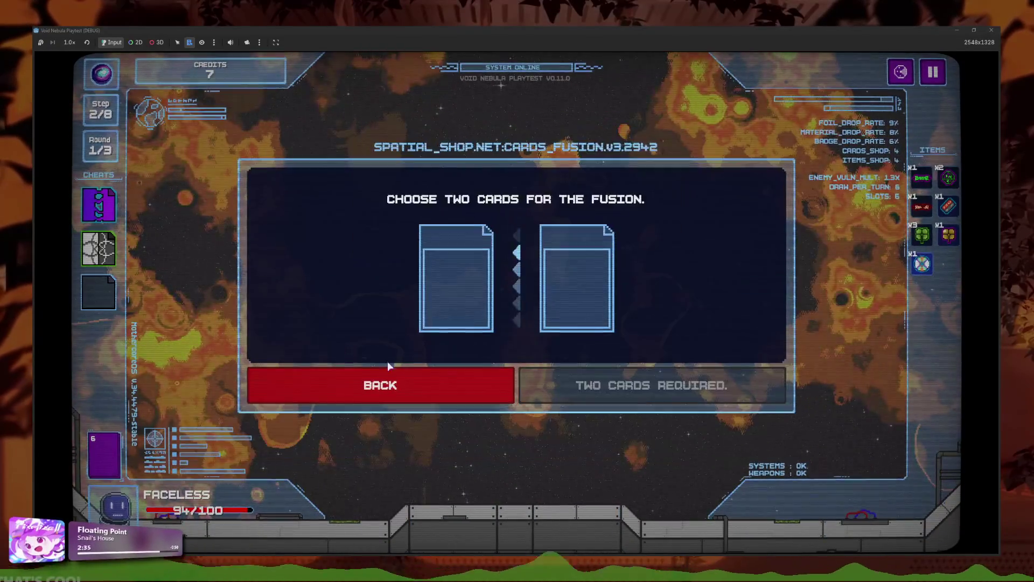
pyautogui.click(493, 355)
pyautogui.click(478, 354)
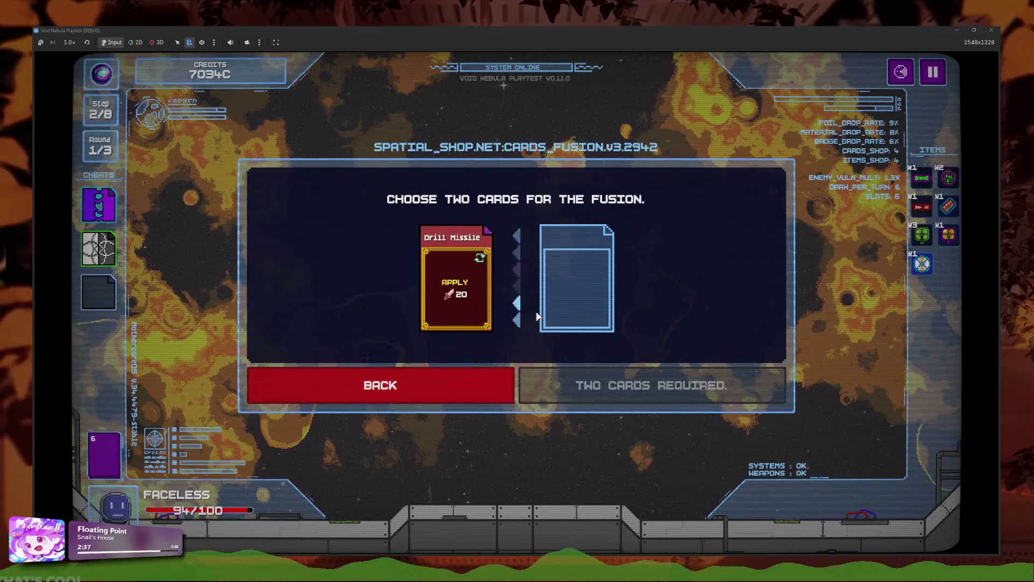
pyautogui.click(502, 317)
pyautogui.click(474, 243)
pyautogui.click(596, 385)
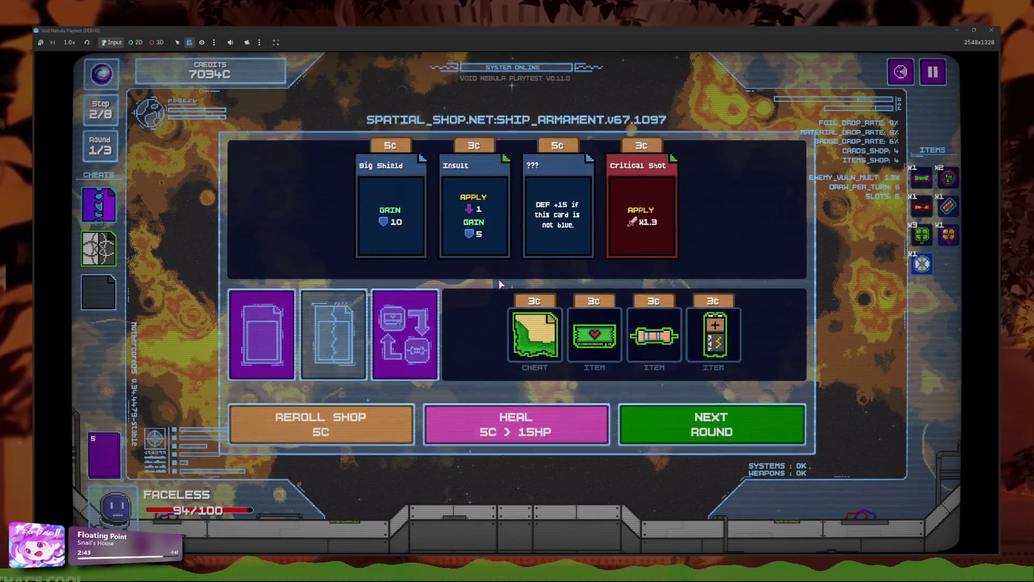
# Step: Reroll the shop's cards and items nine times
pyautogui.click(388, 423)
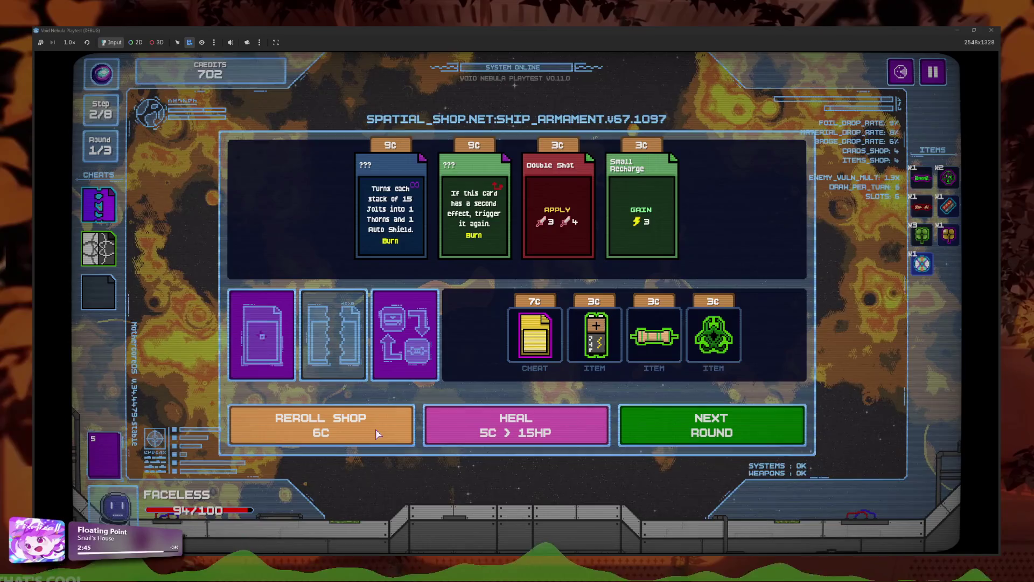
pyautogui.click(376, 428)
pyautogui.click(375, 429)
pyautogui.click(372, 437)
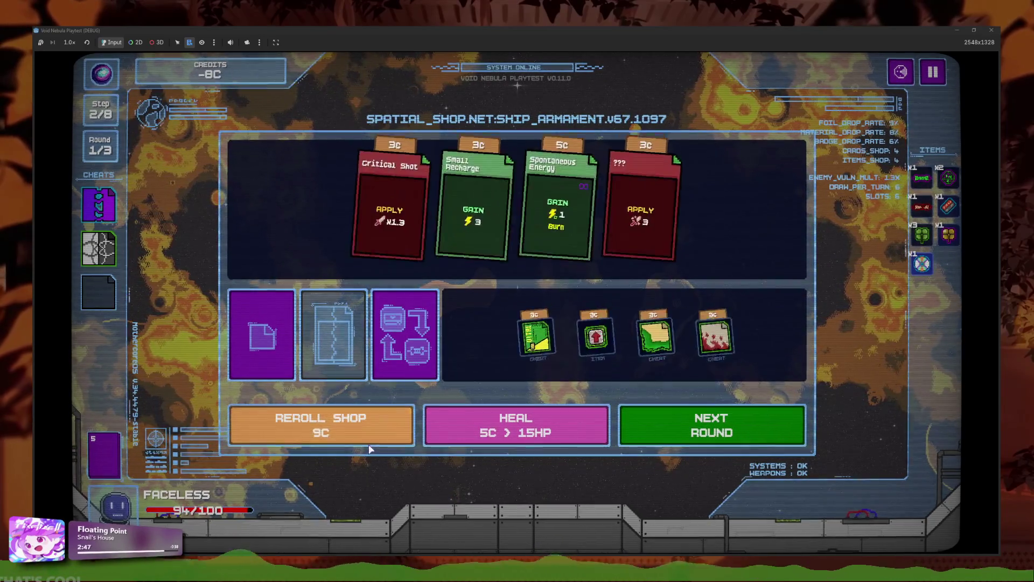
pyautogui.click(370, 447)
pyautogui.click(370, 450)
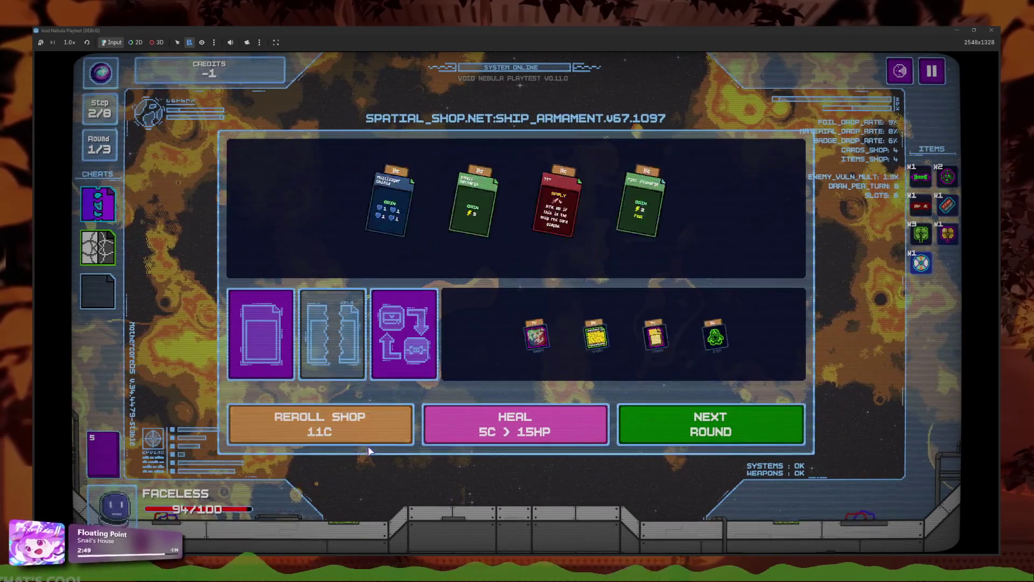
pyautogui.click(371, 444)
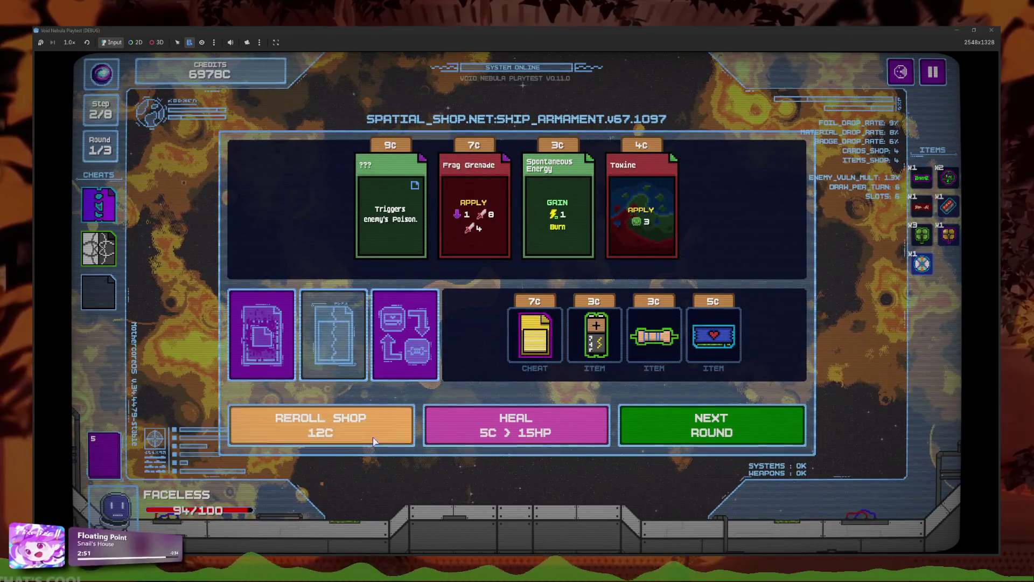
pyautogui.click(371, 442)
pyautogui.click(366, 448)
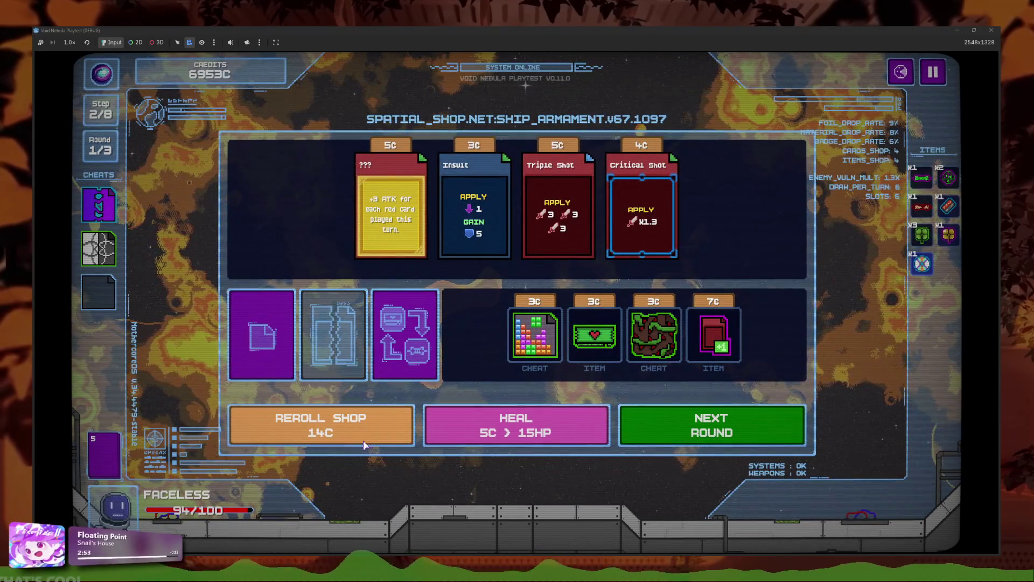
# Step: Buy the Gold Plated Topaz mystery card and confirm it is Accumulation in the deck overview
pyautogui.moveTo(425, 259)
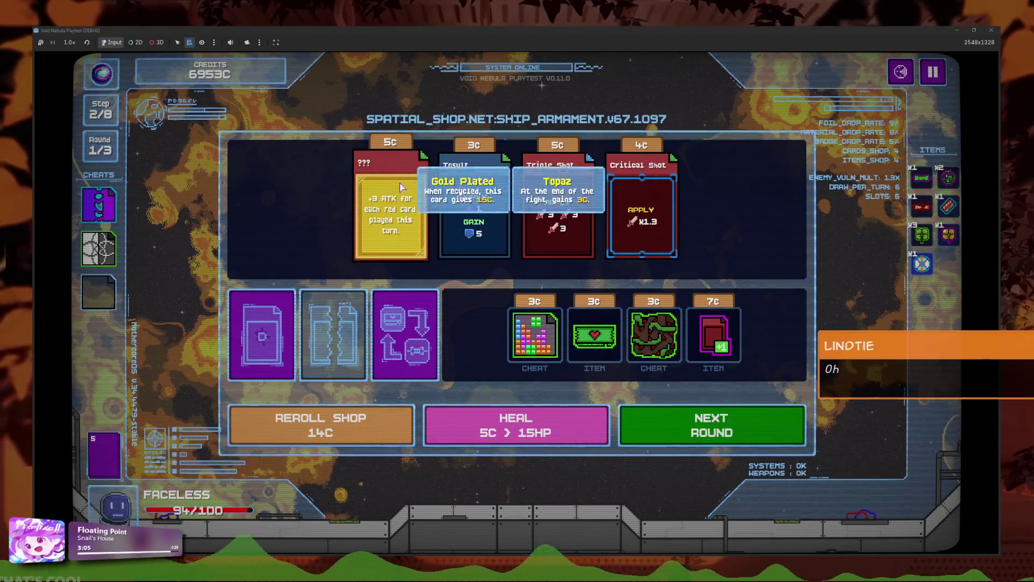
pyautogui.click(407, 224)
pyautogui.click(391, 272)
pyautogui.click(261, 334)
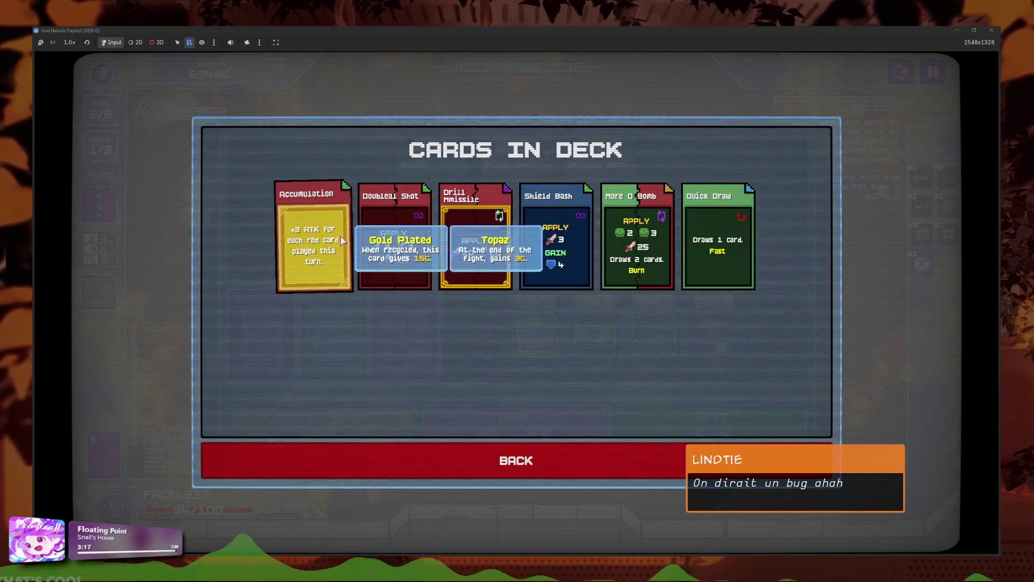
pyautogui.click(497, 458)
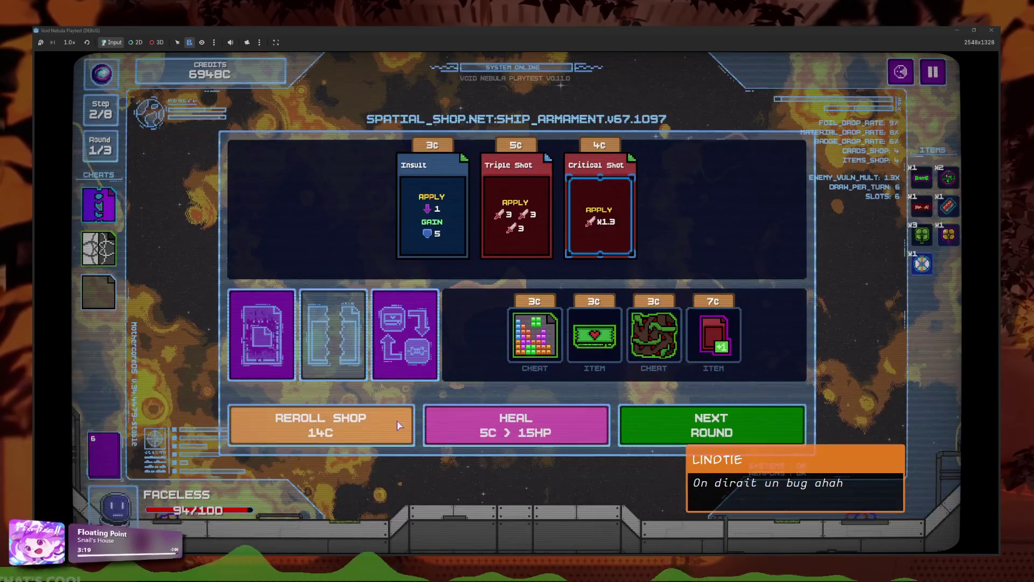
# Step: Reroll once more, buy Quick Attacks, and start the next round
pyautogui.click(377, 417)
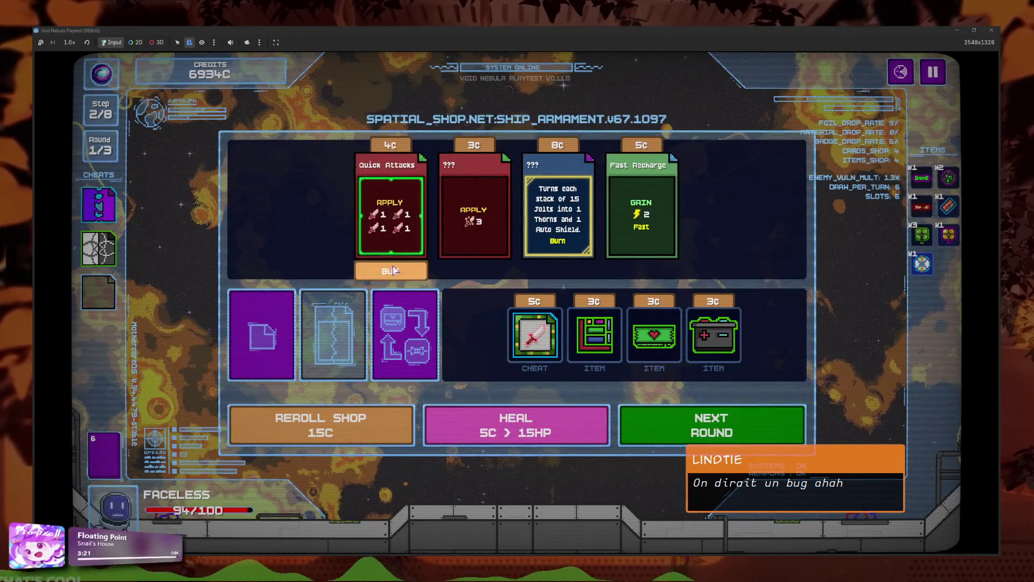
pyautogui.click(390, 215)
pyautogui.click(666, 421)
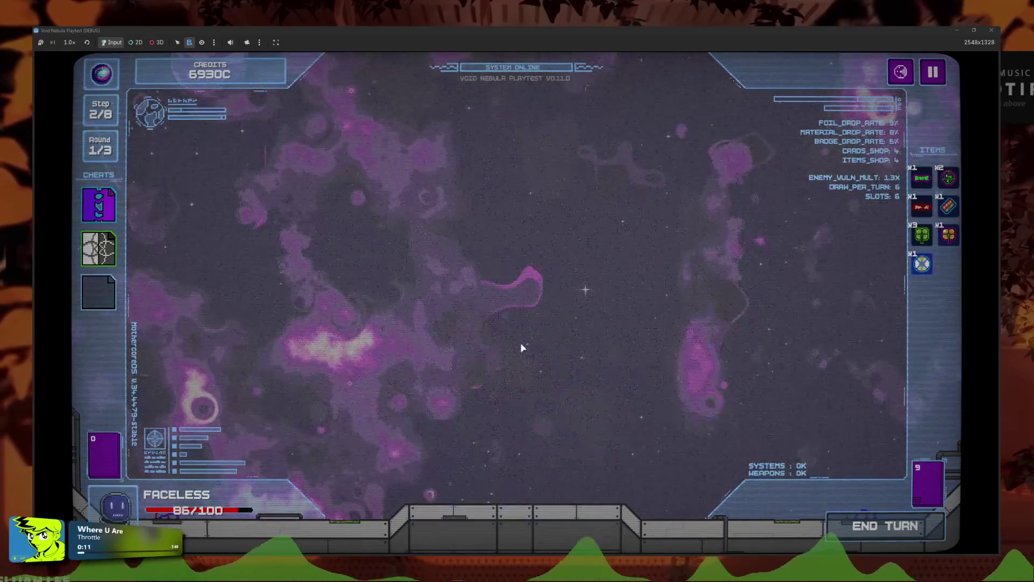
# Step: Collect the credits and fuse Accumulation with Quick Attacks into Accumuattacks
pyautogui.click(511, 425)
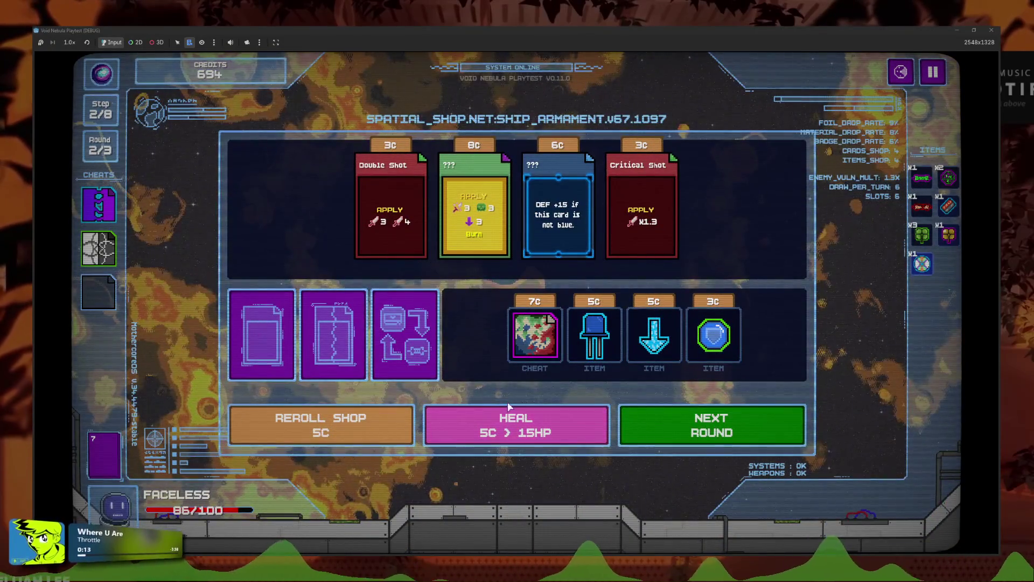
pyautogui.click(401, 329)
pyautogui.click(454, 298)
pyautogui.click(406, 249)
pyautogui.click(577, 278)
pyautogui.click(888, 256)
pyautogui.click(538, 385)
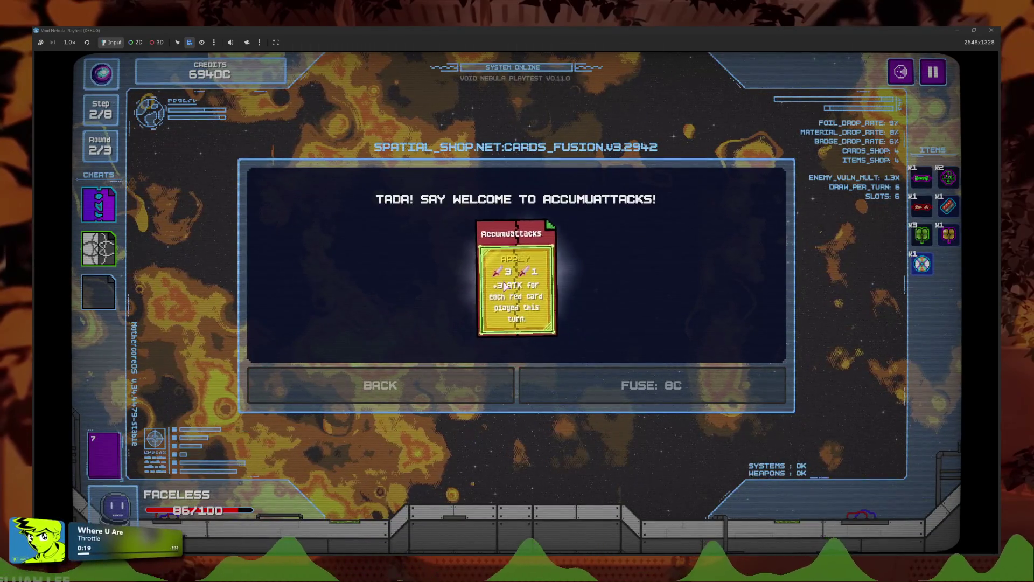
pyautogui.click(572, 421)
# Step: Check the deck, win the battle, collect the 8C reward, and close the playtest window
pyautogui.click(233, 470)
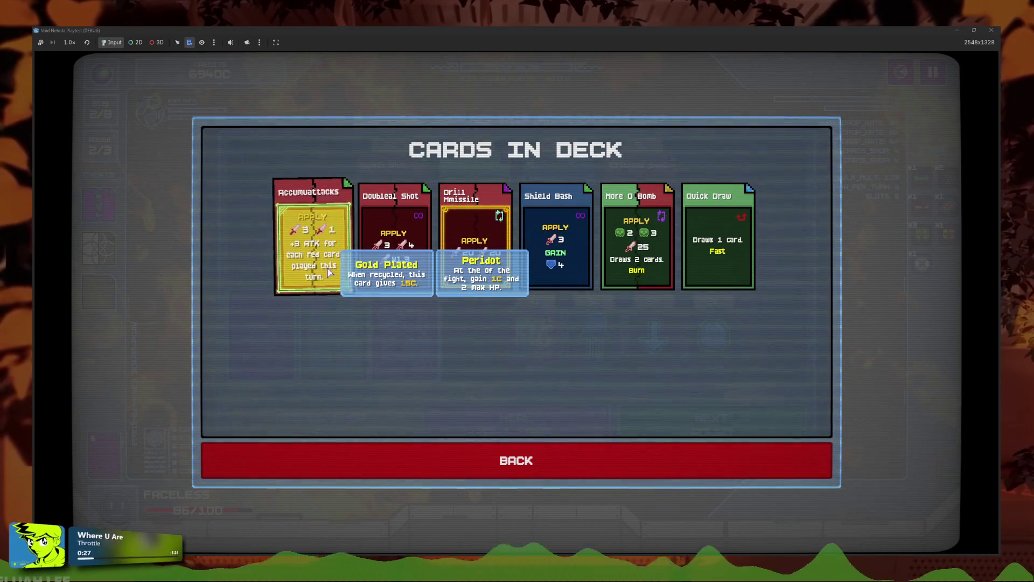
pyautogui.click(421, 447)
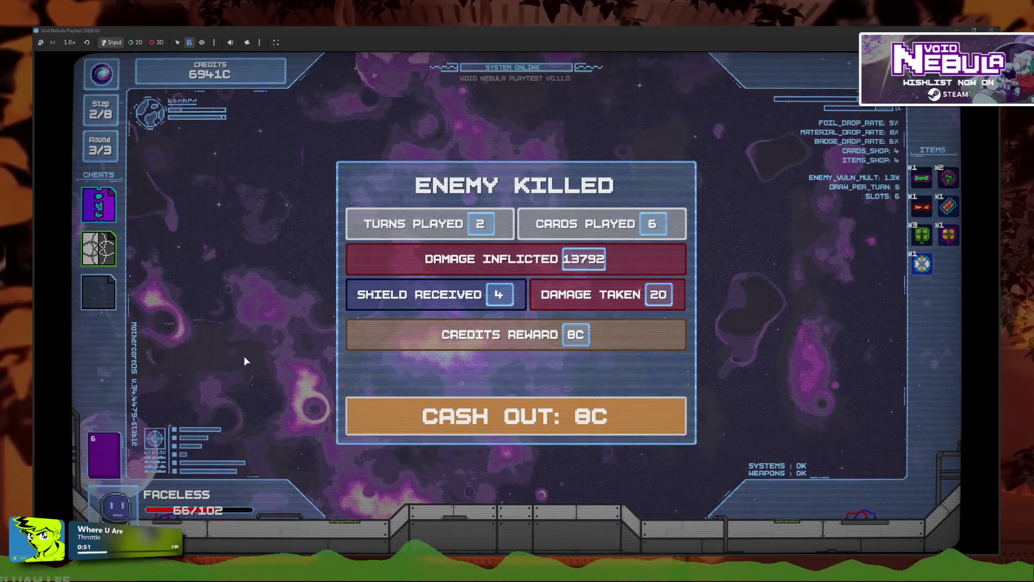
pyautogui.click(516, 415)
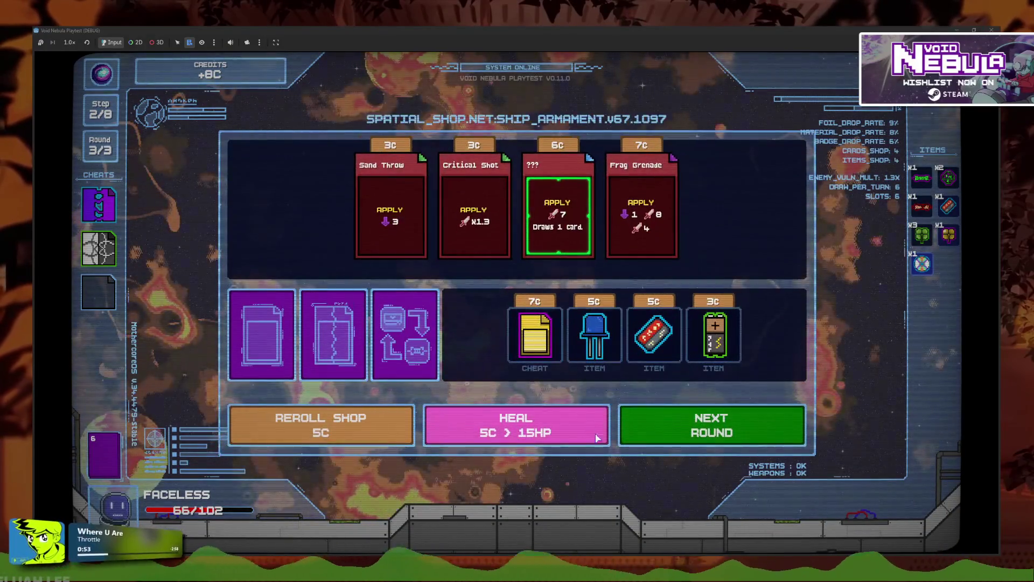
pyautogui.click(991, 29)
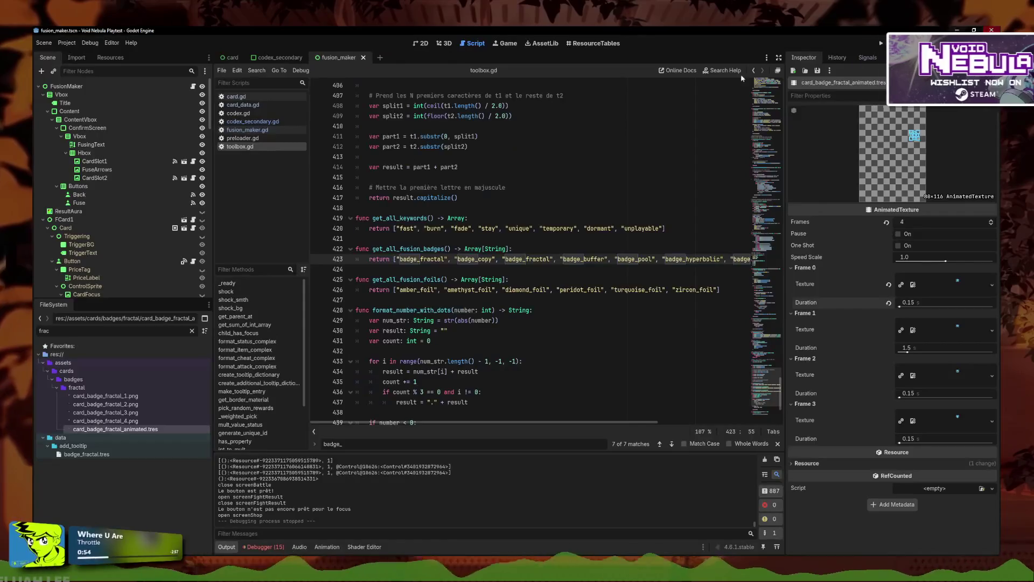
# Step: On the card scene's 2D canvas, resize BadgeSprite to 74×98 and save
pyautogui.click(576, 246)
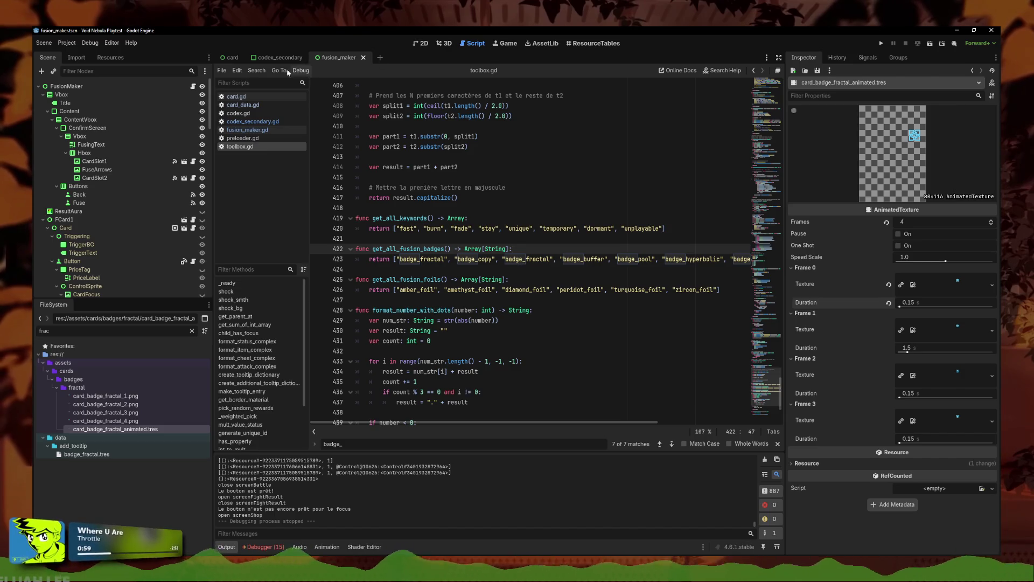
pyautogui.click(231, 58)
pyautogui.click(423, 44)
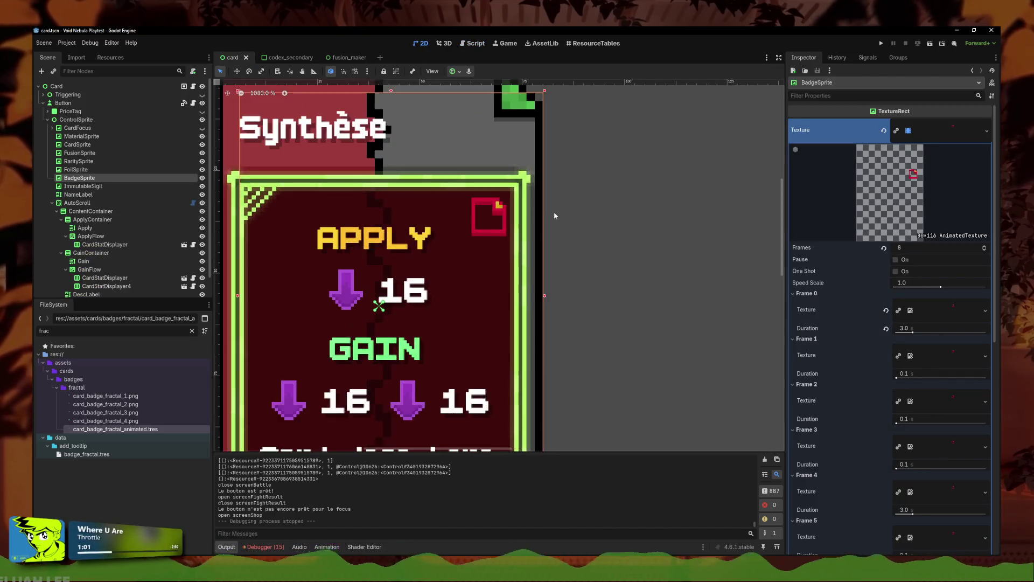
pyautogui.scroll(-4, 453, 287)
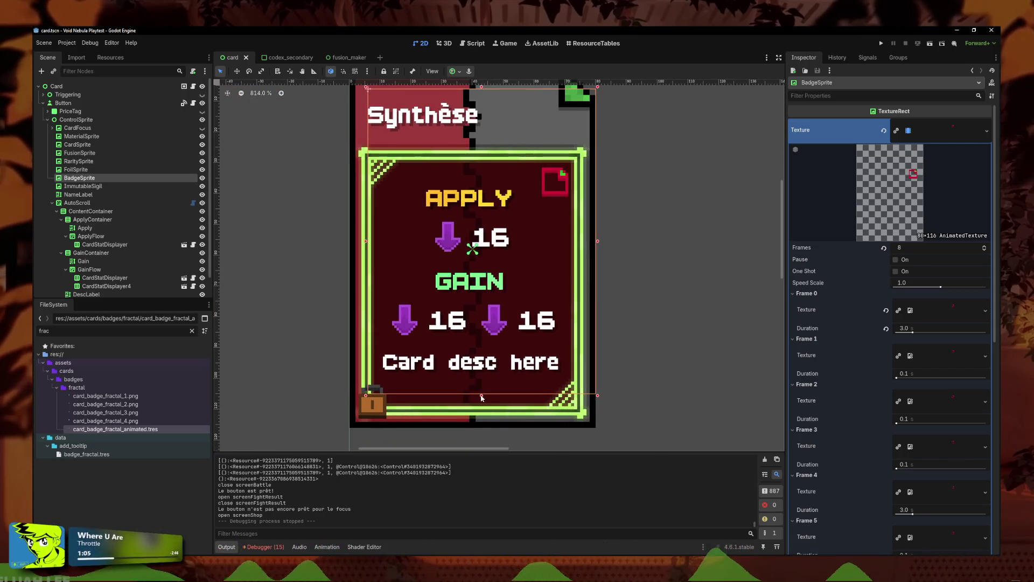
pyautogui.moveTo(480, 393); pyautogui.dragTo(480, 392)
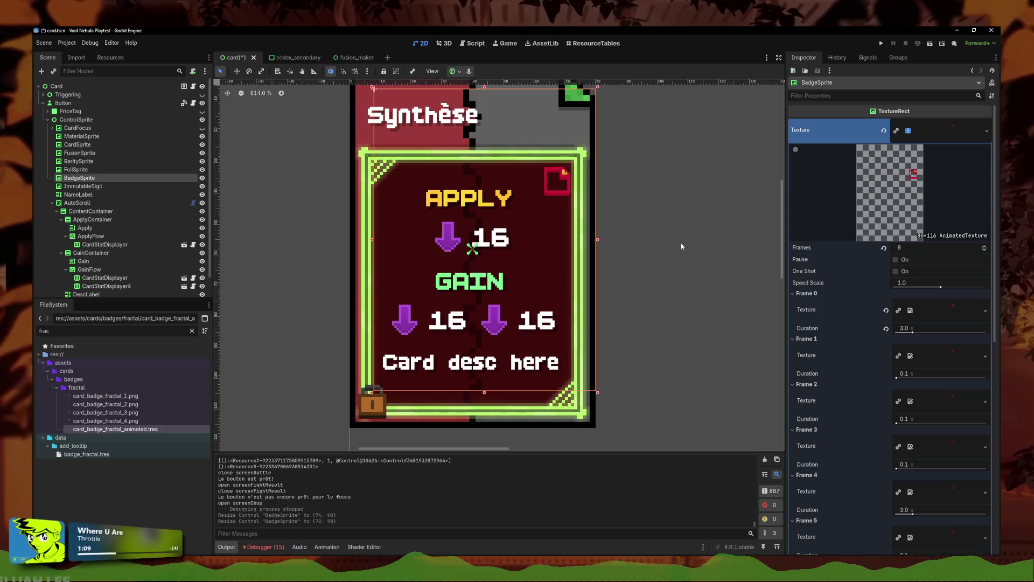
pyautogui.scroll(-4, 681, 243)
pyautogui.click(418, 208)
pyautogui.hotkey('ctrl', 's')
pyautogui.scroll(6, 653, 218)
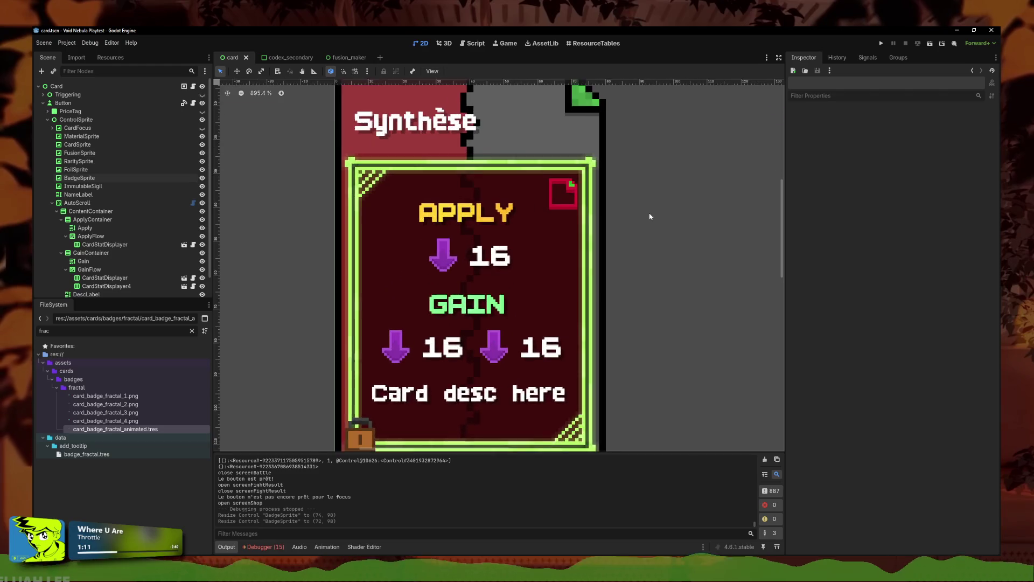
# Step: Narrow BadgeSprite further to 71 px wide and save card.tscn again
pyautogui.scroll(-4, 558, 210)
pyautogui.click(558, 208)
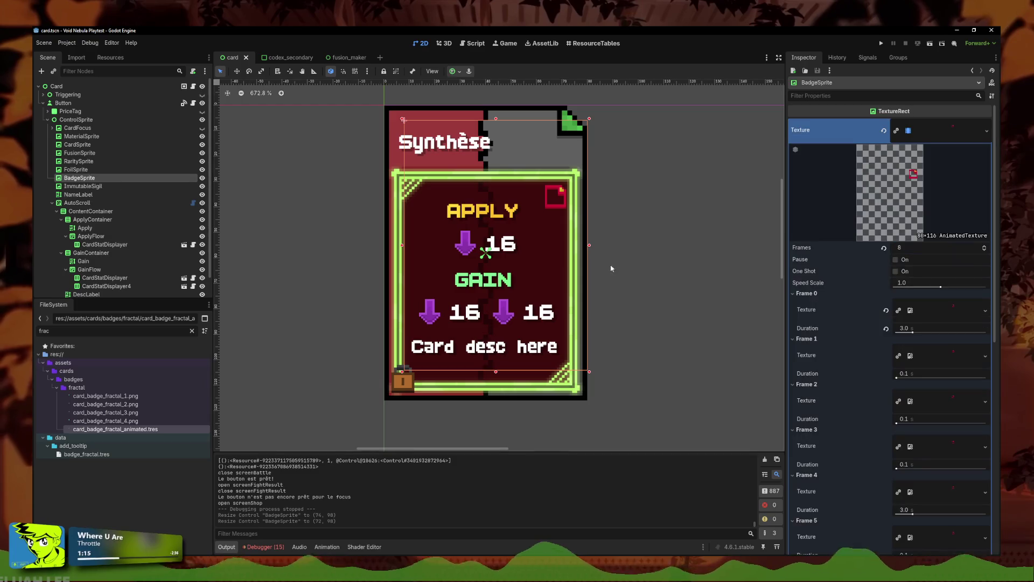
pyautogui.moveTo(588, 246); pyautogui.dragTo(584, 246)
pyautogui.click(644, 261)
pyautogui.scroll(-2, 644, 260)
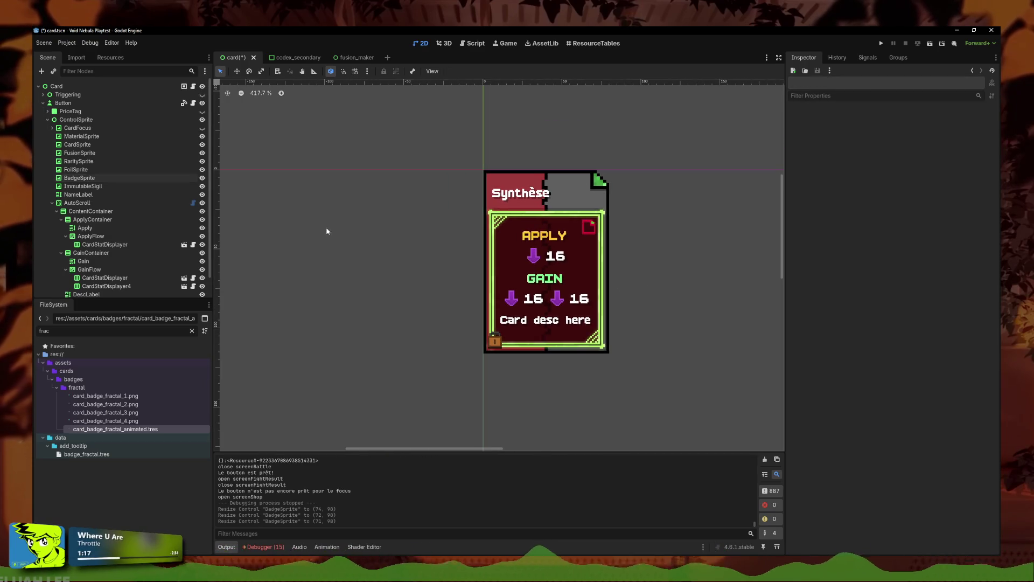
pyautogui.hotkey('ctrl', 's')
pyautogui.scroll(2, 634, 284)
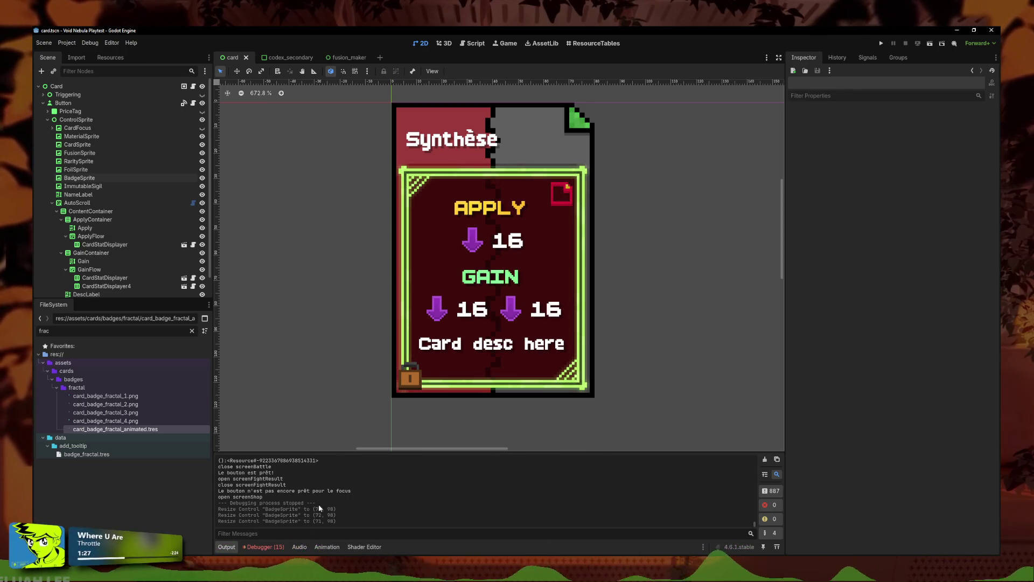
# Step: Clear the 15 errors in the Debugger's Errors list and return to the stack trace
pyautogui.click(277, 547)
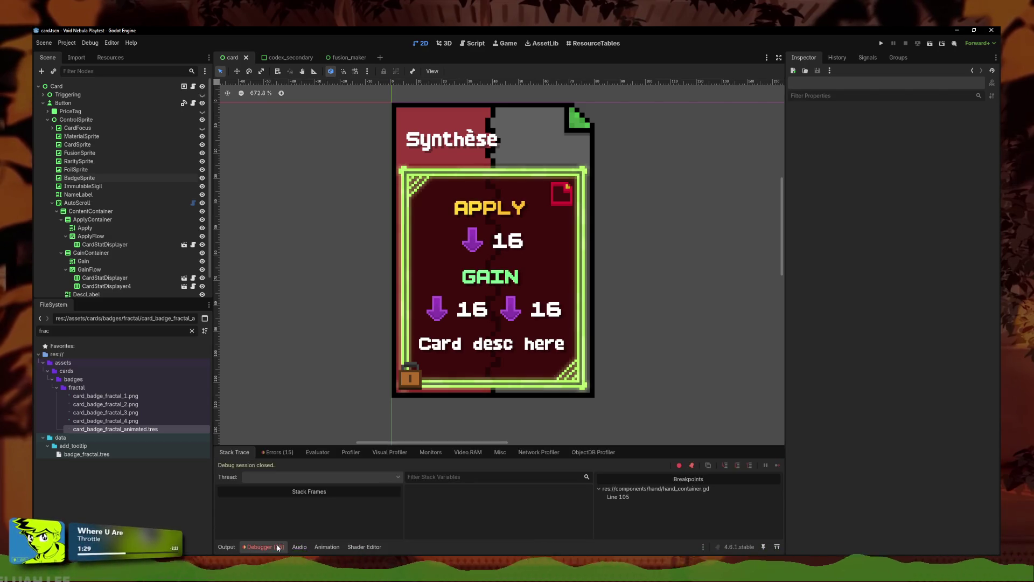
pyautogui.click(277, 452)
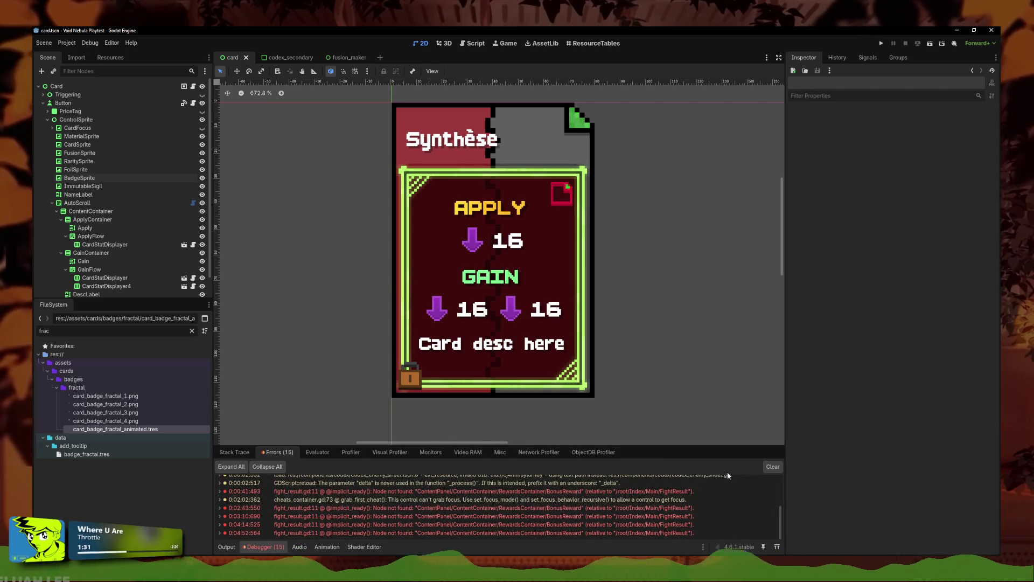
pyautogui.click(767, 467)
pyautogui.press('F5')
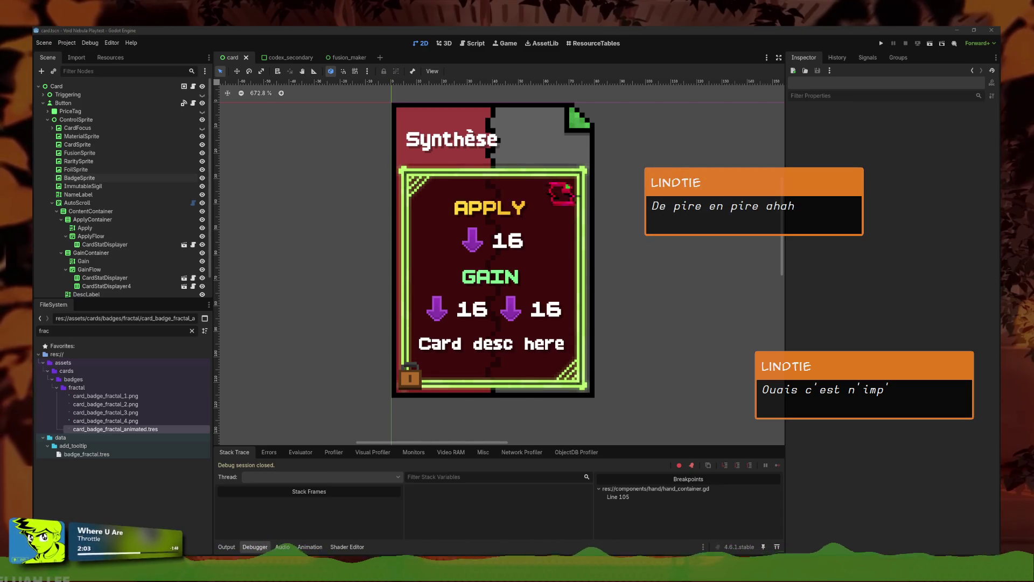
pyautogui.scroll(-3, 313, 280)
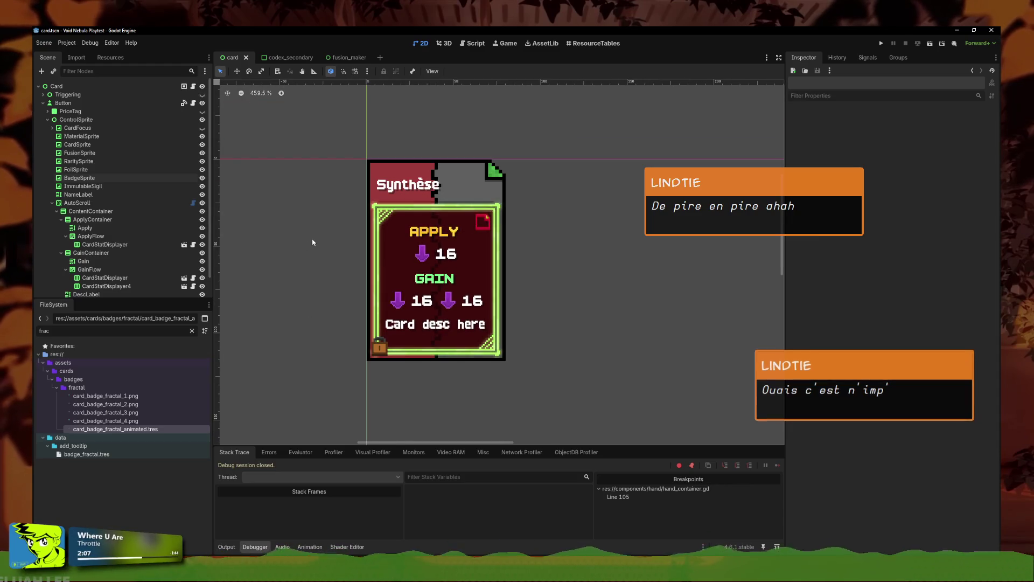
pyautogui.hotkey('ctrl', 'f')
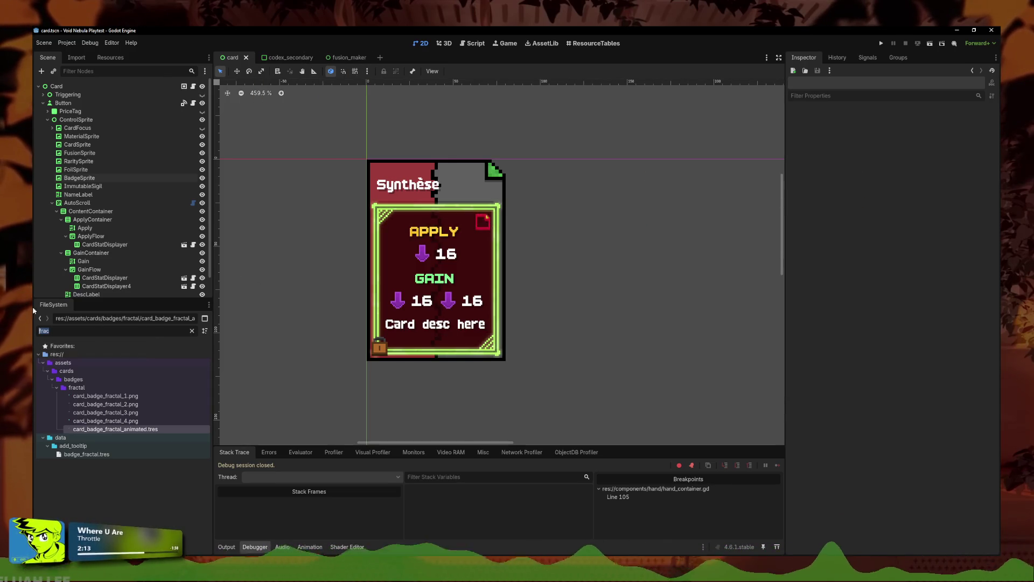
# Step: Open gold_plated_mat.tres, change its description reward from 15C to 10C, and save
pyautogui.write('goldt')
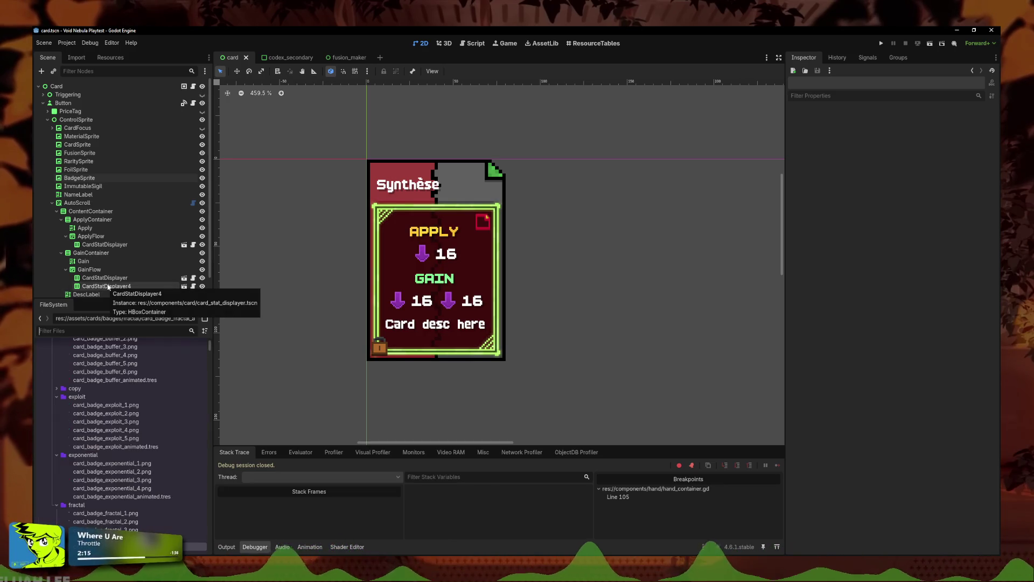
pyautogui.press('BackSpace')
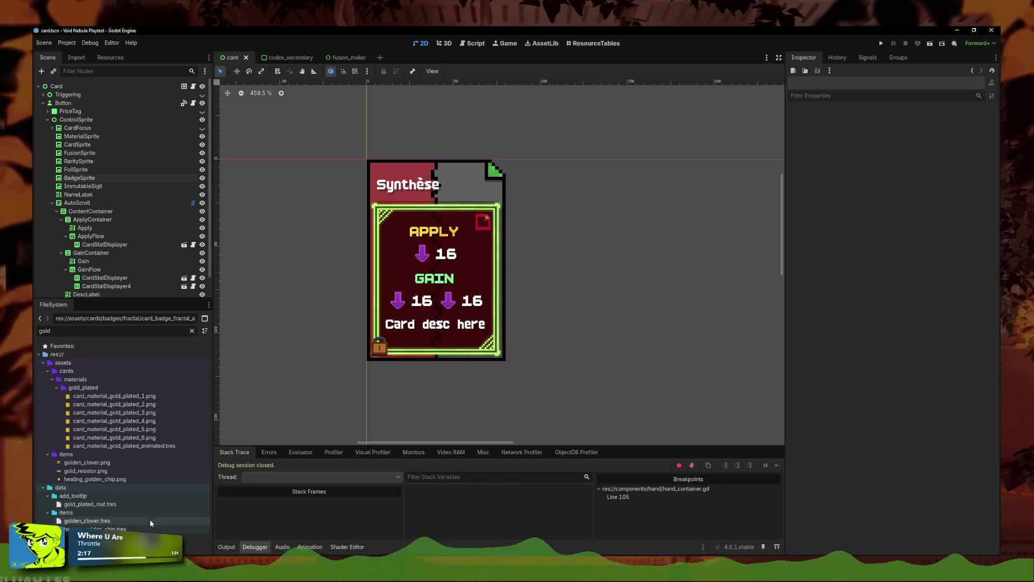
pyautogui.click(116, 505)
pyautogui.click(942, 161)
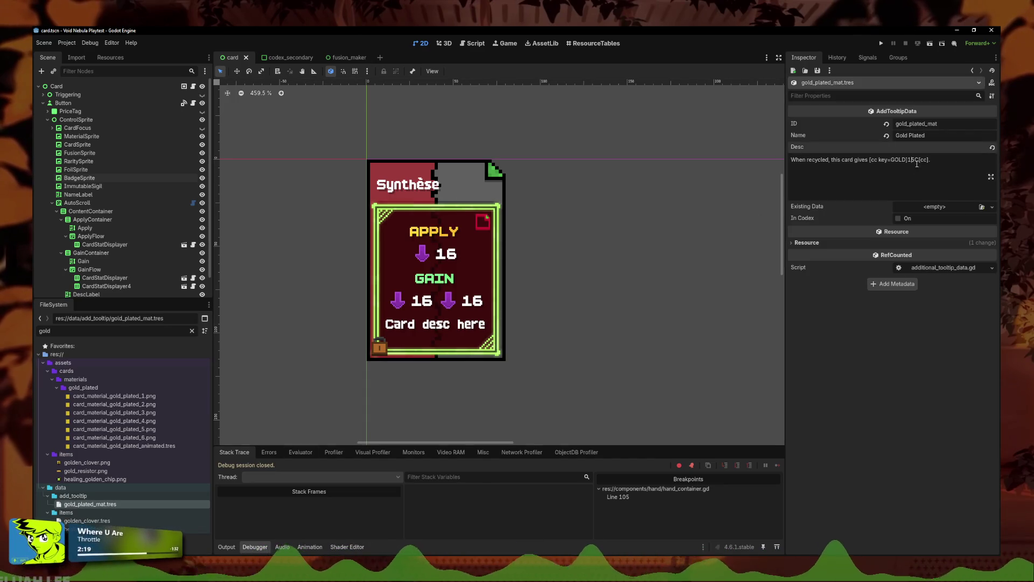
pyautogui.hotkey('ctrl', 'a')
pyautogui.hotkey('ctrl', 'v')
pyautogui.hotkey('ctrl', 'z')
pyautogui.hotkey('ctrl', 's')
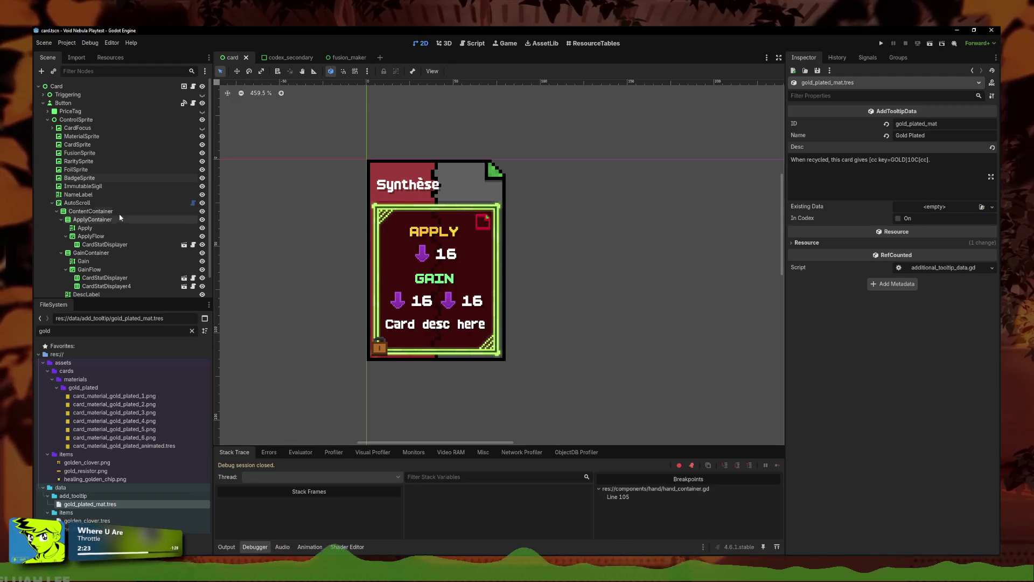
# Step: Filter files for 'destro', open destroy_cards.tres, and bring up the card.gd script
pyautogui.click(107, 331)
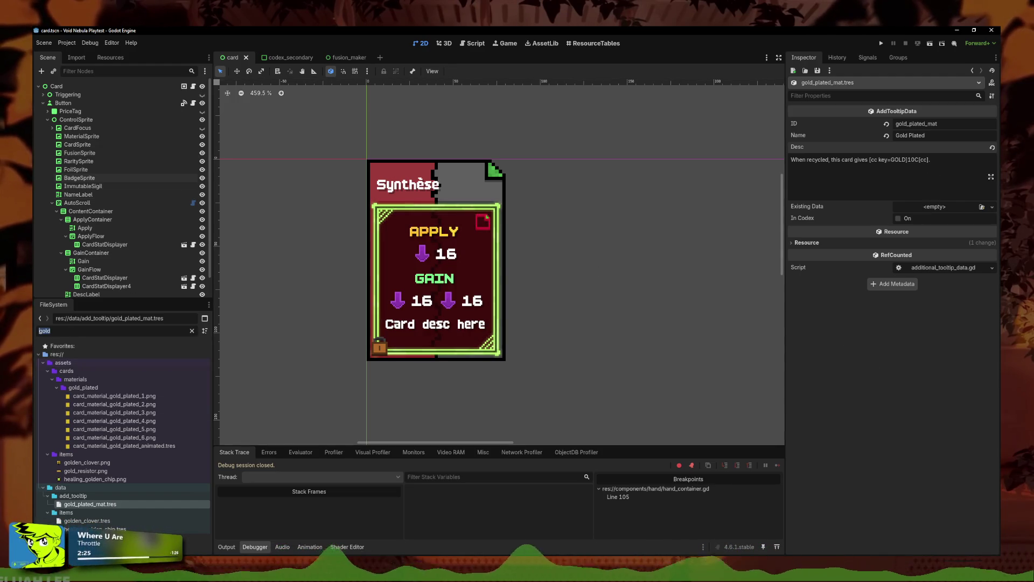
pyautogui.hotkey('ctrl', 'a')
pyautogui.press('BackSpace')
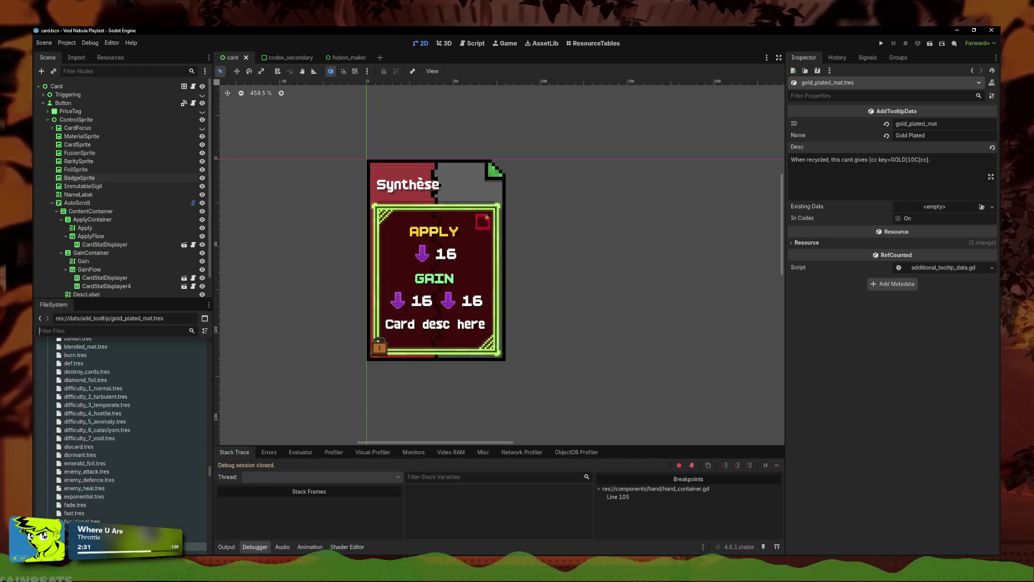
pyautogui.write('recy')
pyautogui.press('BackSpace')
pyautogui.press('BackSpace')
pyautogui.press('BackSpace')
pyautogui.write('destro')
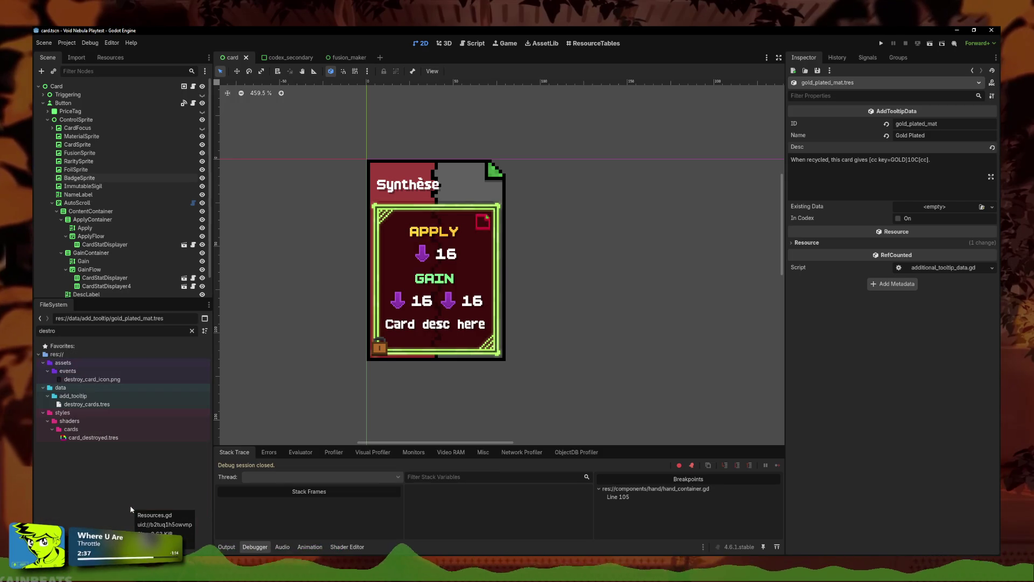
pyautogui.click(112, 404)
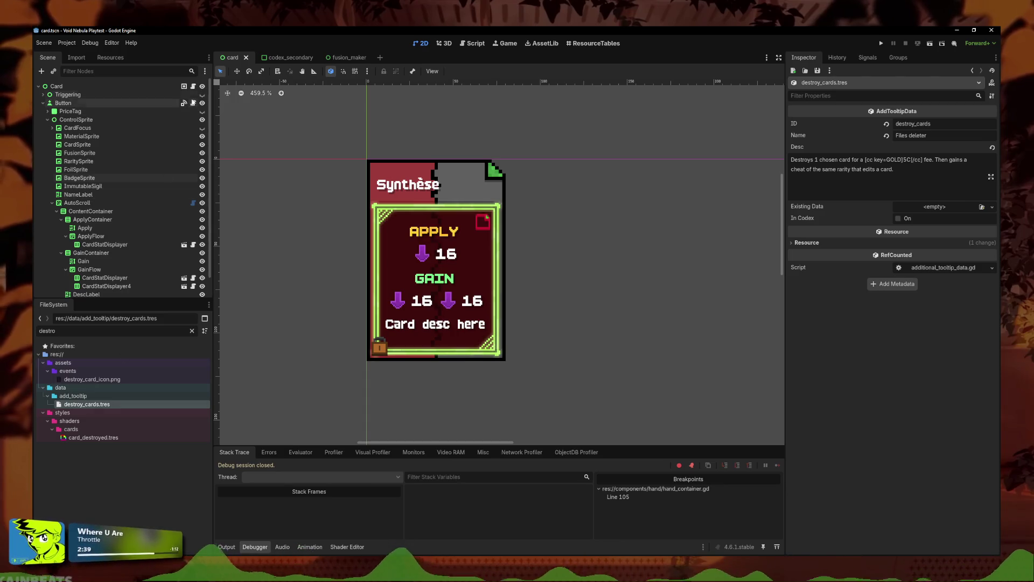
pyautogui.click(193, 86)
pyautogui.scroll(20, 457, 201)
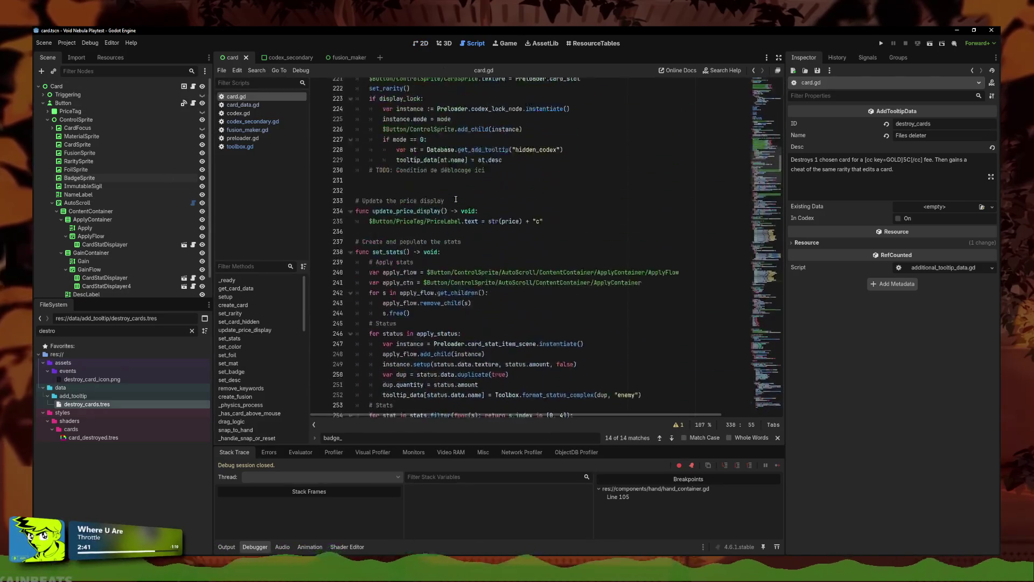
# Step: Search card.gd for '15' and step through its matches
pyautogui.click(460, 200)
pyautogui.hotkey('ctrl', 'f')
pyautogui.write('15')
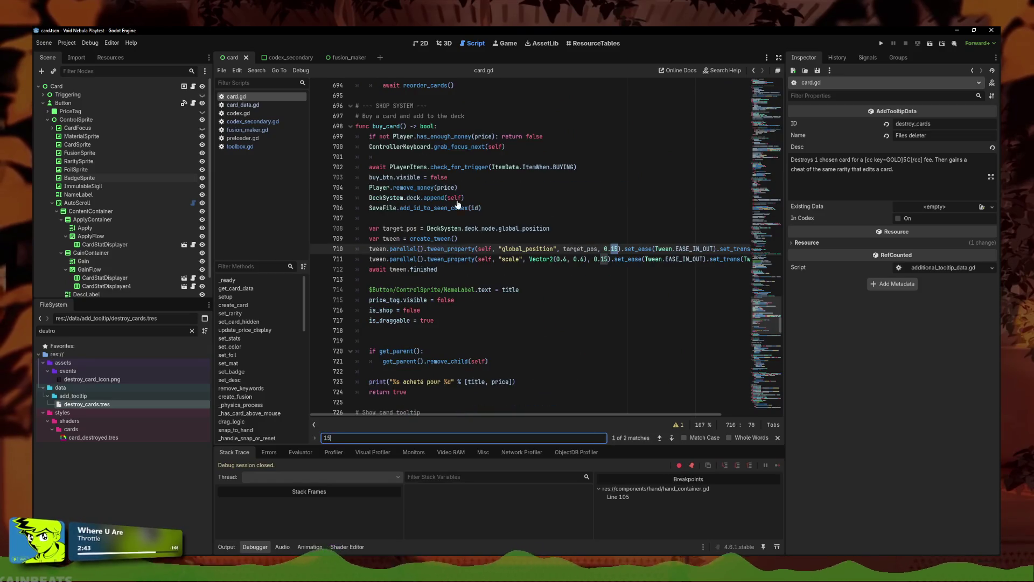
pyautogui.click(659, 438)
pyautogui.click(659, 438)
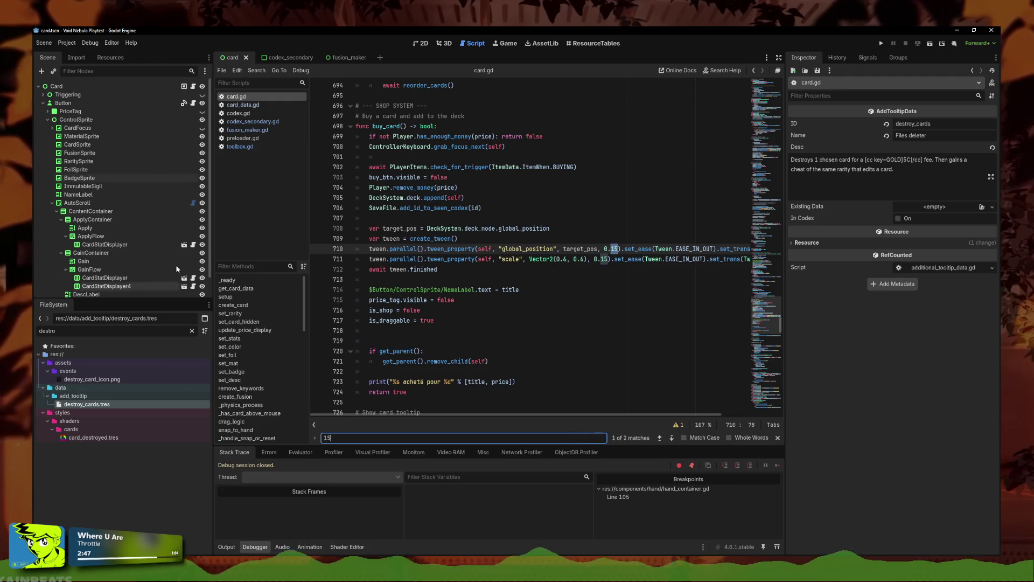
pyautogui.click(134, 406)
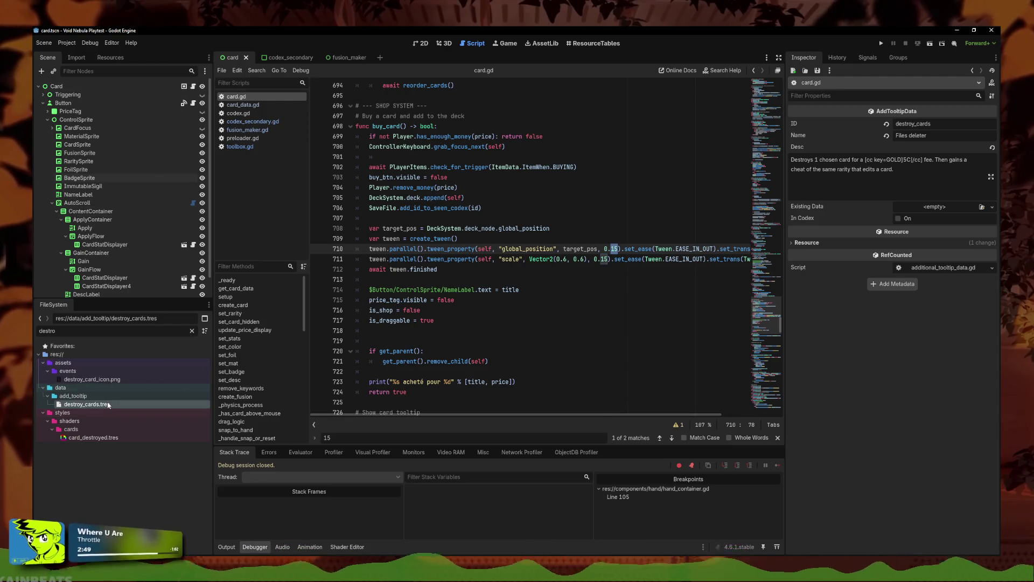
# Step: Open reseller_cards.gd and change add_money(15) to add_money(10) on line 56
pyautogui.doubleClick(47, 331)
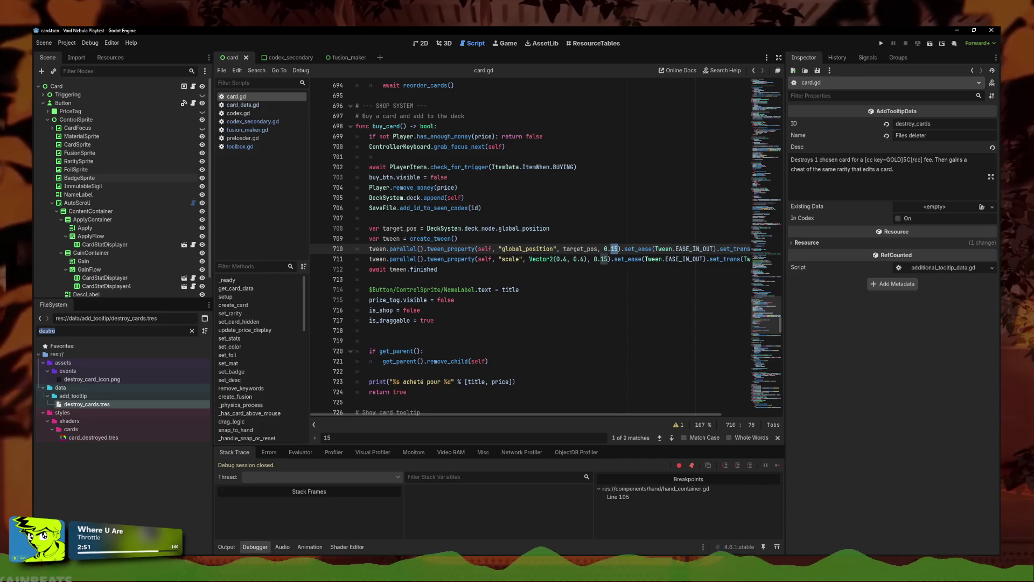
pyautogui.write('resell')
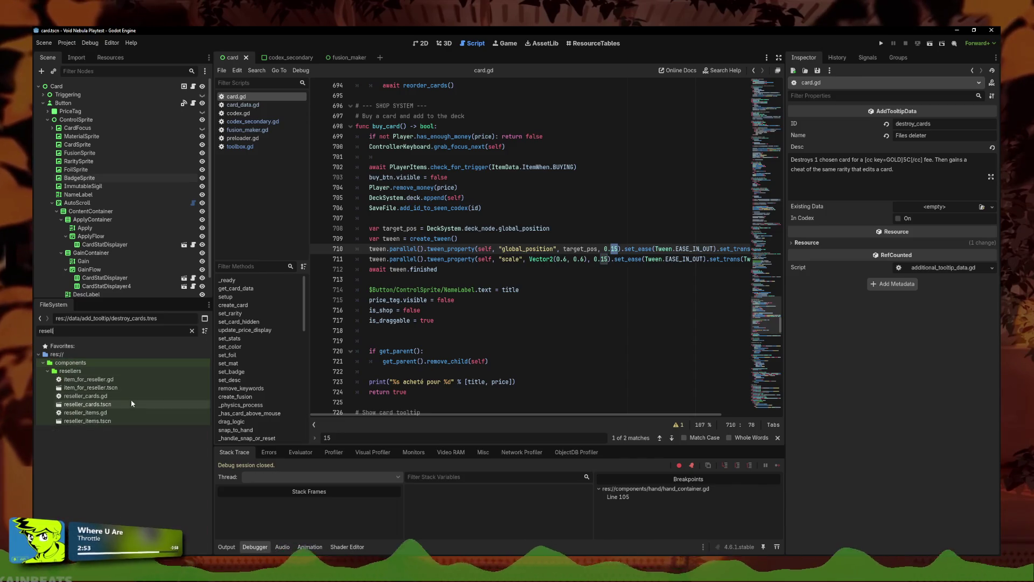
pyautogui.doubleClick(86, 396)
pyautogui.press('Return')
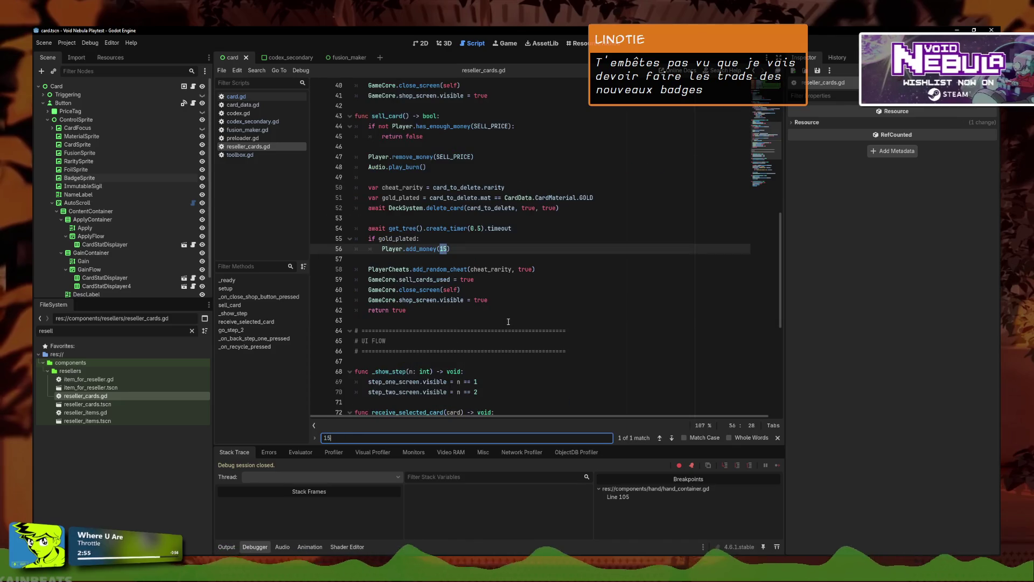
pyautogui.click(443, 249)
pyautogui.press('Delete')
pyautogui.write('0)')
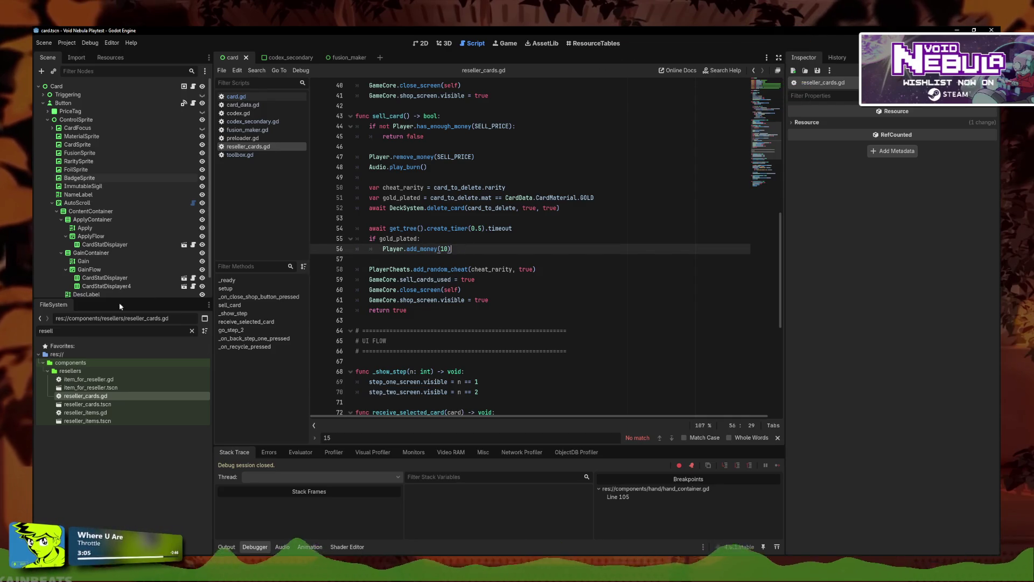
# Step: Review the project's translation files in Project Settings
pyautogui.click(67, 43)
pyautogui.click(95, 54)
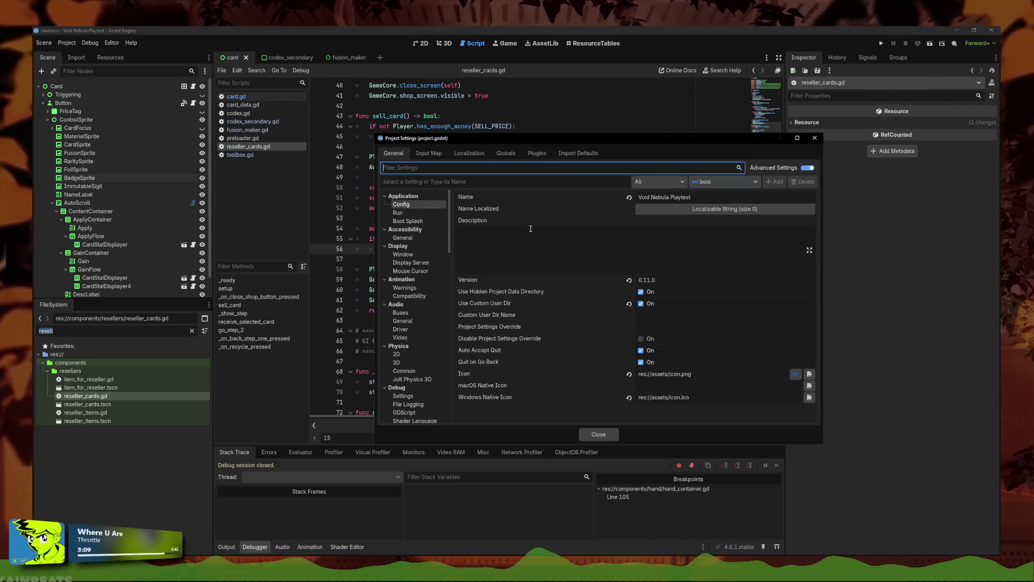
pyautogui.click(461, 153)
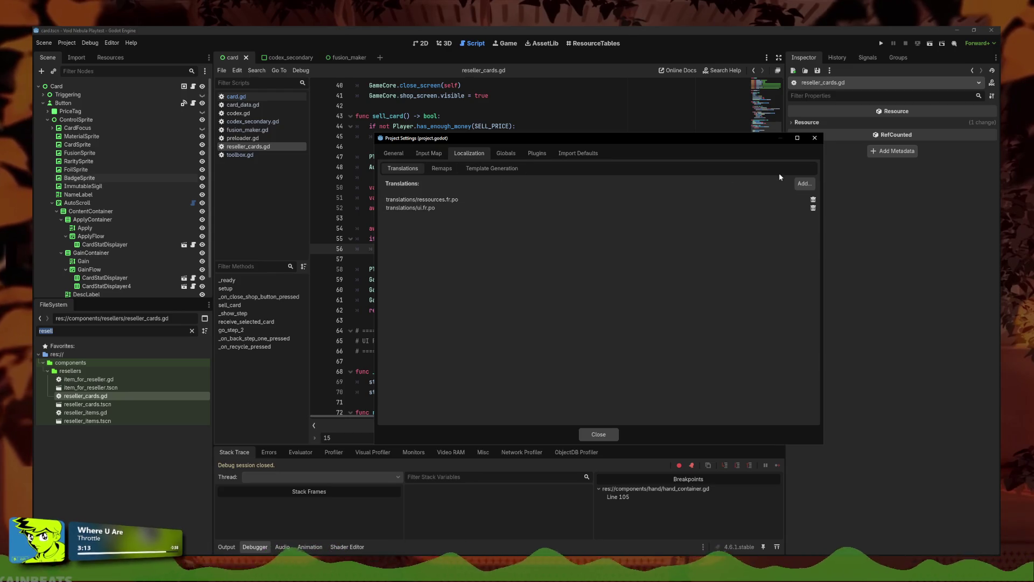
pyautogui.click(819, 138)
# Step: Open test.tscn, run the game to test it, then stop it
pyautogui.hotkey('ctrl', 'a')
pyautogui.write('test')
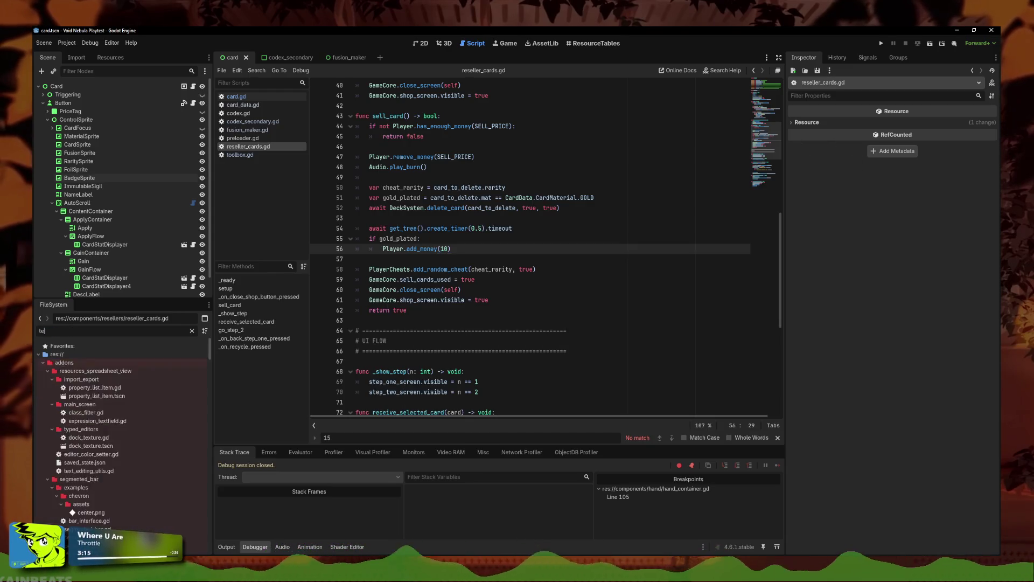
pyautogui.click(107, 372)
pyautogui.doubleClick(107, 372)
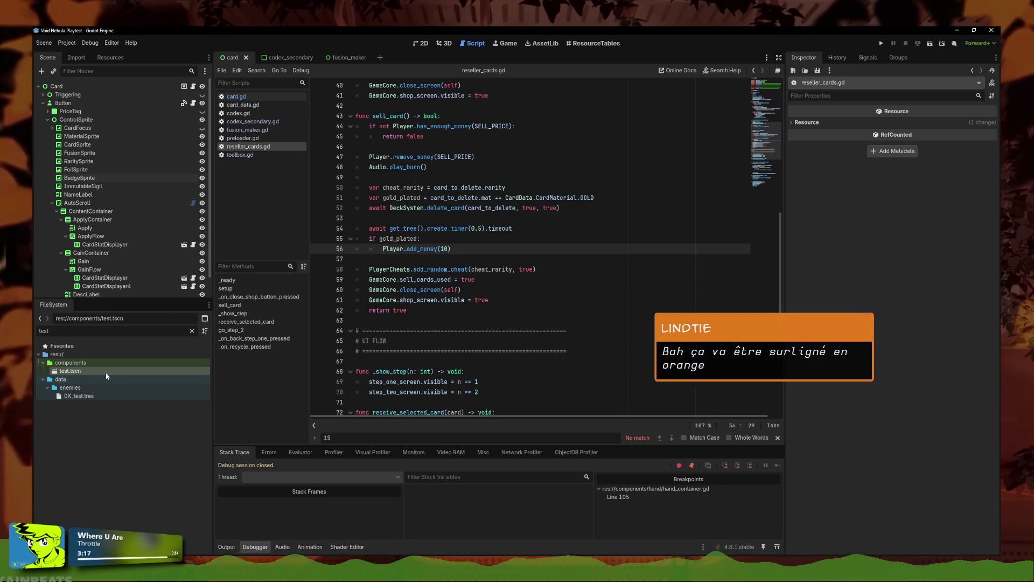
pyautogui.click(420, 44)
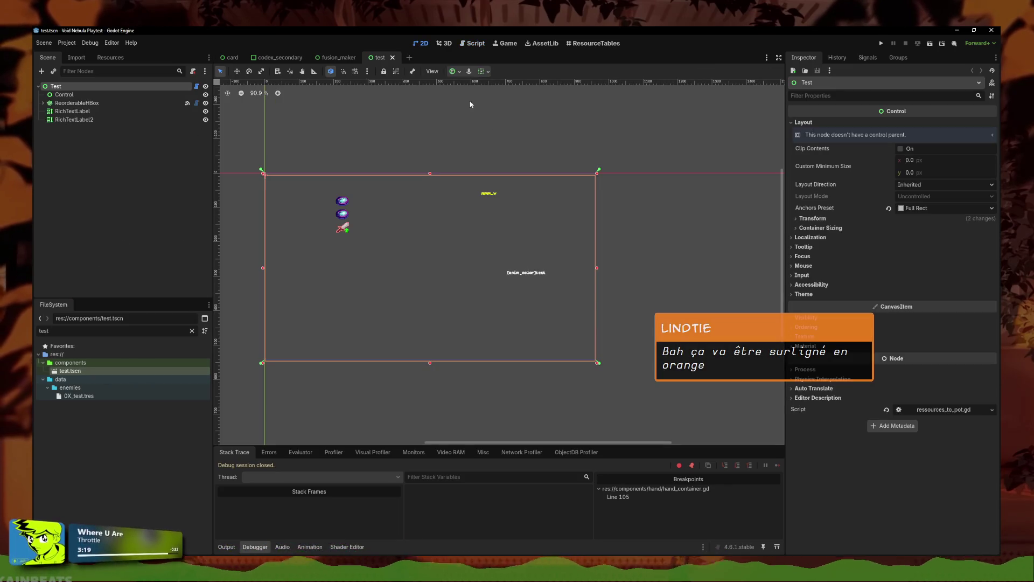
pyautogui.click(515, 132)
pyautogui.click(466, 46)
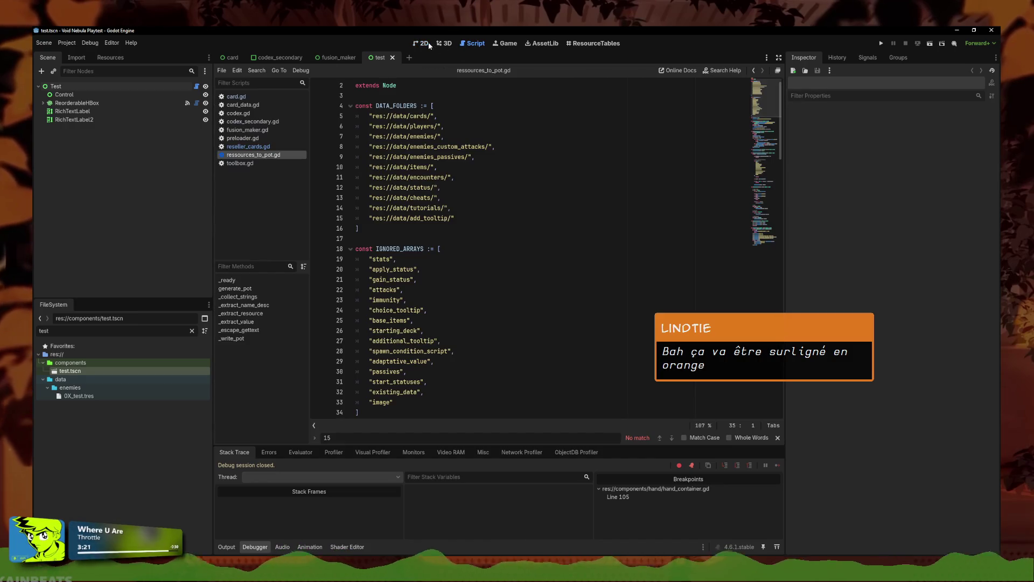
pyautogui.click(423, 43)
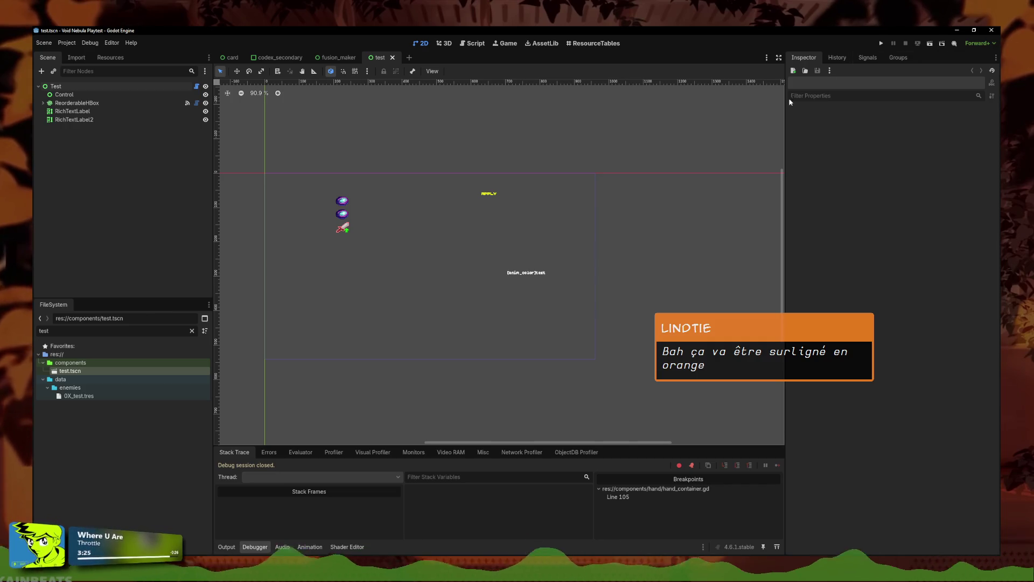
pyautogui.hscroll(-2, 382, 210)
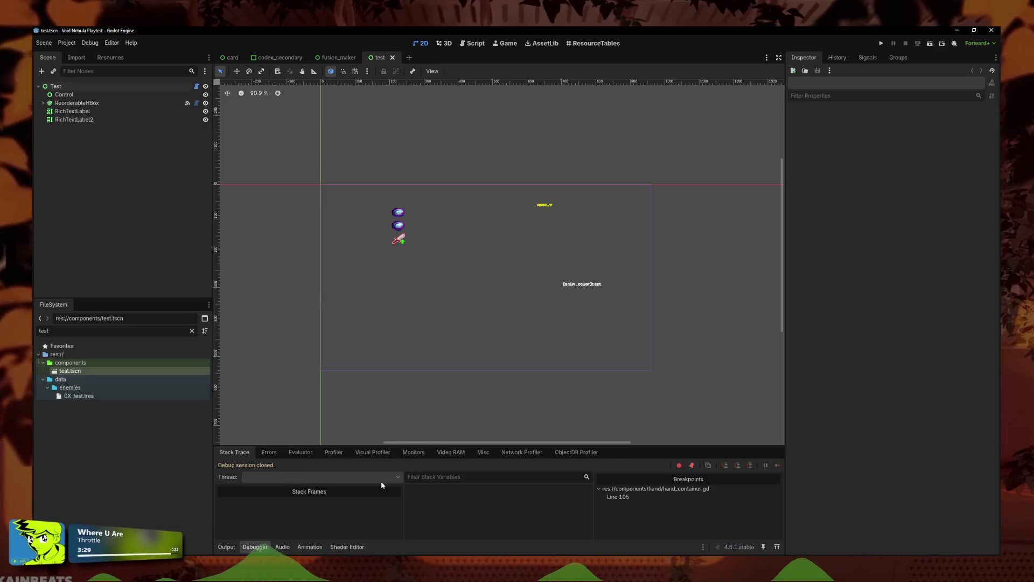
pyautogui.scroll(1, 462, 287)
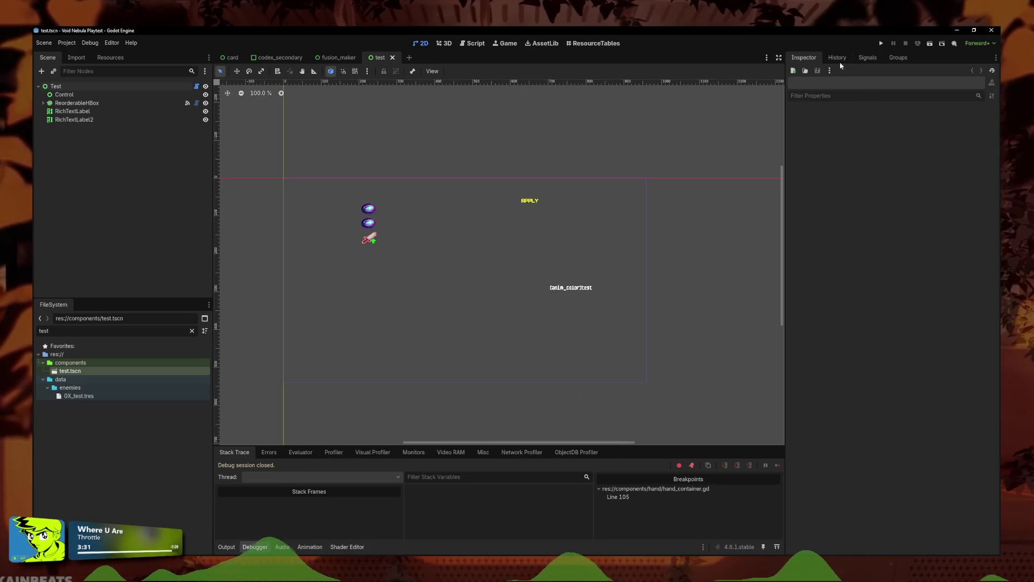
pyautogui.click(881, 43)
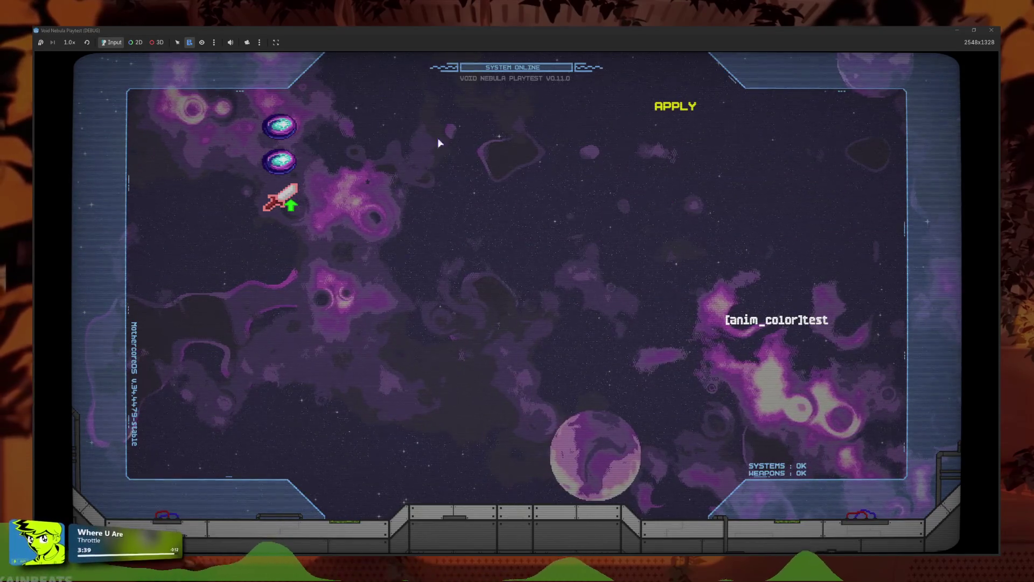
pyautogui.press('F8')
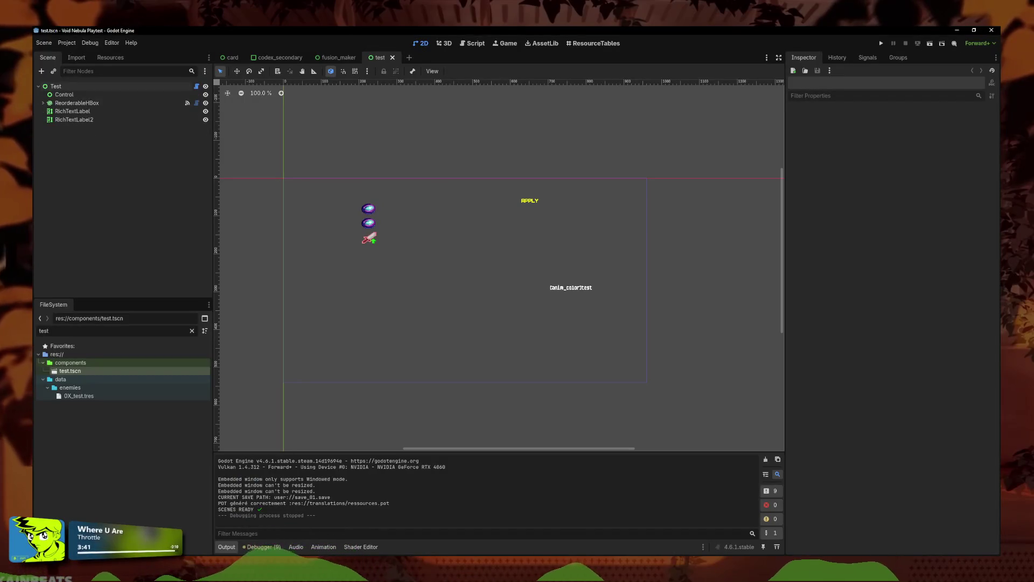
# Step: Open ressources.fr.po from gd-roguelike-card-game's translations folder in File Explorer
pyautogui.press('super+e')
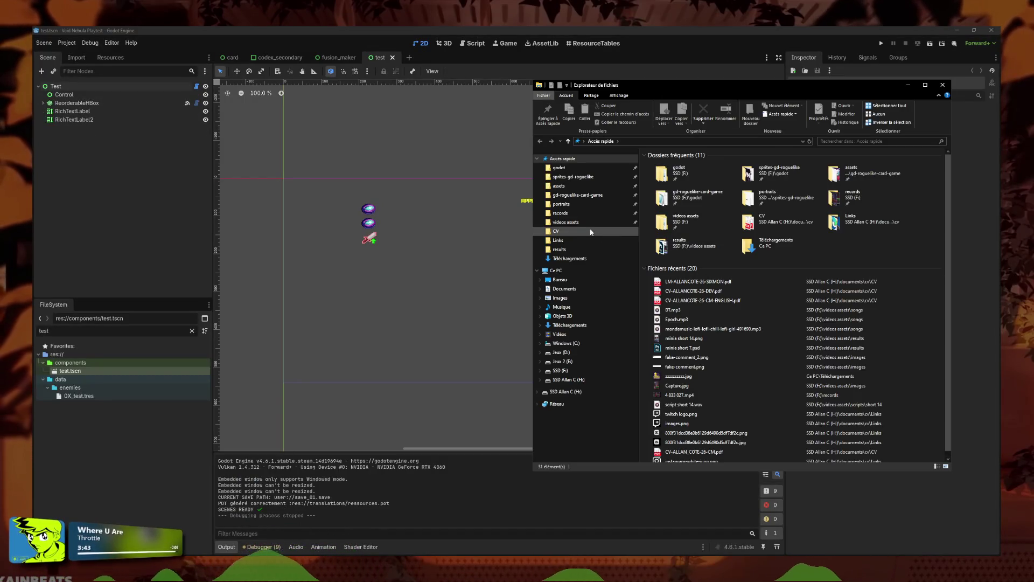
pyautogui.click(578, 194)
pyautogui.doubleClick(666, 227)
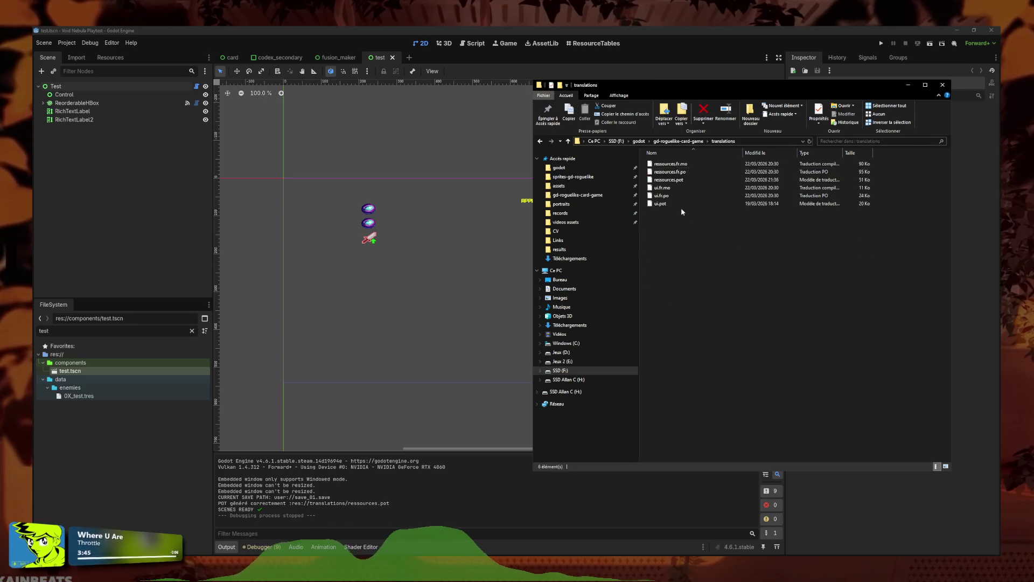
pyautogui.click(690, 173)
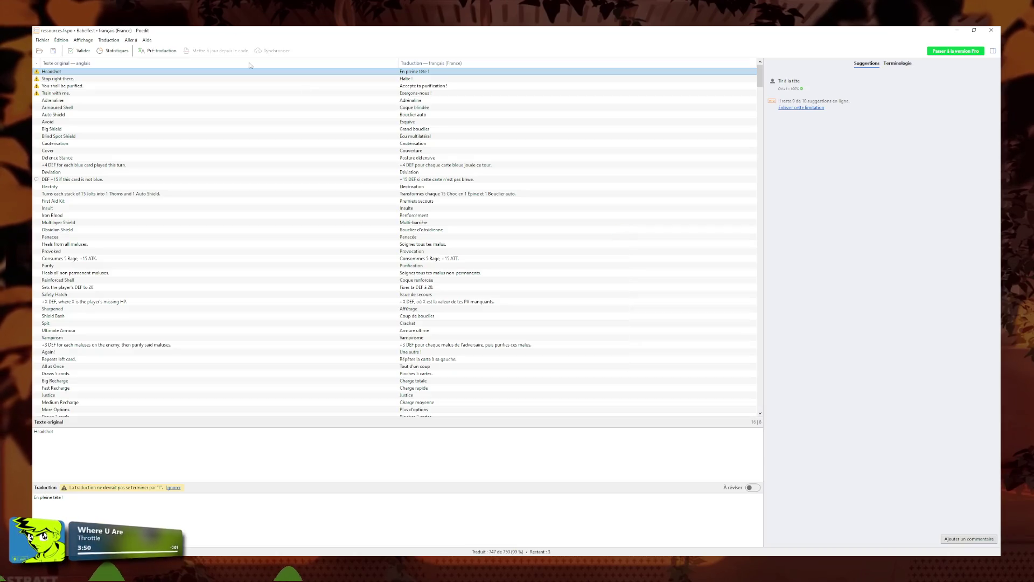
# Step: Update the French catalogue from ressources.pot and acknowledge the update summary
pyautogui.click(108, 40)
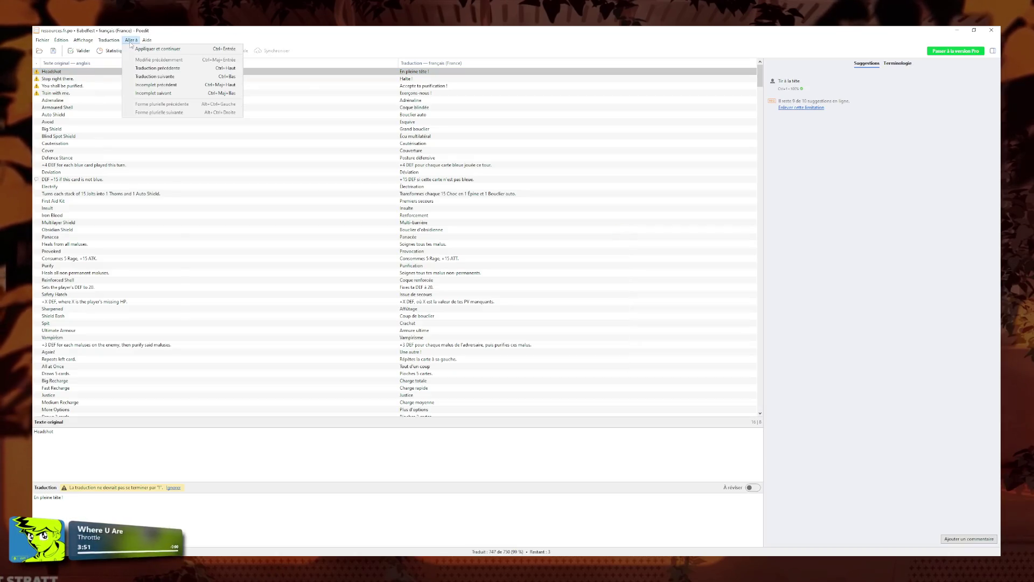
pyautogui.click(129, 76)
pyautogui.doubleClick(155, 87)
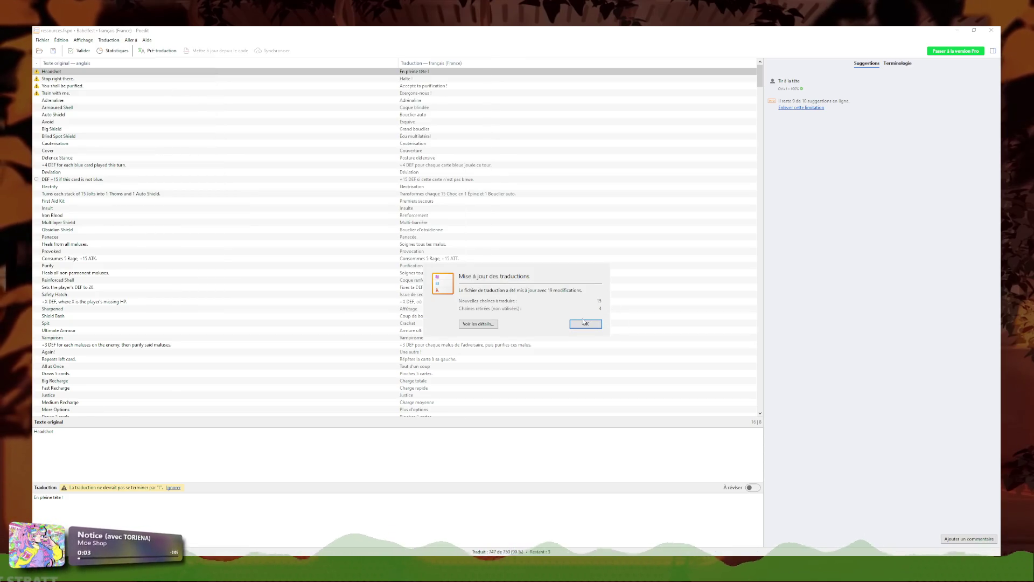
pyautogui.click(586, 324)
pyautogui.moveTo(761, 75)
pyautogui.mouseDown()
pyautogui.moveTo(759, 203)
pyautogui.moveTo(740, 319)
pyautogui.mouseUp()
pyautogui.click(593, 294)
# Step: Search the entries for '15' and step through all its matches
pyautogui.hotkey('ctrl', 'f')
pyautogui.write('15')
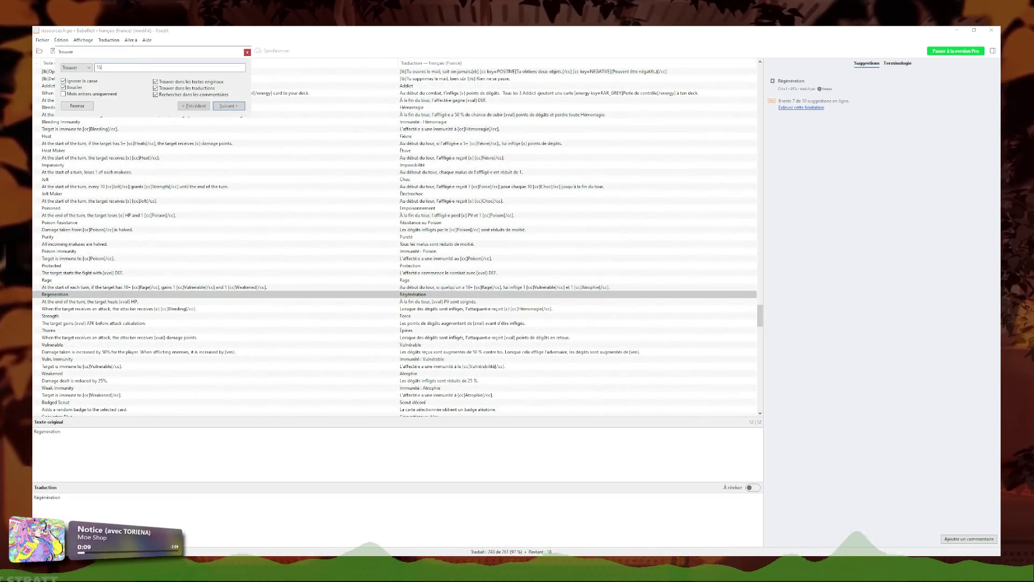
pyautogui.click(228, 106)
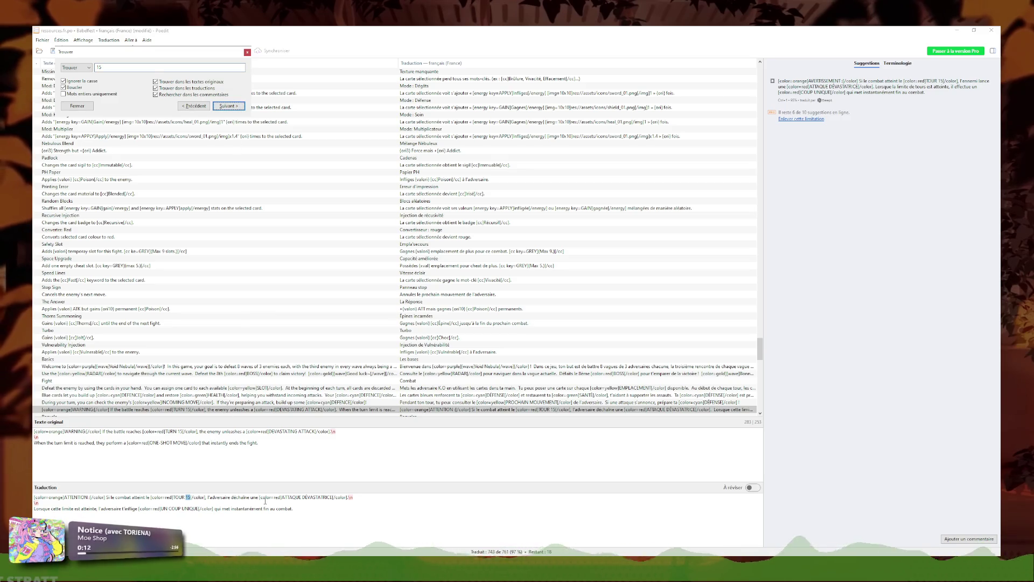
pyautogui.click(228, 106)
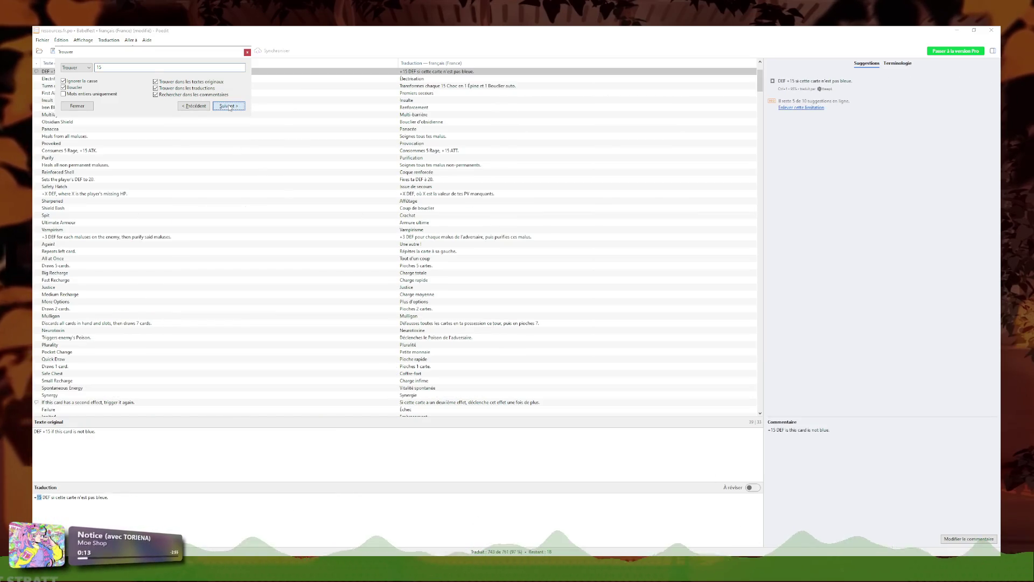
pyautogui.click(228, 106)
pyautogui.click(228, 106)
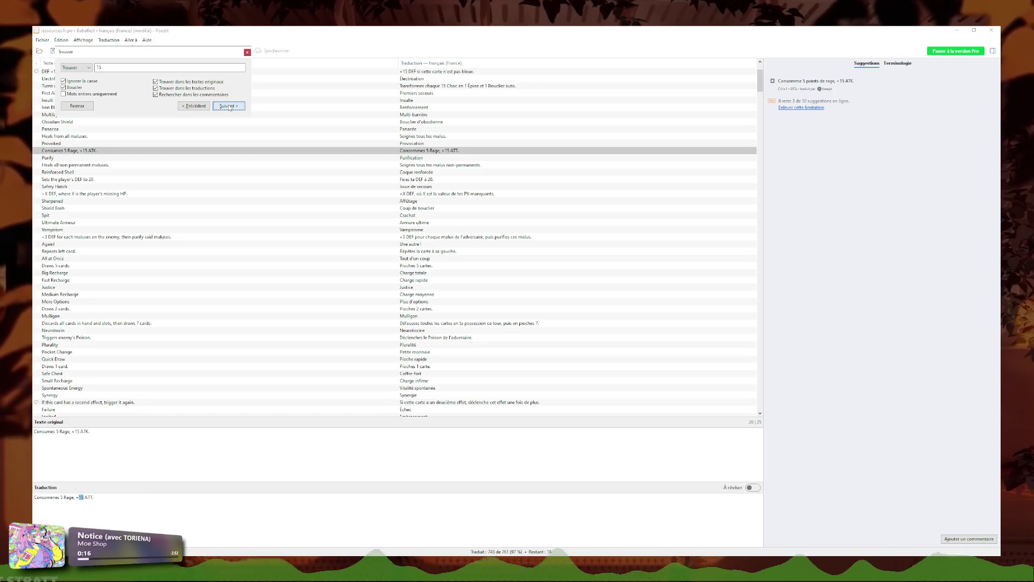
pyautogui.click(229, 106)
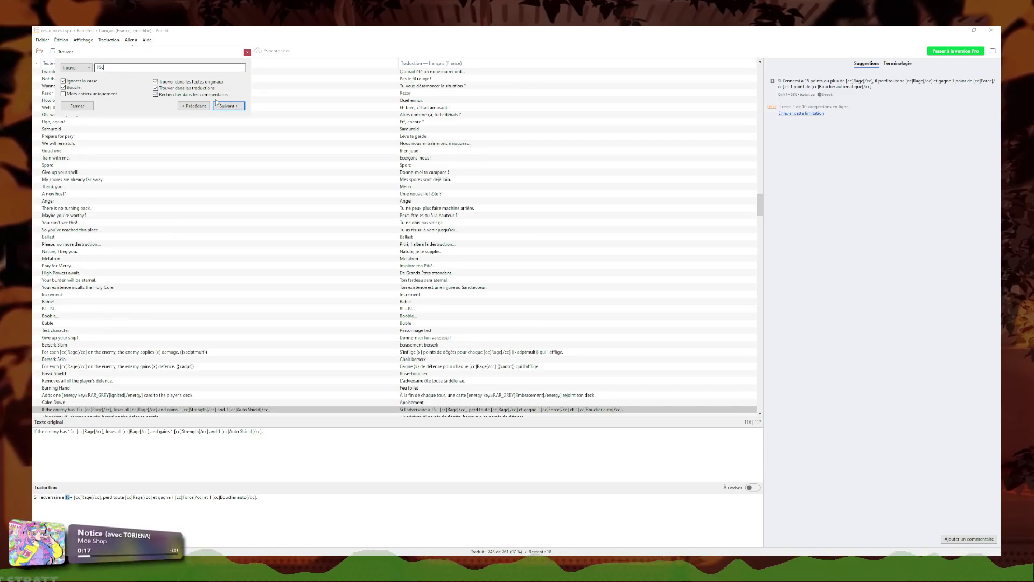
# Step: Refine the search to '15C', then switch it to 'gold' and 'Got'
pyautogui.write('C')
pyautogui.click(233, 107)
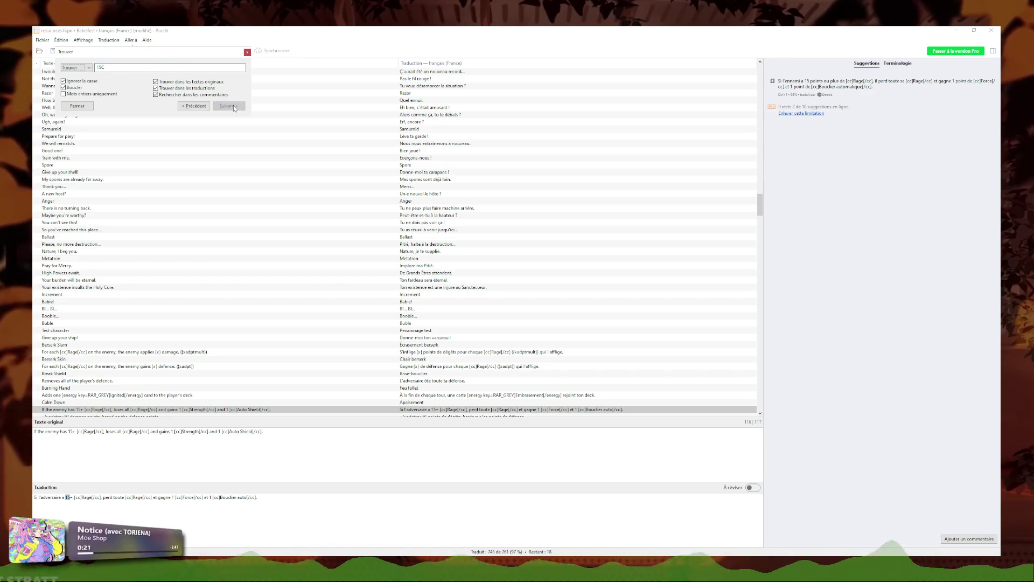
pyautogui.press('BackSpace')
pyautogui.write('gold')
pyautogui.press('BackSpace')
pyautogui.press('BackSpace')
pyautogui.press('BackSpace')
pyautogui.write('Gold')
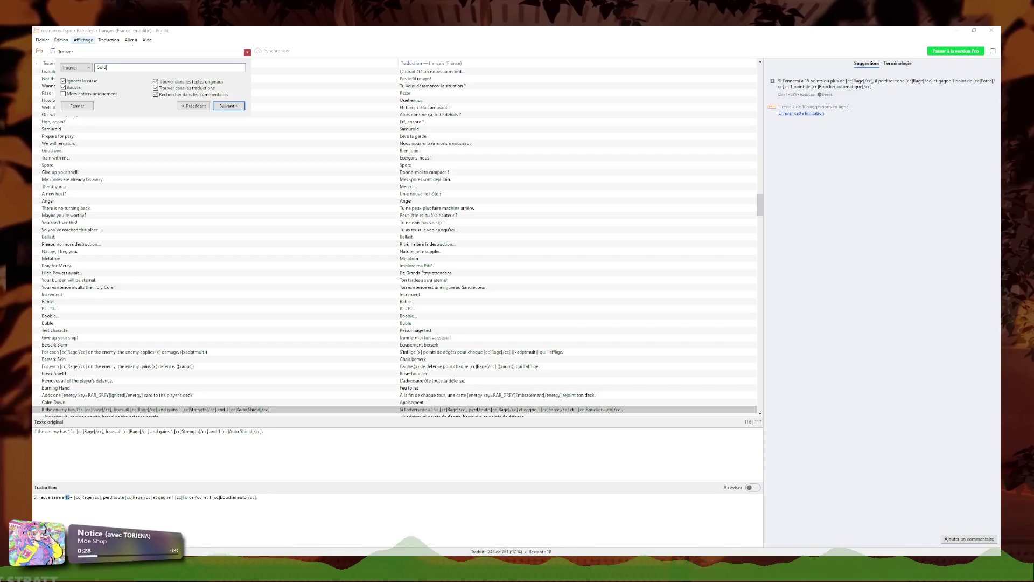
pyautogui.write('t')
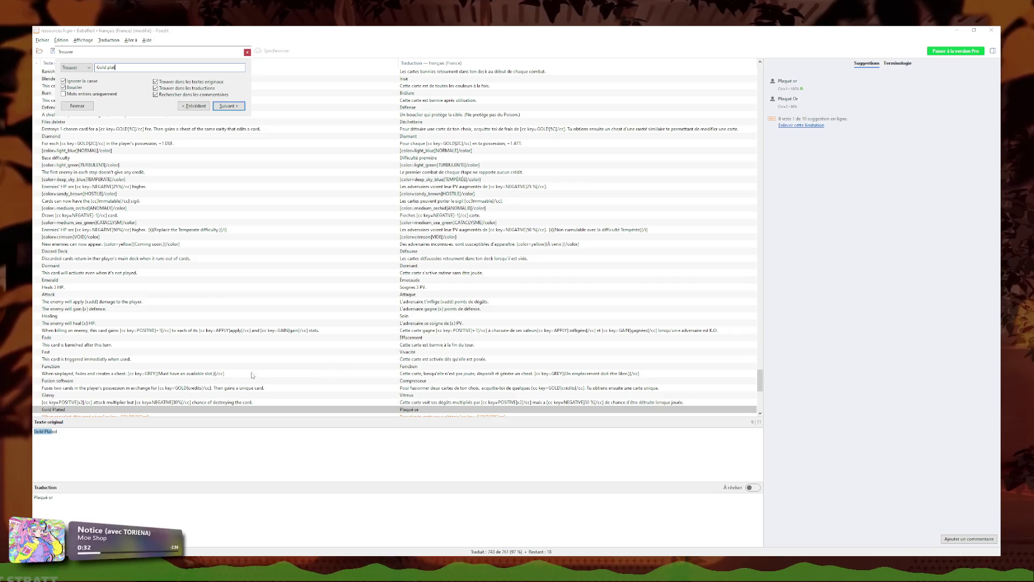
# Step: Change the gold amount in the When recycled translation to 10
pyautogui.click(303, 415)
pyautogui.click(131, 503)
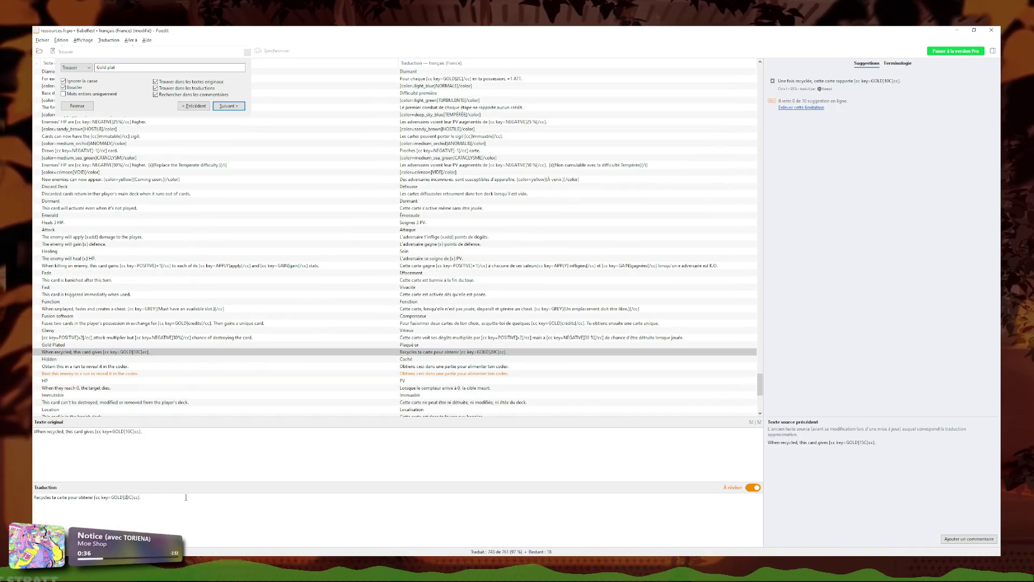
pyautogui.press('BackSpace')
pyautogui.write('1')
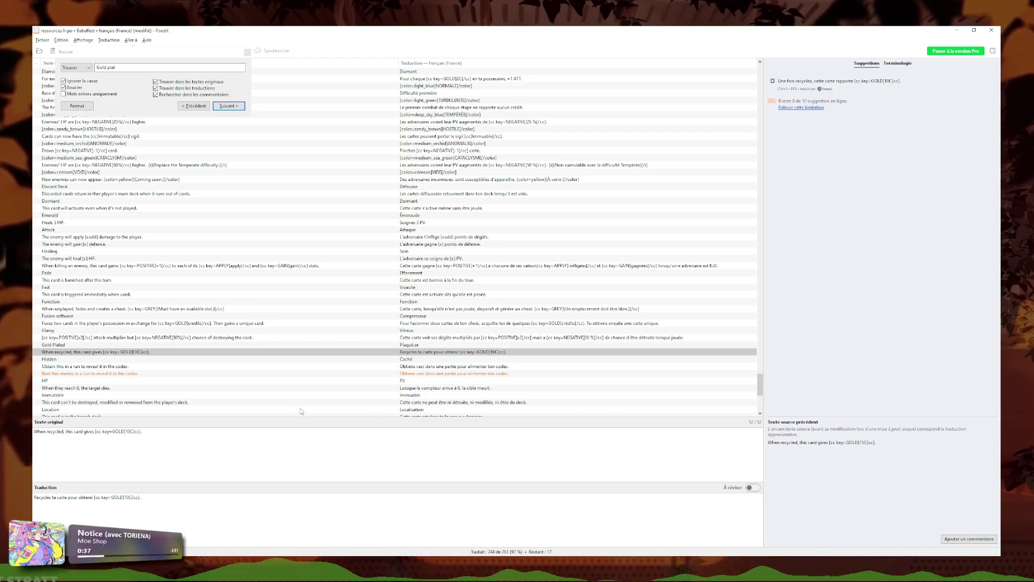
# Step: Translate the Beat this enemy entry as 'Bat cet en,em…' and flag it for review
pyautogui.click(491, 360)
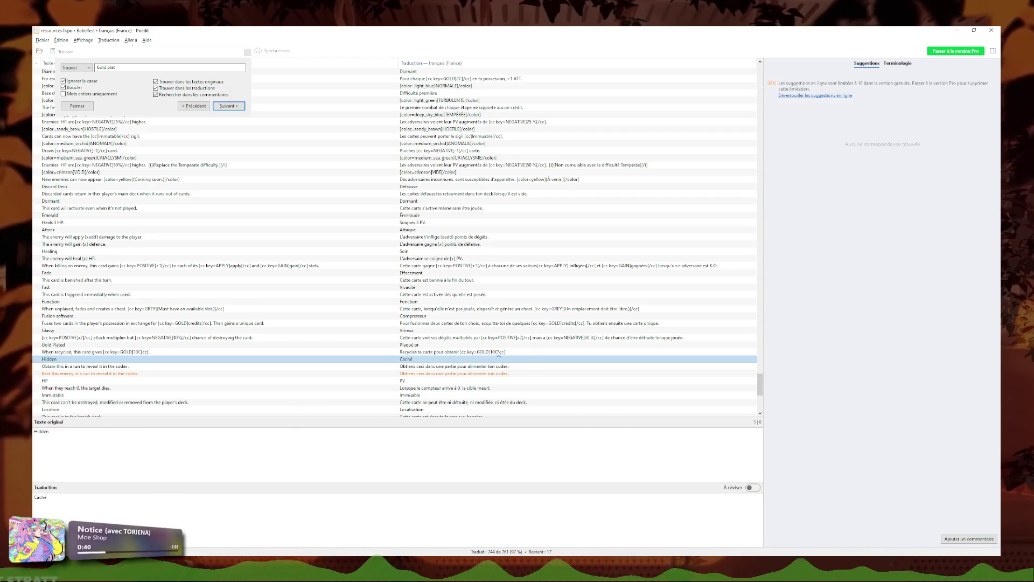
pyautogui.click(507, 373)
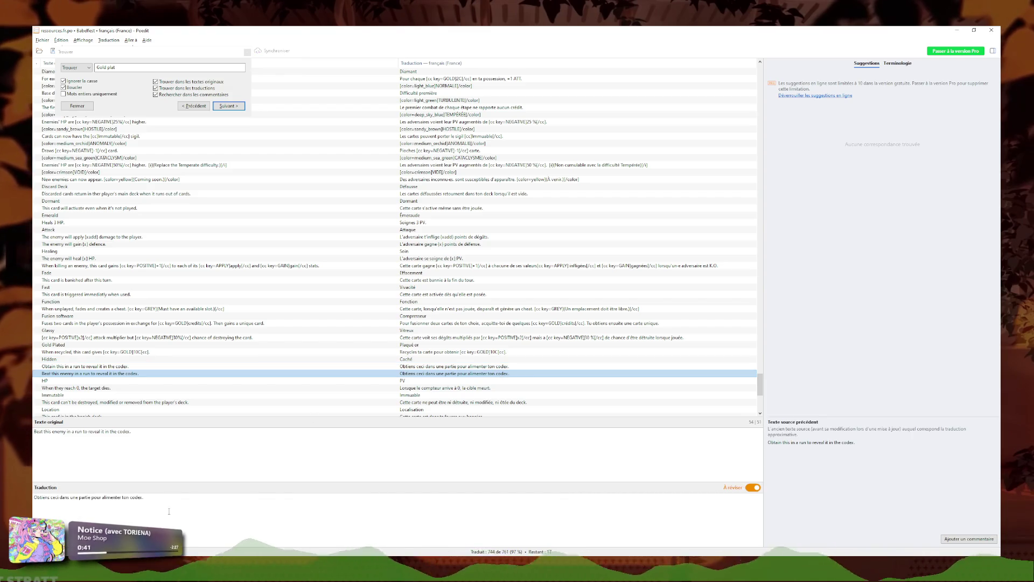
pyautogui.click(91, 498)
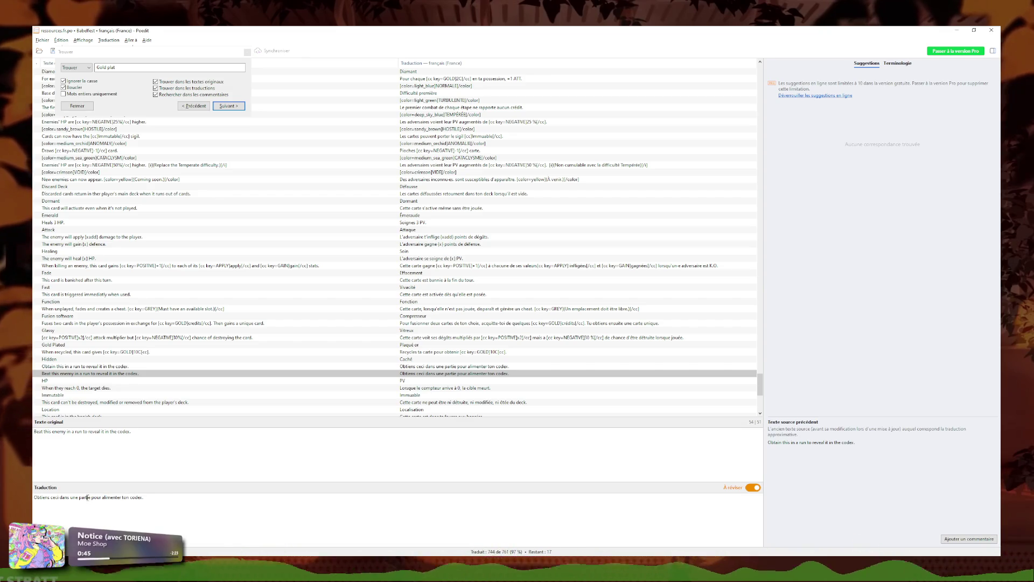
pyautogui.write('Bat cet e')
pyautogui.write('n,em')
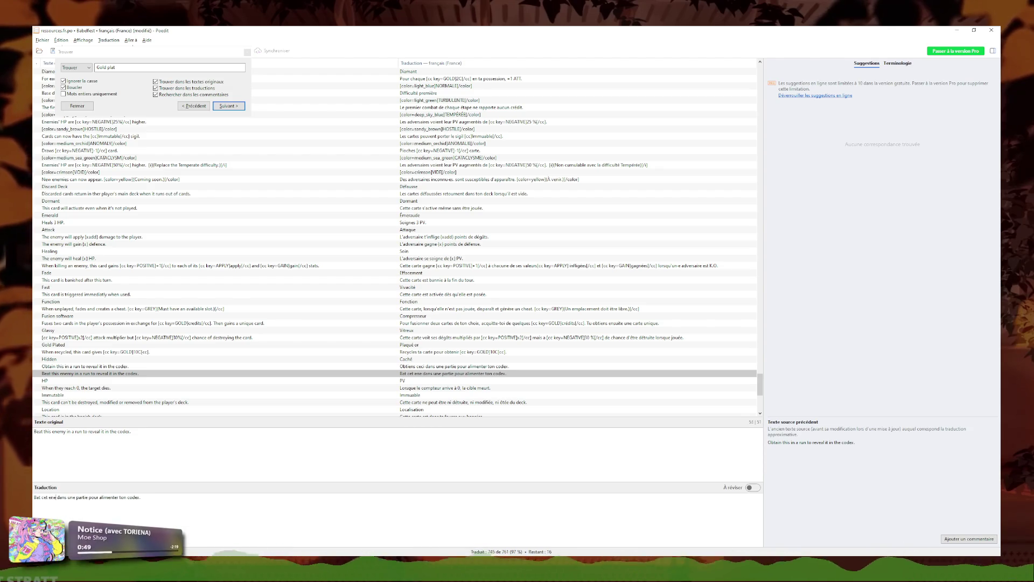
pyautogui.hotkey('ctrl', 'Up')
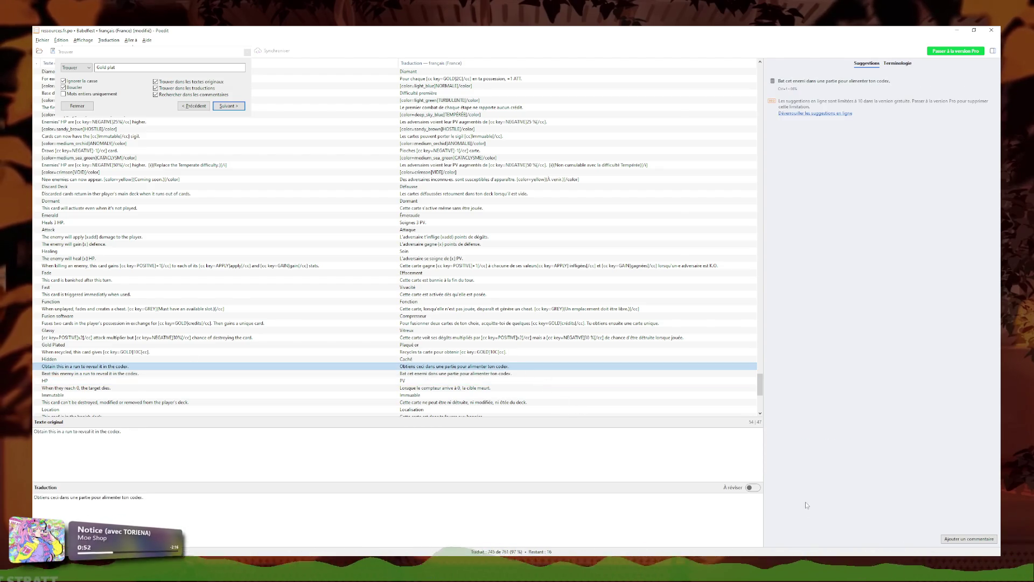
pyautogui.hotkey('ctrl', 'Down')
pyautogui.click(748, 488)
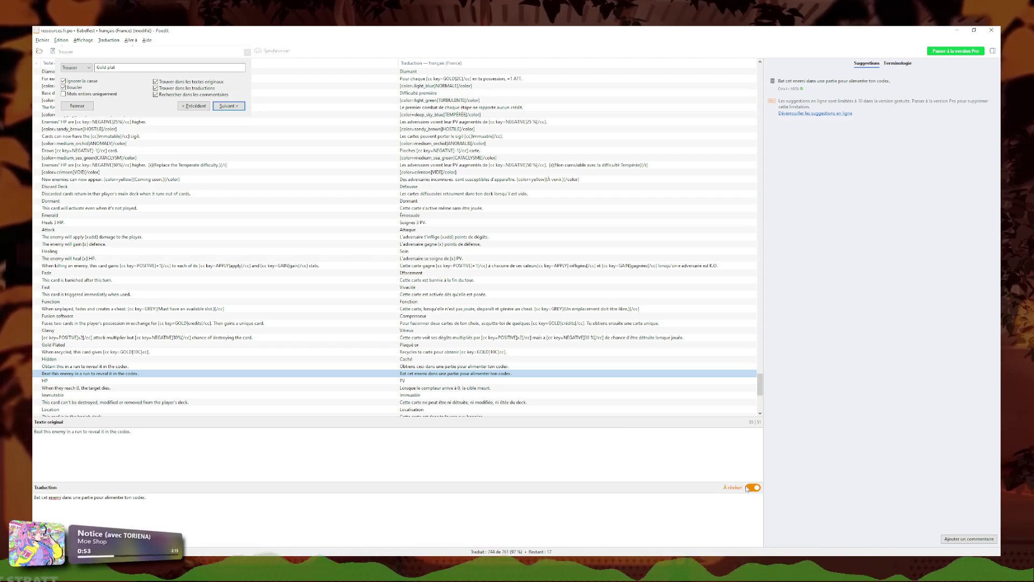
# Step: Correct 'enemi' to 'ennemi' from the spelling suggestions and re-flag the translation for review
pyautogui.click(444, 353)
pyautogui.click(480, 373)
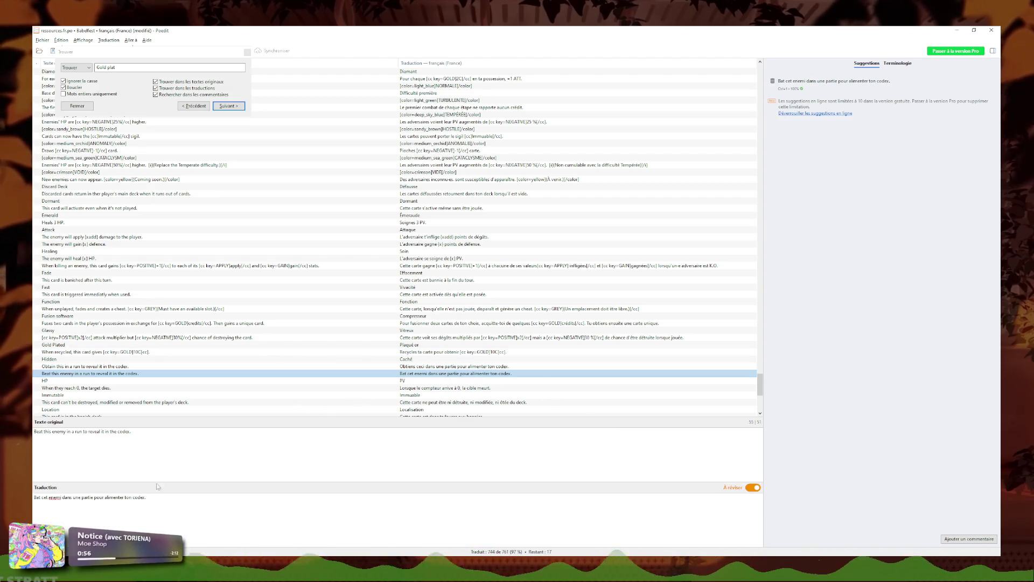
pyautogui.rightClick(56, 498)
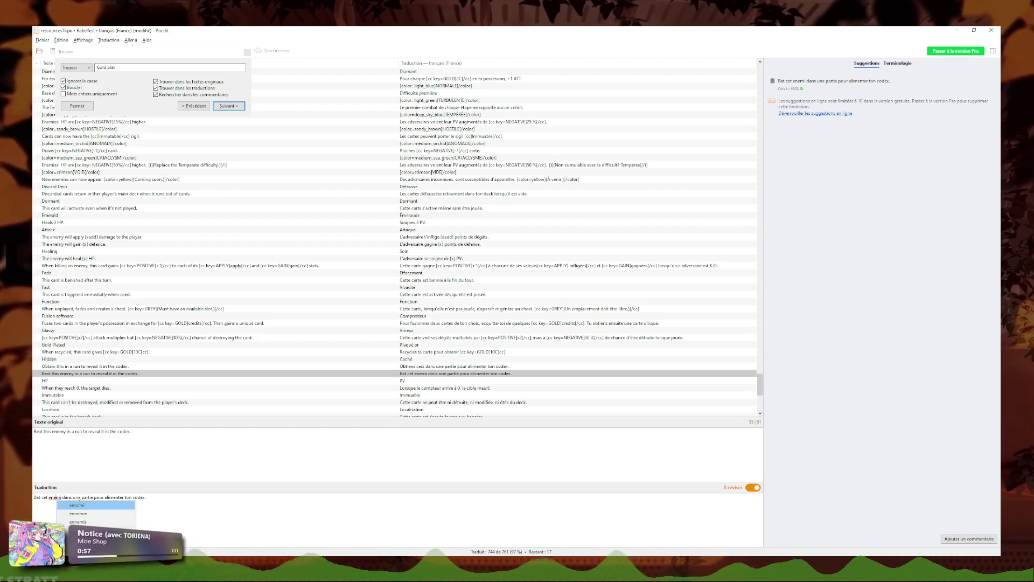
pyautogui.click(76, 506)
pyautogui.click(757, 487)
# Step: Close the search bar and the Poedit translation editor
pyautogui.press('Escape')
pyautogui.click(470, 367)
pyautogui.click(991, 30)
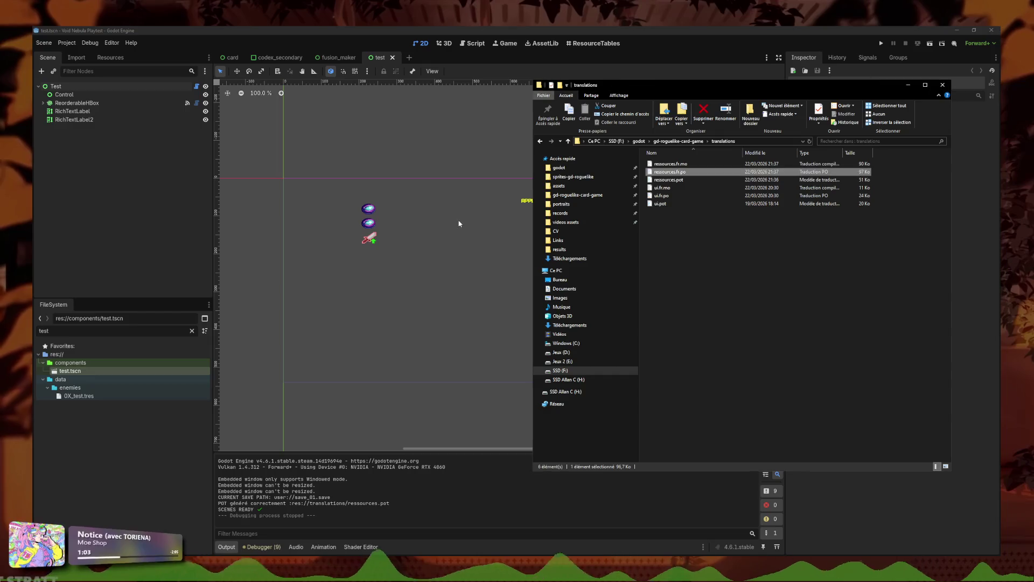
# Step: Close the translations folder window and bring the Godot editor back to the front
pyautogui.click(951, 81)
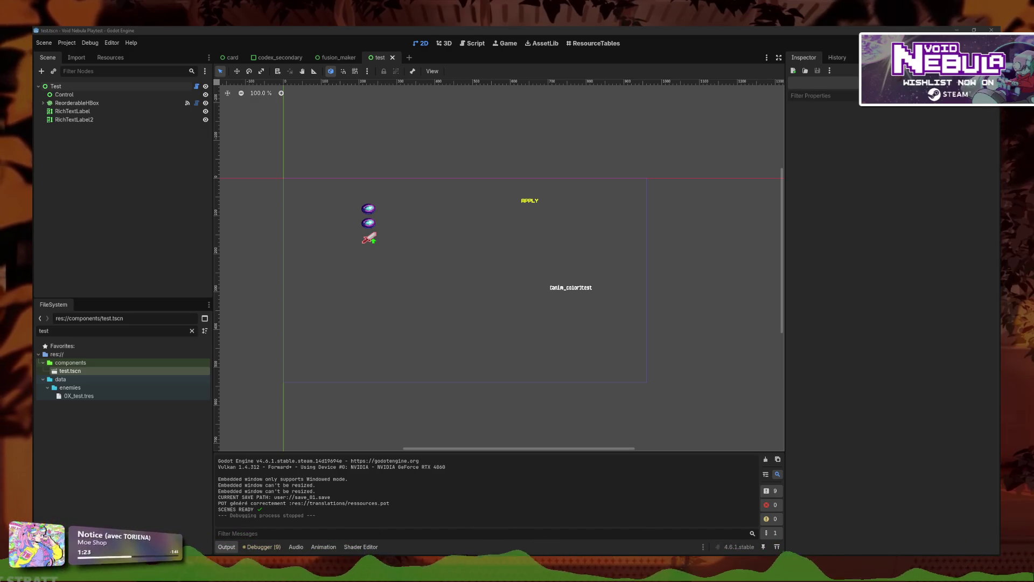
pyautogui.click(339, 135)
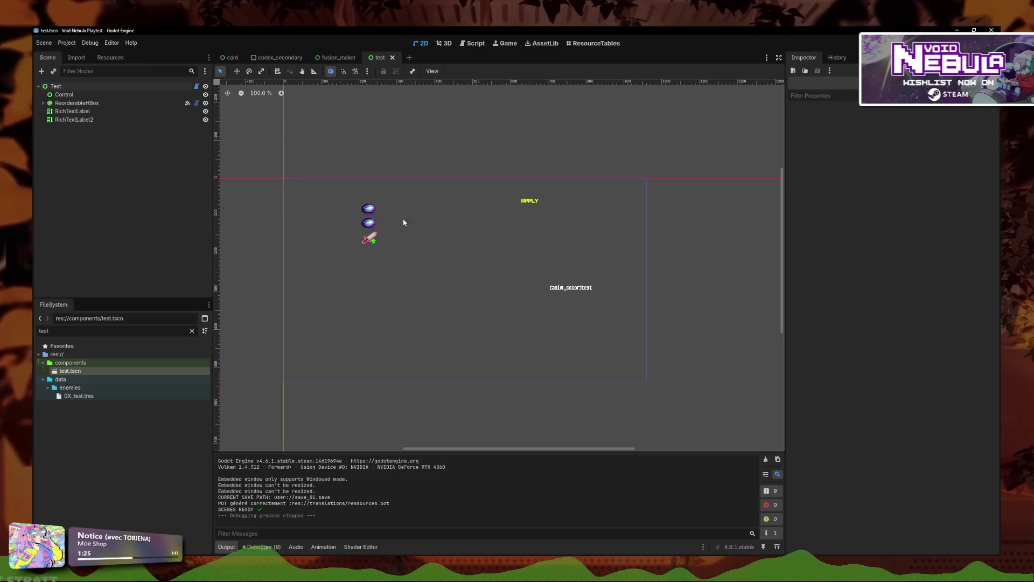
# Step: Filter the FileSystem for 'player_gl' and open player_global.gd in the script editor
pyautogui.doubleClick(43, 331)
pyautogui.press('BackSpace')
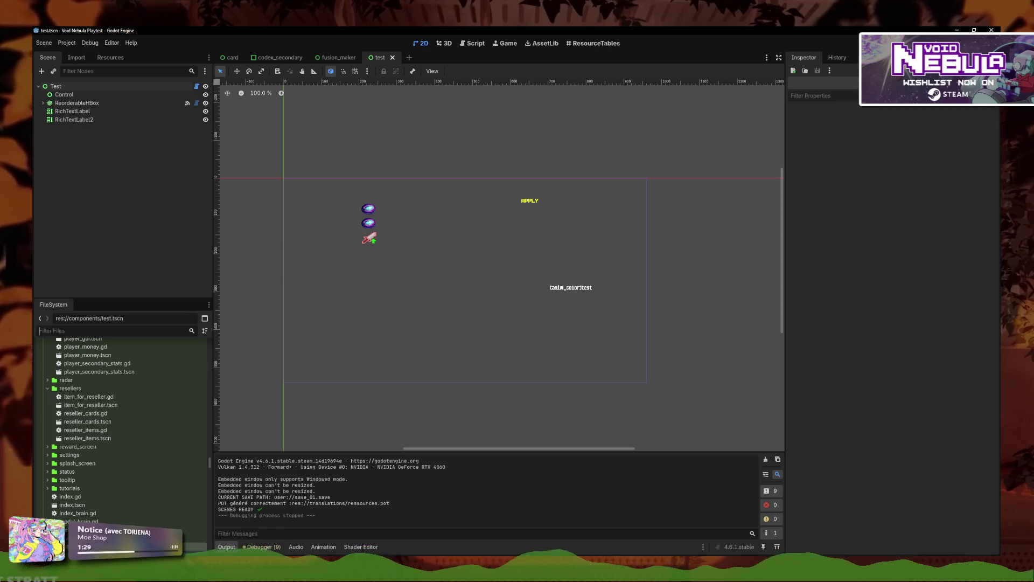
pyautogui.write('player')
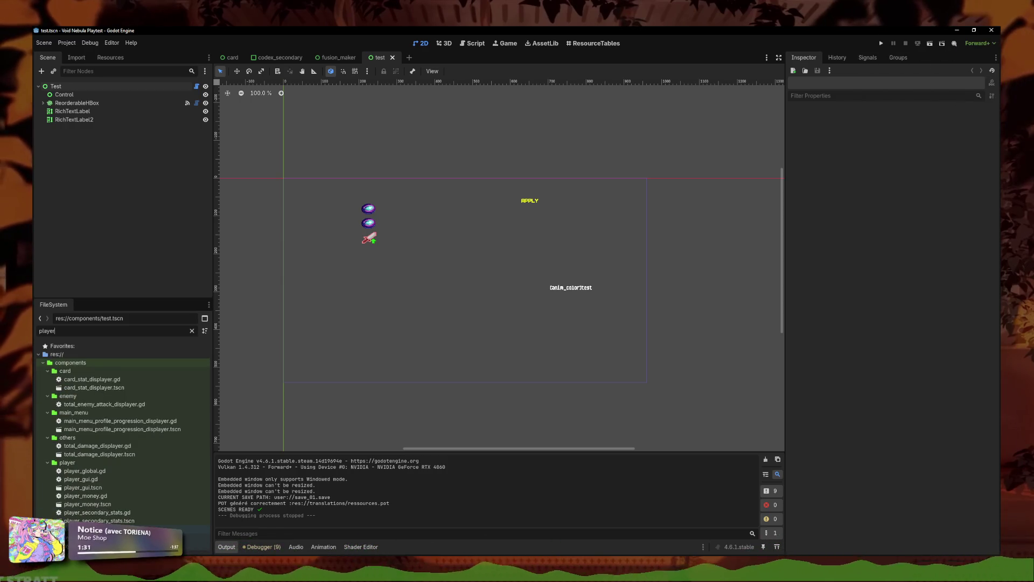
pyautogui.write('0')
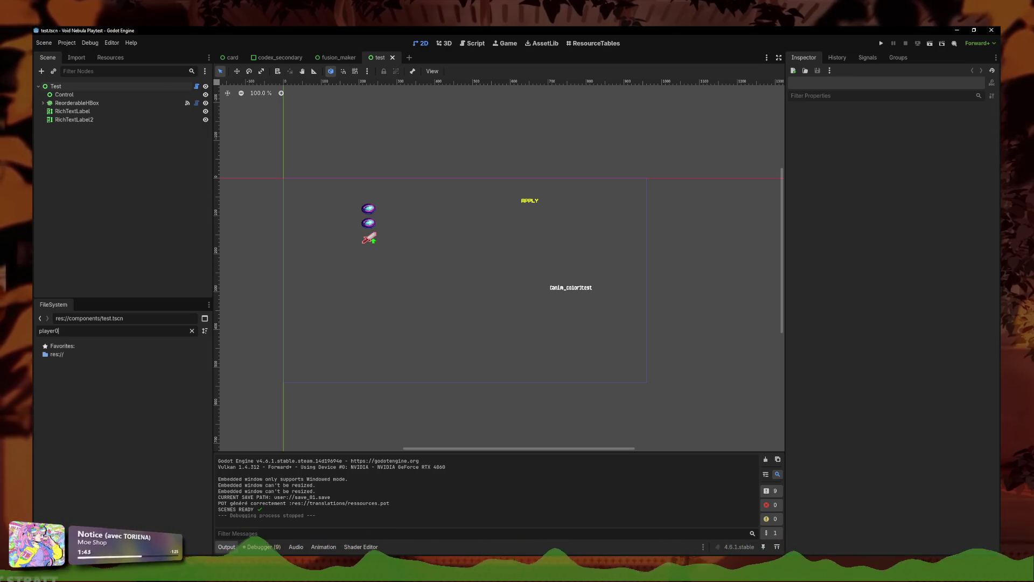
pyautogui.press('BackSpace')
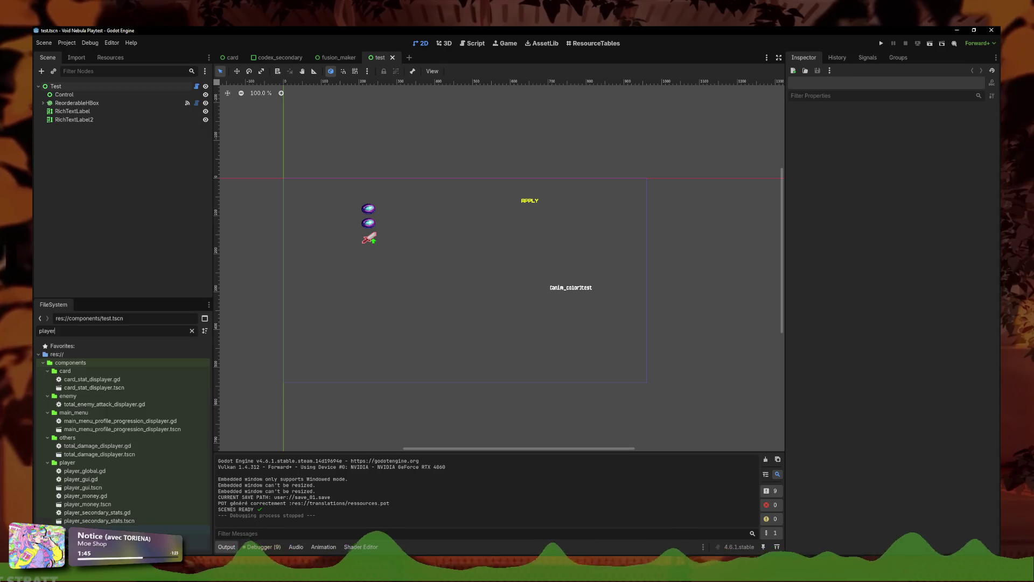
pyautogui.write('r_g')
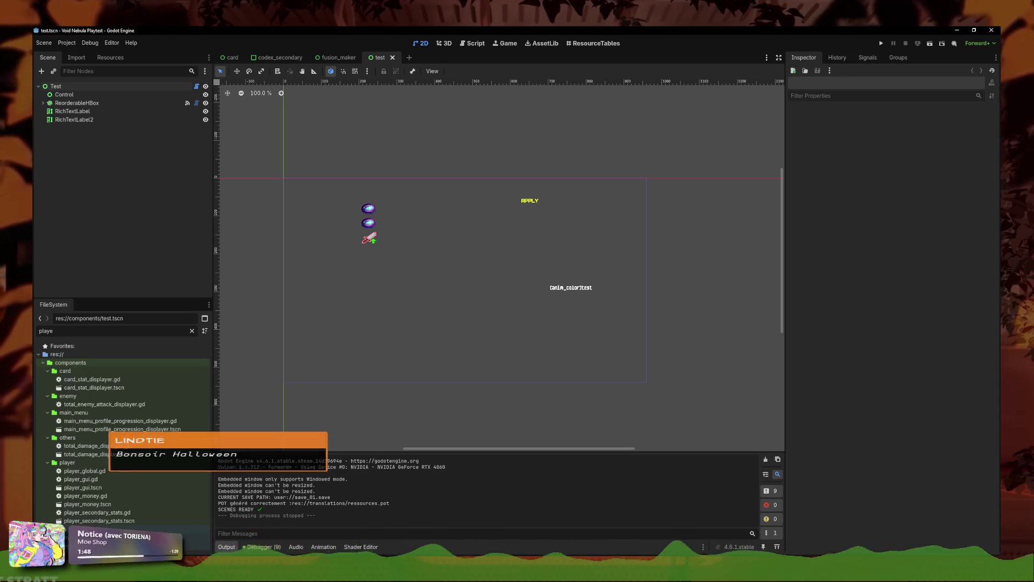
pyautogui.write('l')
pyautogui.doubleClick(85, 379)
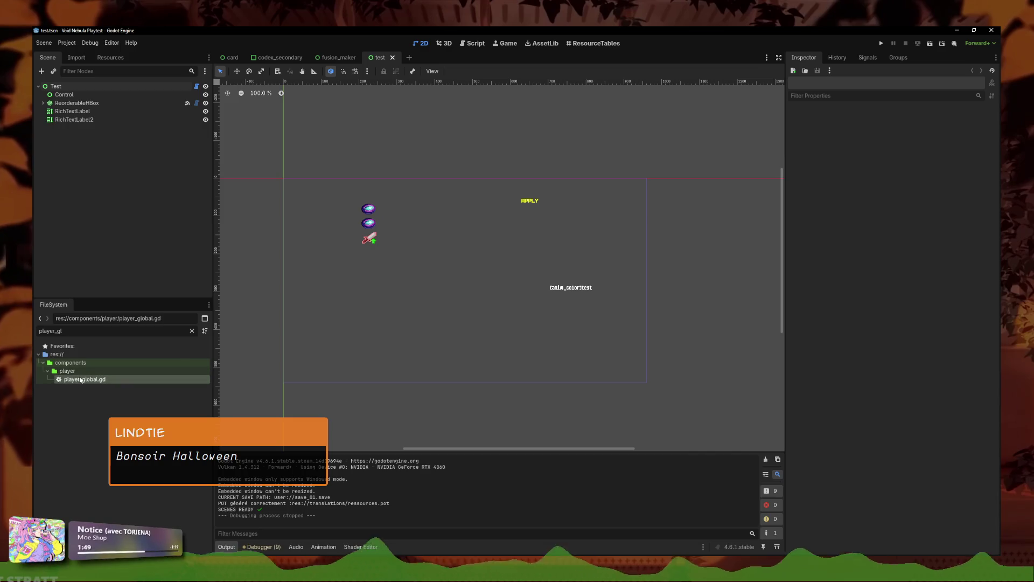
pyautogui.scroll(-3, 375, 319)
pyautogui.click(493, 294)
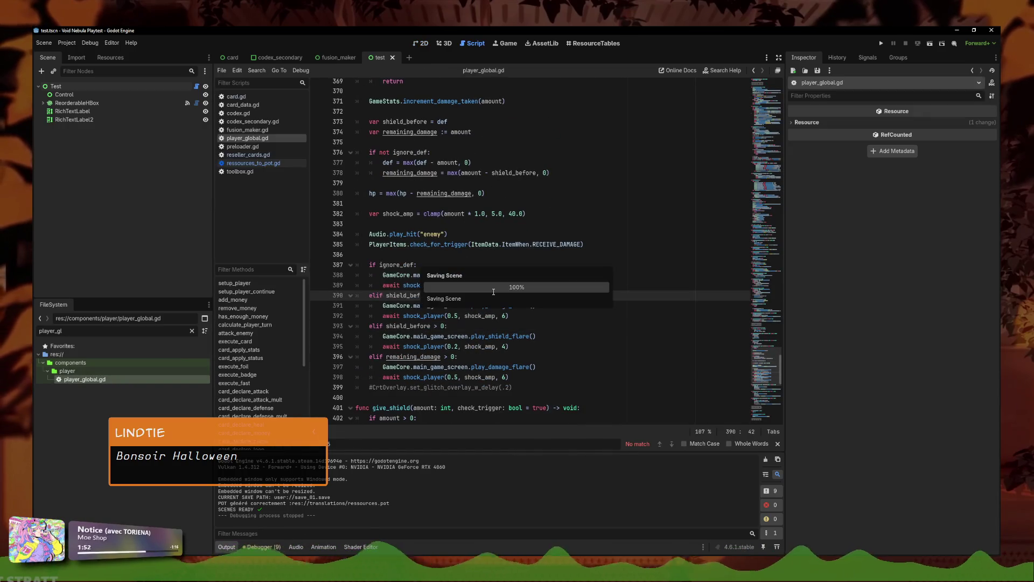
# Step: Search player_global.gd for 'badge' and jump to the execute_badge function's RECURSIVE case
pyautogui.hotkey('ctrl', 'f')
pyautogui.write('badge')
pyautogui.press('BackSpace')
pyautogui.write('ge')
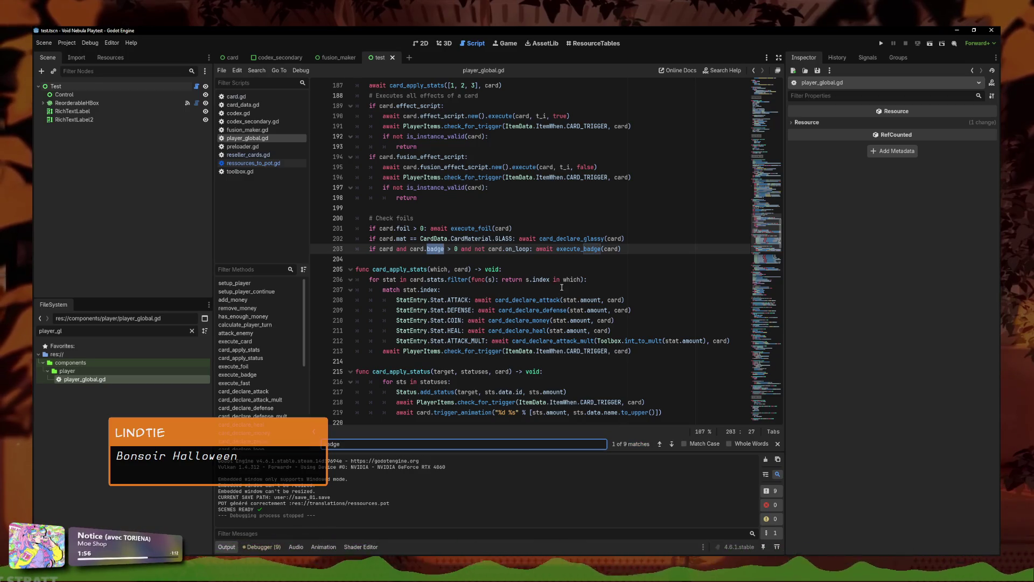
pyautogui.keyDown('ctrl'); pyautogui.click(563, 250); pyautogui.keyUp('ctrl')
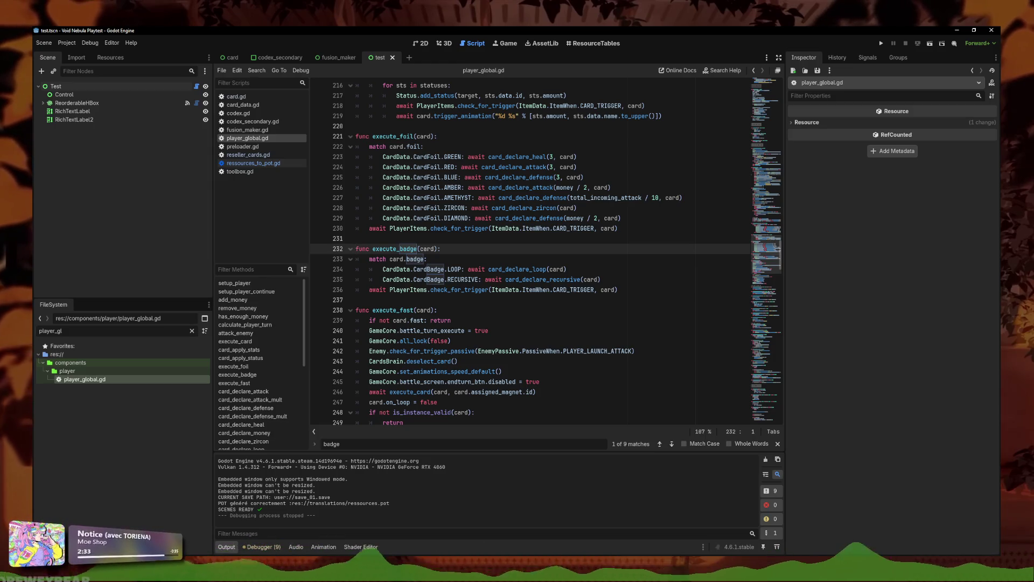
pyautogui.click(625, 278)
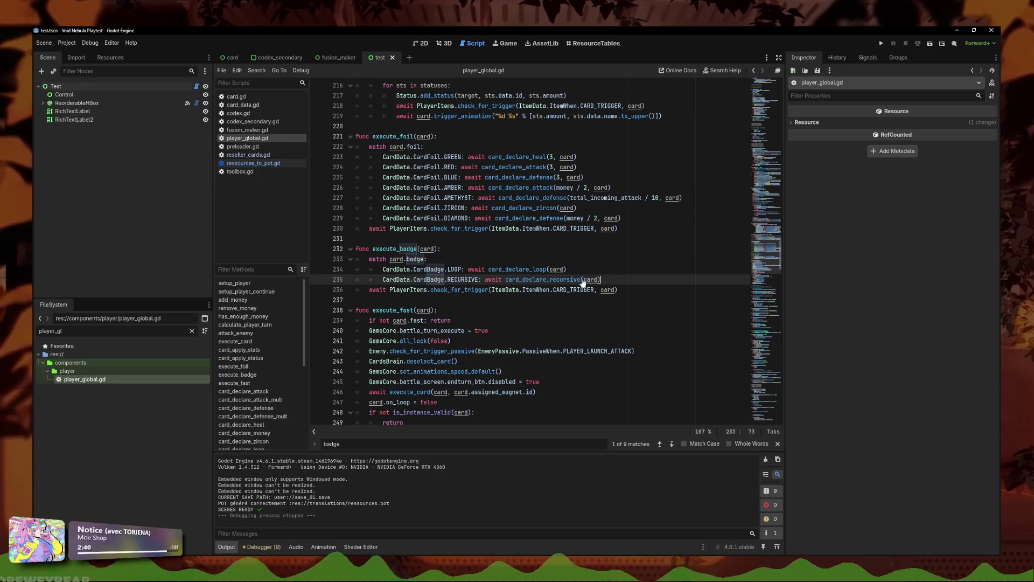
# Step: Add a CardData.CardBadge.FRACTAL case awaiting card_declare_recursive(card, 0.5) below RECURSIVE, then save
pyautogui.press('Return')
pyautogui.write('CardD')
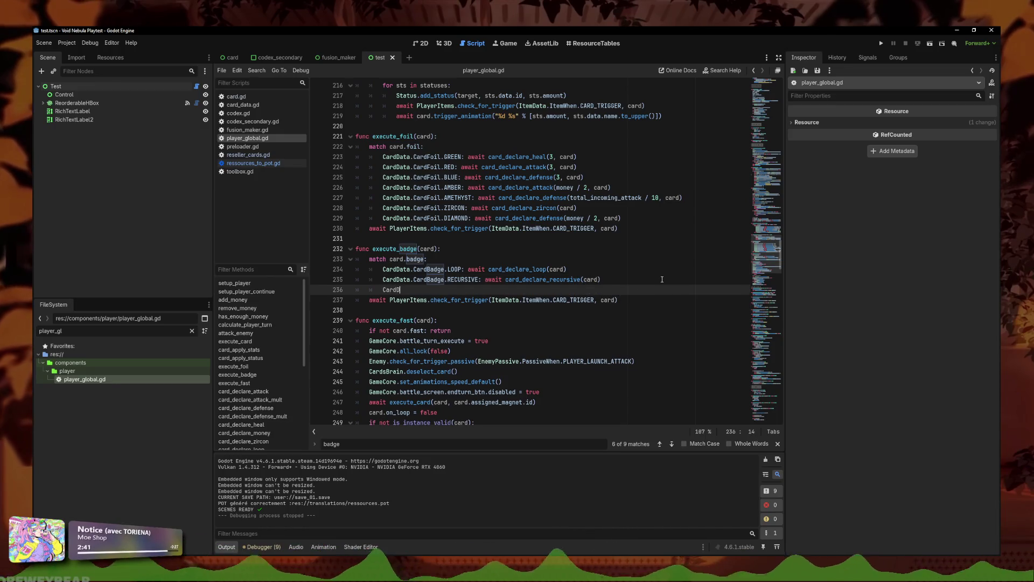
pyautogui.write('ata.Card')
pyautogui.press('Return')
pyautogui.write('.CardBadge.')
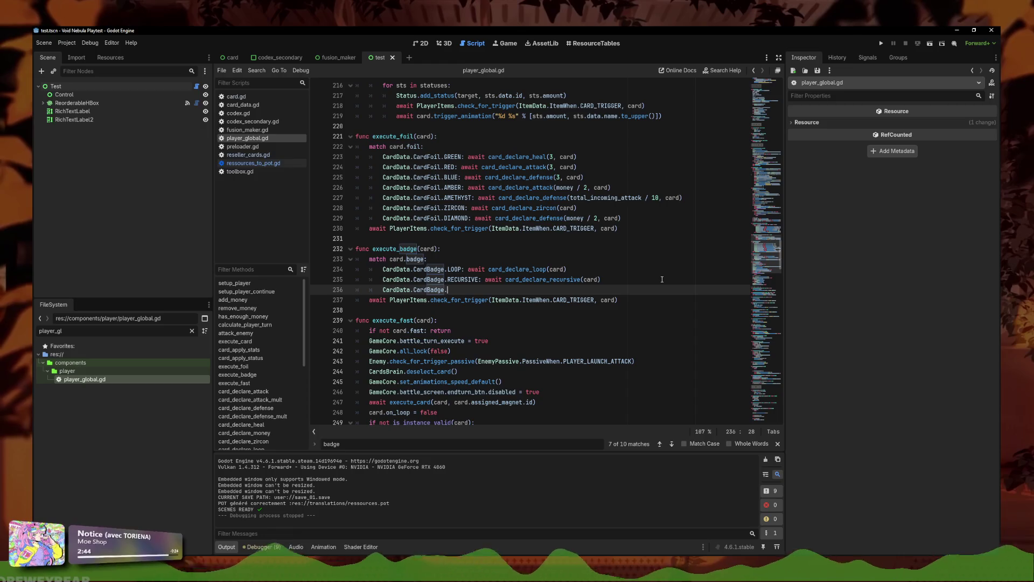
pyautogui.write('Fra')
pyautogui.press('Return')
pyautogui.write('await card_declare_recur')
pyautogui.press('Return')
pyautogui.write('card, 0.5')
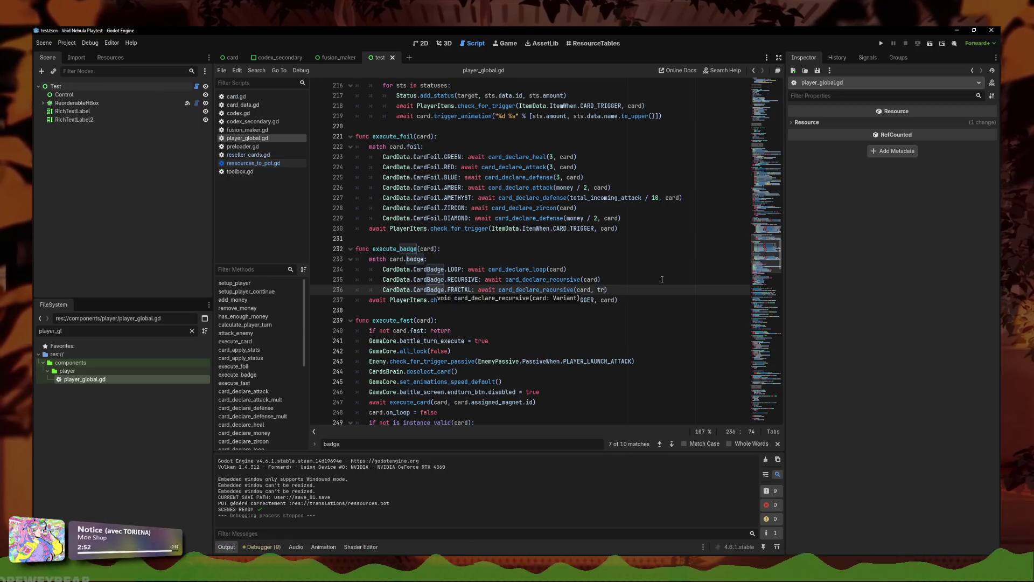
pyautogui.hotkey('ctrl', 's')
pyautogui.keyDown('ctrl'); pyautogui.click(544, 289); pyautogui.keyUp('ctrl')
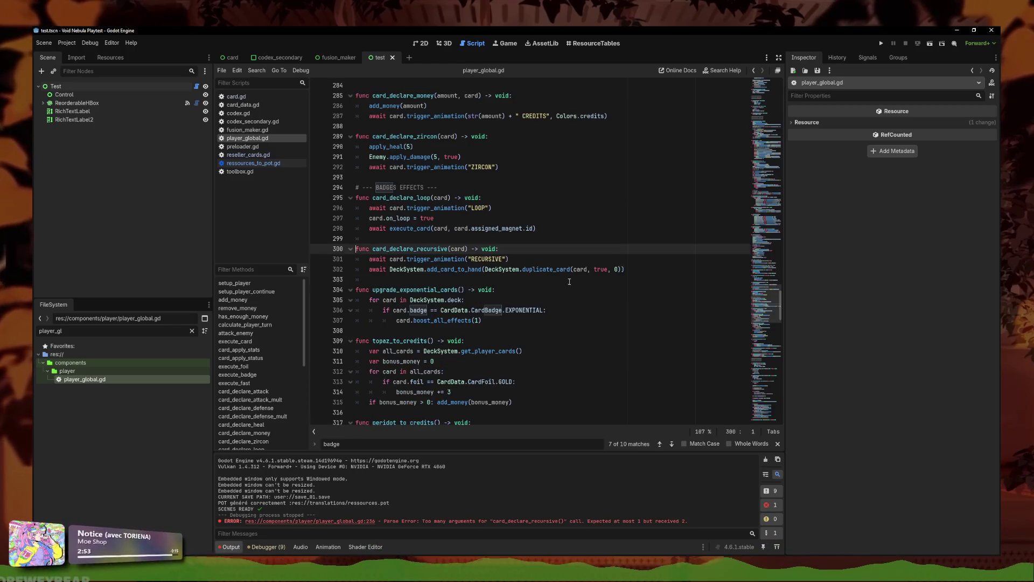
# Step: Add an is_copy_recursive parameter defaulting to false to card_declare_recursive
pyautogui.click(467, 249)
pyautogui.write(',')
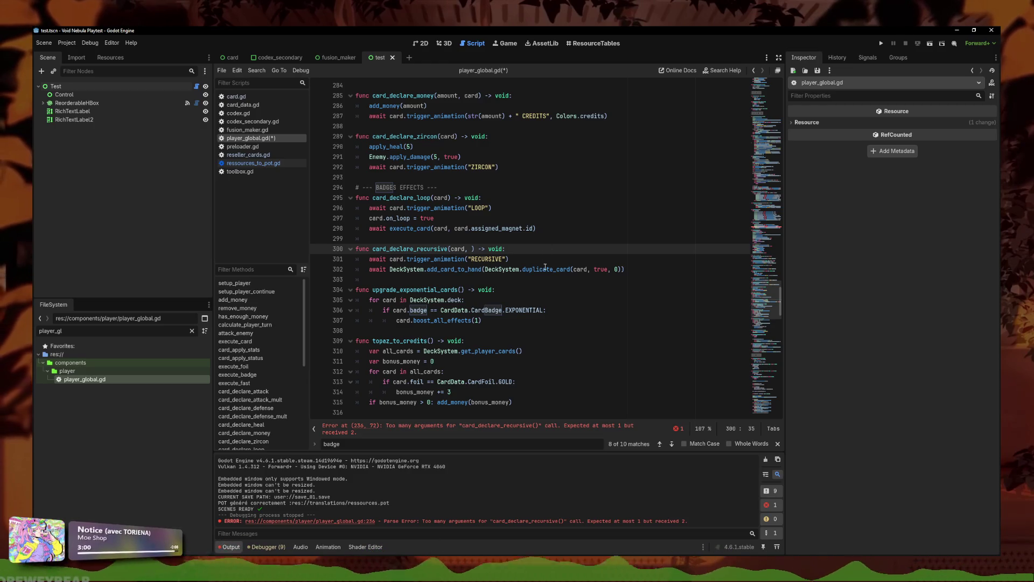
pyautogui.moveTo(545, 269)
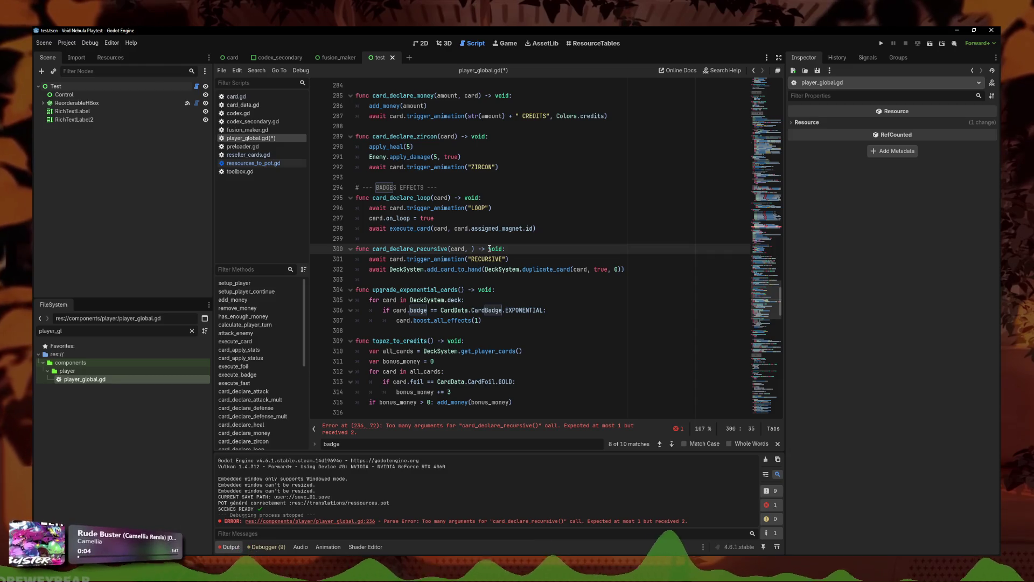
pyautogui.write('is_recursive')
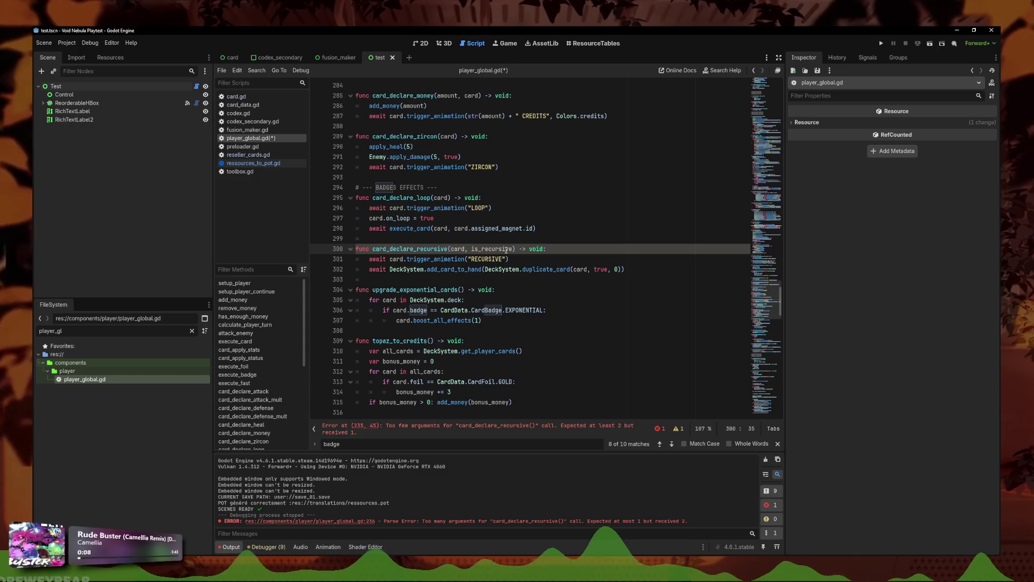
pyautogui.write('_copy')
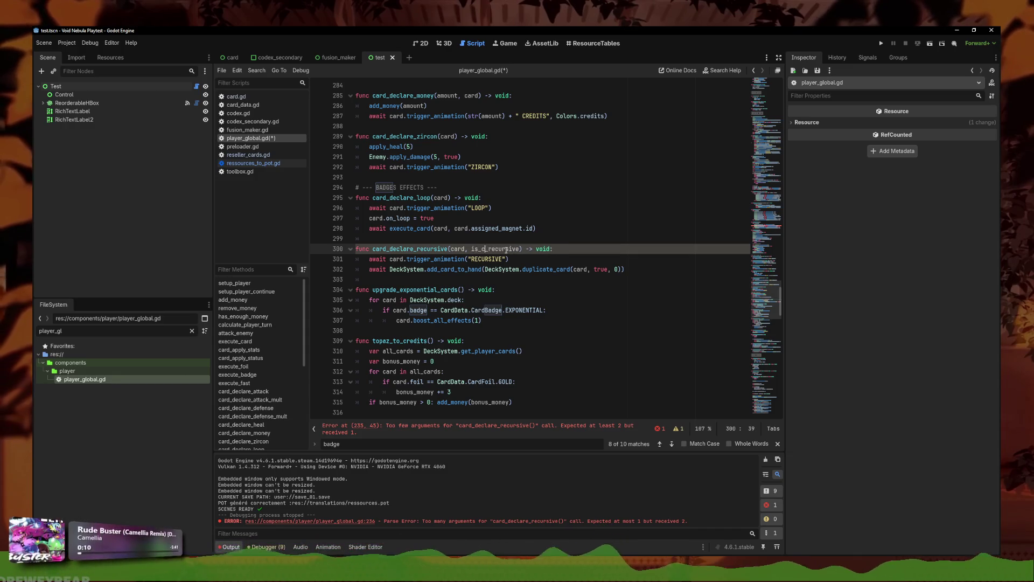
pyautogui.click(530, 248)
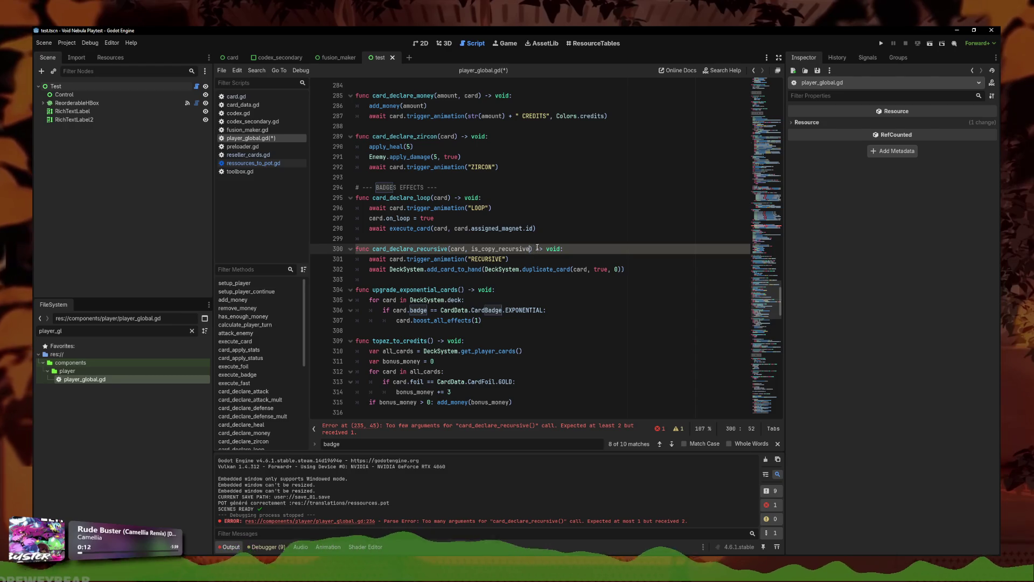
pyautogui.write(': false')
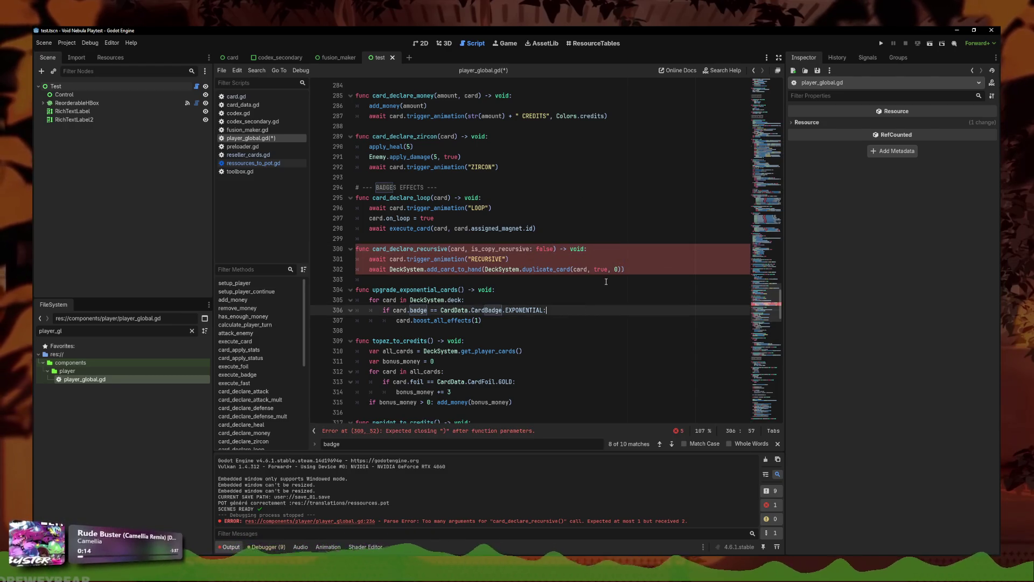
pyautogui.click(616, 269)
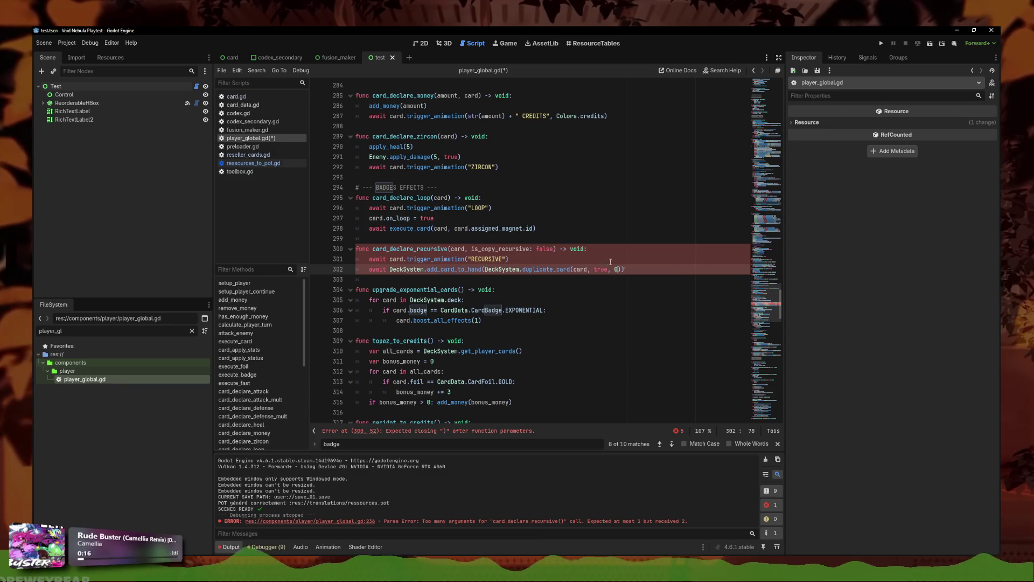
pyautogui.click(531, 248)
pyautogui.press('BackSpace')
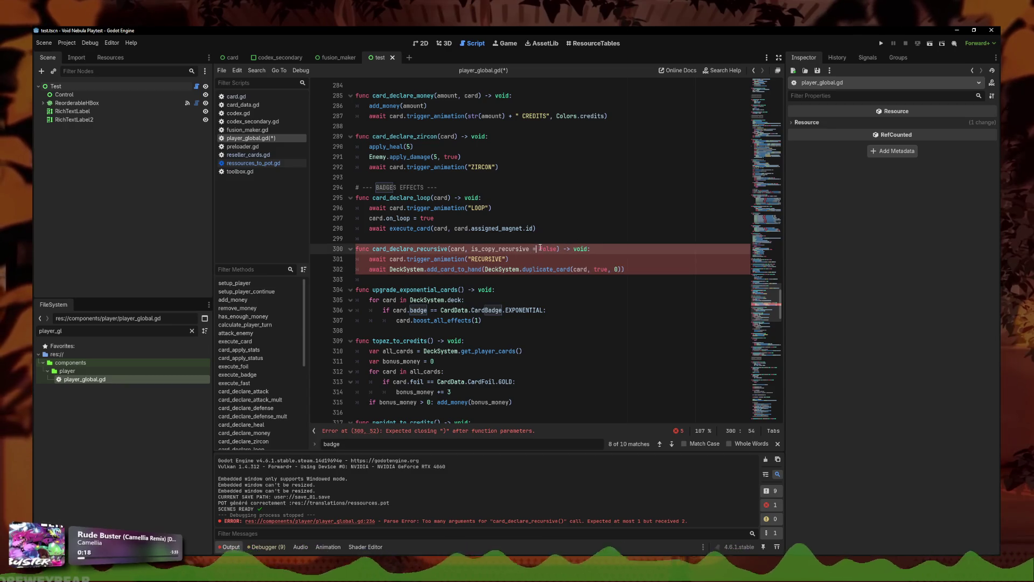
pyautogui.write('=')
# Step: Make duplicate_card's last argument '2 if is_copy_recursive else 0' and save player_global.gd
pyautogui.click(617, 268)
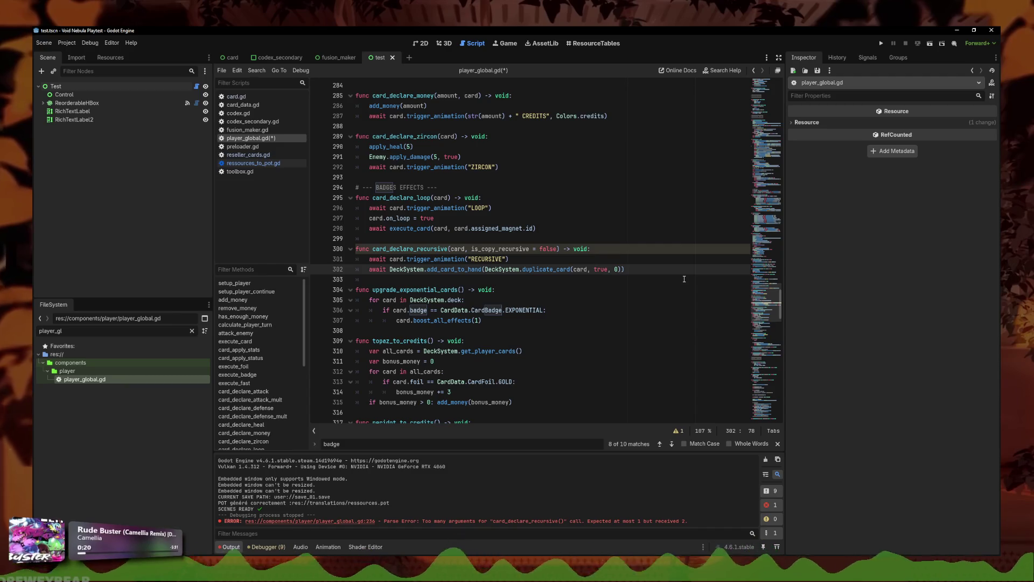
pyautogui.write('if ')
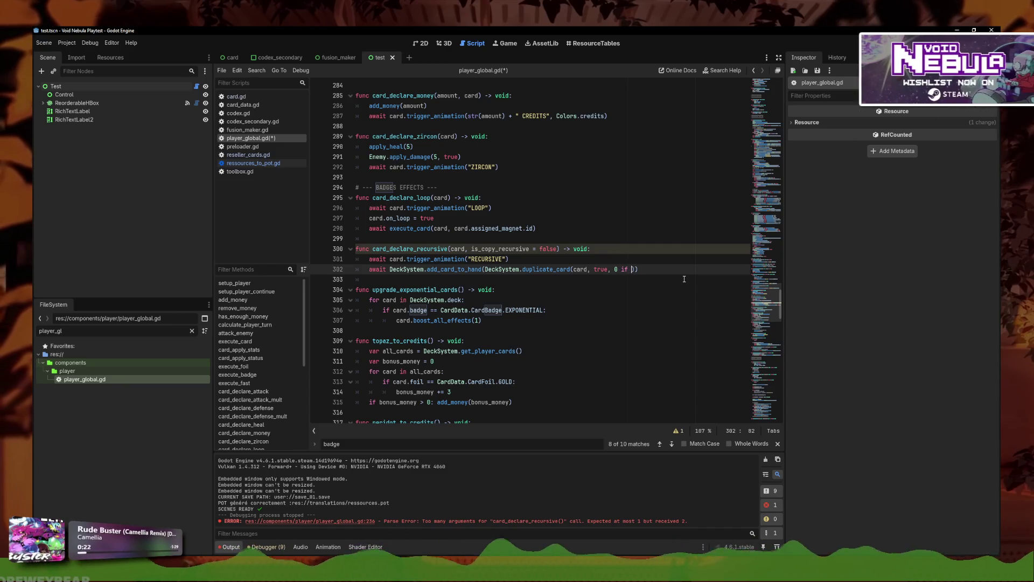
pyautogui.write('is')
pyautogui.write('_copy_recursive ')
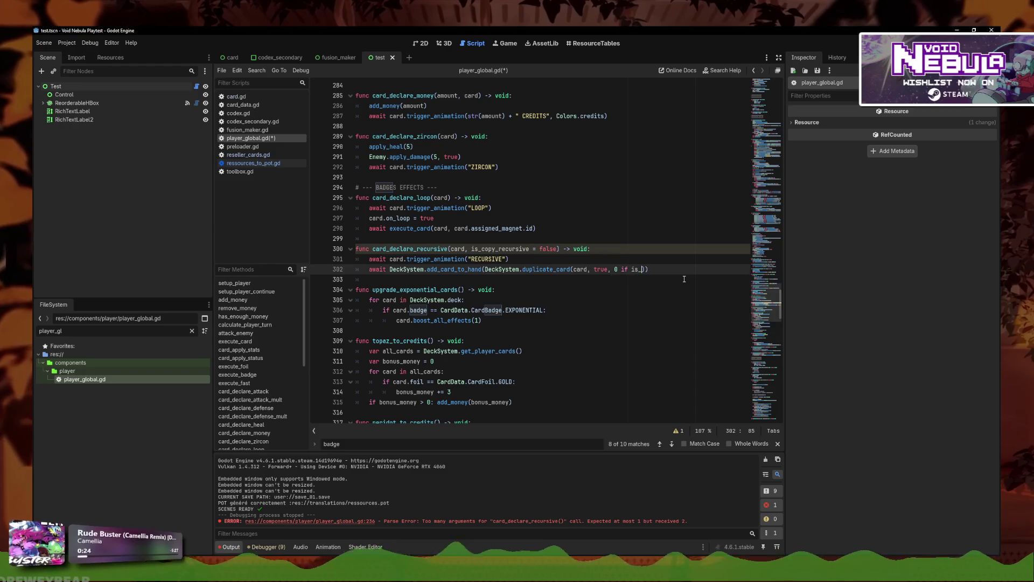
pyautogui.write('else 0')
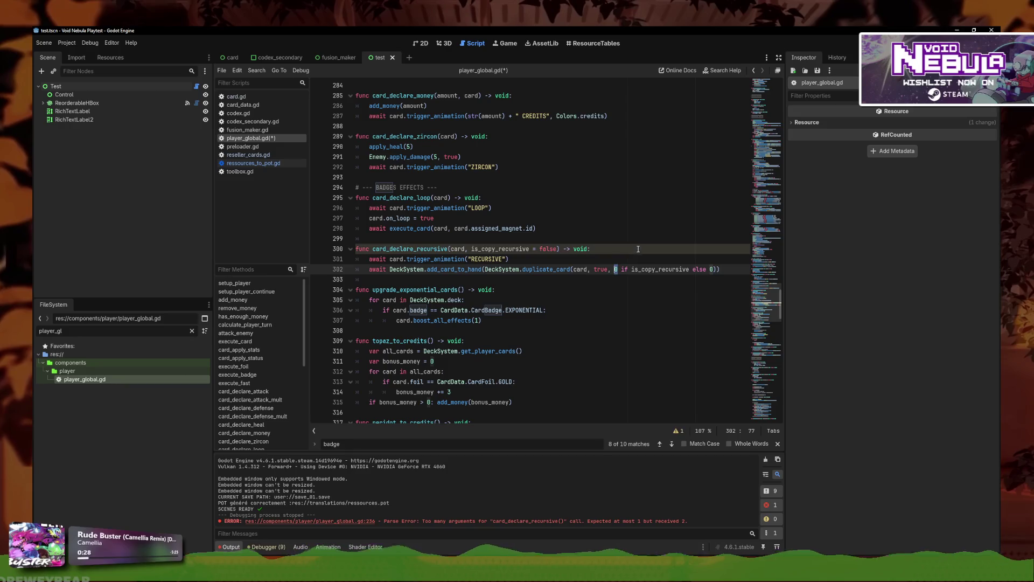
pyautogui.click(243, 105)
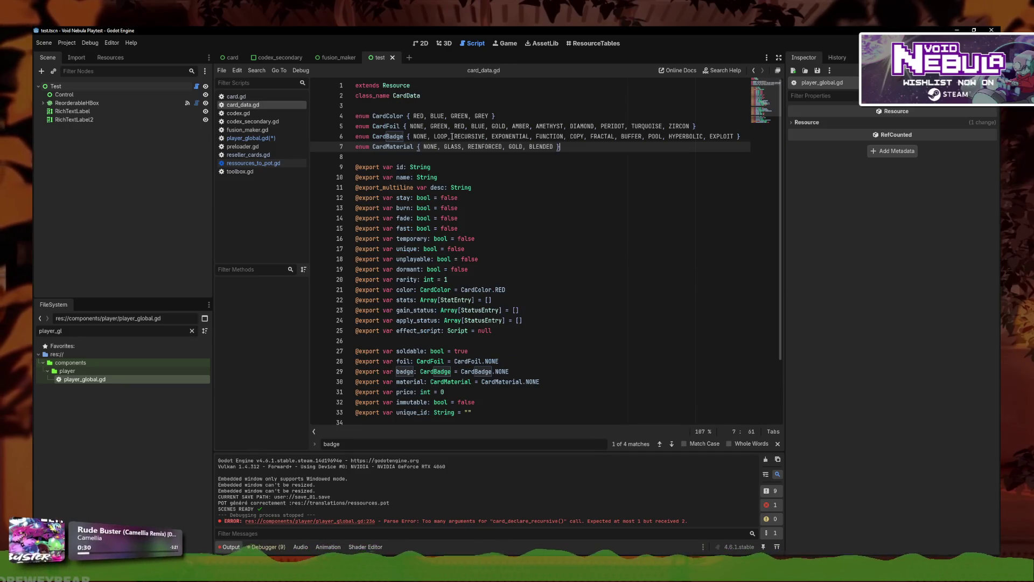
pyautogui.click(251, 138)
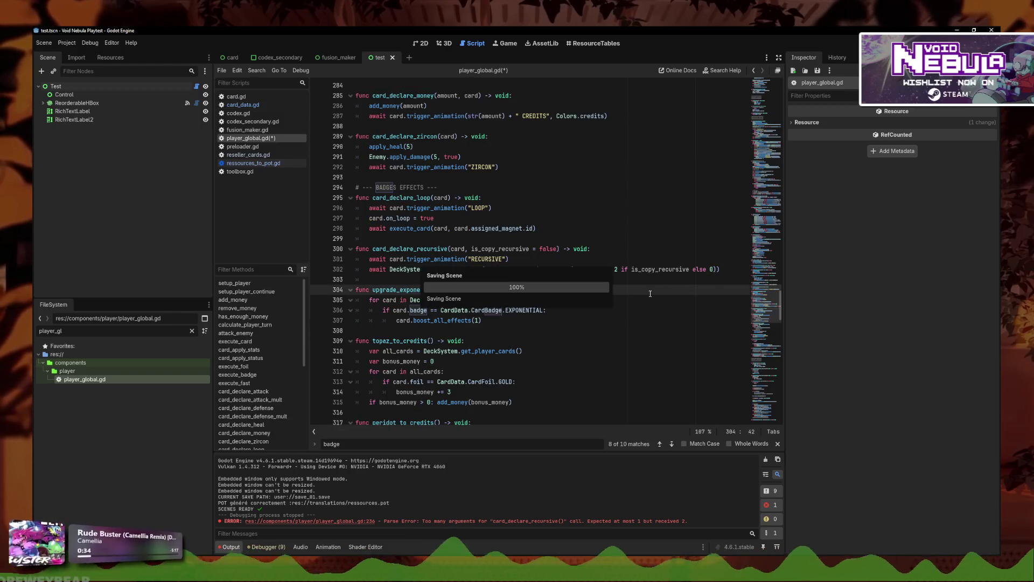
pyautogui.press('Down')
pyautogui.hotkey('ctrl', 's')
pyautogui.hotkey('ctrl', 'z')
pyautogui.hotkey('ctrl', 'z')
pyautogui.hotkey('ctrl', 'z')
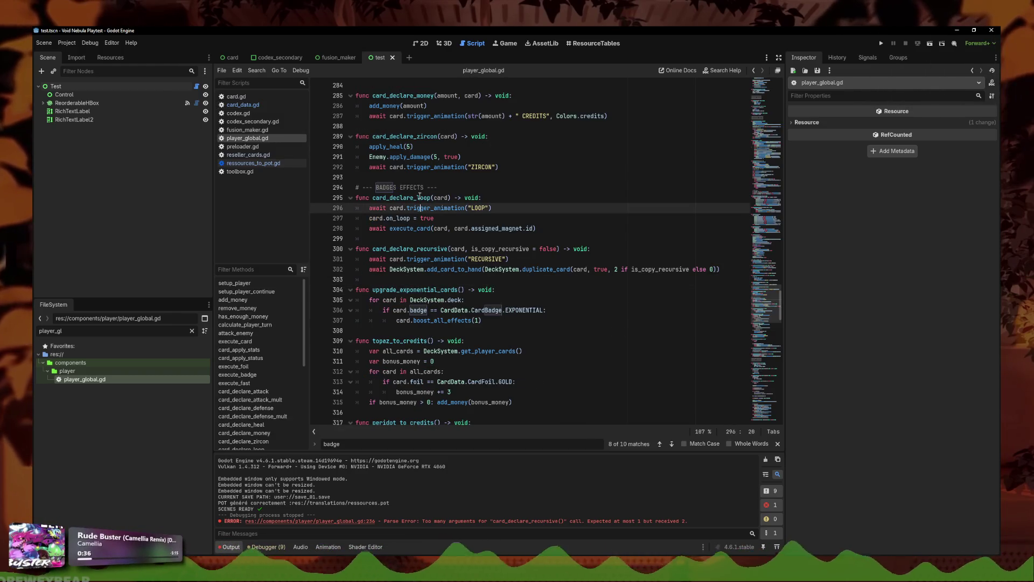
pyautogui.hotkey('ctrl', 's')
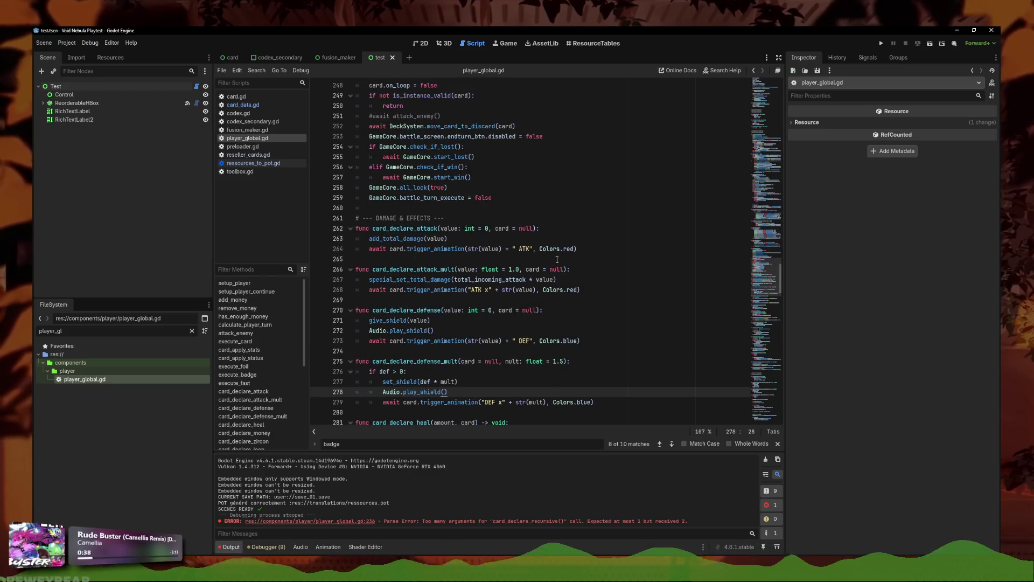
# Step: Below FRACTAL, add a CardData.CardBadge.EXPLOIT case awaiting card_declare_exploit(card)
pyautogui.scroll(4, 557, 259)
pyautogui.scroll(5, 544, 267)
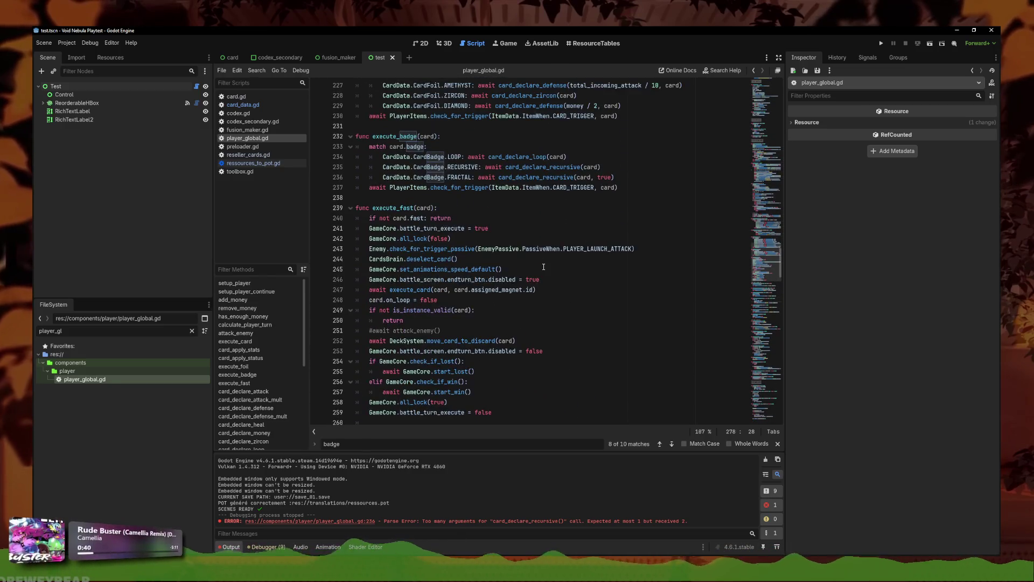
pyautogui.click(618, 239)
pyautogui.press('Right')
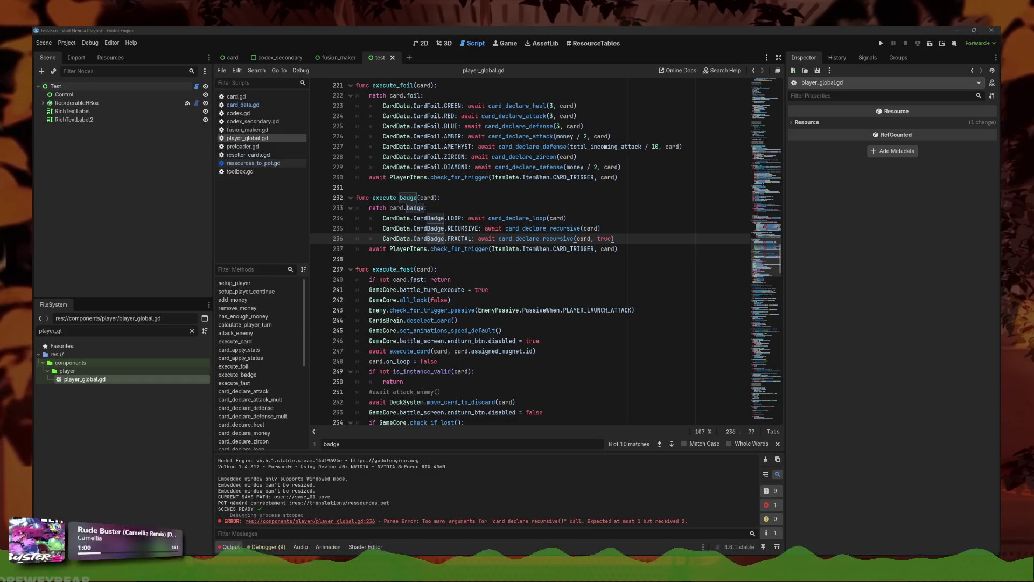
pyautogui.press('Return')
pyautogui.write('CardData.')
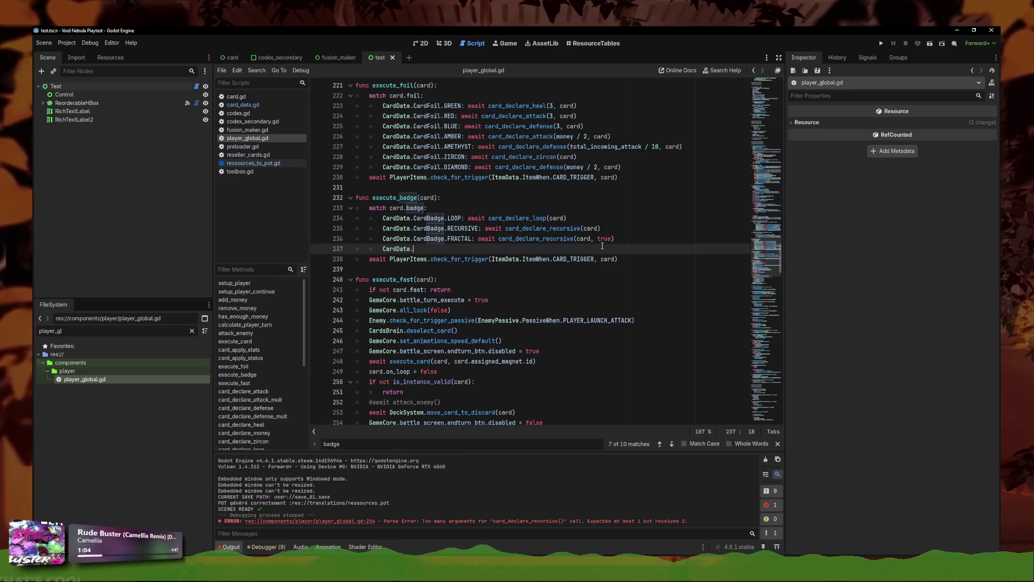
pyautogui.press('Return')
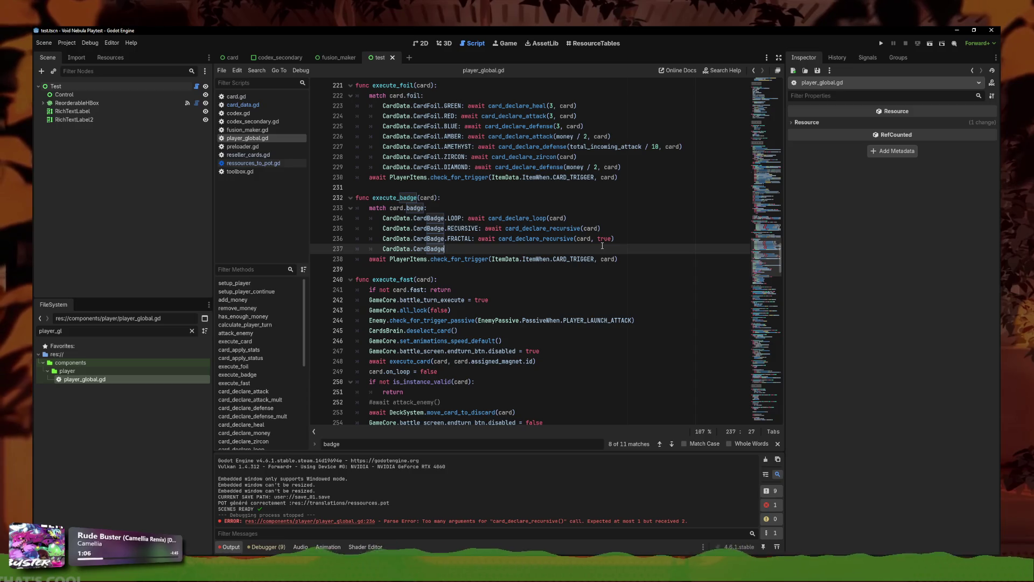
pyautogui.write('.EXPLOIT:')
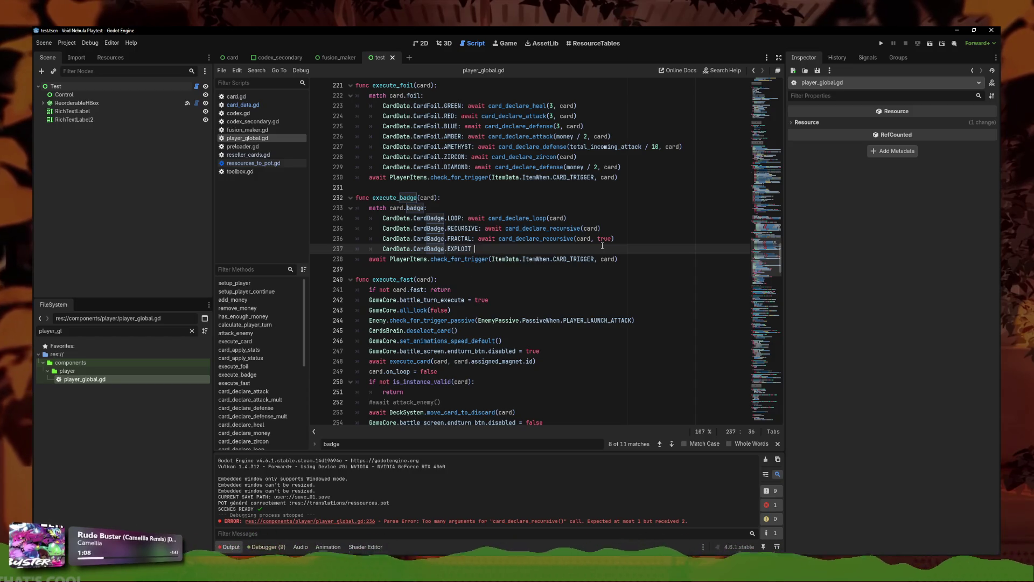
pyautogui.write(' await card_')
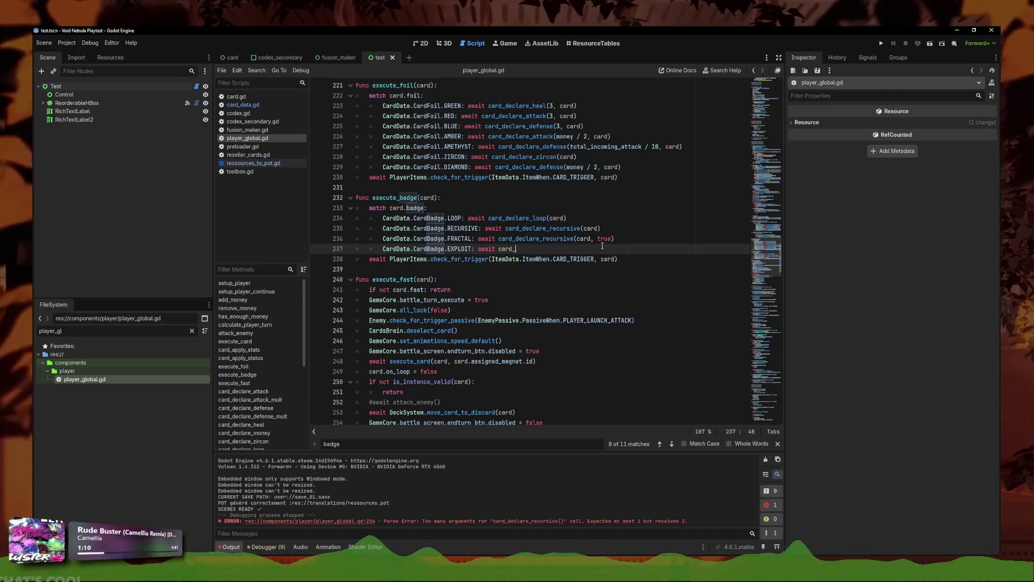
pyautogui.write('declare_exploit')
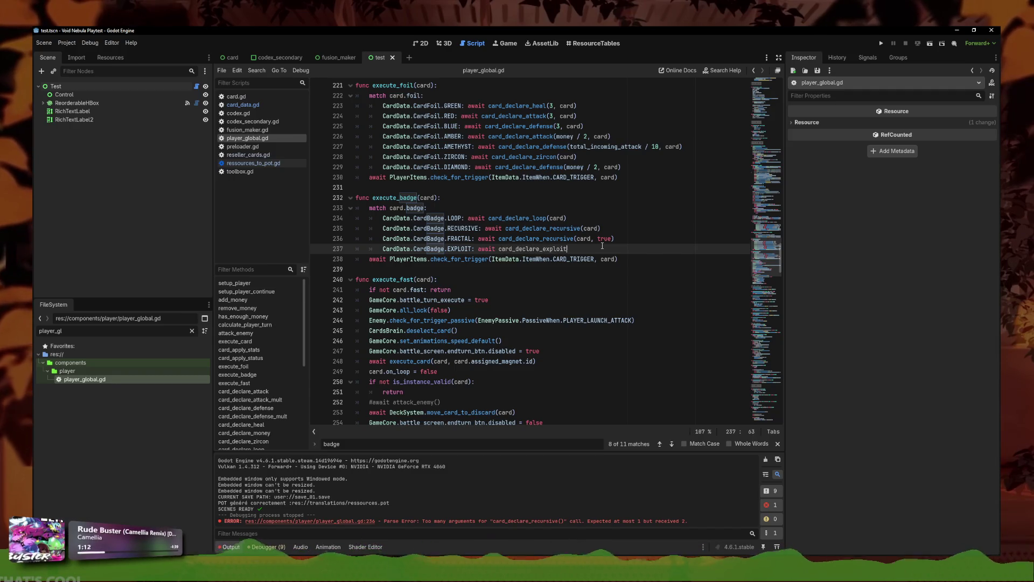
pyautogui.write('(card')
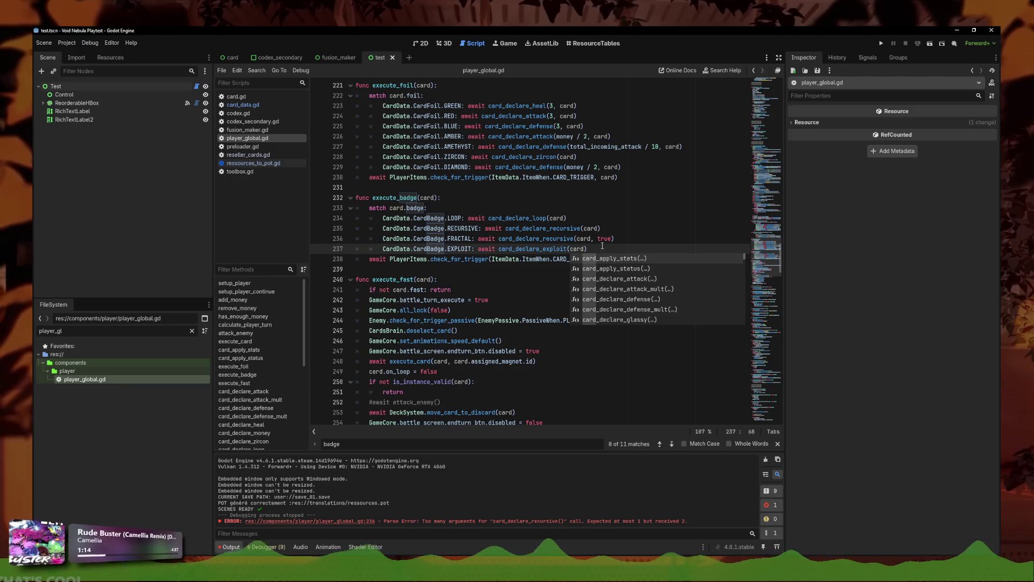
pyautogui.keyDown('ctrl'); pyautogui.click(536, 238); pyautogui.keyUp('ctrl')
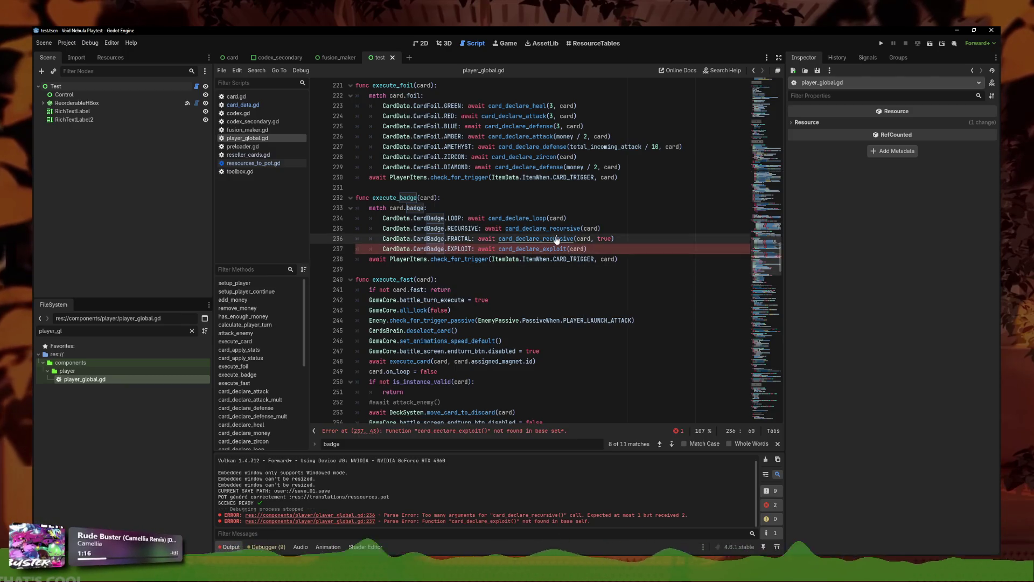
# Step: Add the header 'func card_declare_exploit(card) -> void:' below card_declare_recursive
pyautogui.scroll(-1, 475, 275)
pyautogui.click(607, 248)
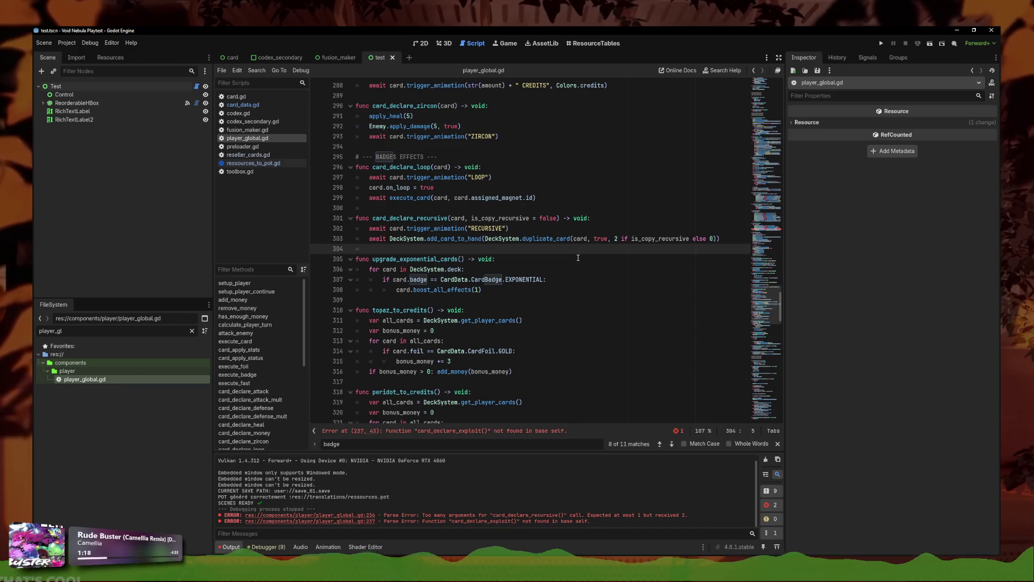
pyautogui.press('Return')
pyautogui.press('Return')
pyautogui.write('func ')
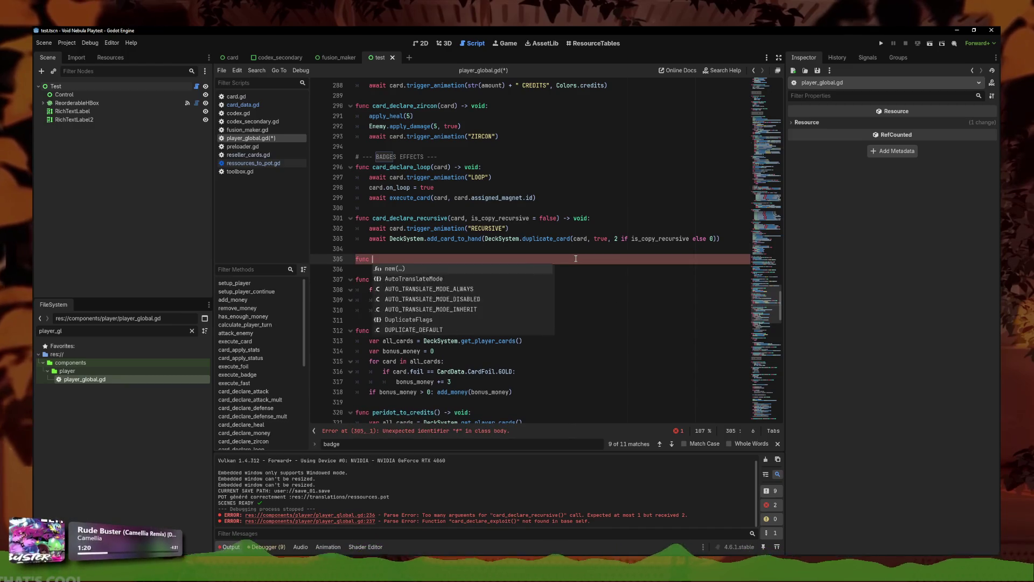
pyautogui.write('card_declare_expl')
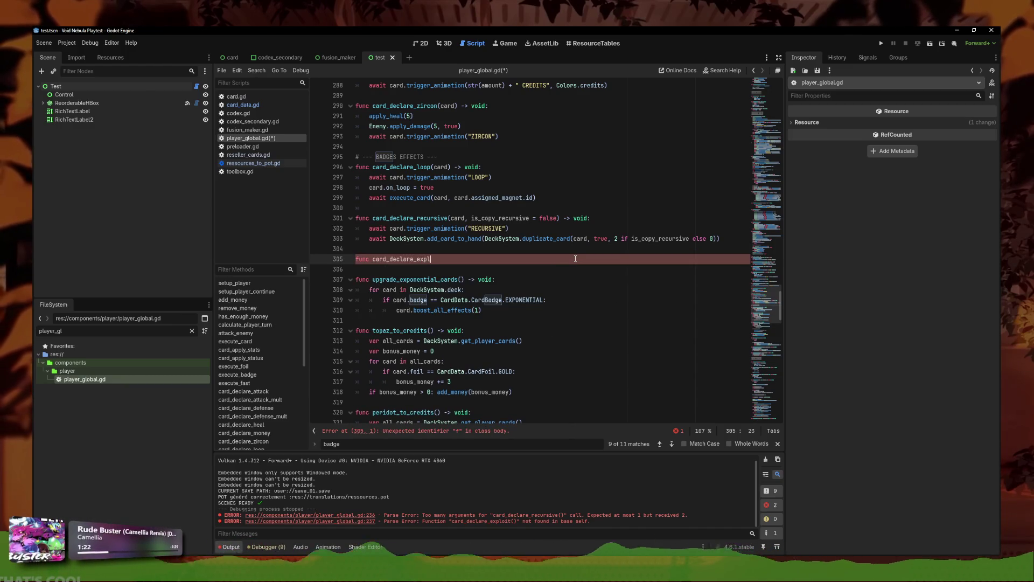
pyautogui.write('oit()')
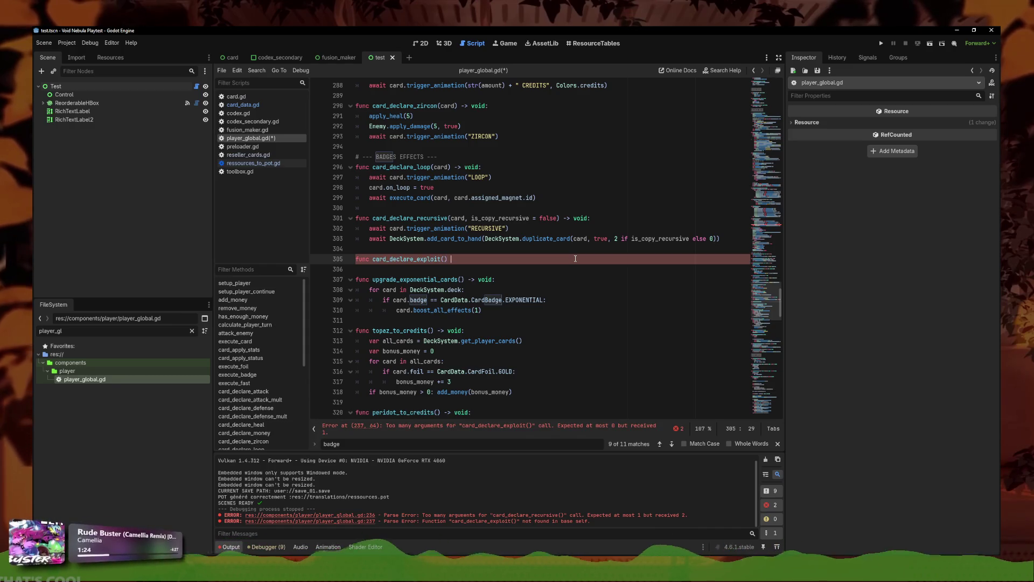
pyautogui.press('BackSpace')
pyautogui.write('card) -')
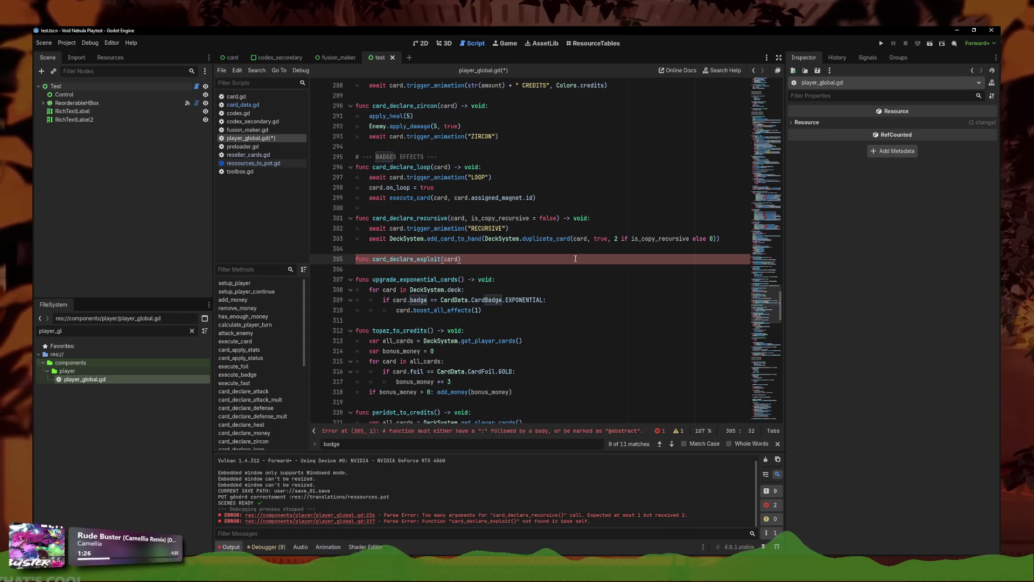
pyautogui.write('> void:')
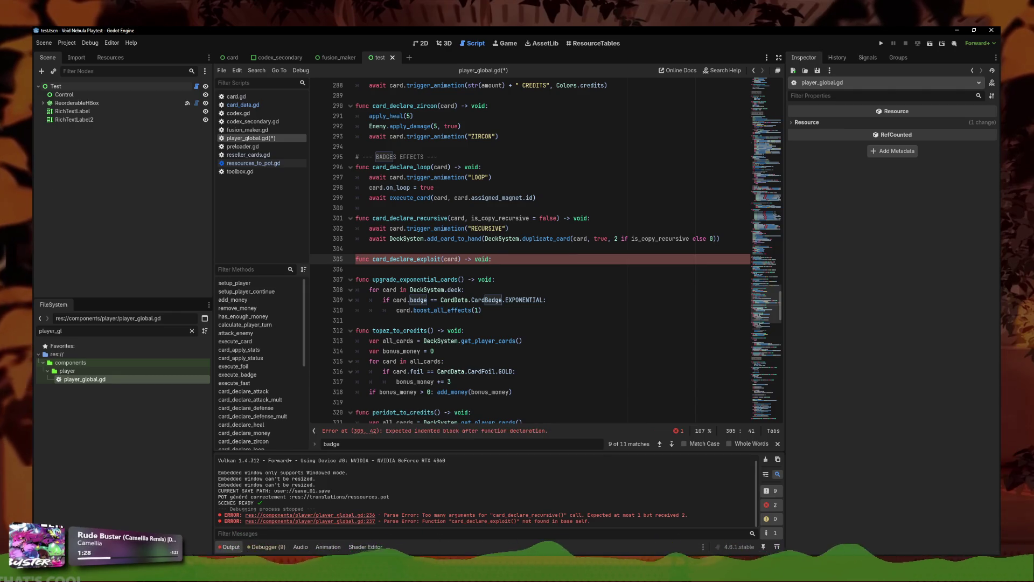
pyautogui.click(519, 268)
pyautogui.click(519, 258)
pyautogui.press('Return')
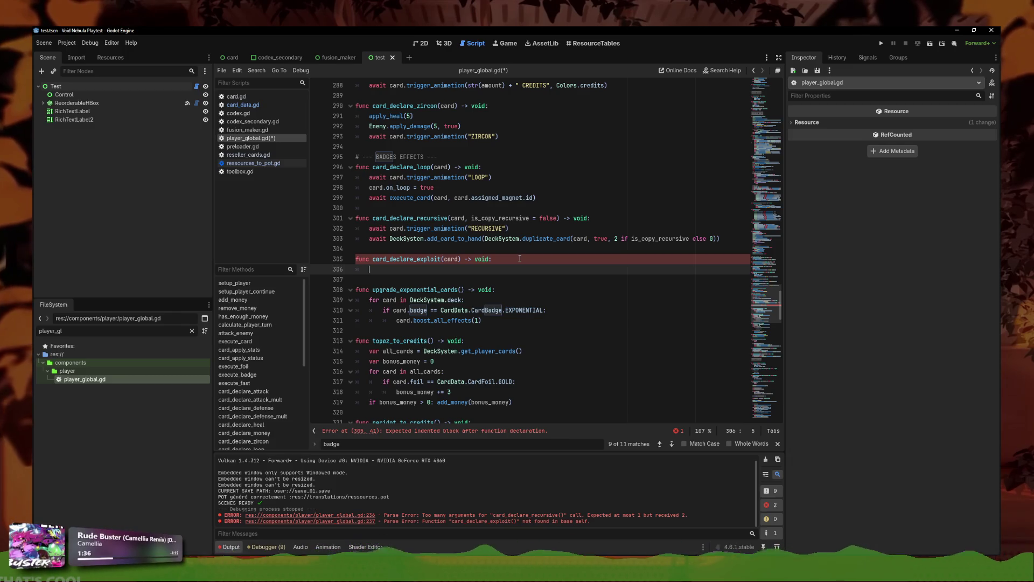
# Step: Reuse the RECURSIVE trigger_animation line in card_declare_exploit, changing its label to EXPLOIT
pyautogui.moveTo(509, 228); pyautogui.dragTo(369, 228)
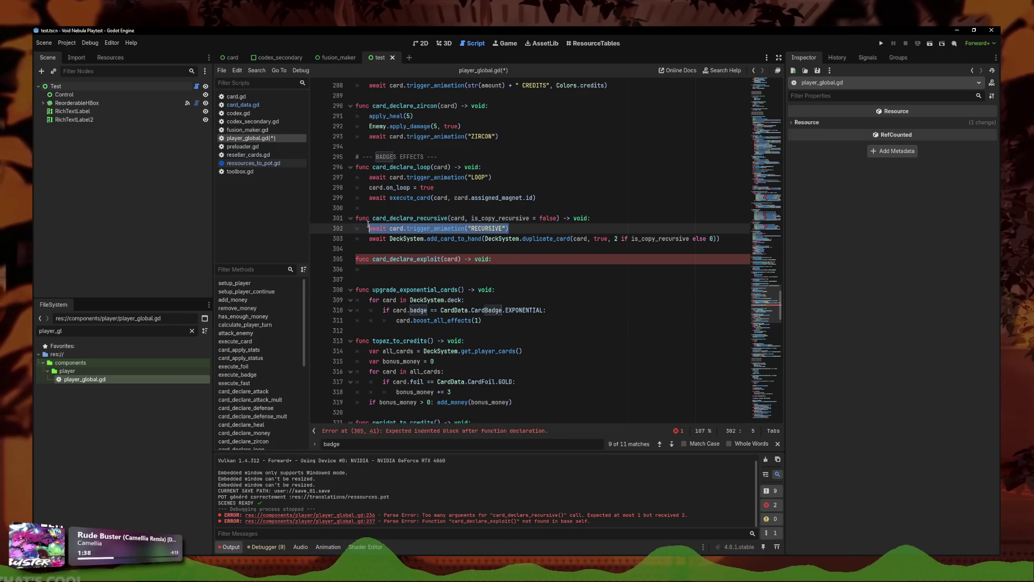
pyautogui.hotkey('ctrl', 'c')
pyautogui.click(377, 269)
pyautogui.hotkey('ctrl', 'v')
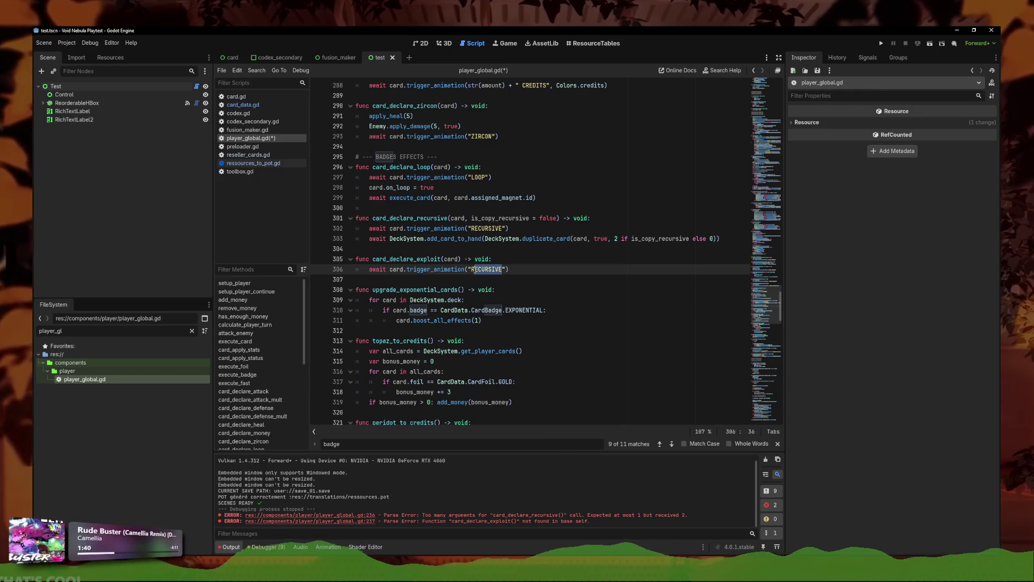
pyautogui.write('EXPL')
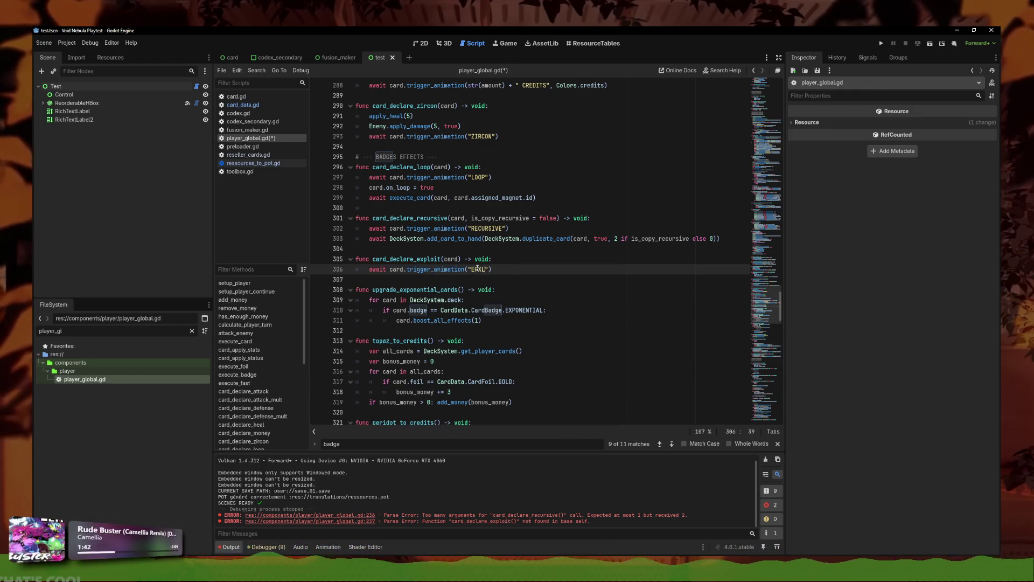
pyautogui.write('OIT')
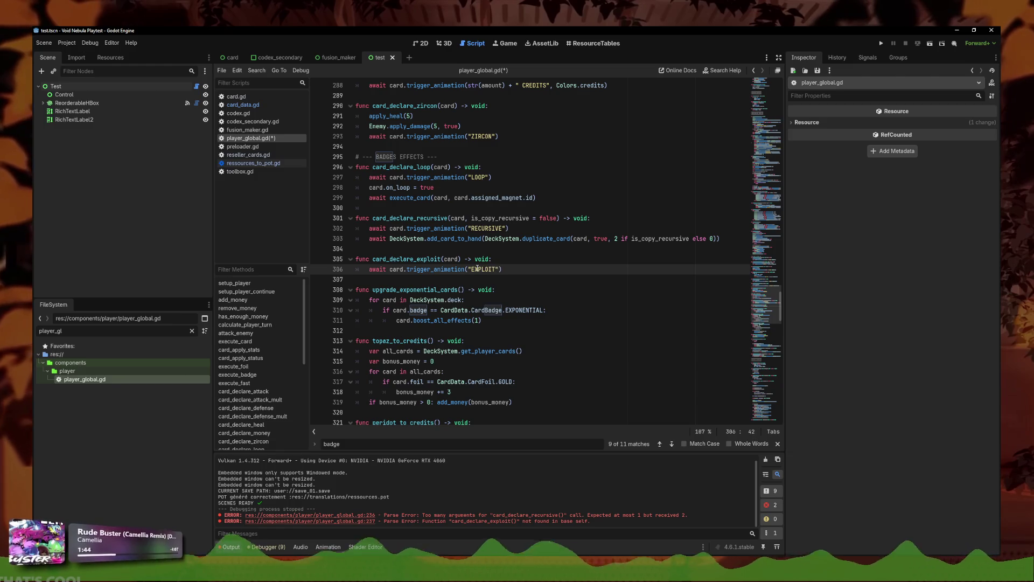
# Step: Place edit points before the LOOP, RECURSIVE and EXPLOIT animation labels
pyautogui.click(469, 197)
pyautogui.click(468, 177)
pyautogui.keyDown('alt'); pyautogui.click(468, 228); pyautogui.keyUp('alt')
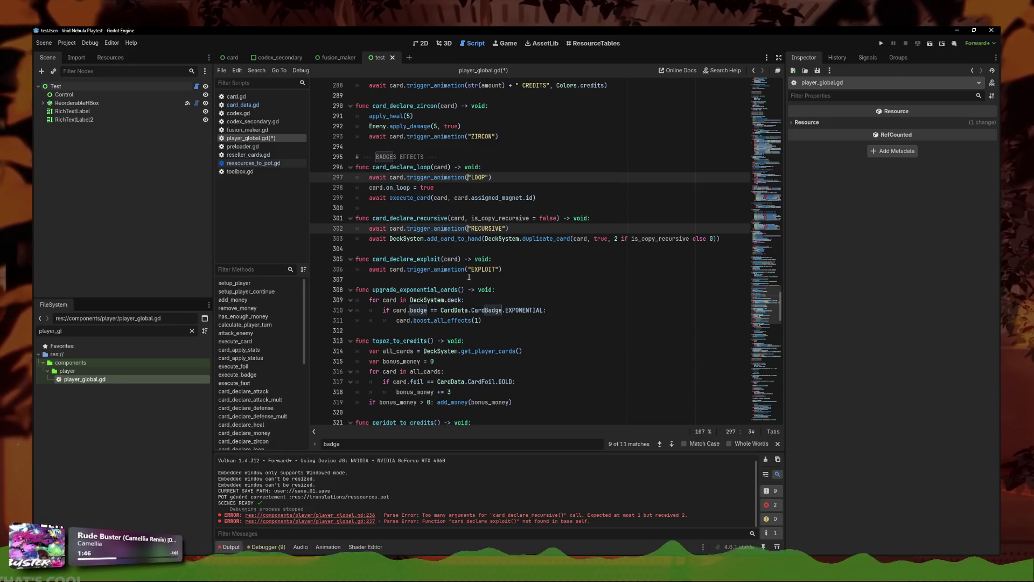
pyautogui.keyDown('alt'); pyautogui.click(468, 269); pyautogui.keyUp('alt')
# Step: Wrap the LOOP, RECURSIVE and EXPLOIT animation labels in tr()
pyautogui.write('tr(')
pyautogui.press('Delete')
pyautogui.press('End')
pyautogui.press('Left')
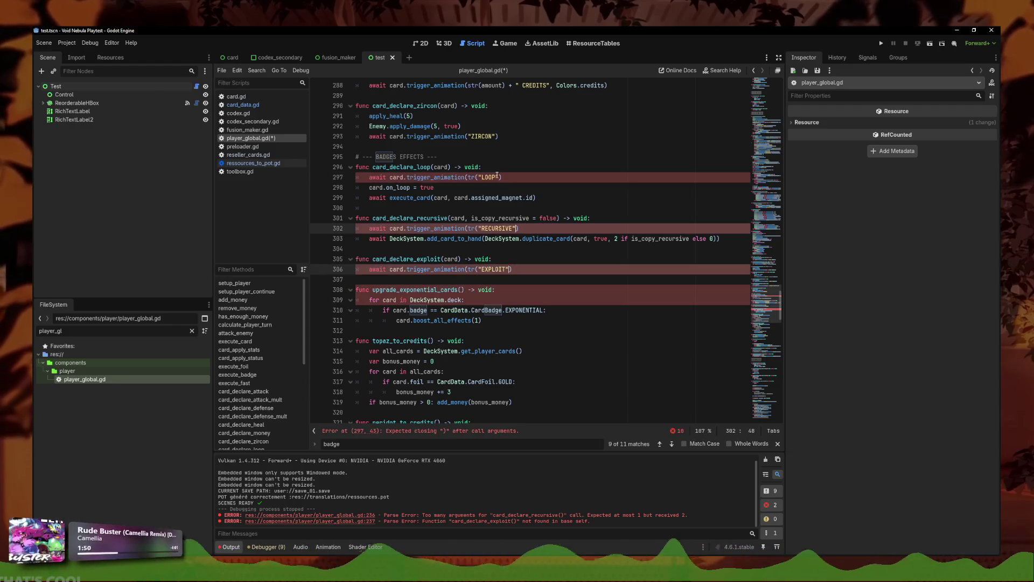
pyautogui.click(497, 178)
pyautogui.keyDown('alt'); pyautogui.click(515, 228); pyautogui.keyUp('alt')
pyautogui.keyDown('alt'); pyautogui.click(538, 270); pyautogui.keyUp('alt')
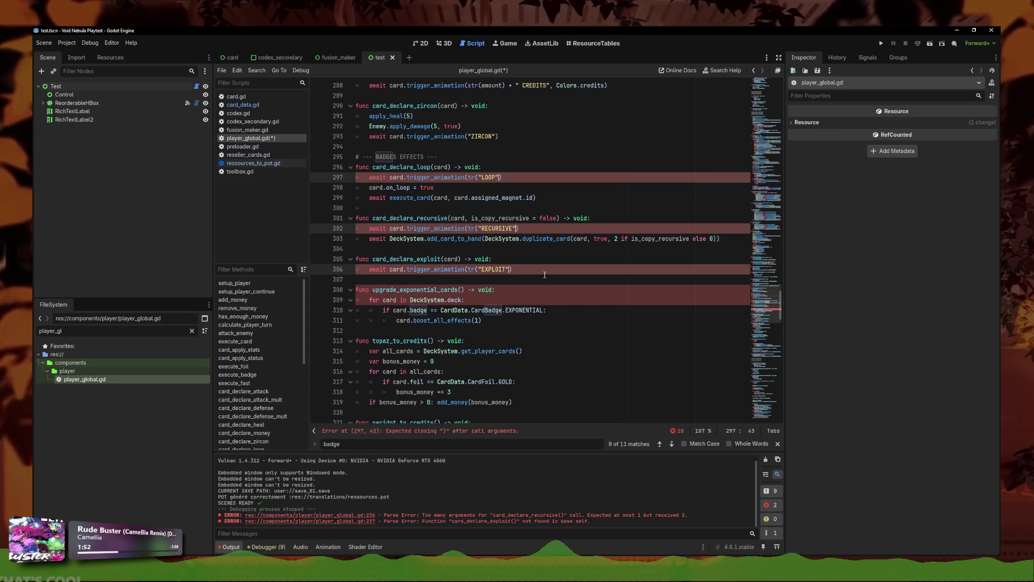
pyautogui.write(')')
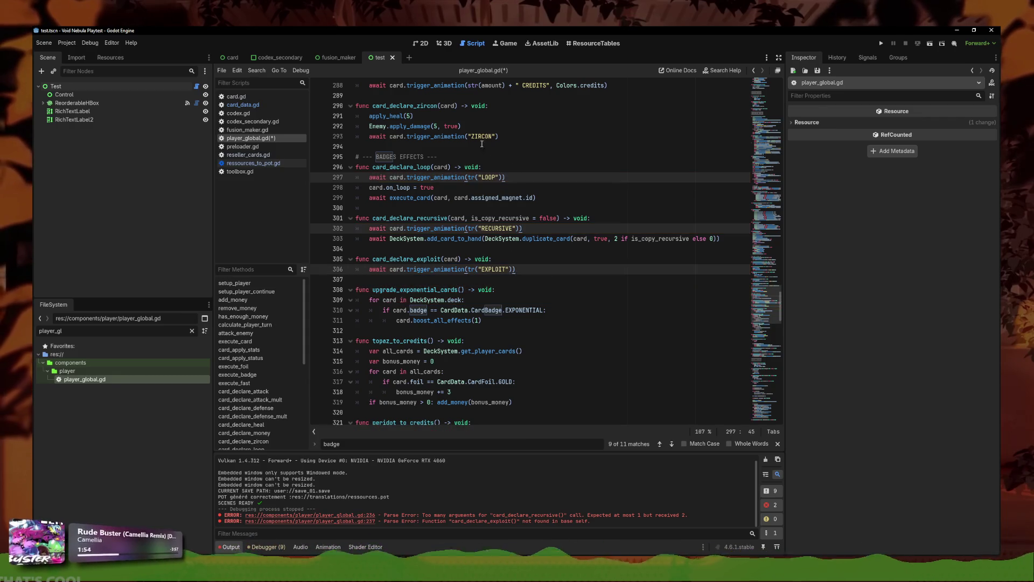
# Step: Wrap the ZIRCON animation label in tr()
pyautogui.click(508, 136)
pyautogui.scroll(2, 508, 198)
pyautogui.write('tr()')
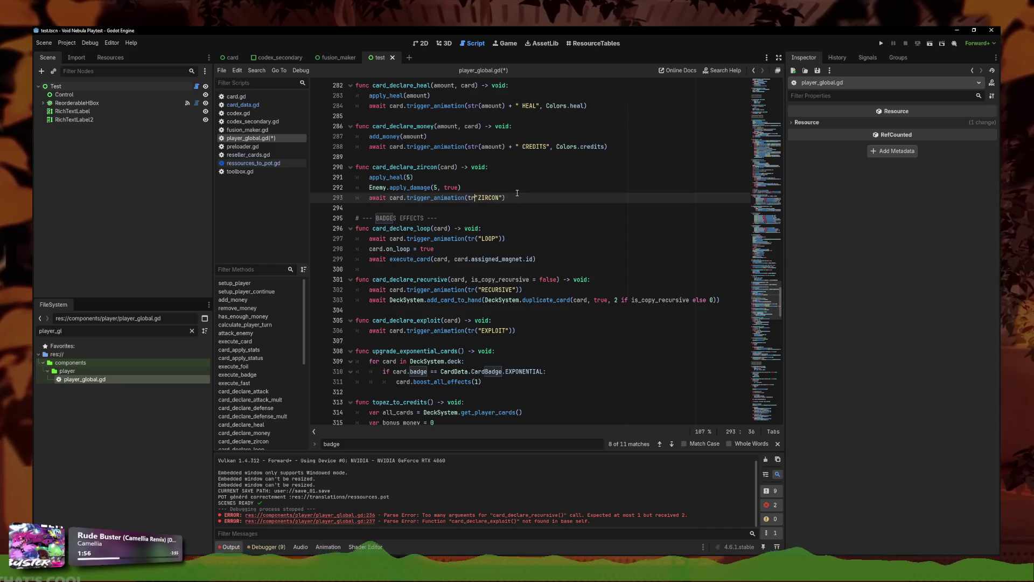
pyautogui.press('BackSpace')
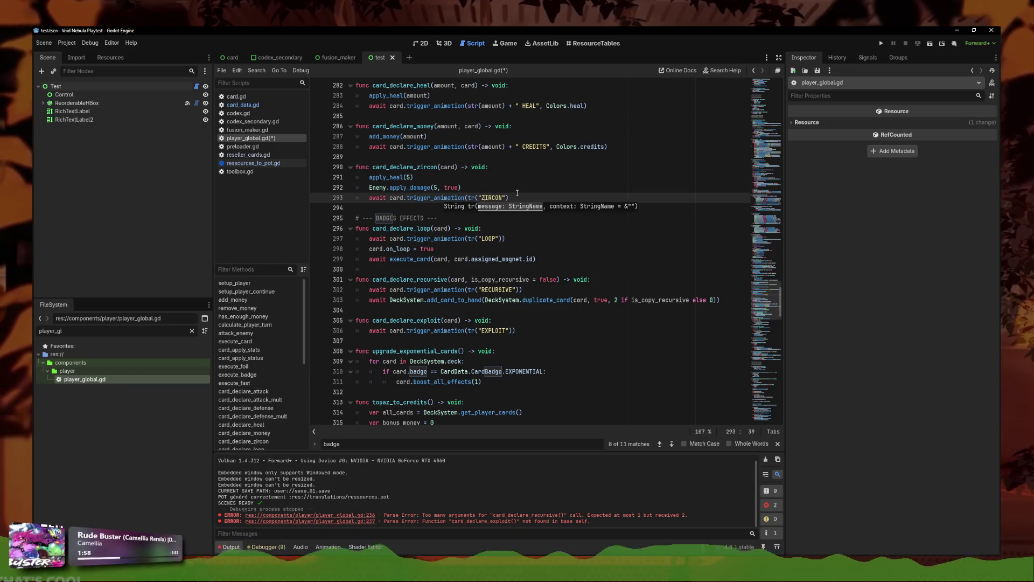
pyautogui.write(')')
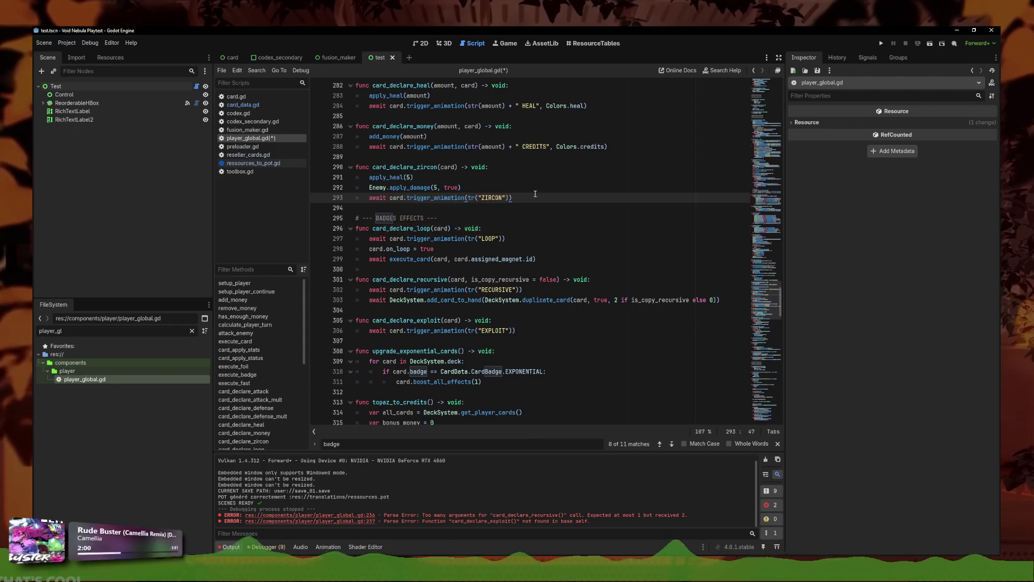
# Step: Add a 'TODO faire le tr sur ces trua' note under the DAMAGE & EFFECTS heading and save
pyautogui.scroll(3, 537, 249)
pyautogui.click(523, 239)
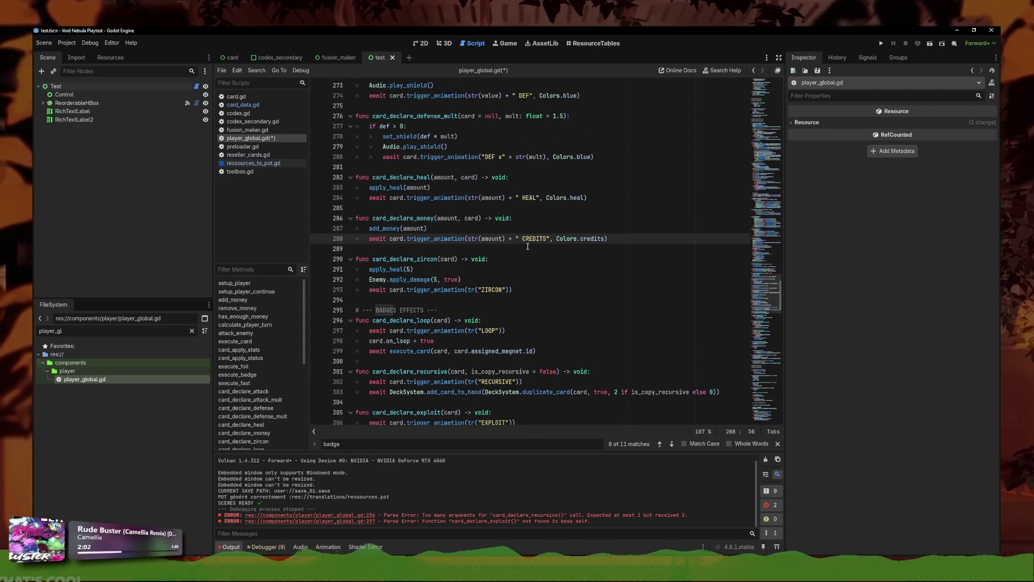
pyautogui.click(526, 199)
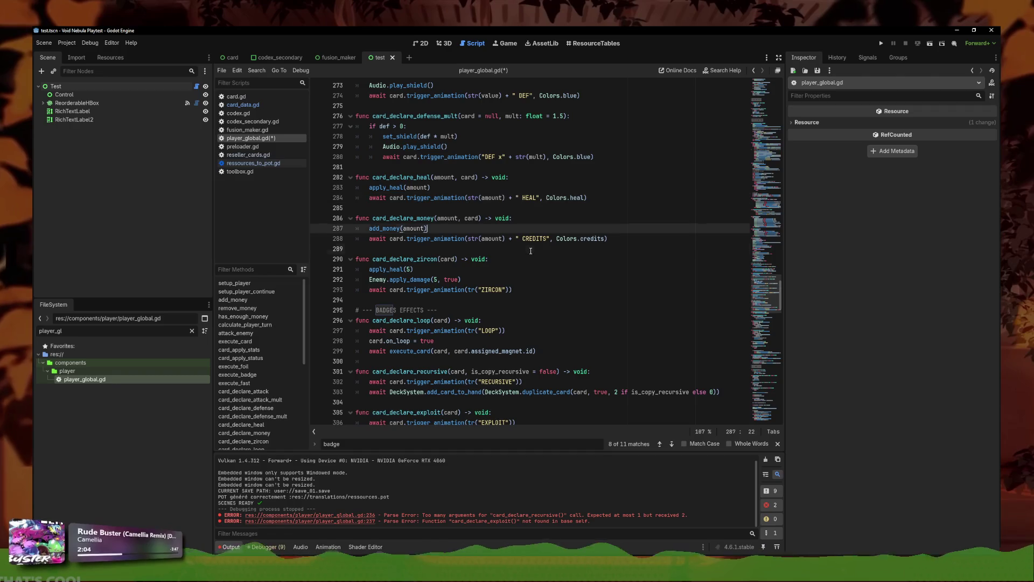
pyautogui.scroll(2, 485, 215)
pyautogui.click(462, 147)
pyautogui.scroll(4, 469, 151)
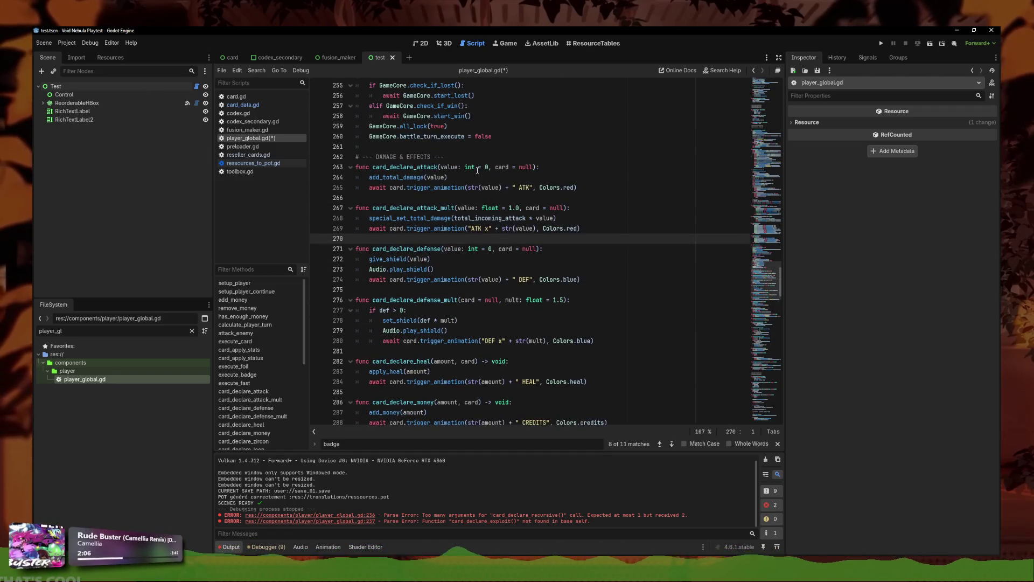
pyautogui.click(474, 158)
pyautogui.press('Return')
pyautogui.write('TODO faire le tr sur ces trua')
pyautogui.hotkey('ctrl', 's')
pyautogui.scroll(-10, 503, 184)
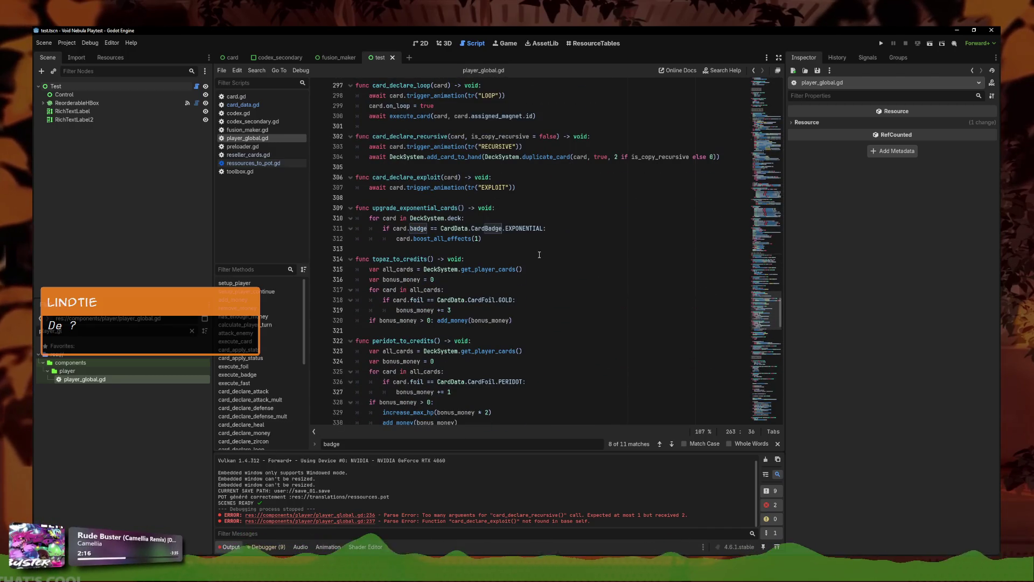
pyautogui.scroll(2, 539, 254)
pyautogui.click(540, 250)
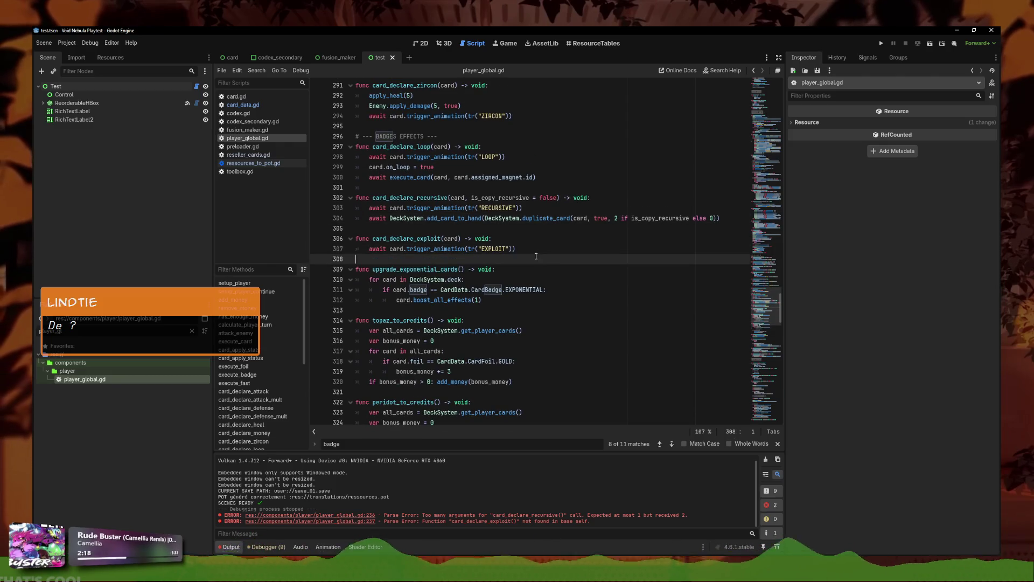